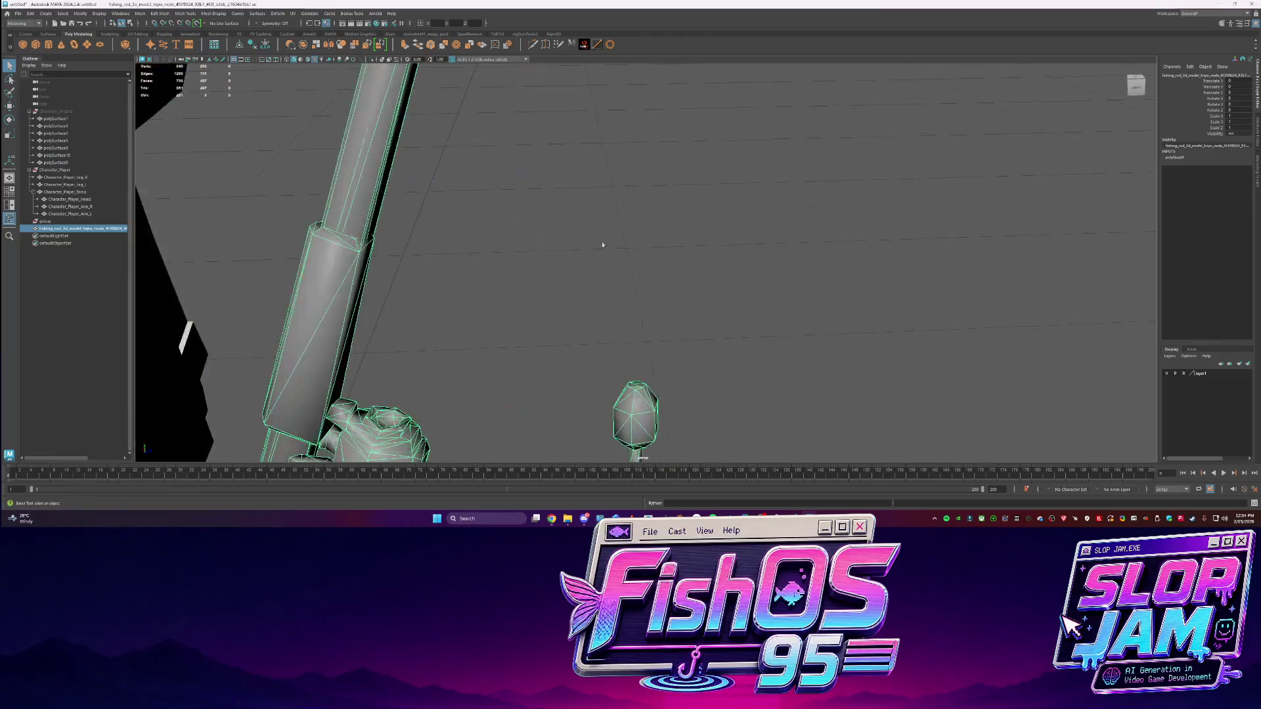
# Apply Soften Edge to the fishing rod and lock its vertex normals
pyautogui.click(365, 33)
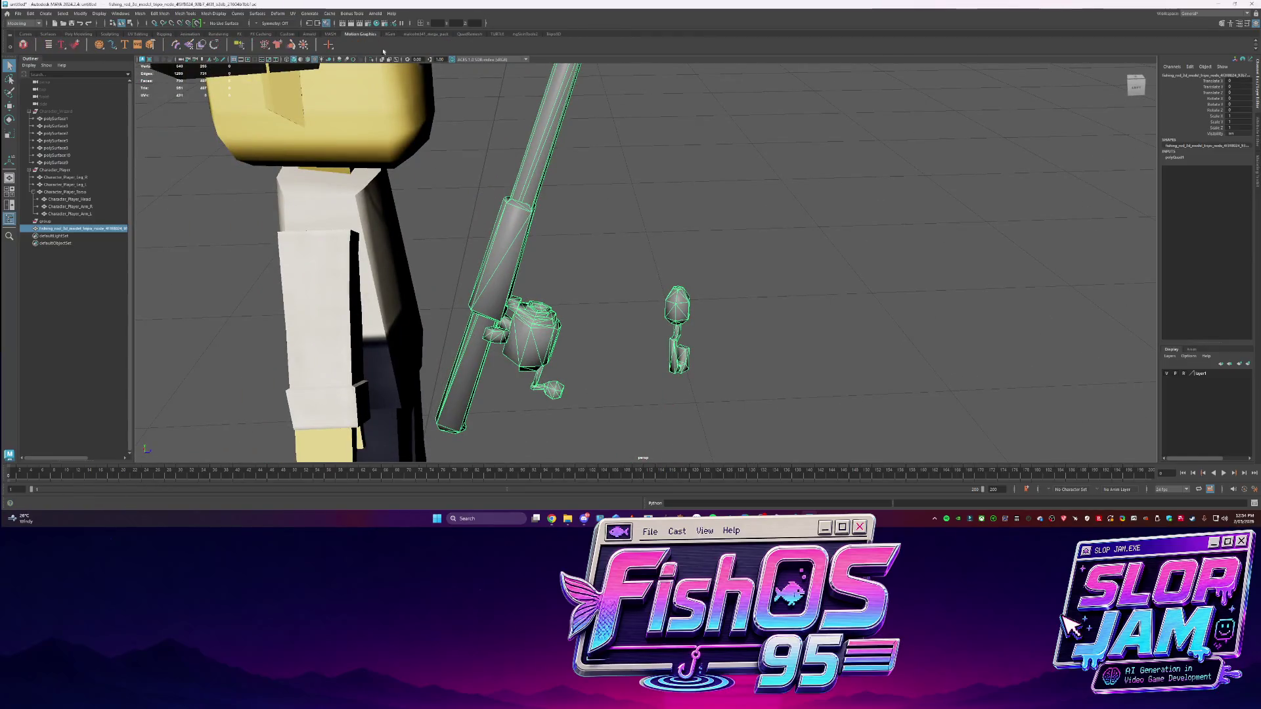
pyautogui.keyDown('shift'); pyautogui.moveTo(524, 277); pyautogui.dragTo(491, 243, button='right'); pyautogui.keyUp('shift')
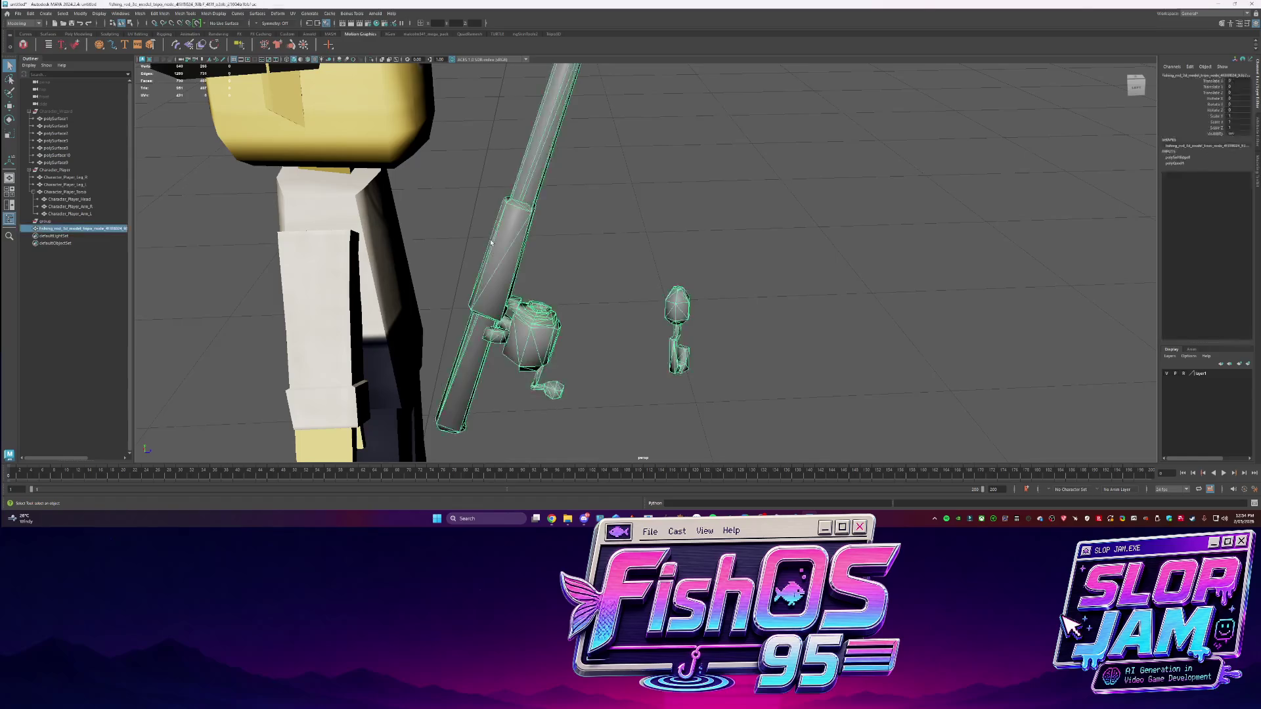
pyautogui.click(214, 13)
pyautogui.click(242, 97)
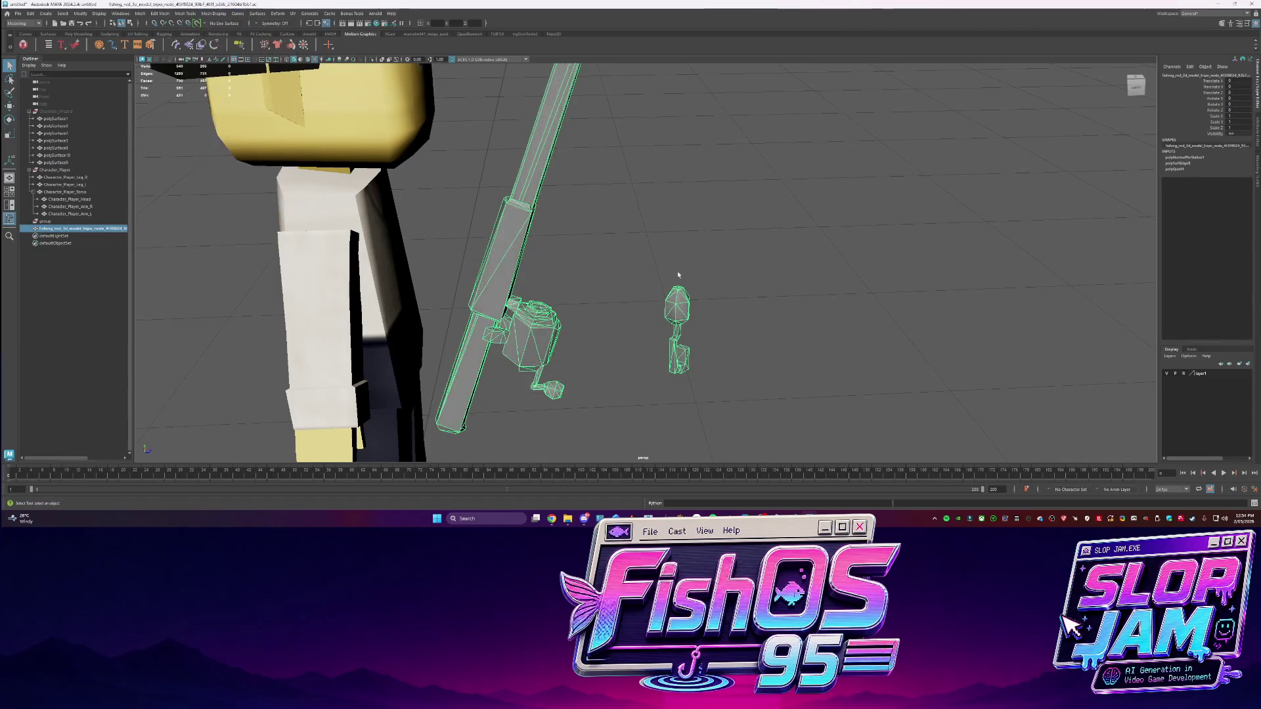
# Quadrangulate the rod's triangles into quads, then select its faces in component mode
pyautogui.keyDown('shift'); pyautogui.moveTo(503, 230); pyautogui.dragTo(498, 346, button='right'); pyautogui.keyUp('shift')
pyautogui.scroll(-5, 579, 243)
pyautogui.moveTo(631, 295)
pyautogui.keyDown('alt'); pyautogui.mouseDown()
pyautogui.moveTo(685, 329)
pyautogui.moveTo(685, 400)
pyautogui.moveTo(685, 188)
pyautogui.moveTo(728, 239)
pyautogui.moveTo(772, 188)
pyautogui.moveTo(723, 289)
pyautogui.moveTo(681, 310)
pyautogui.moveTo(631, 289)
pyautogui.moveTo(667, 262)
pyautogui.moveTo(681, 330)
pyautogui.mouseUp(); pyautogui.keyUp('alt')
pyautogui.press('F9')
pyautogui.press('F10')
pyautogui.click(618, 303)
# Isolate the fishing reel in the viewport and frame it
pyautogui.click(603, 369)
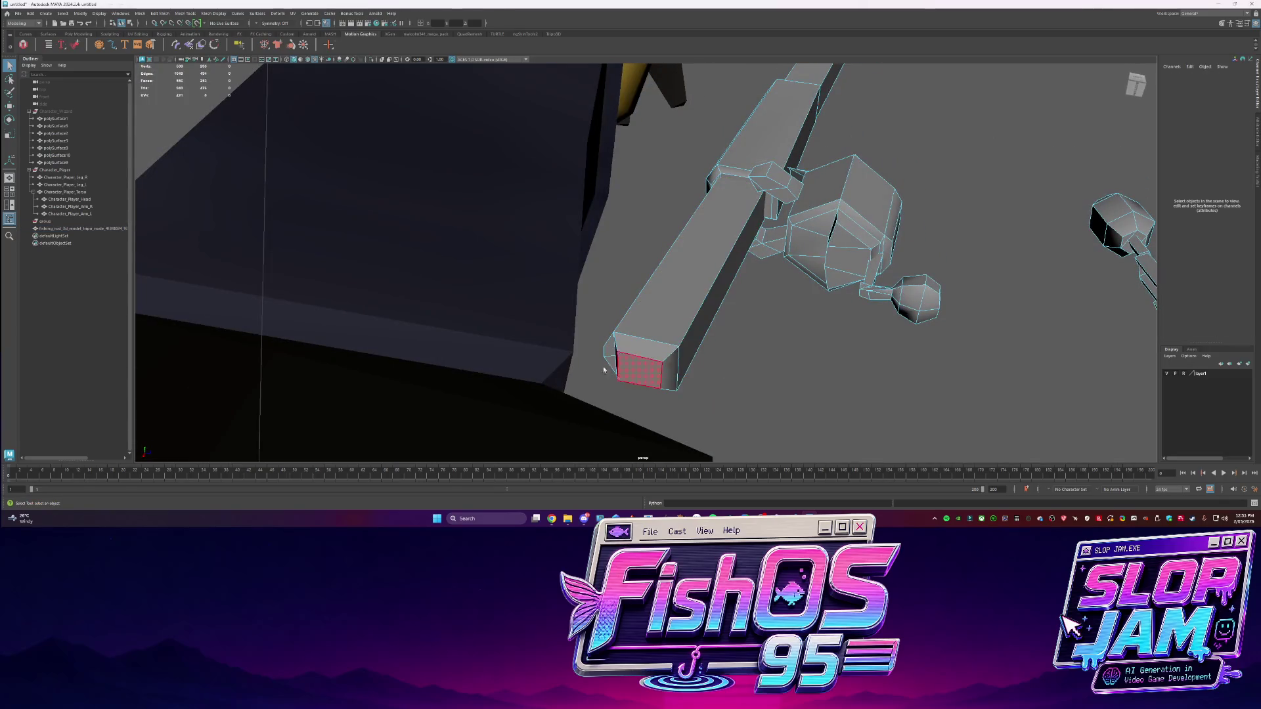
pyautogui.click(629, 369)
pyautogui.click(645, 347)
pyautogui.moveTo(645, 347)
pyautogui.keyDown('alt'); pyautogui.mouseDown()
pyautogui.moveTo(813, 291)
pyautogui.moveTo(982, 191)
pyautogui.moveTo(789, 309)
pyautogui.moveTo(846, 339)
pyautogui.mouseUp(); pyautogui.keyUp('alt')
pyautogui.hotkey('ctrl', 'z')
pyautogui.hotkey('ctrl', 'z')
pyautogui.hotkey('ctrl', 'z')
pyautogui.hotkey('ctrl', 'z')
pyautogui.hotkey('ctrl', 'z')
pyautogui.hotkey('ctrl', 'z')
pyautogui.moveTo(812, 237)
pyautogui.keyDown('alt'); pyautogui.mouseDown()
pyautogui.moveTo(550, 263)
pyautogui.moveTo(711, 273)
pyautogui.moveTo(754, 289)
pyautogui.moveTo(704, 194)
pyautogui.moveTo(661, 252)
pyautogui.mouseUp(); pyautogui.keyUp('alt')
pyautogui.hotkey('ctrl', '1')
pyautogui.hotkey('ctrl', 'F11')
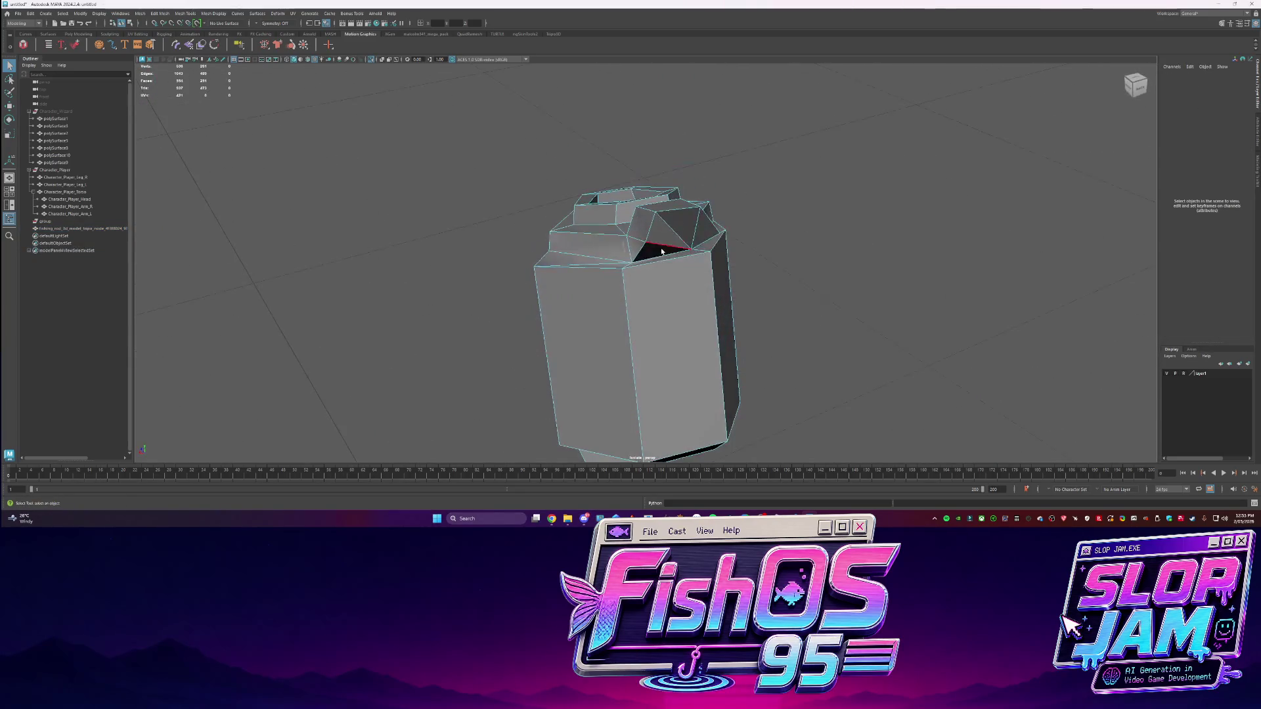
# Delete the reel's top faces and bridge the rim edges twice to fill the hole
pyautogui.click(670, 222)
pyautogui.press('Delete')
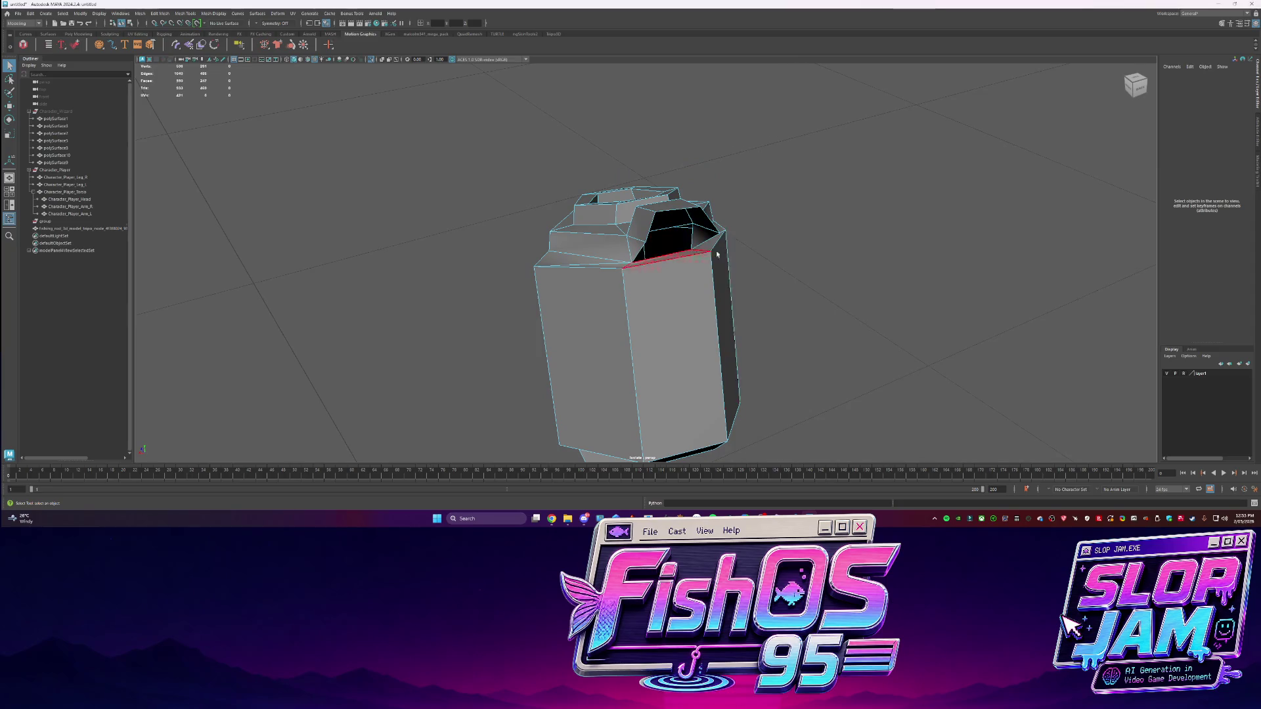
pyautogui.click(656, 256)
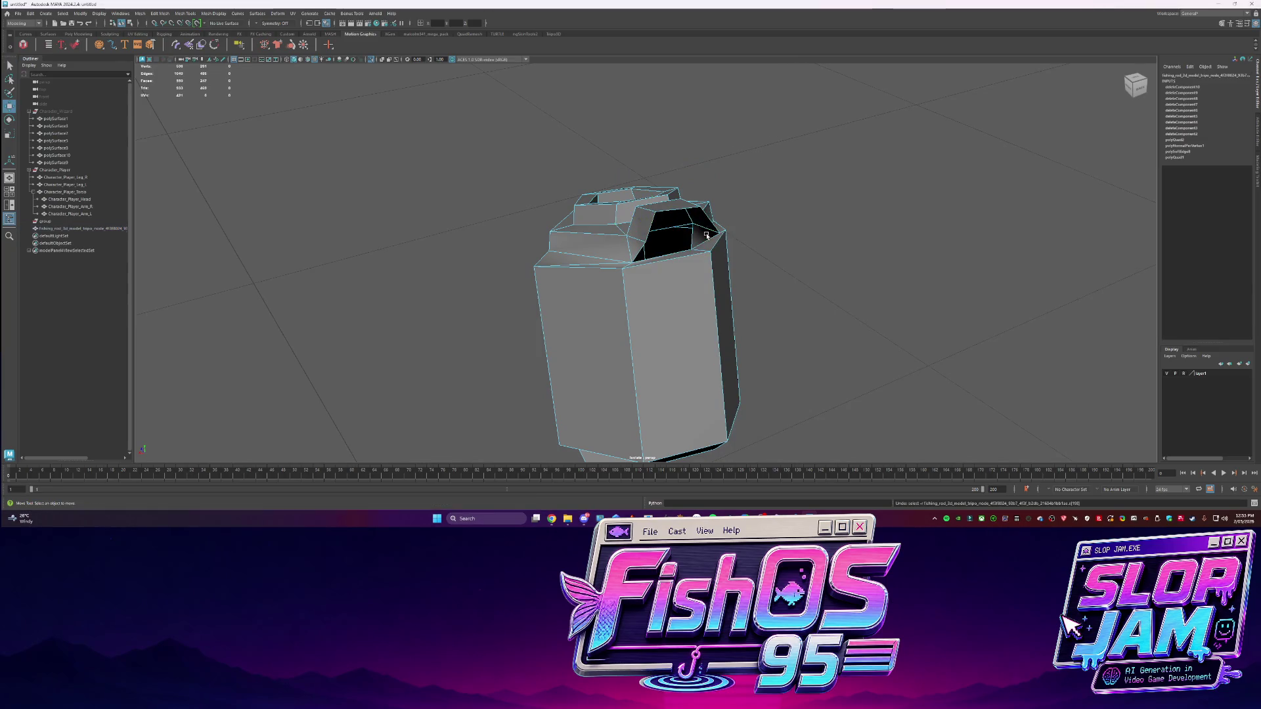
pyautogui.hotkey('ctrl', 'z')
pyautogui.keyDown('shift'); pyautogui.rightClick(649, 212); pyautogui.keyUp('shift')
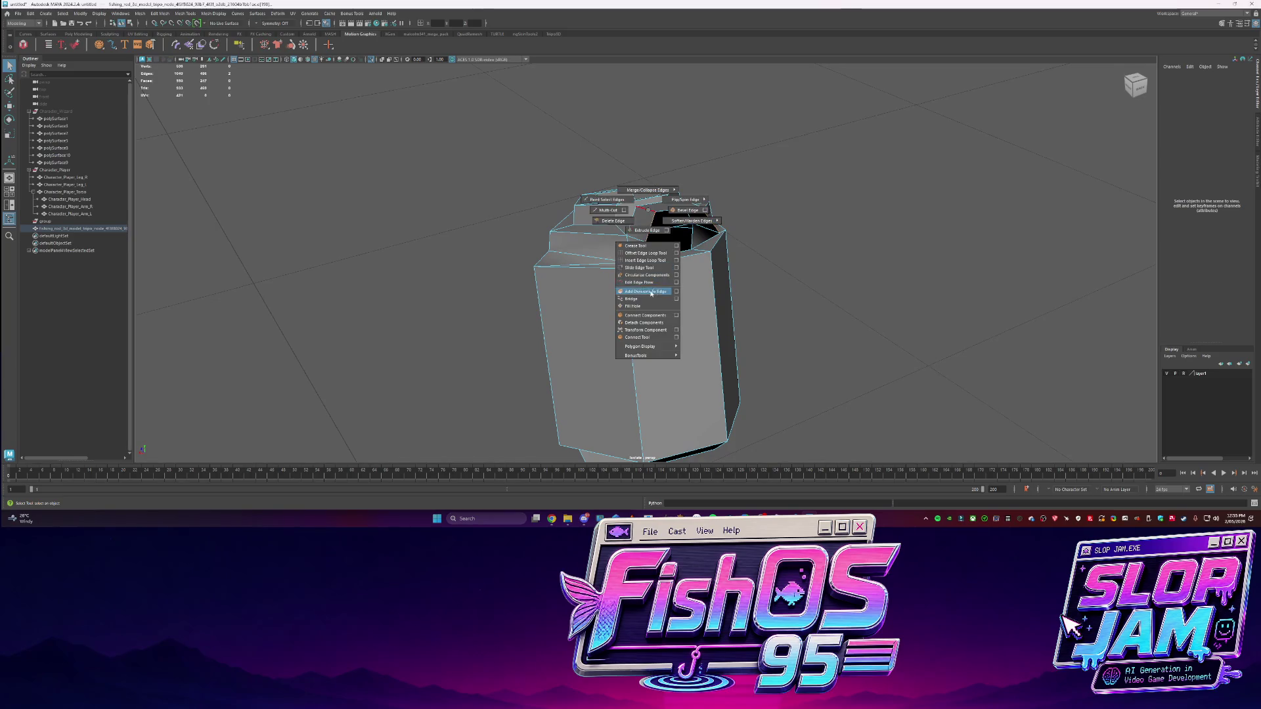
pyautogui.click(630, 299)
pyautogui.moveTo(631, 299)
pyautogui.keyDown('alt'); pyautogui.mouseDown()
pyautogui.moveTo(644, 216)
pyautogui.moveTo(697, 221)
pyautogui.mouseUp(); pyautogui.keyUp('alt')
pyautogui.press('g')
# Select the reel's top face for moving, then frame the view on the rod handle
pyautogui.click(697, 221)
pyautogui.press('w')
pyautogui.press('d')
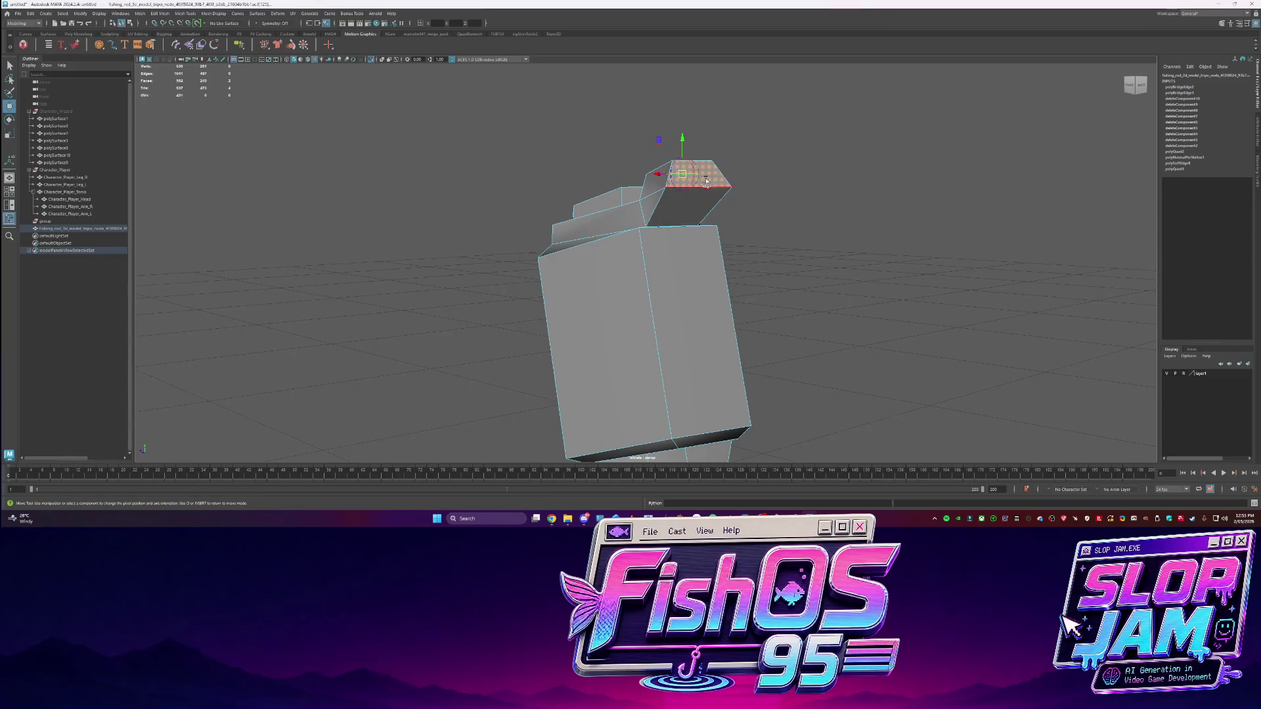
pyautogui.moveTo(704, 178)
pyautogui.keyDown('alt'); pyautogui.mouseDown()
pyautogui.moveTo(764, 168)
pyautogui.moveTo(652, 302)
pyautogui.moveTo(715, 321)
pyautogui.mouseUp(); pyautogui.keyUp('alt')
pyautogui.press('q')
pyautogui.press('F8')
pyautogui.scroll(2, 652, 303)
# Select a side face of the handle and slide it down and to the right
pyautogui.press('F10')
pyautogui.moveTo(627, 326)
pyautogui.keyDown('alt'); pyautogui.mouseDown()
pyautogui.moveTo(821, 366)
pyautogui.moveTo(748, 374)
pyautogui.moveTo(656, 263)
pyautogui.moveTo(700, 269)
pyautogui.moveTo(700, 289)
pyautogui.mouseUp(); pyautogui.keyUp('alt')
pyautogui.press('F11')
pyautogui.click(657, 262)
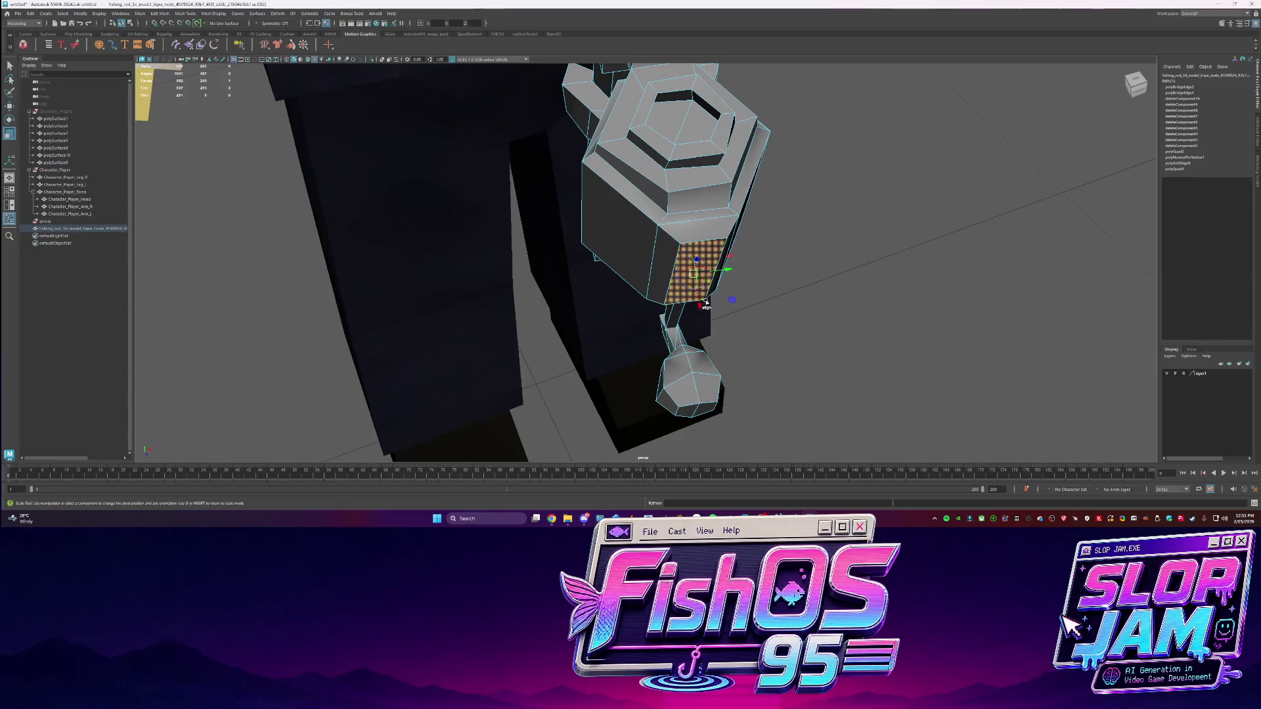
pyautogui.press('e')
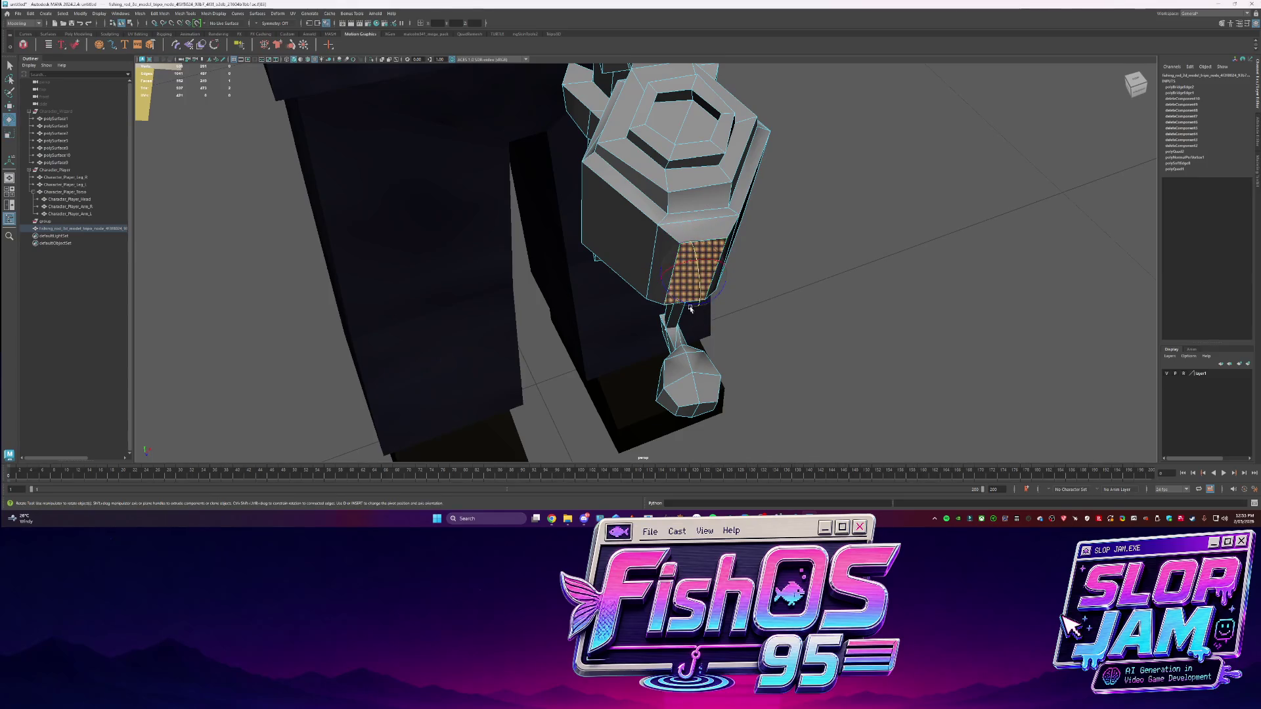
pyautogui.moveTo(698, 301)
pyautogui.mouseDown()
pyautogui.moveTo(705, 314)
pyautogui.moveTo(713, 276)
pyautogui.moveTo(634, 289)
pyautogui.moveTo(690, 302)
pyautogui.moveTo(659, 253)
pyautogui.mouseUp()
pyautogui.click(676, 191)
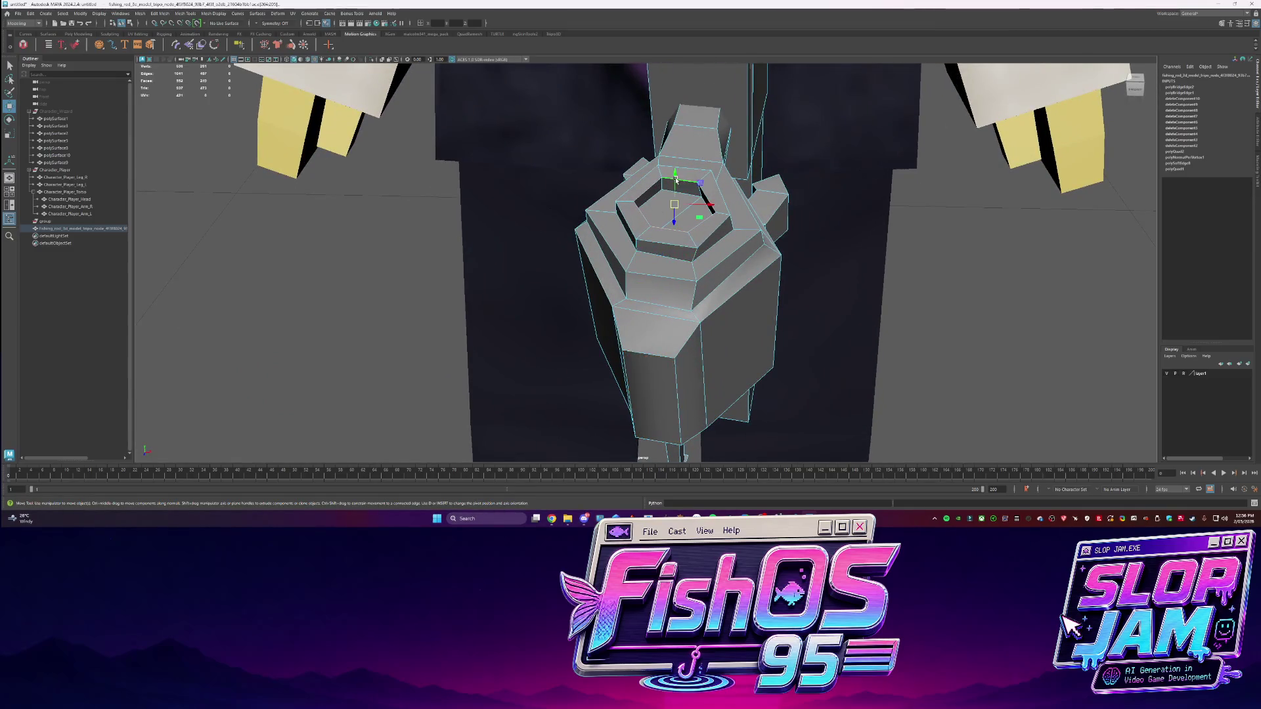
# Circularize the reel's hexagonal top loop from the Poly Modeling shelf
pyautogui.click(88, 33)
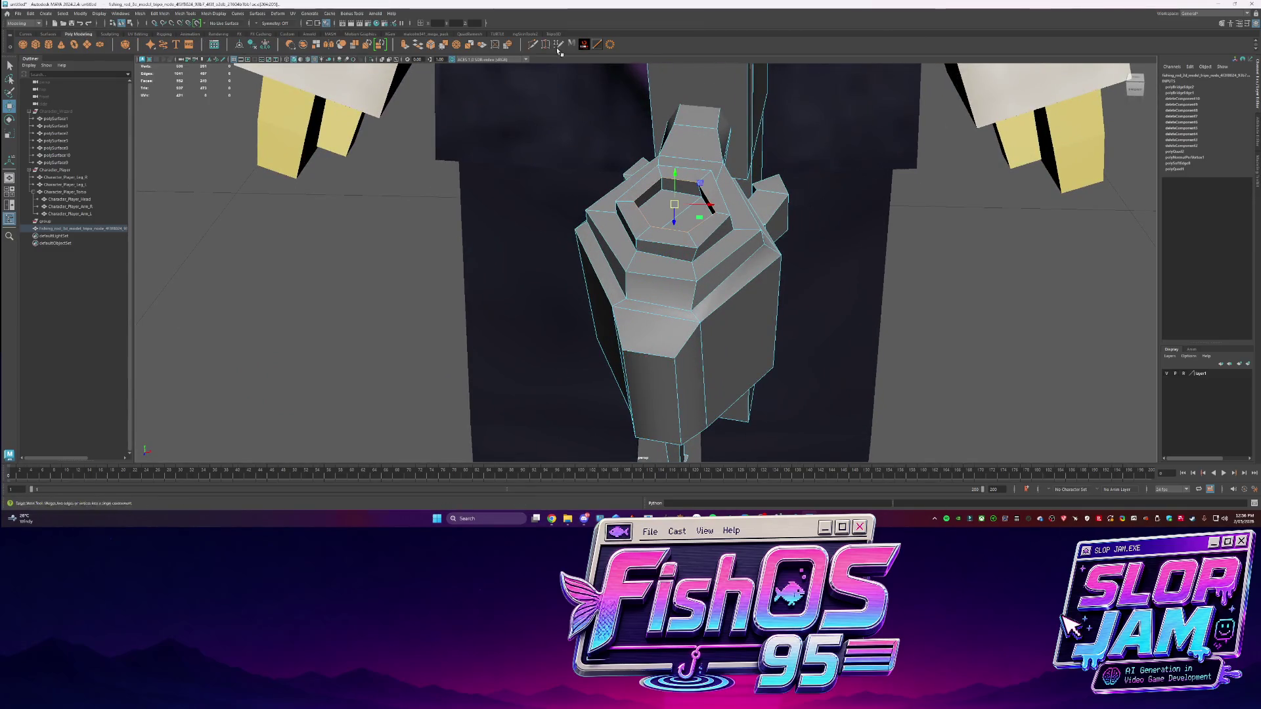
pyautogui.click(508, 45)
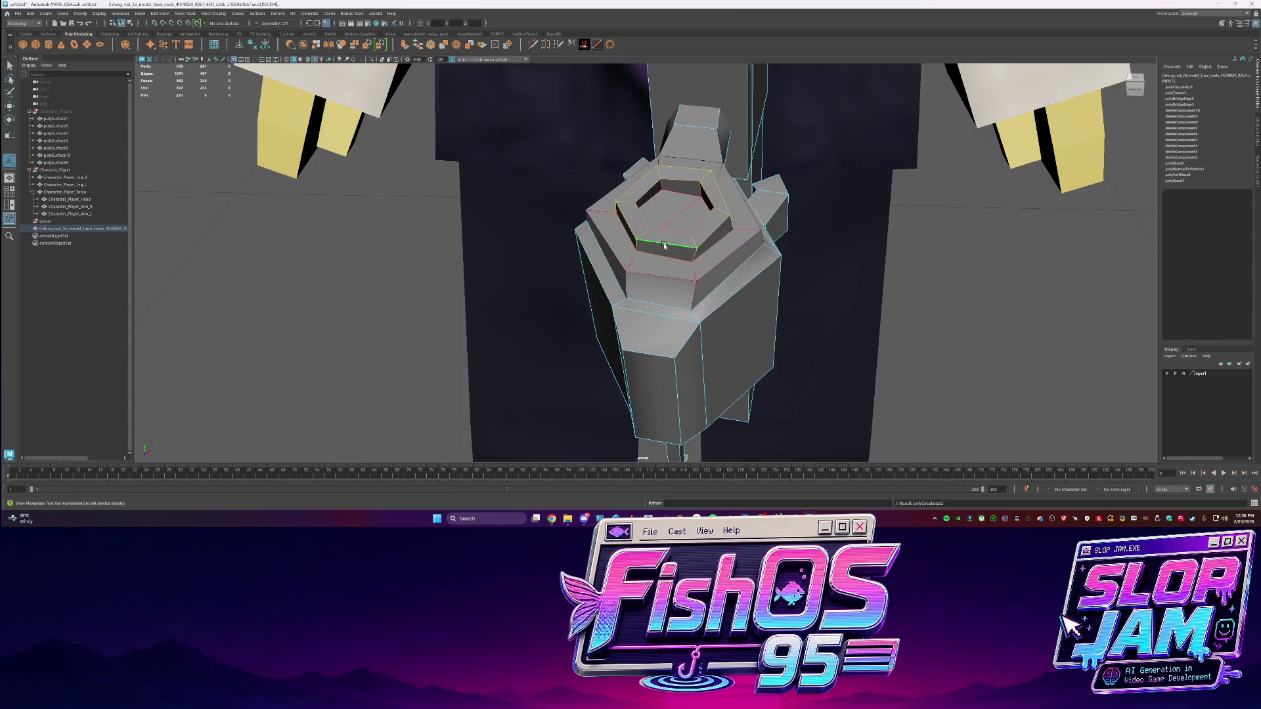
pyautogui.press('g')
pyautogui.press('r')
pyautogui.keyDown('alt'); pyautogui.moveTo(638, 220); pyautogui.dragTo(635, 164); pyautogui.keyUp('alt')
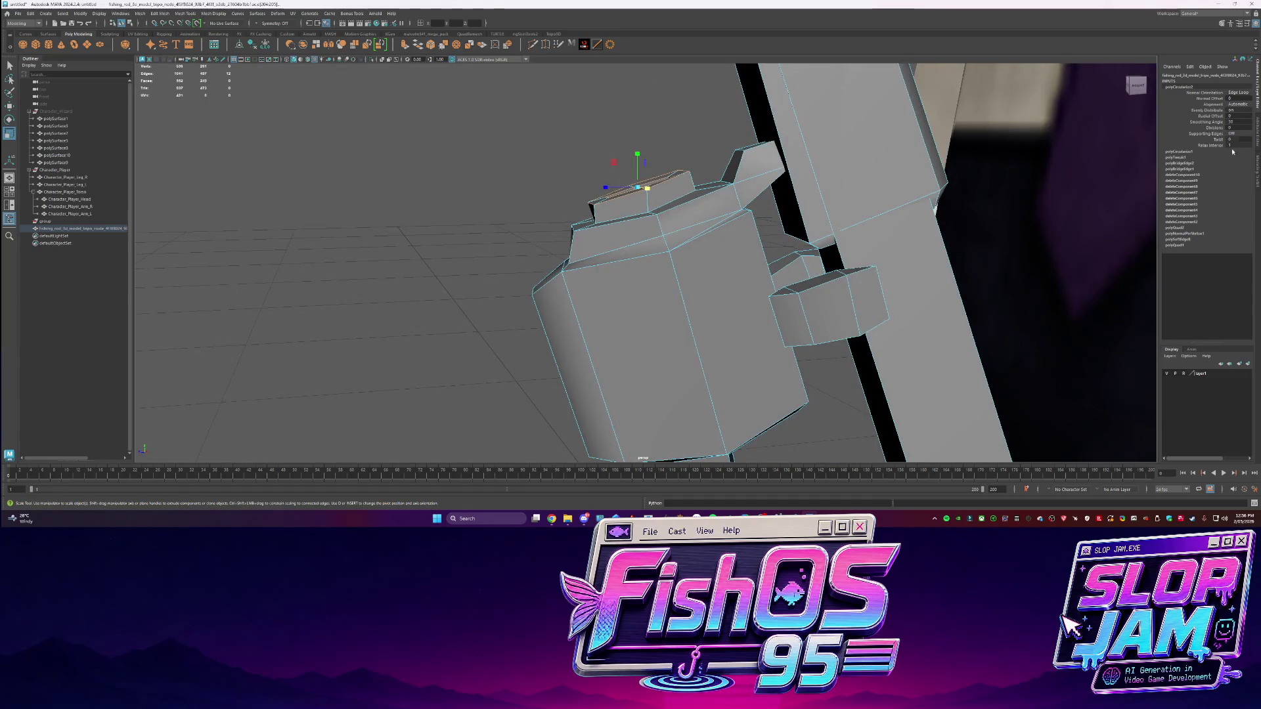
# Set the Modeling Toolkit scale axis orientation to Component and adjust the pivot
pyautogui.click(1254, 181)
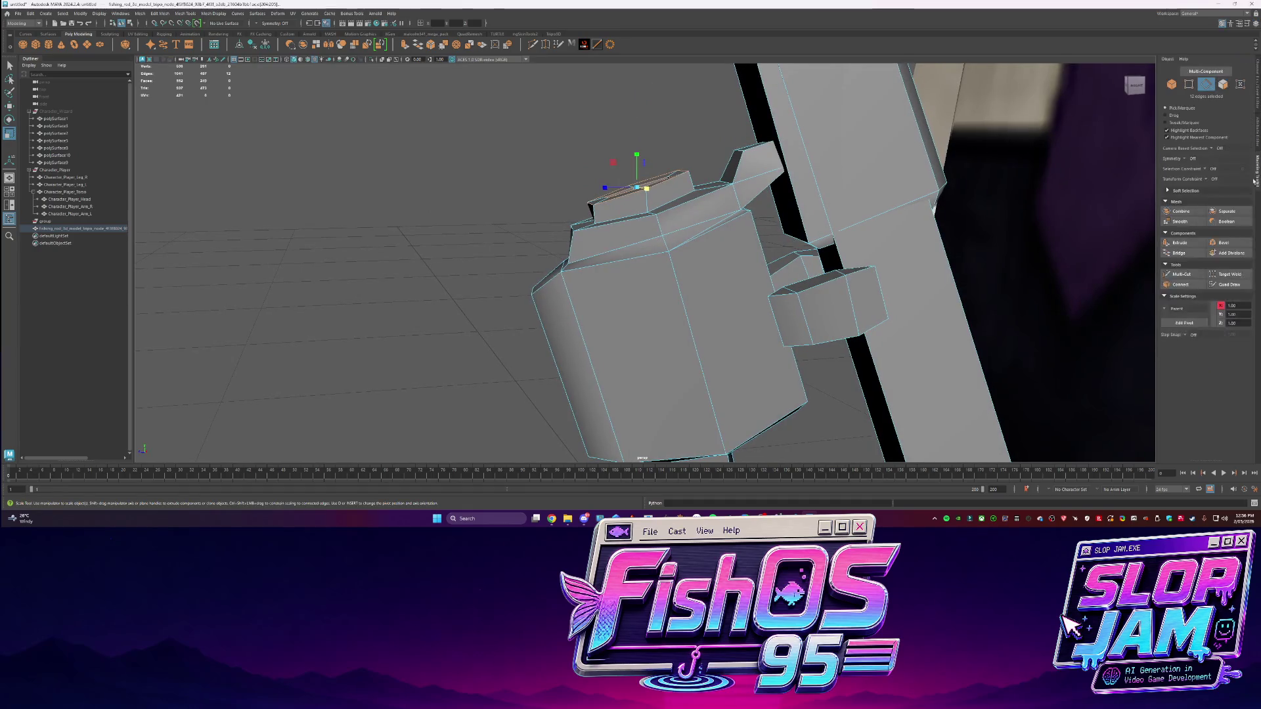
pyautogui.click(1167, 310)
pyautogui.click(1183, 329)
pyautogui.moveTo(638, 187)
pyautogui.keyDown('alt'); pyautogui.mouseDown()
pyautogui.moveTo(629, 239)
pyautogui.moveTo(636, 225)
pyautogui.mouseUp(); pyautogui.keyUp('alt')
pyautogui.press('d')
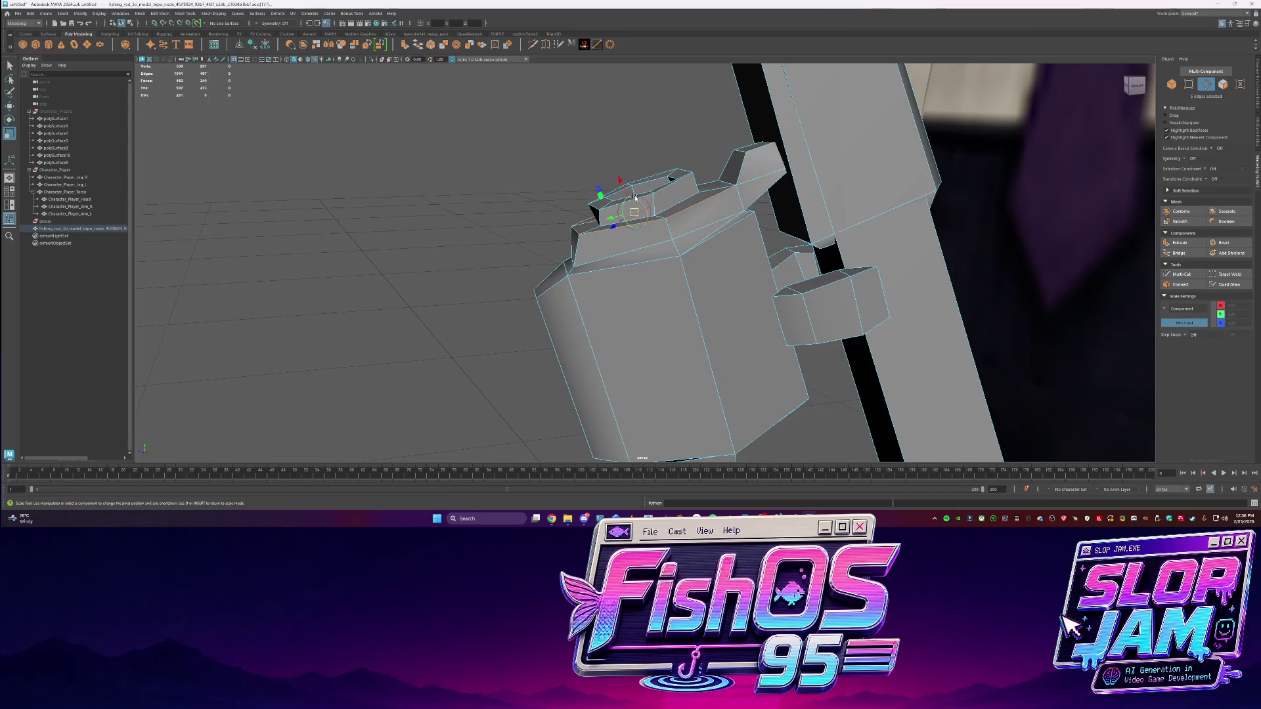
pyautogui.moveTo(650, 181)
pyautogui.keyDown('alt'); pyautogui.mouseDown()
pyautogui.moveTo(643, 151)
pyautogui.moveTo(646, 215)
pyautogui.moveTo(646, 170)
pyautogui.moveTo(666, 247)
pyautogui.moveTo(686, 182)
pyautogui.moveTo(678, 226)
pyautogui.moveTo(698, 242)
pyautogui.moveTo(563, 122)
pyautogui.moveTo(535, 295)
pyautogui.mouseUp(); pyautogui.keyUp('alt')
pyautogui.press('d')
# Select the hexagonal top faces and align the pivot, undoing a trial deletion
pyautogui.press('F11')
pyautogui.press('q')
pyautogui.click(683, 194)
pyautogui.press('w')
pyautogui.hotkey('ctrl', 'z')
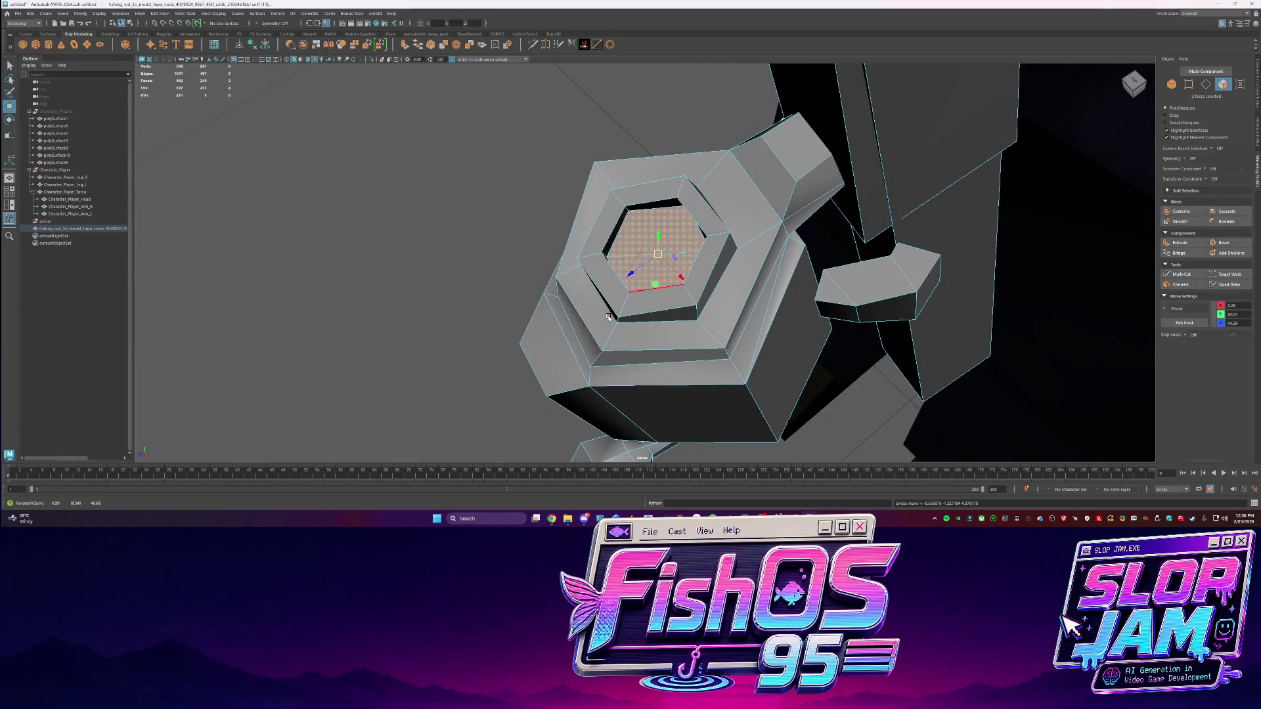
pyautogui.keyDown('alt'); pyautogui.moveTo(608, 317); pyautogui.dragTo(662, 235); pyautogui.keyUp('alt')
pyautogui.click(634, 163)
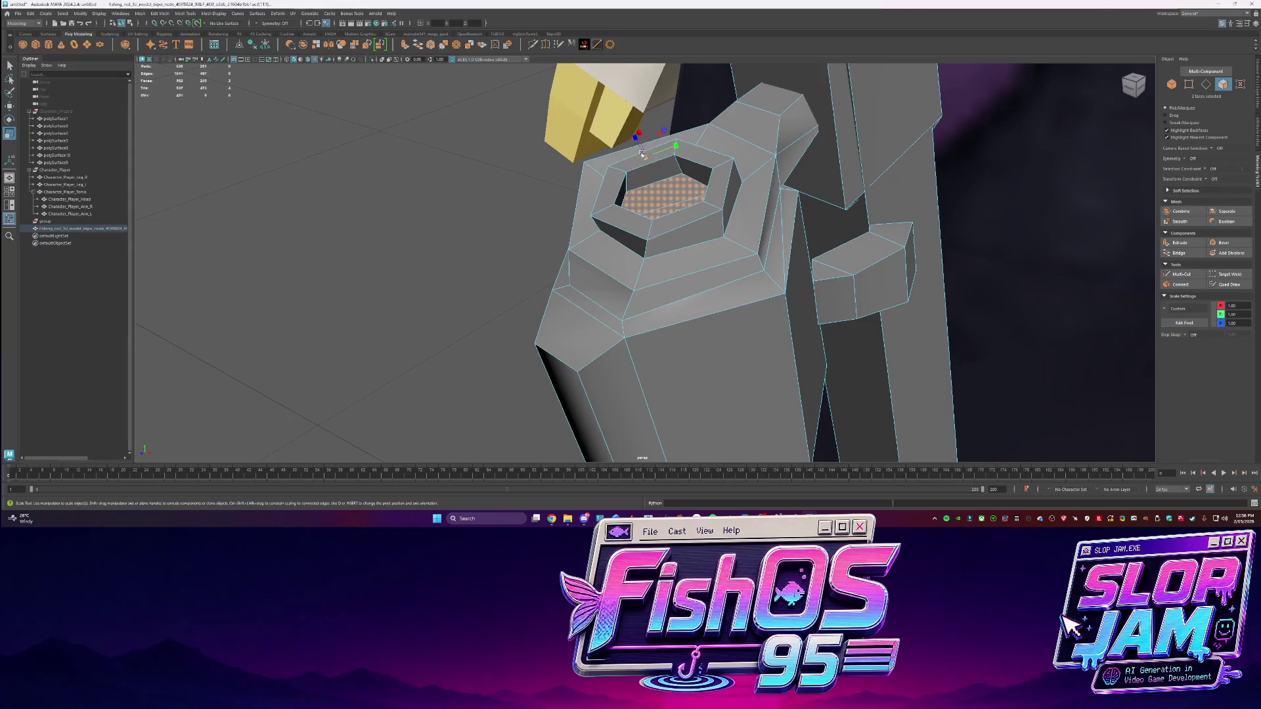
pyautogui.moveTo(666, 233)
pyautogui.keyDown('alt'); pyautogui.mouseDown()
pyautogui.moveTo(680, 233)
pyautogui.moveTo(715, 131)
pyautogui.mouseUp(); pyautogui.keyUp('alt')
pyautogui.press('Delete')
pyautogui.scroll(3, 680, 234)
pyautogui.hotkey('ctrl', 'z')
pyautogui.hotkey('ctrl', 'z')
pyautogui.hotkey('ctrl', 'z')
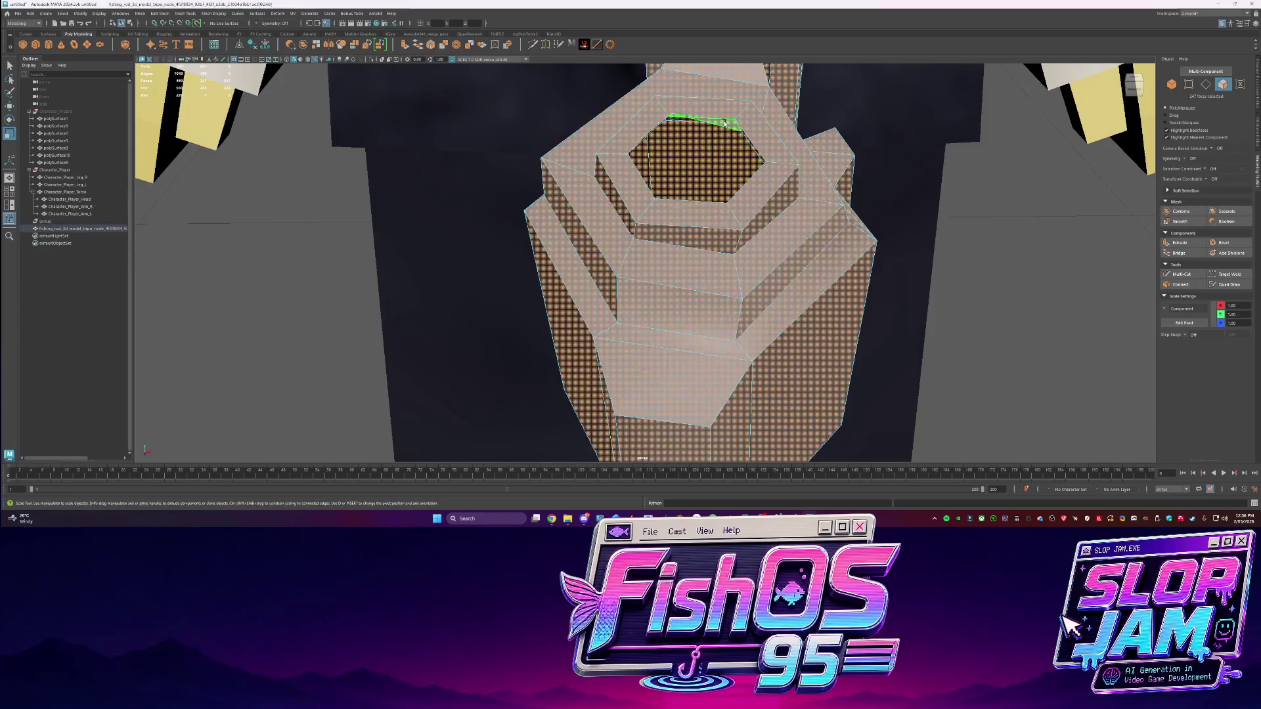
# Delete the inner hexagon walls and floor, extrude the border, and remove the six ring faces
pyautogui.click(714, 131)
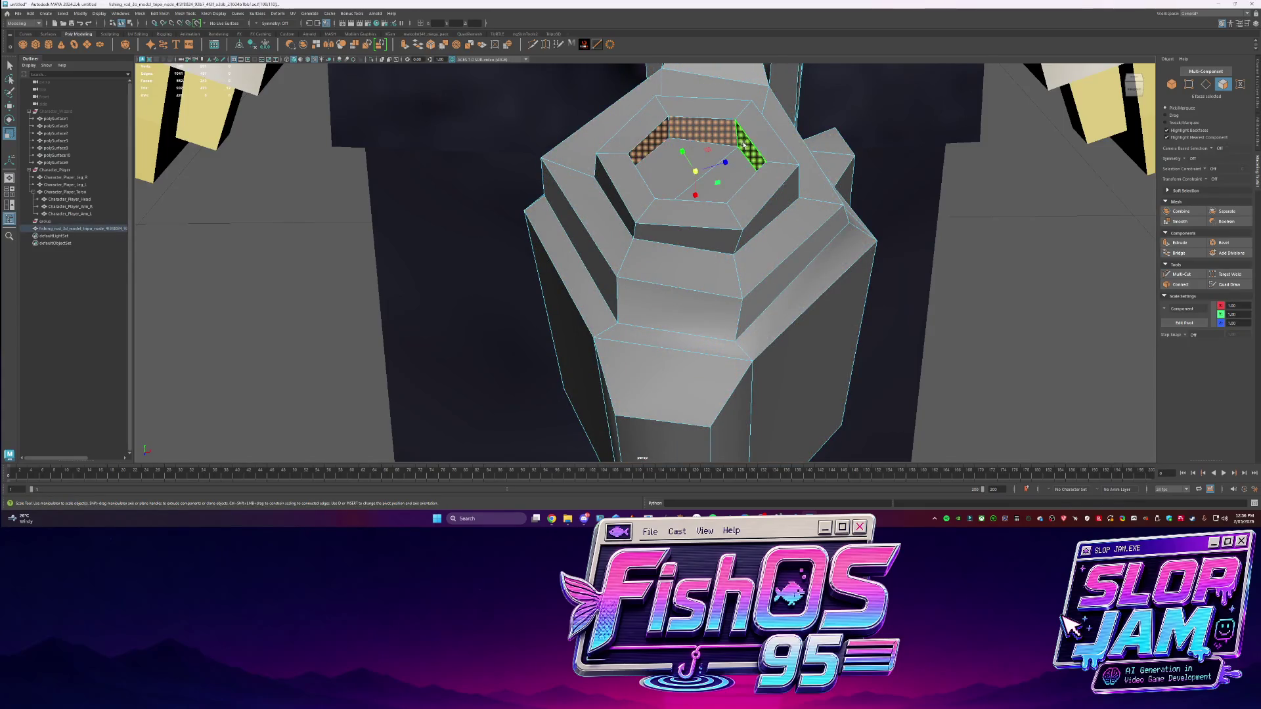
pyautogui.keyDown('shift'); pyautogui.click(696, 171); pyautogui.keyUp('shift')
pyautogui.press('Delete')
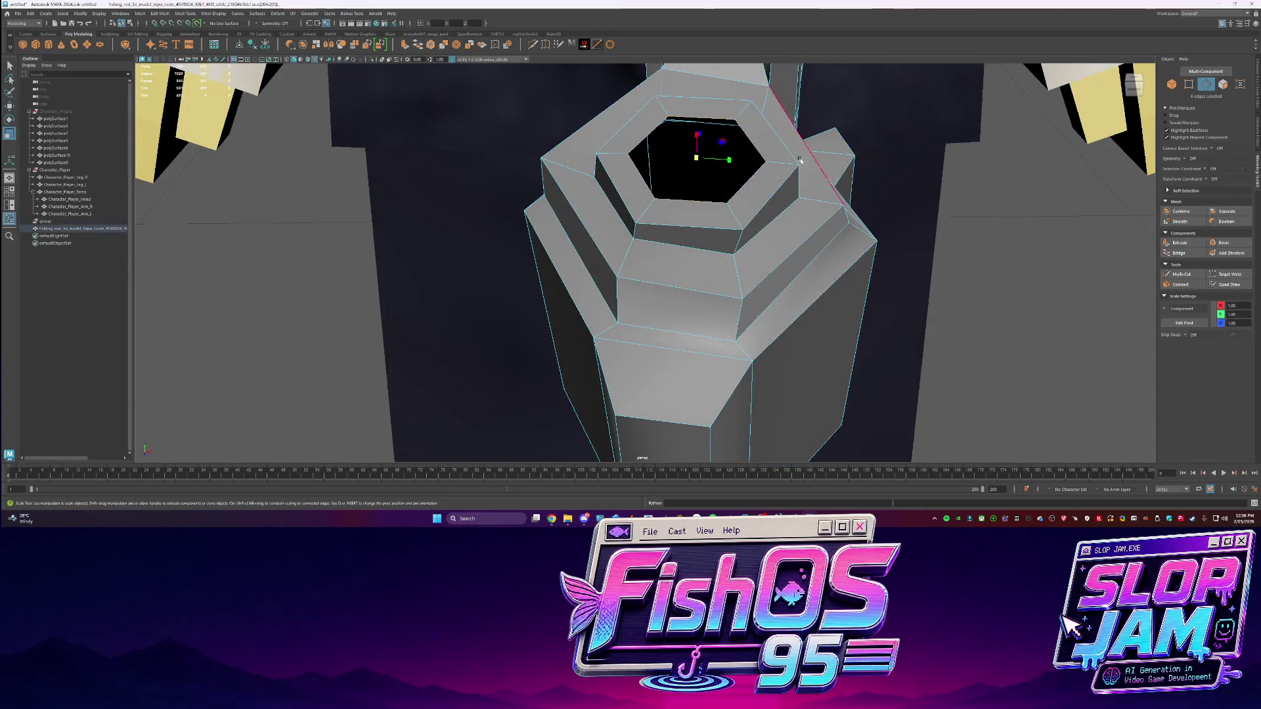
pyautogui.keyDown('alt'); pyautogui.moveTo(800, 160); pyautogui.dragTo(694, 166); pyautogui.keyUp('alt')
pyautogui.hotkey('ctrl', 'e')
pyautogui.keyDown('alt'); pyautogui.moveTo(694, 123); pyautogui.dragTo(606, 214); pyautogui.keyUp('alt')
pyautogui.doubleClick(597, 180)
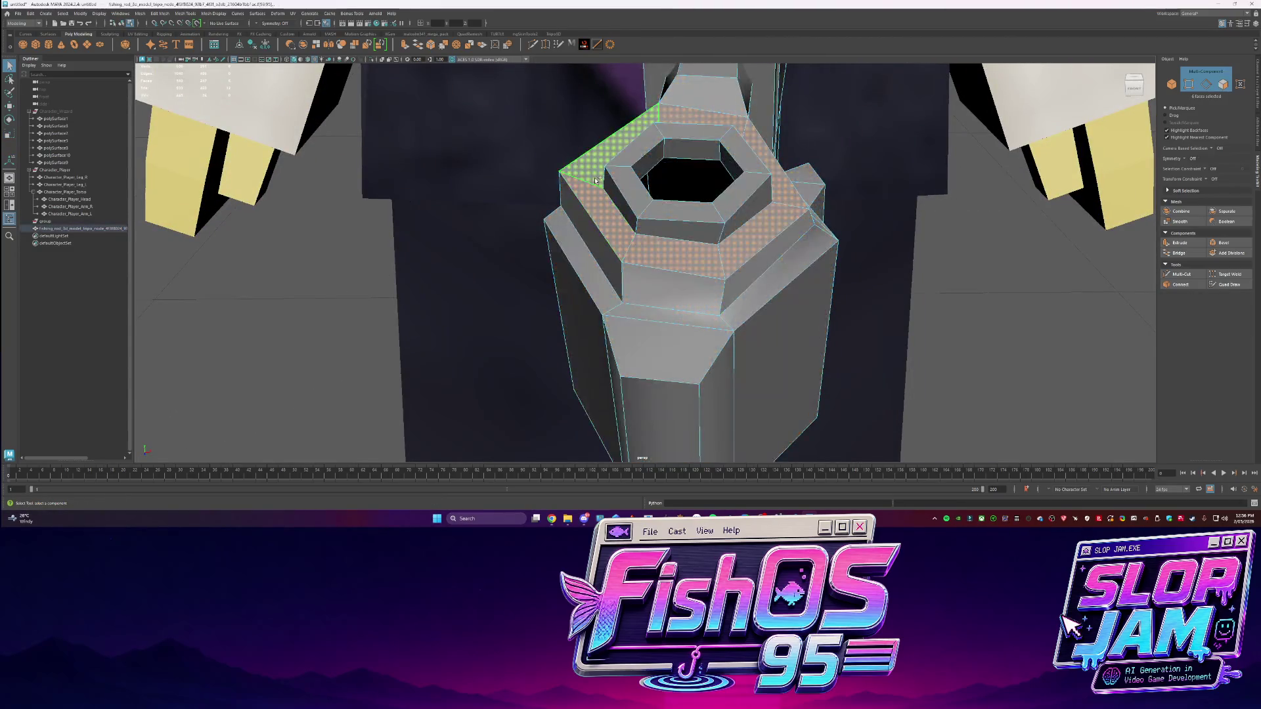
pyautogui.press('Delete')
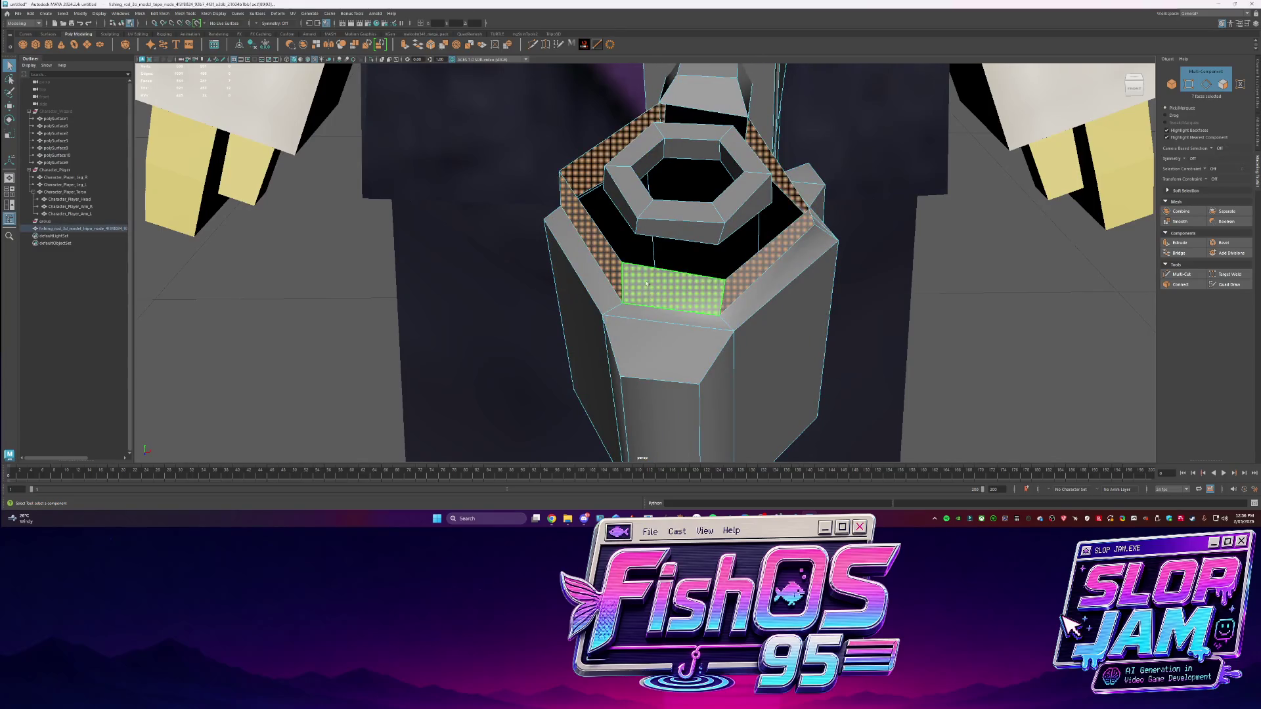
# Open a hole, extrude its edge loop down and outward, and scale the end up
pyautogui.moveTo(640, 286)
pyautogui.keyDown('alt'); pyautogui.mouseDown()
pyautogui.moveTo(653, 191)
pyautogui.moveTo(716, 191)
pyautogui.moveTo(669, 203)
pyautogui.moveTo(696, 206)
pyautogui.moveTo(826, 192)
pyautogui.mouseUp(); pyautogui.keyUp('alt')
pyautogui.hotkey('ctrl', 'F11')
pyautogui.press('Delete')
pyautogui.hotkey('ctrl', 'e')
pyautogui.moveTo(692, 172)
pyautogui.mouseDown(button='middle')
pyautogui.moveTo(708, 193)
pyautogui.moveTo(689, 214)
pyautogui.mouseUp(button='middle')
pyautogui.press('r')
pyautogui.moveTo(713, 216)
pyautogui.keyDown('alt'); pyautogui.mouseDown()
pyautogui.moveTo(675, 209)
pyautogui.moveTo(714, 208)
pyautogui.moveTo(691, 212)
pyautogui.mouseUp(); pyautogui.keyUp('alt')
# Extrude the rim edges several times, pushing and repositioning each new strip
pyautogui.hotkey('ctrl', 'e')
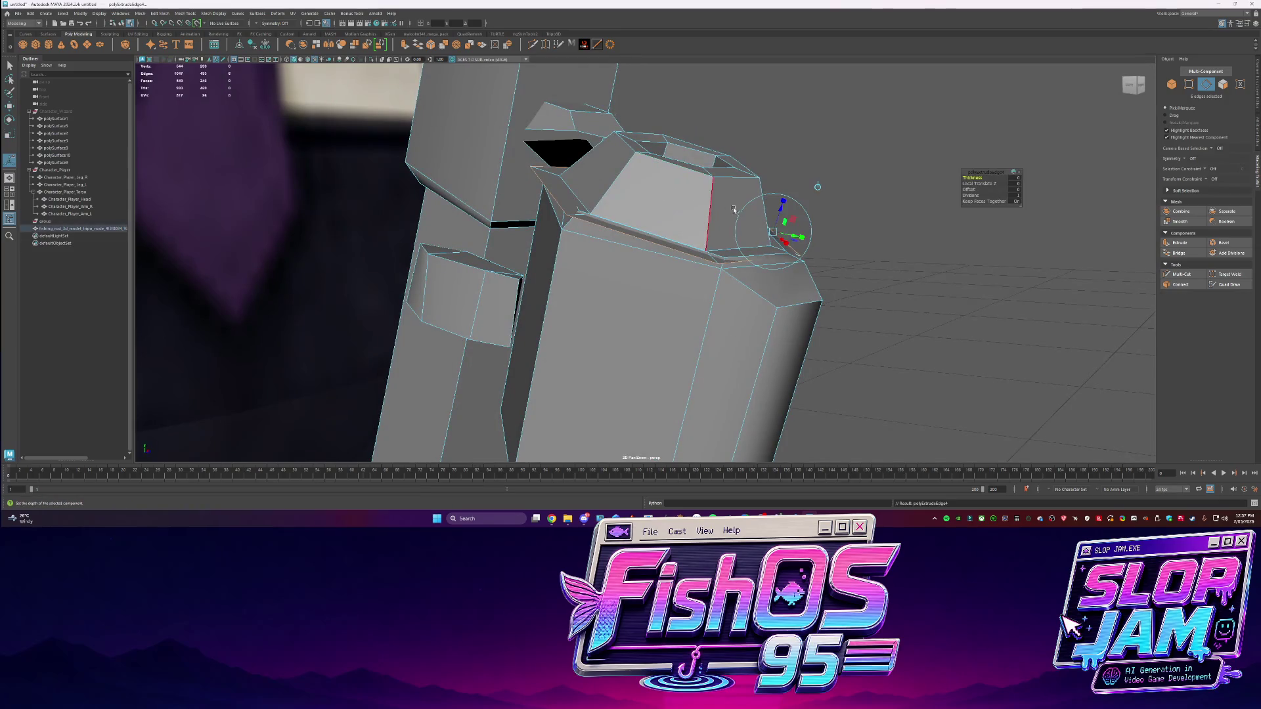
pyautogui.moveTo(780, 210)
pyautogui.mouseDown()
pyautogui.moveTo(720, 394)
pyautogui.moveTo(730, 329)
pyautogui.moveTo(714, 288)
pyautogui.moveTo(676, 357)
pyautogui.mouseUp()
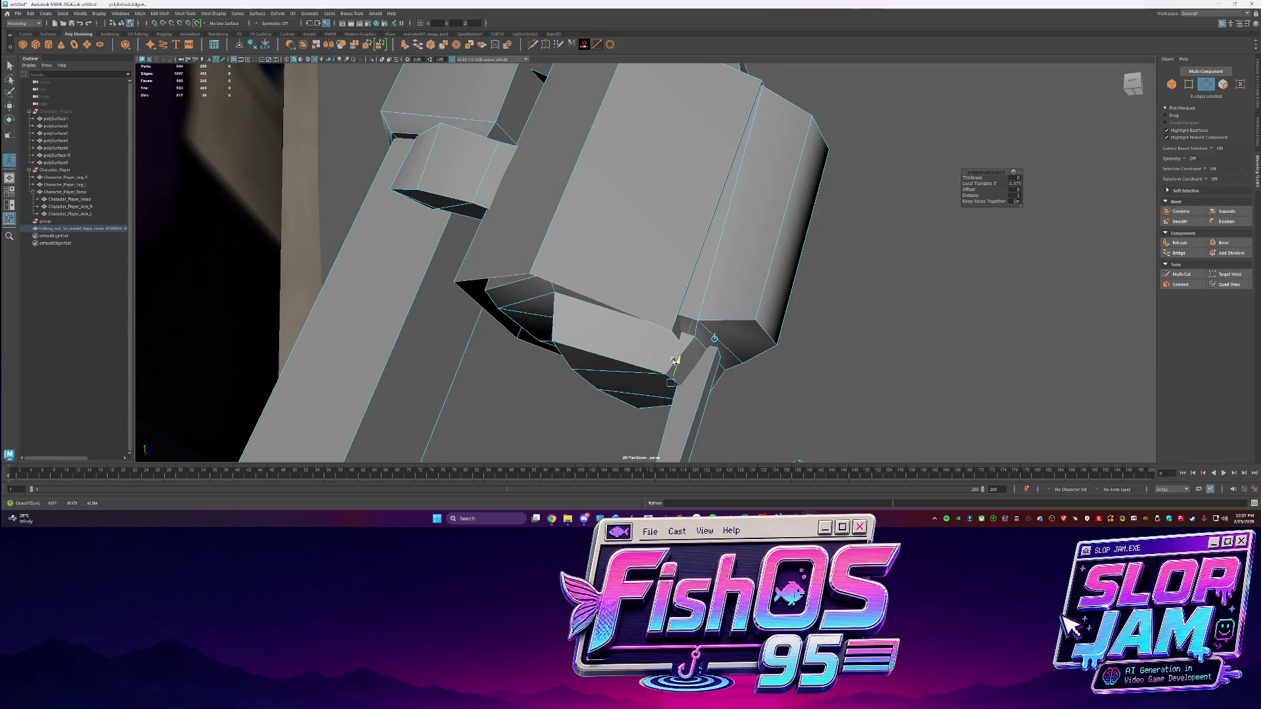
pyautogui.hotkey('ctrl', 'e')
pyautogui.press('r')
pyautogui.press('w')
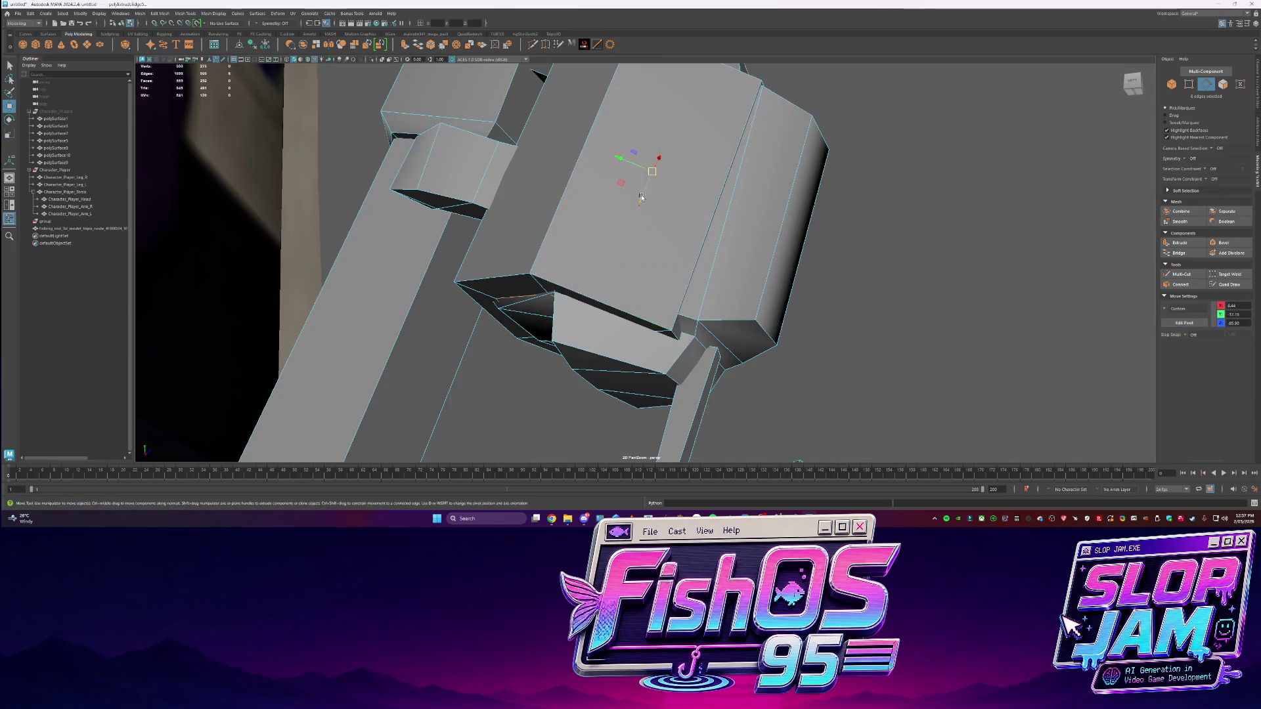
pyautogui.moveTo(644, 193); pyautogui.dragTo(635, 222, button='middle')
pyautogui.hotkey('ctrl', 'e')
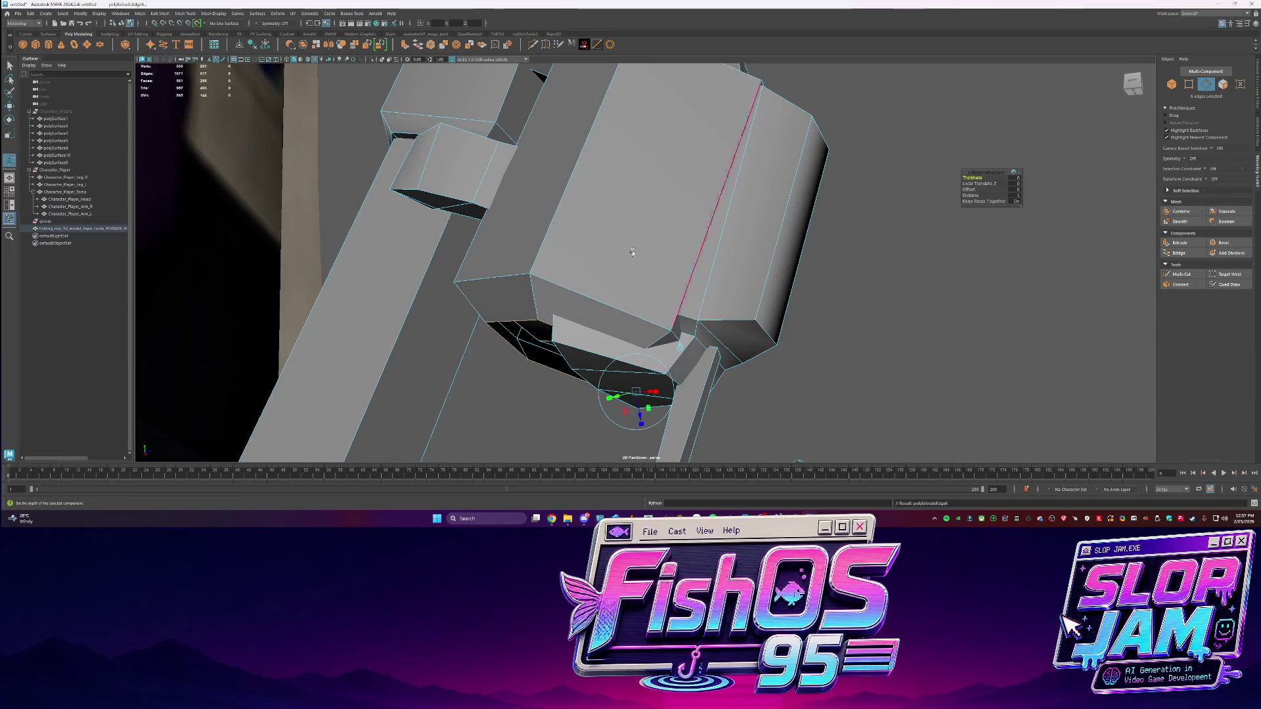
pyautogui.moveTo(1012, 184); pyautogui.dragTo(1020, 184)
pyautogui.press('w')
pyautogui.moveTo(645, 191); pyautogui.dragTo(635, 228, button='middle')
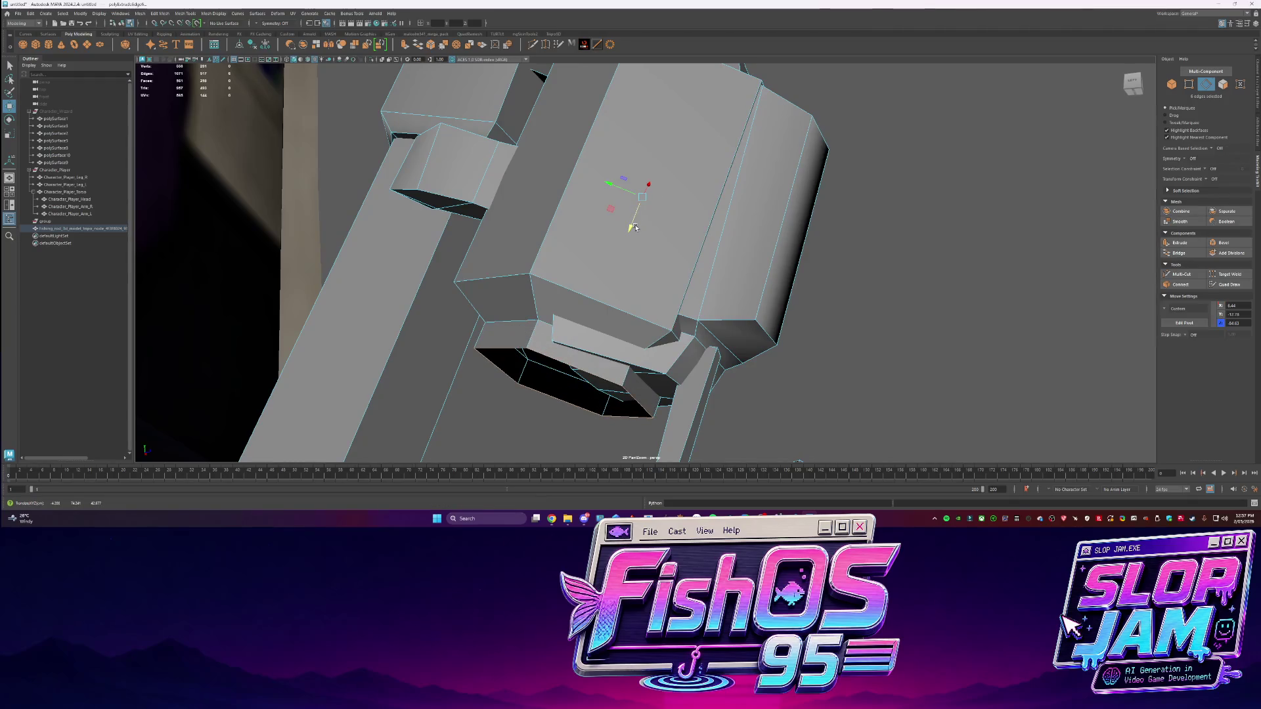
# Set scaling to component axes and undo the trial inner extrusions
pyautogui.click(1176, 309)
pyautogui.click(1182, 332)
pyautogui.keyDown('alt'); pyautogui.moveTo(709, 282); pyautogui.dragTo(663, 295); pyautogui.keyUp('alt')
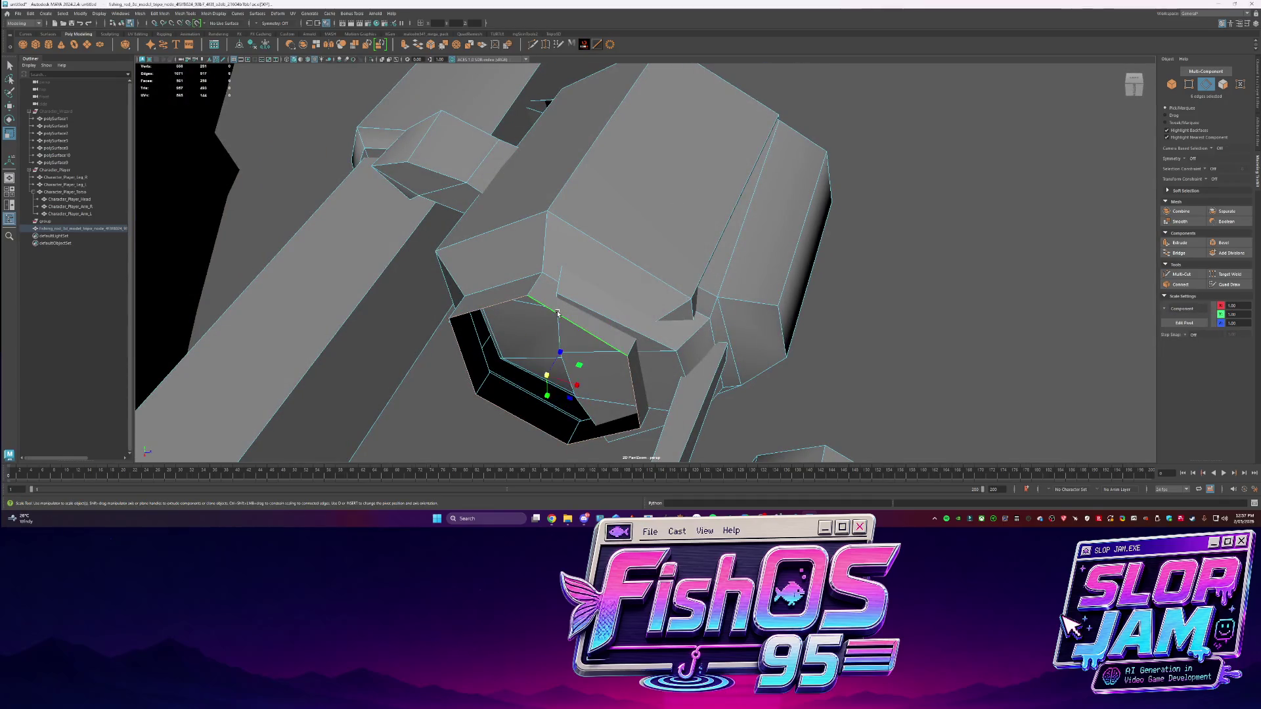
pyautogui.hotkey('ctrl', 'z')
pyautogui.press('q')
pyautogui.press('F11')
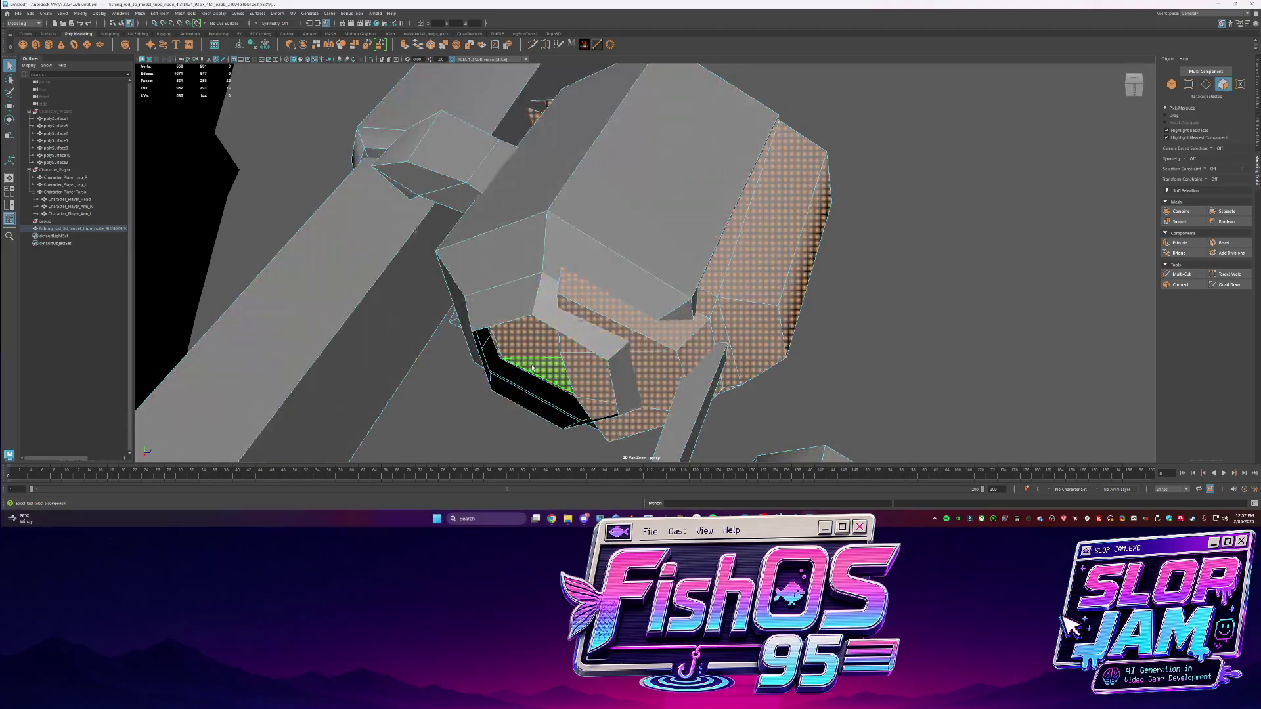
# Fill the reel's hexagonal underside hole with a cap face and adjust it with Move
pyautogui.moveTo(698, 246)
pyautogui.keyDown('alt'); pyautogui.mouseDown()
pyautogui.moveTo(826, 210)
pyautogui.moveTo(715, 268)
pyautogui.mouseUp(); pyautogui.keyUp('alt')
pyautogui.moveTo(687, 163)
pyautogui.keyDown('alt'); pyautogui.mouseDown()
pyautogui.moveTo(720, 113)
pyautogui.moveTo(677, 132)
pyautogui.moveTo(596, 228)
pyautogui.mouseUp(); pyautogui.keyUp('alt')
pyautogui.click(595, 228)
pyautogui.keyDown('shift'); pyautogui.moveTo(596, 229); pyautogui.dragTo(587, 299, button='right'); pyautogui.keyUp('shift')
pyautogui.press('w')
pyautogui.moveTo(612, 204)
pyautogui.keyDown('alt'); pyautogui.mouseDown()
pyautogui.moveTo(701, 219)
pyautogui.moveTo(726, 272)
pyautogui.moveTo(664, 210)
pyautogui.moveTo(600, 306)
pyautogui.mouseUp(); pyautogui.keyUp('alt')
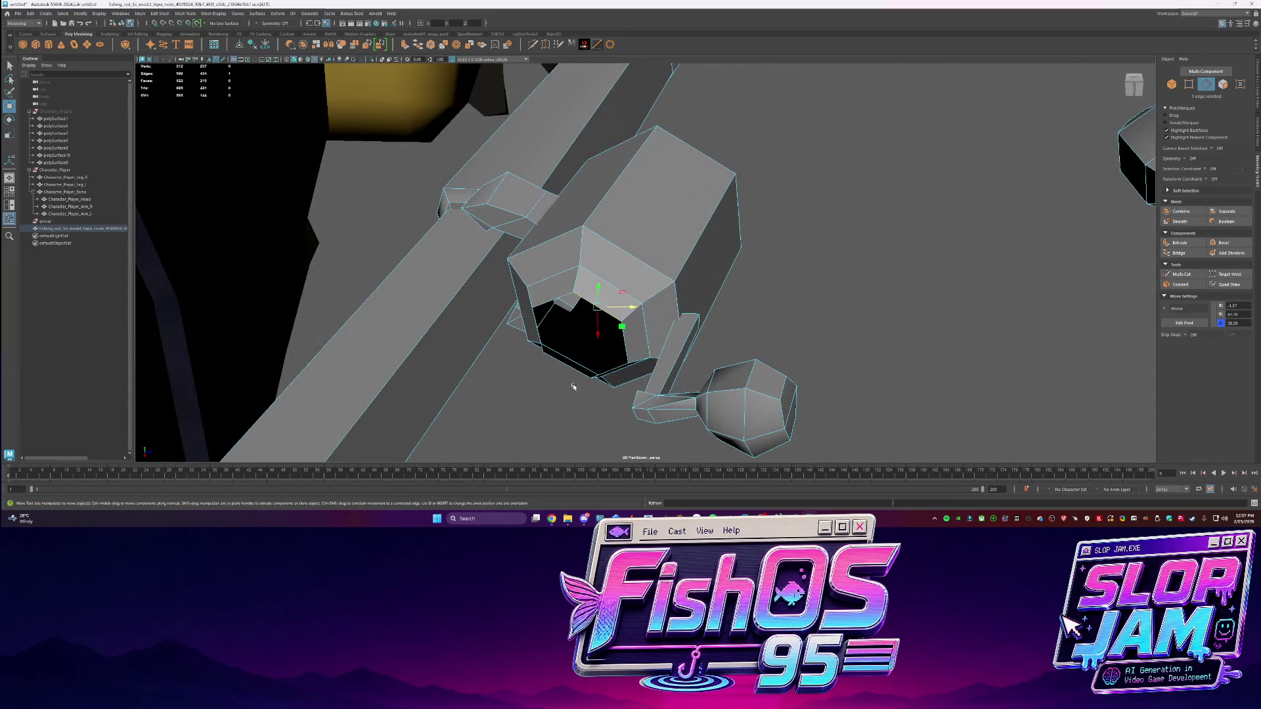
# Split the hexagonal face with a new Multi-Cut edge
pyautogui.click(554, 326)
pyautogui.press('F8')
pyautogui.press('q')
pyautogui.keyDown('alt'); pyautogui.moveTo(597, 358); pyautogui.dragTo(686, 284); pyautogui.keyUp('alt')
# Extrude the reel's front face and scale it
pyautogui.press('F11')
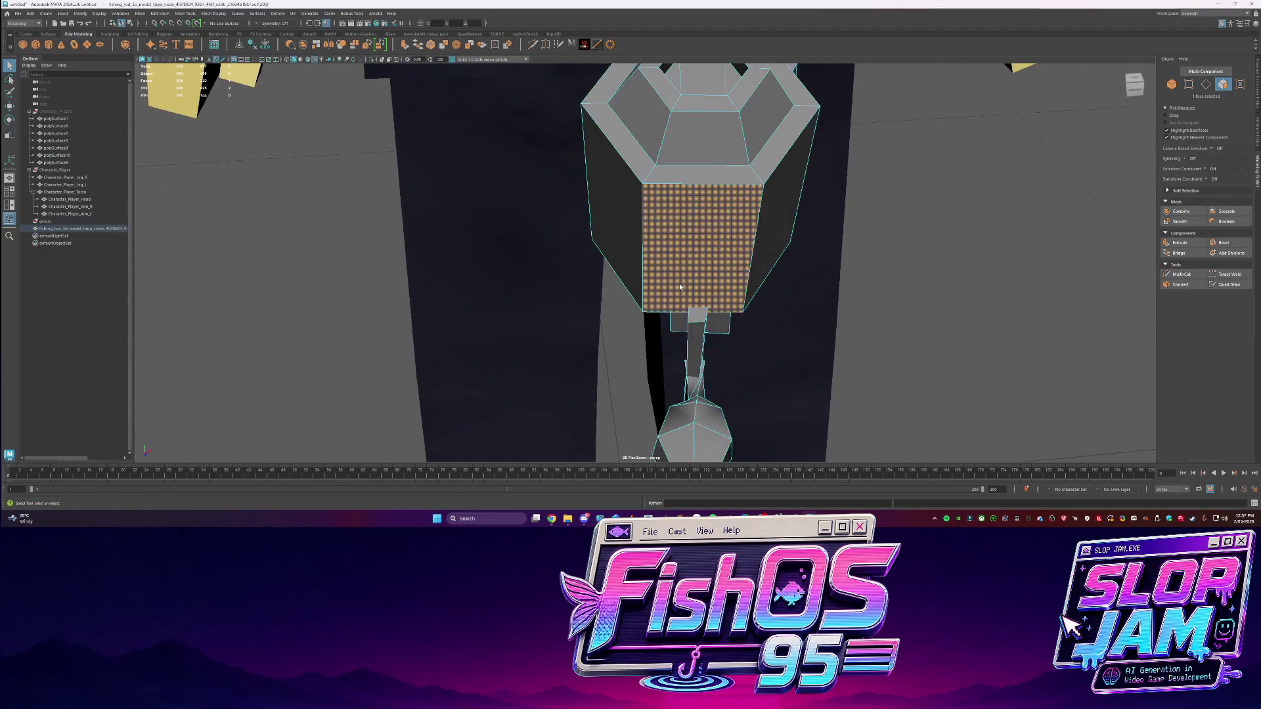
pyautogui.click(699, 272)
pyautogui.press('t')
pyautogui.hotkey('ctrl', 'e')
pyautogui.moveTo(698, 274)
pyautogui.keyDown('alt'); pyautogui.mouseDown()
pyautogui.moveTo(746, 235)
pyautogui.moveTo(727, 330)
pyautogui.mouseUp(); pyautogui.keyUp('alt')
pyautogui.press('r')
# Select all the reel handle faces and briefly view them isolated
pyautogui.press('F8')
pyautogui.press('q')
pyautogui.press('F11')
pyautogui.doubleClick(679, 329)
pyautogui.hotkey('ctrl', '1')
pyautogui.moveTo(698, 287); pyautogui.dragTo(690, 263, button='right')
pyautogui.hotkey('ctrl', '1')
pyautogui.moveTo(689, 262)
pyautogui.keyDown('alt'); pyautogui.mouseDown()
pyautogui.moveTo(738, 287)
pyautogui.moveTo(691, 306)
pyautogui.mouseUp(); pyautogui.keyUp('alt')
# Rotate the reel handle faces and move them higher up the rod
pyautogui.click(660, 329)
pyautogui.press('F11')
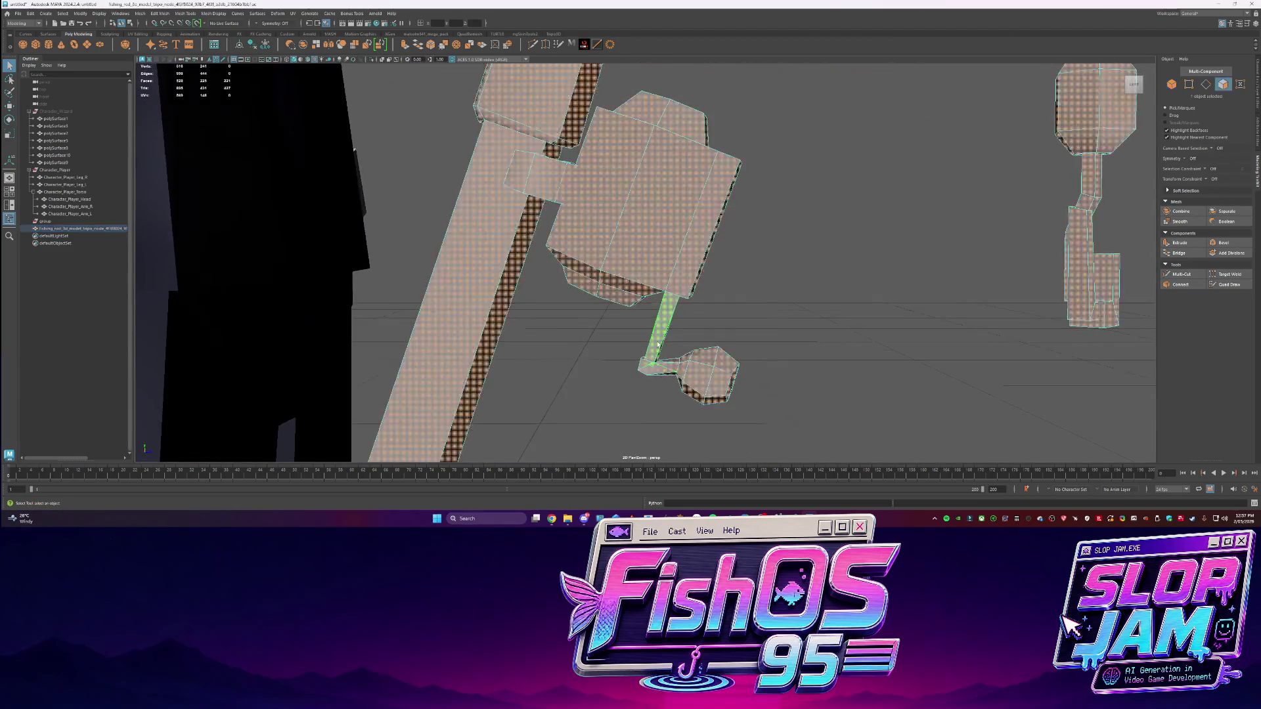
pyautogui.doubleClick(665, 362)
pyautogui.press('w')
pyautogui.moveTo(665, 363)
pyautogui.keyDown('alt'); pyautogui.mouseDown()
pyautogui.moveTo(679, 326)
pyautogui.moveTo(631, 330)
pyautogui.moveTo(643, 316)
pyautogui.mouseUp(); pyautogui.keyUp('alt')
pyautogui.moveTo(636, 394); pyautogui.dragTo(637, 382)
pyautogui.press('w')
pyautogui.moveTo(616, 340)
pyautogui.mouseDown()
pyautogui.moveTo(611, 237)
pyautogui.moveTo(627, 272)
pyautogui.mouseUp()
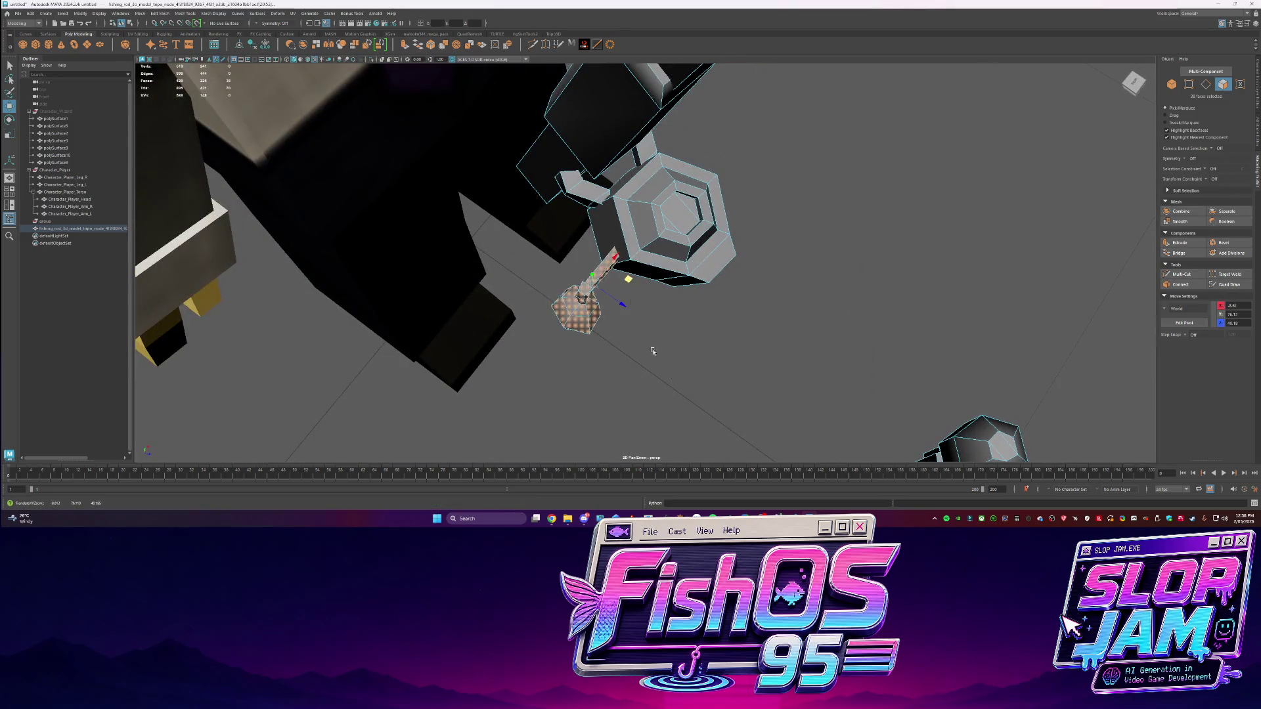
pyautogui.click(648, 352)
pyautogui.press('f')
# Extrude a rod face to form the clip and select its small face for moving
pyautogui.moveTo(503, 351)
pyautogui.keyDown('alt'); pyautogui.mouseDown()
pyautogui.moveTo(684, 349)
pyautogui.moveTo(717, 285)
pyautogui.moveTo(676, 276)
pyautogui.moveTo(682, 292)
pyautogui.moveTo(657, 289)
pyautogui.moveTo(674, 300)
pyautogui.moveTo(539, 289)
pyautogui.moveTo(558, 322)
pyautogui.moveTo(608, 327)
pyautogui.mouseUp(); pyautogui.keyUp('alt')
pyautogui.click(674, 301)
pyautogui.hotkey('ctrl', 'e')
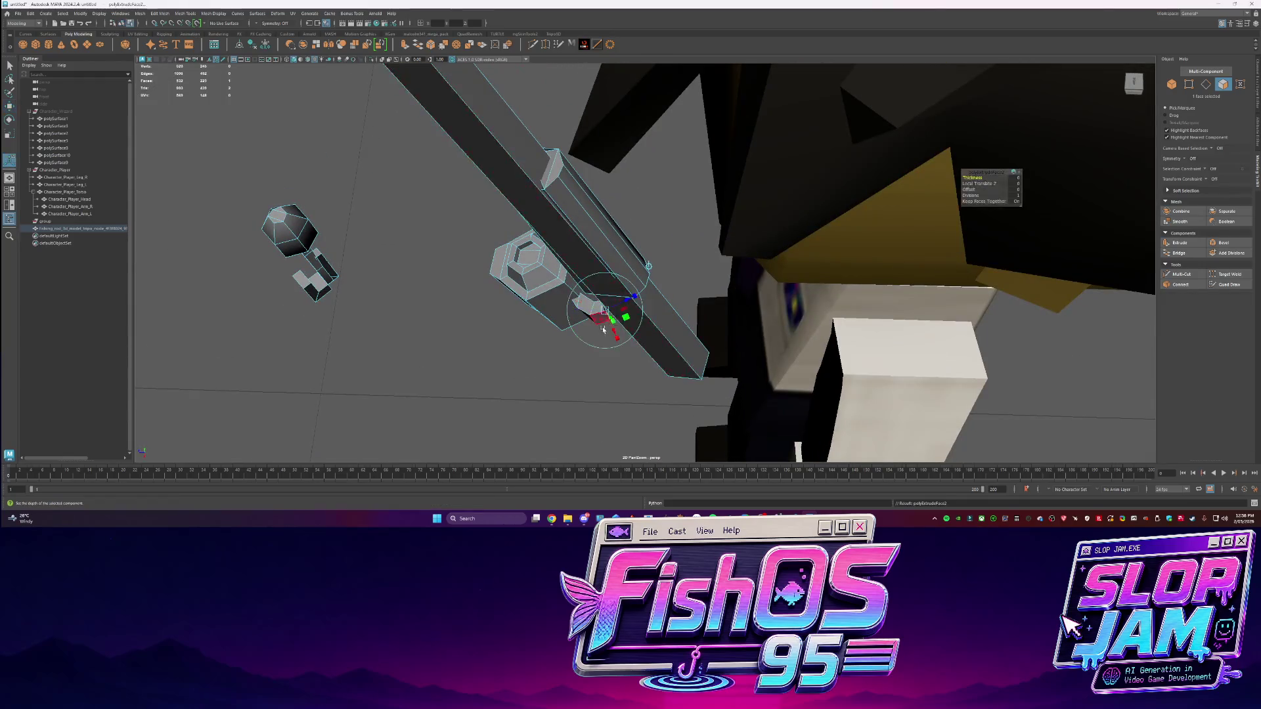
pyautogui.click(526, 258)
pyautogui.moveTo(525, 258)
pyautogui.keyDown('alt'); pyautogui.mouseDown()
pyautogui.moveTo(681, 263)
pyautogui.moveTo(657, 249)
pyautogui.moveTo(686, 240)
pyautogui.mouseUp(); pyautogui.keyUp('alt')
pyautogui.click(686, 245)
pyautogui.press('w')
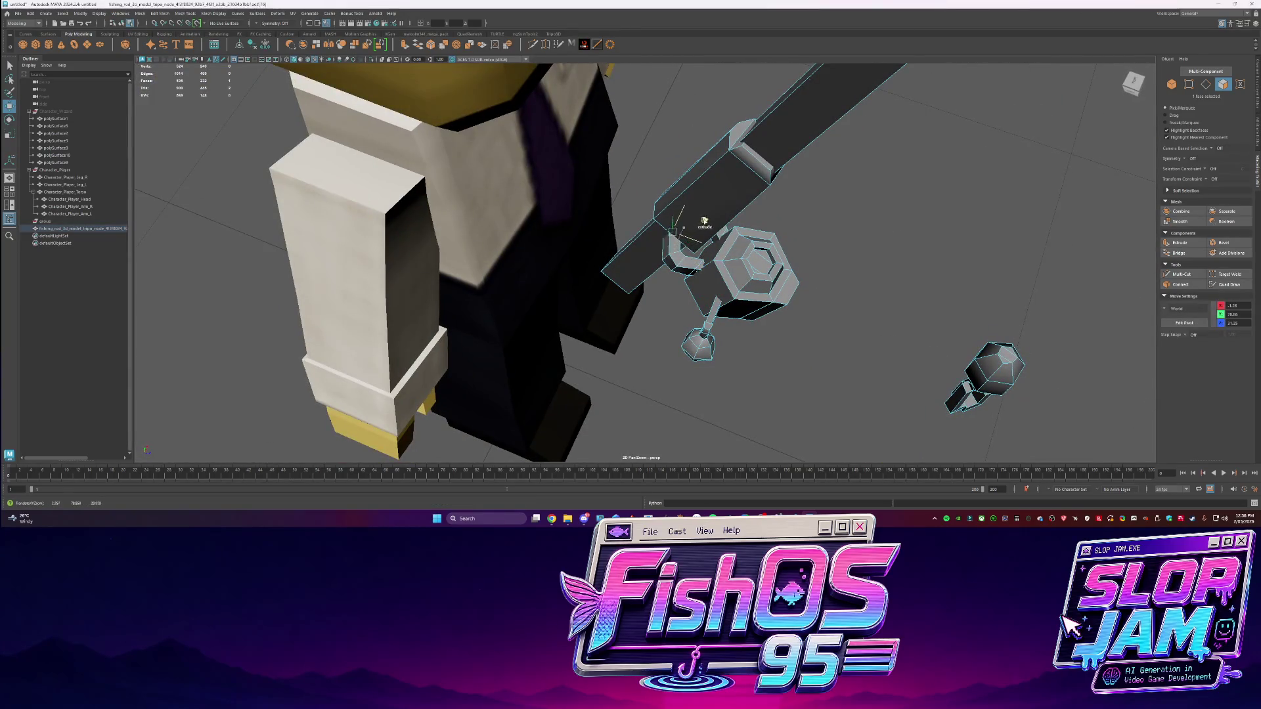
pyautogui.click(698, 263)
# Zoom in close to the character and return to face selection on the rod
pyautogui.press('F8')
pyautogui.moveTo(700, 263)
pyautogui.keyDown('alt'); pyautogui.mouseDown()
pyautogui.moveTo(625, 297)
pyautogui.moveTo(584, 104)
pyautogui.mouseUp(); pyautogui.keyUp('alt')
pyautogui.press('F11')
pyautogui.scroll(5, 674, 284)
# Isolate the reel knob, delete its stem faces and fill the border hole with a new cap face
pyautogui.hotkey('ctrl', '1')
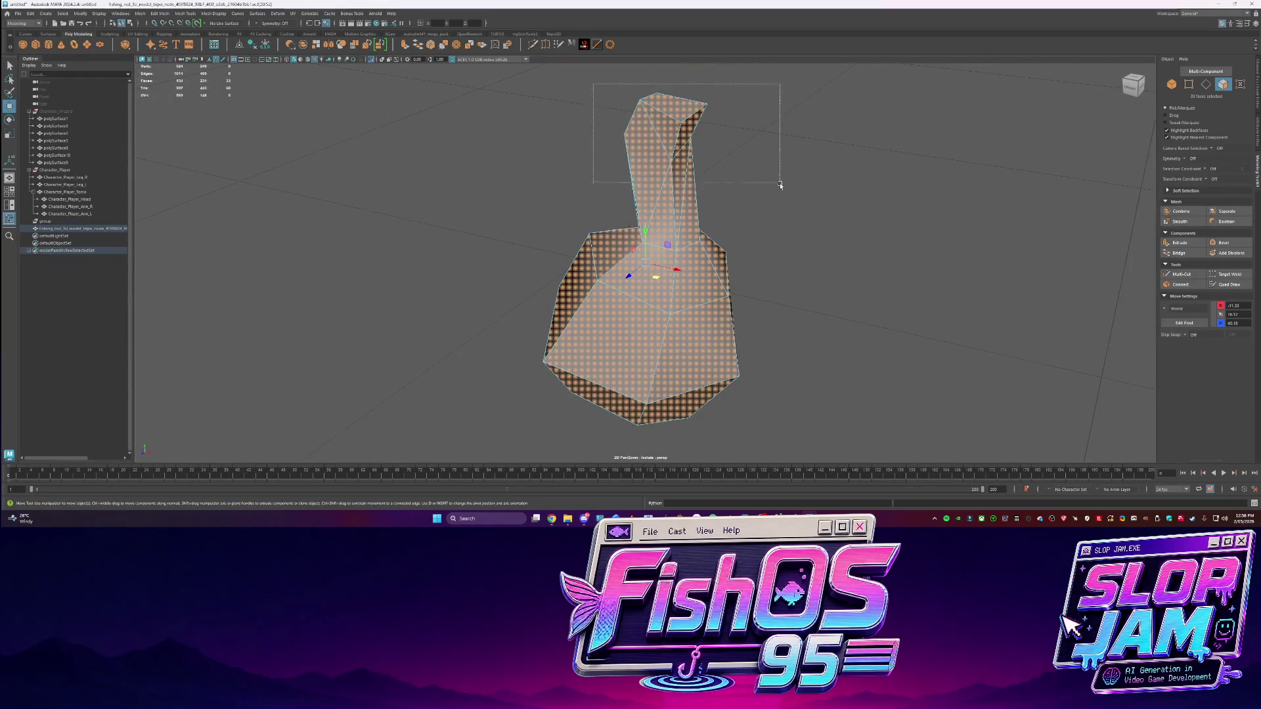
pyautogui.press('Delete')
pyautogui.press('F10')
pyautogui.doubleClick(687, 223)
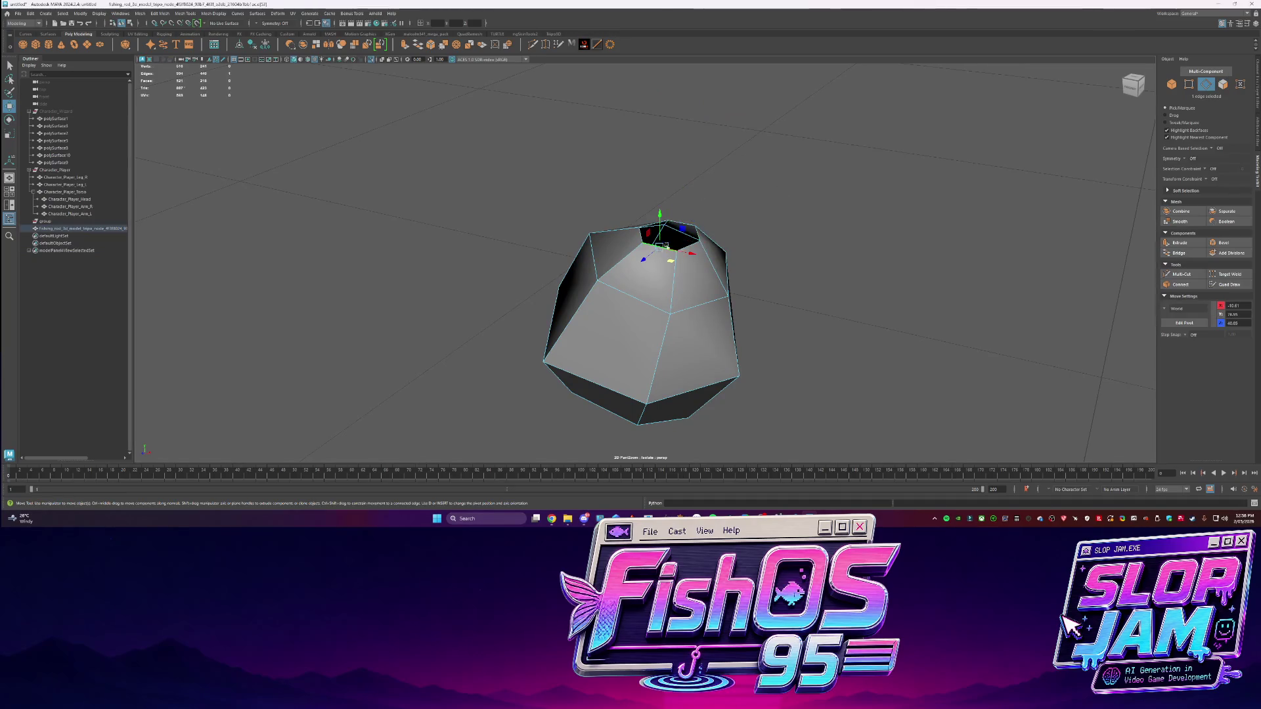
pyautogui.keyDown('shift'); pyautogui.rightClick(693, 220); pyautogui.keyUp('shift')
pyautogui.keyDown('shift'); pyautogui.moveTo(696, 222); pyautogui.dragTo(679, 315, button='right'); pyautogui.keyUp('shift')
pyautogui.keyDown('alt'); pyautogui.moveTo(680, 315); pyautogui.dragTo(677, 288); pyautogui.keyUp('alt')
pyautogui.click(676, 287)
pyautogui.moveTo(677, 288)
pyautogui.keyDown('shift'); pyautogui.mouseDown(button='right')
pyautogui.moveTo(687, 265)
pyautogui.moveTo(671, 217)
pyautogui.mouseUp(button='right'); pyautogui.keyUp('shift')
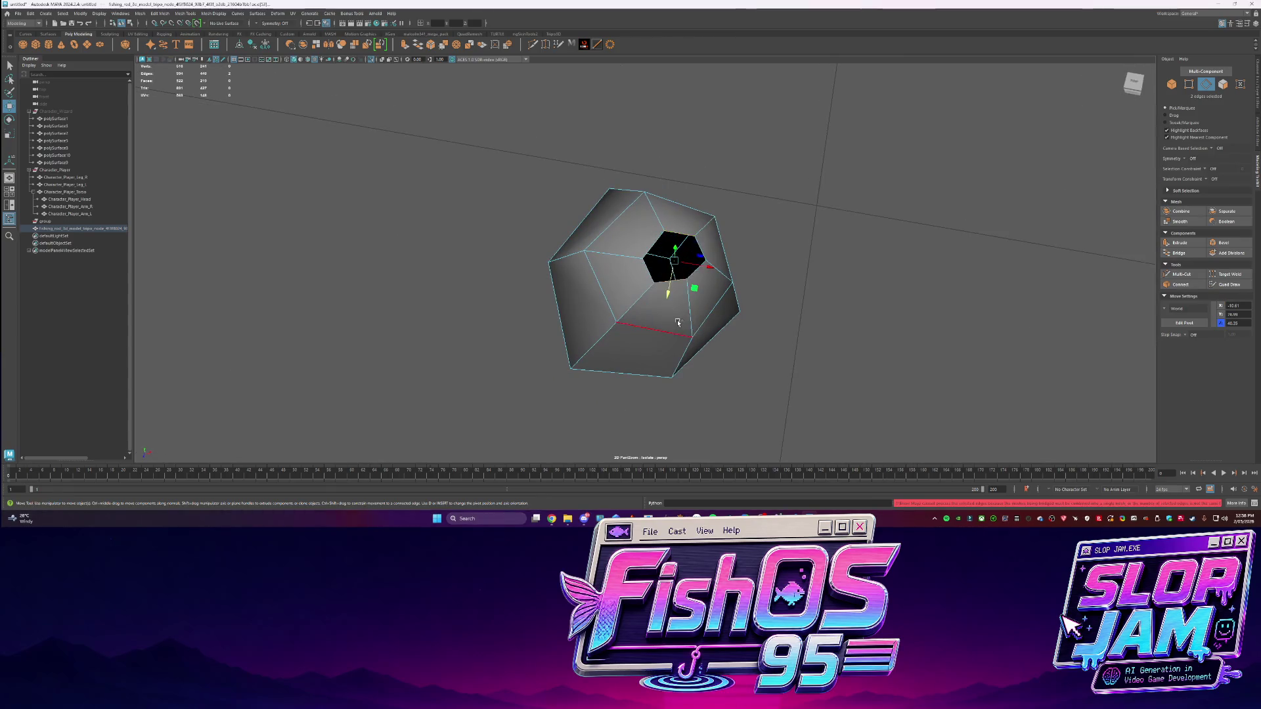
# Freeze the knob's transformations, restore the full scene and connect two vertices with a new edge
pyautogui.press('q')
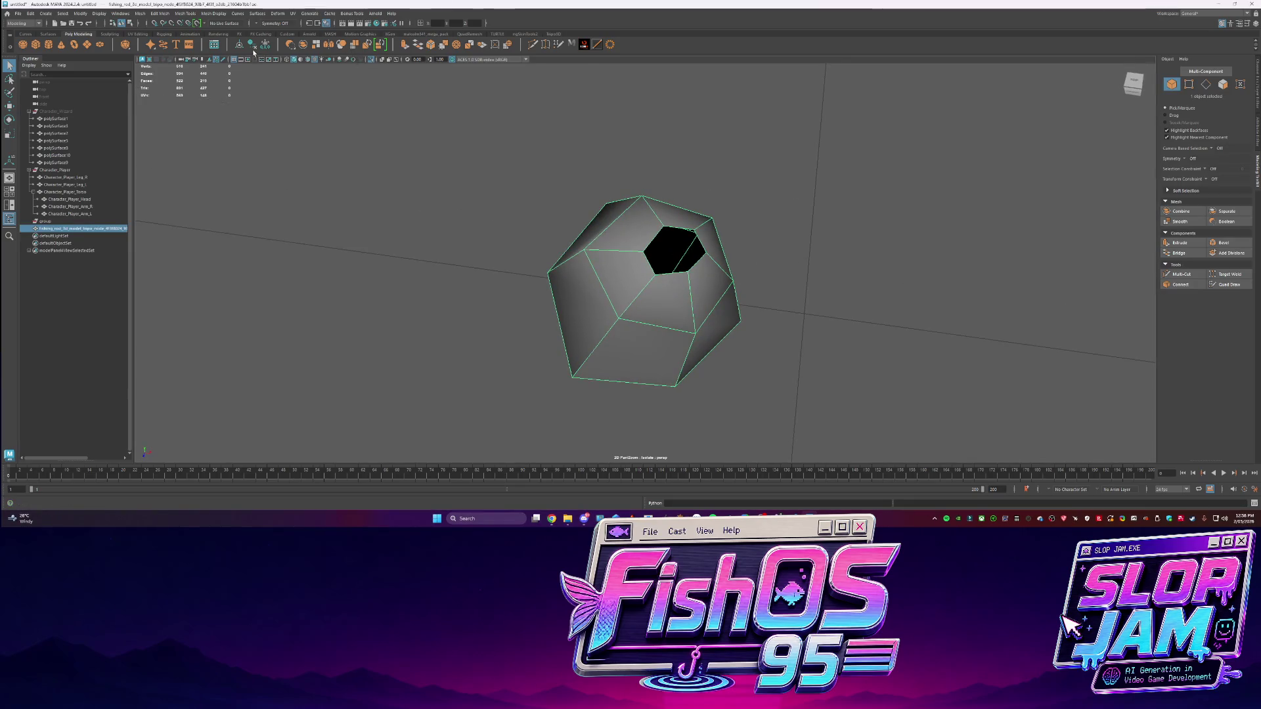
pyautogui.click(265, 45)
pyautogui.hotkey('ctrl', '1')
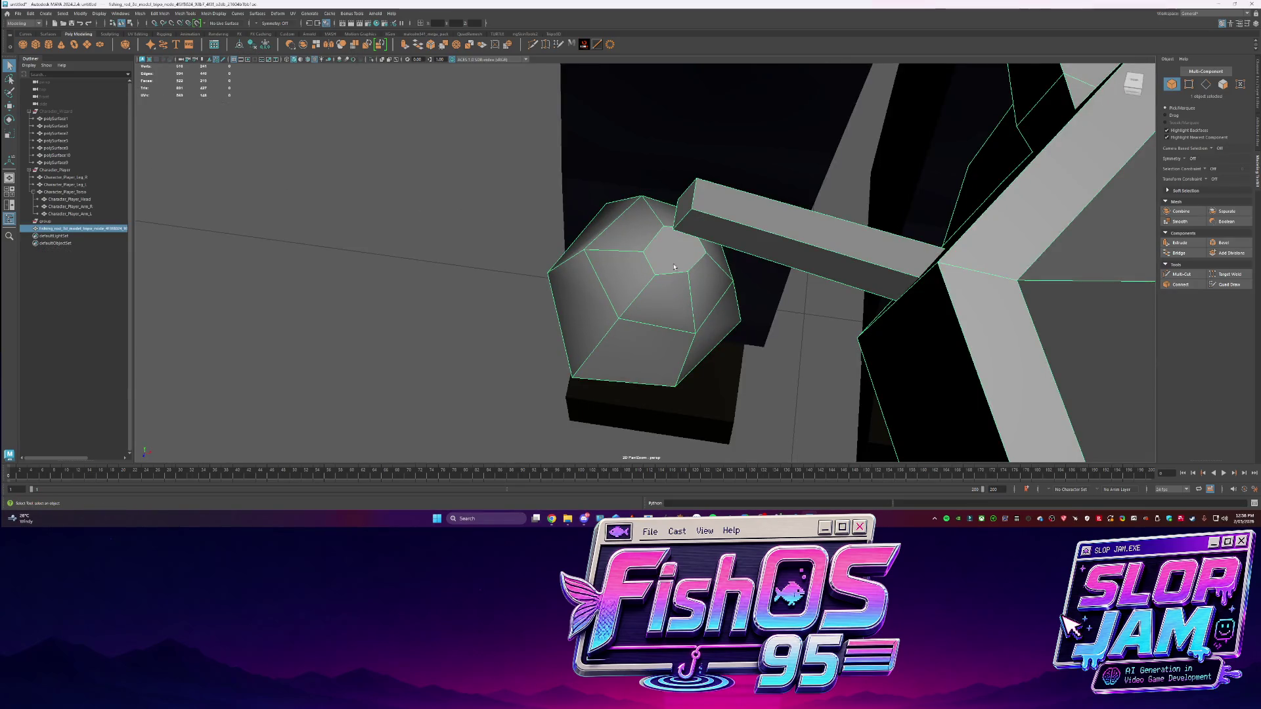
pyautogui.moveTo(704, 332); pyautogui.dragTo(703, 326, button='right')
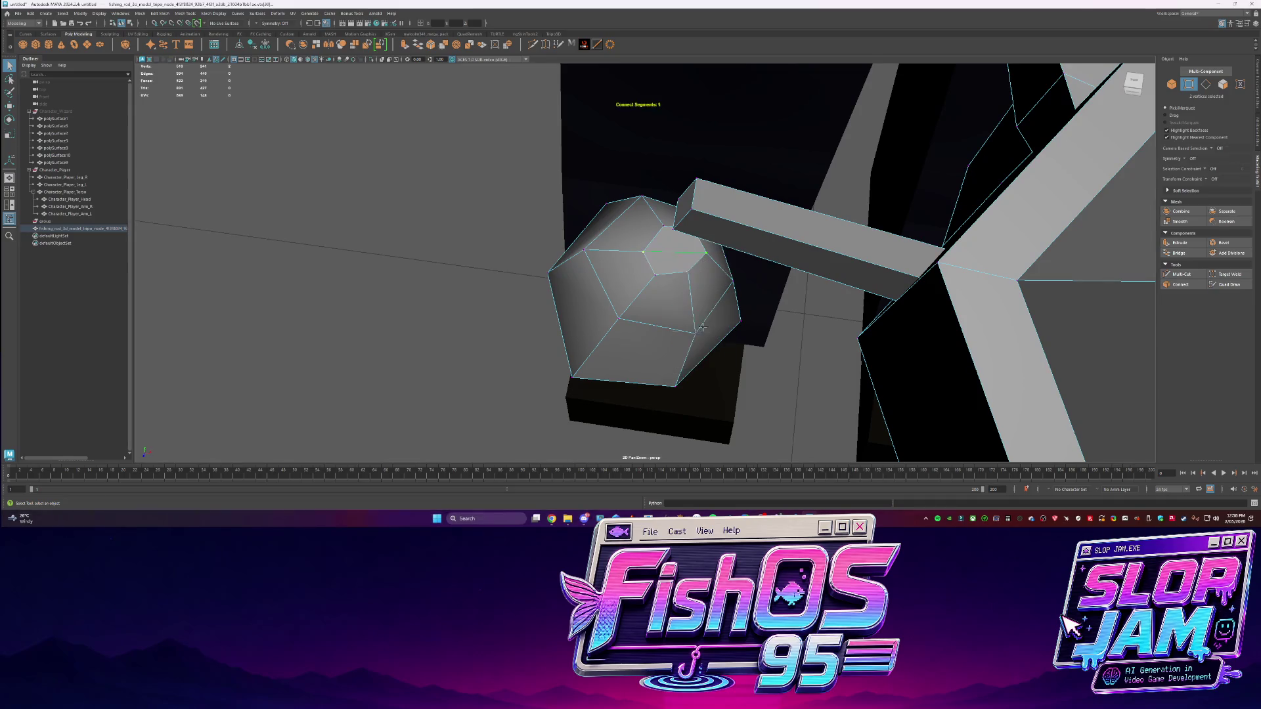
pyautogui.press('F8')
# Extrude the bar's end face and bend it downward toward the head
pyautogui.moveTo(703, 326)
pyautogui.keyDown('alt'); pyautogui.mouseDown()
pyautogui.moveTo(669, 249)
pyautogui.moveTo(683, 197)
pyautogui.mouseUp(); pyautogui.keyUp('alt')
pyautogui.press('F10')
pyautogui.click(671, 176)
pyautogui.press('w')
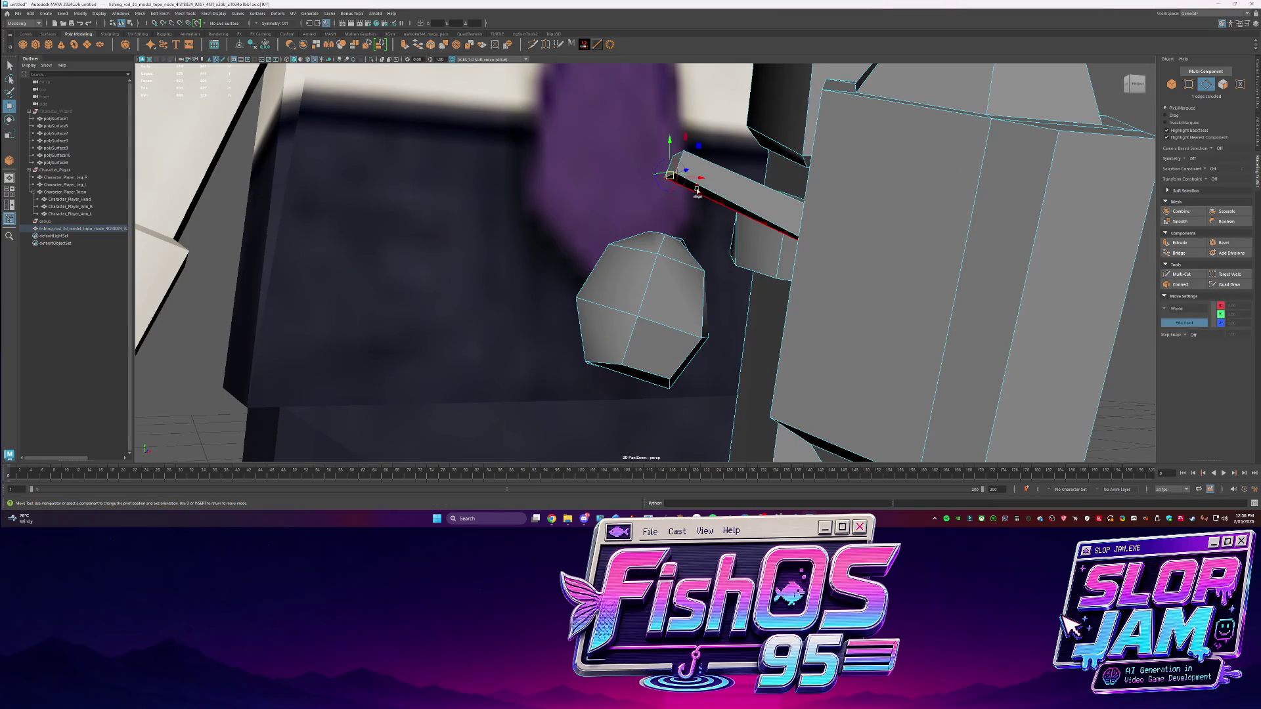
pyautogui.click(735, 215)
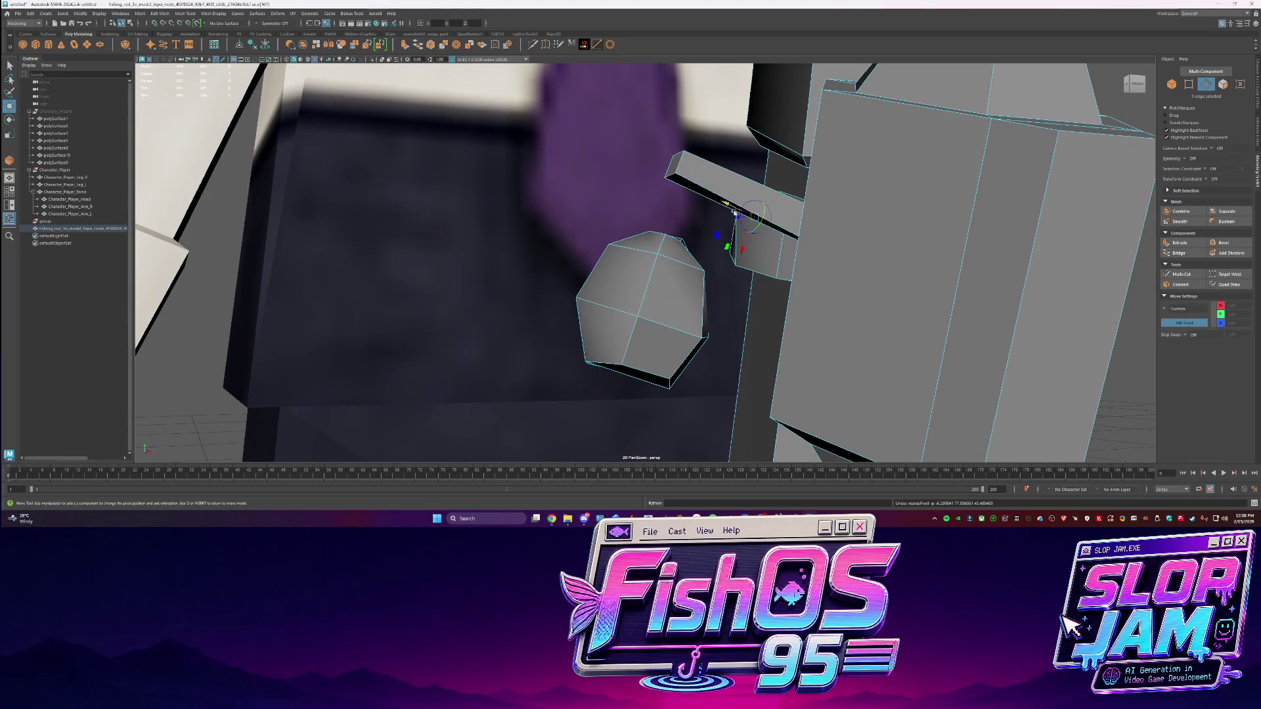
pyautogui.press('F11')
pyautogui.click(701, 193)
pyautogui.moveTo(703, 196)
pyautogui.keyDown('alt'); pyautogui.mouseDown()
pyautogui.moveTo(683, 217)
pyautogui.moveTo(688, 176)
pyautogui.moveTo(675, 266)
pyautogui.moveTo(766, 329)
pyautogui.moveTo(755, 329)
pyautogui.moveTo(805, 108)
pyautogui.moveTo(642, 234)
pyautogui.mouseUp(); pyautogui.keyUp('alt')
pyautogui.hotkey('ctrl', 'e')
pyautogui.press('q')
# Select the fishing rod's edge loops and soften them
pyautogui.click(675, 219)
pyautogui.click(680, 215)
pyautogui.doubleClick(643, 235)
pyautogui.doubleClick(647, 227)
pyautogui.press('f')
pyautogui.keyDown('shift'); pyautogui.moveTo(692, 258); pyautogui.dragTo(683, 296, button='right'); pyautogui.keyUp('shift')
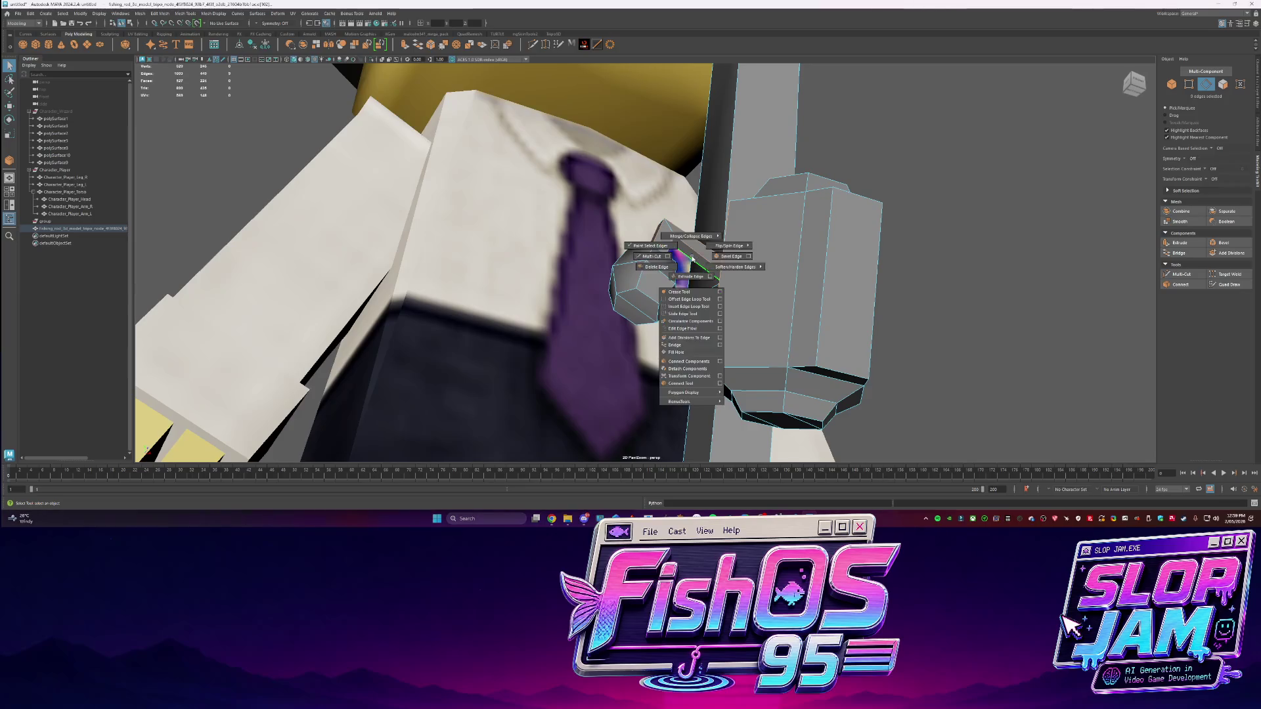
pyautogui.moveTo(673, 237); pyautogui.dragTo(769, 210, button='right')
pyautogui.keyDown('alt'); pyautogui.moveTo(755, 224); pyautogui.dragTo(655, 278); pyautogui.keyUp('alt')
# Isolate the ball on the rod, soften all its edges, then show the whole character again
pyautogui.click(655, 279)
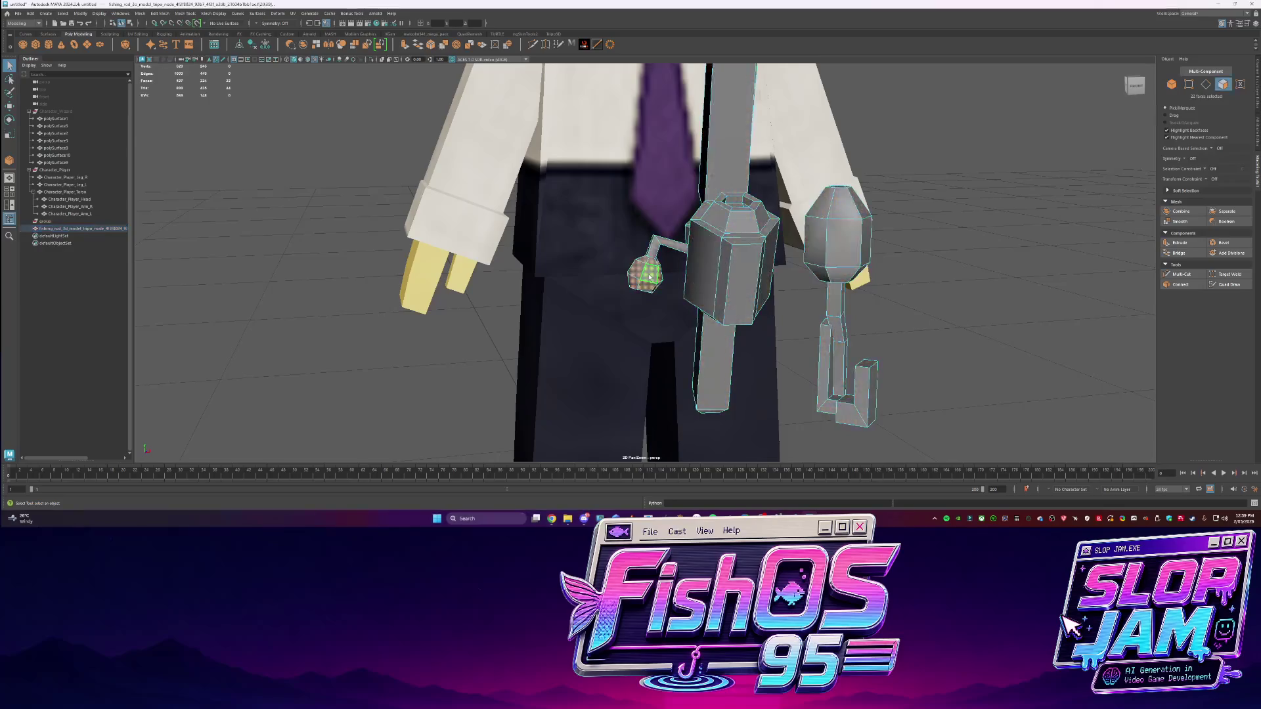
pyautogui.hotkey('ctrl', '1')
pyautogui.press('F10')
pyautogui.moveTo(591, 223); pyautogui.dragTo(677, 315)
pyautogui.keyDown('shift'); pyautogui.moveTo(667, 261); pyautogui.dragTo(735, 274, button='right'); pyautogui.keyUp('shift')
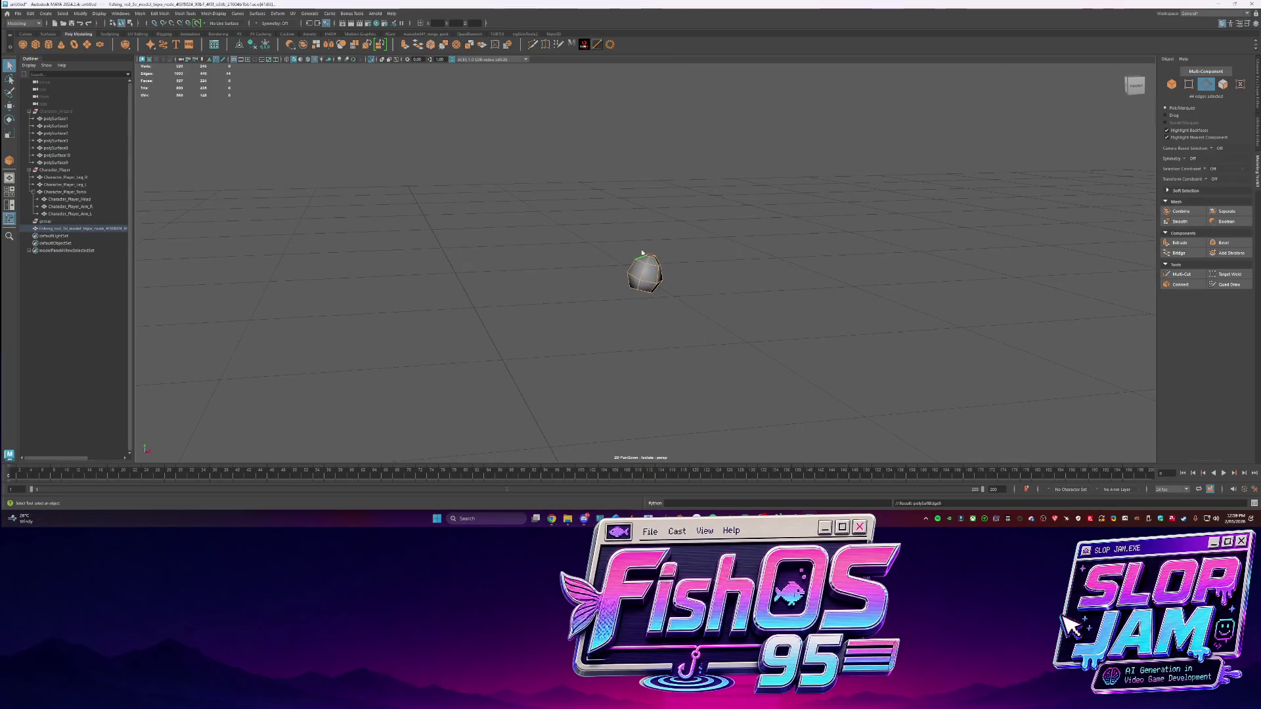
pyautogui.press('F8')
pyautogui.hotkey('ctrl', '1')
pyautogui.moveTo(650, 308)
pyautogui.keyDown('alt'); pyautogui.mouseDown()
pyautogui.moveTo(662, 319)
pyautogui.moveTo(568, 318)
pyautogui.moveTo(591, 289)
pyautogui.moveTo(658, 312)
pyautogui.moveTo(650, 279)
pyautogui.mouseUp(); pyautogui.keyUp('alt')
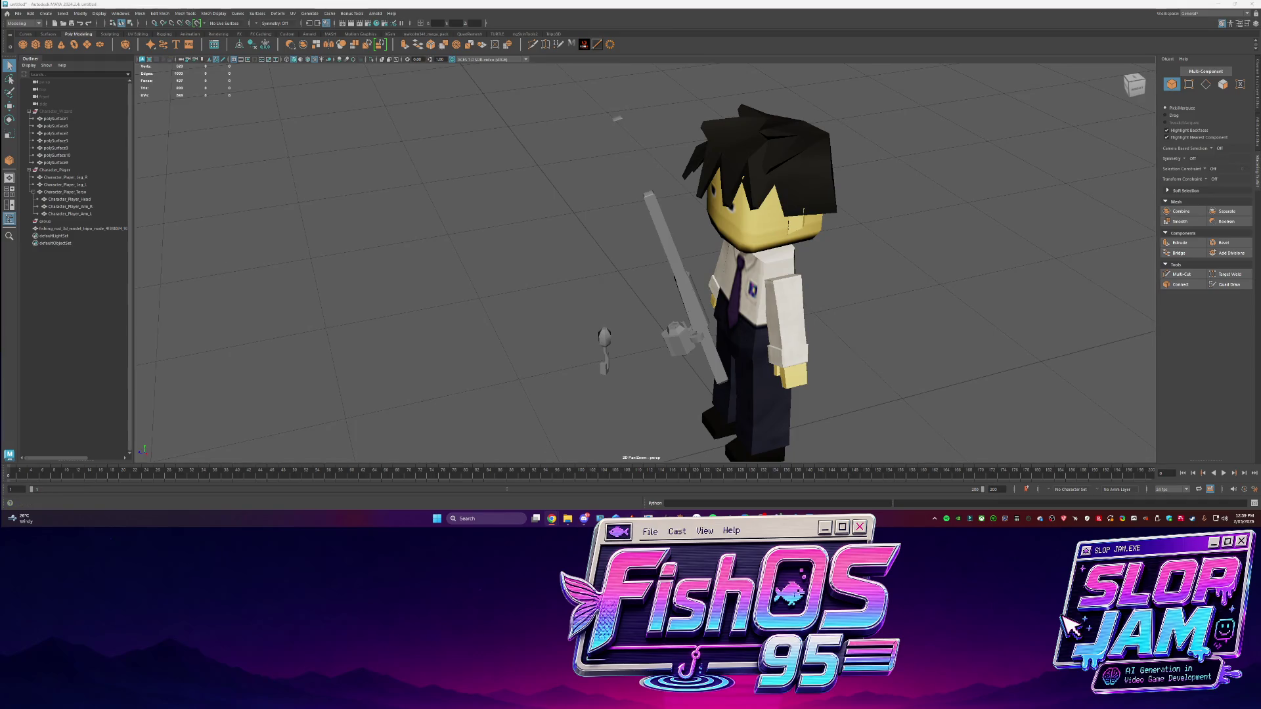
# Switch to the Codex chat for the FishOS95 game project
pyautogui.hotkey('alt', 'Tab')
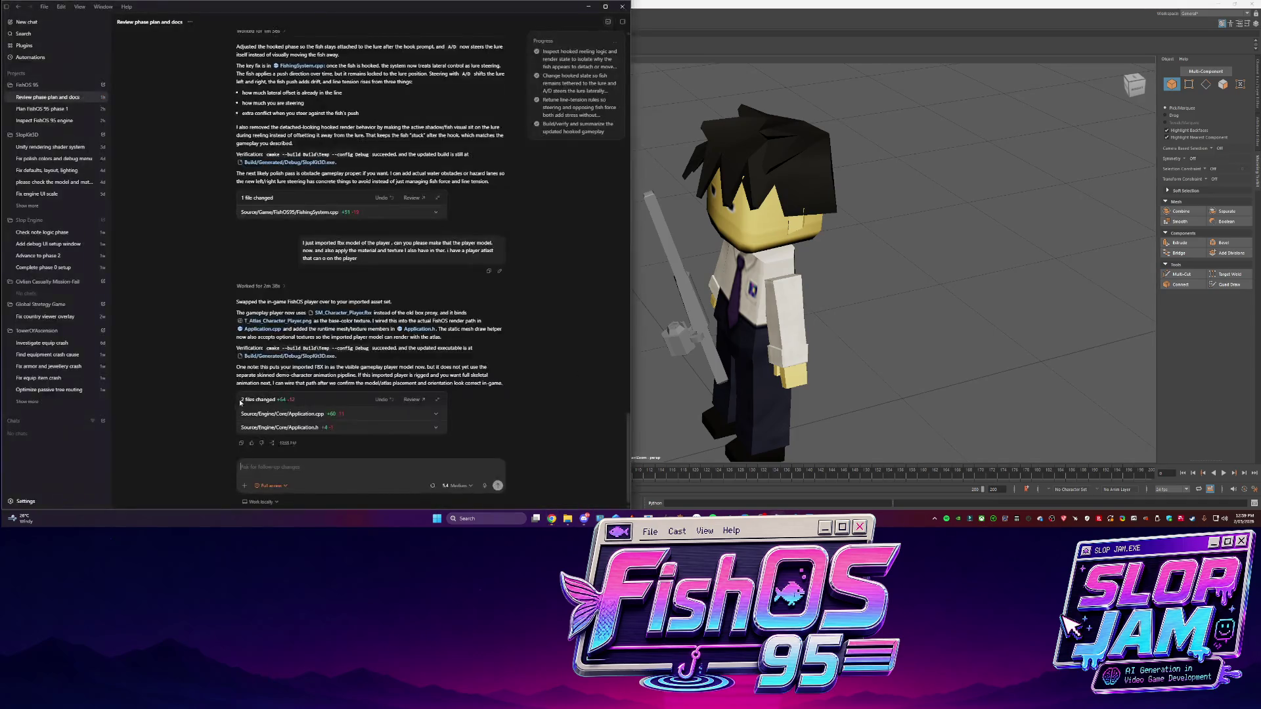
# Bring up the FishOS95 Debug build folder, re-sort its files and run SlopKit3D.exe
pyautogui.moveTo(563, 520)
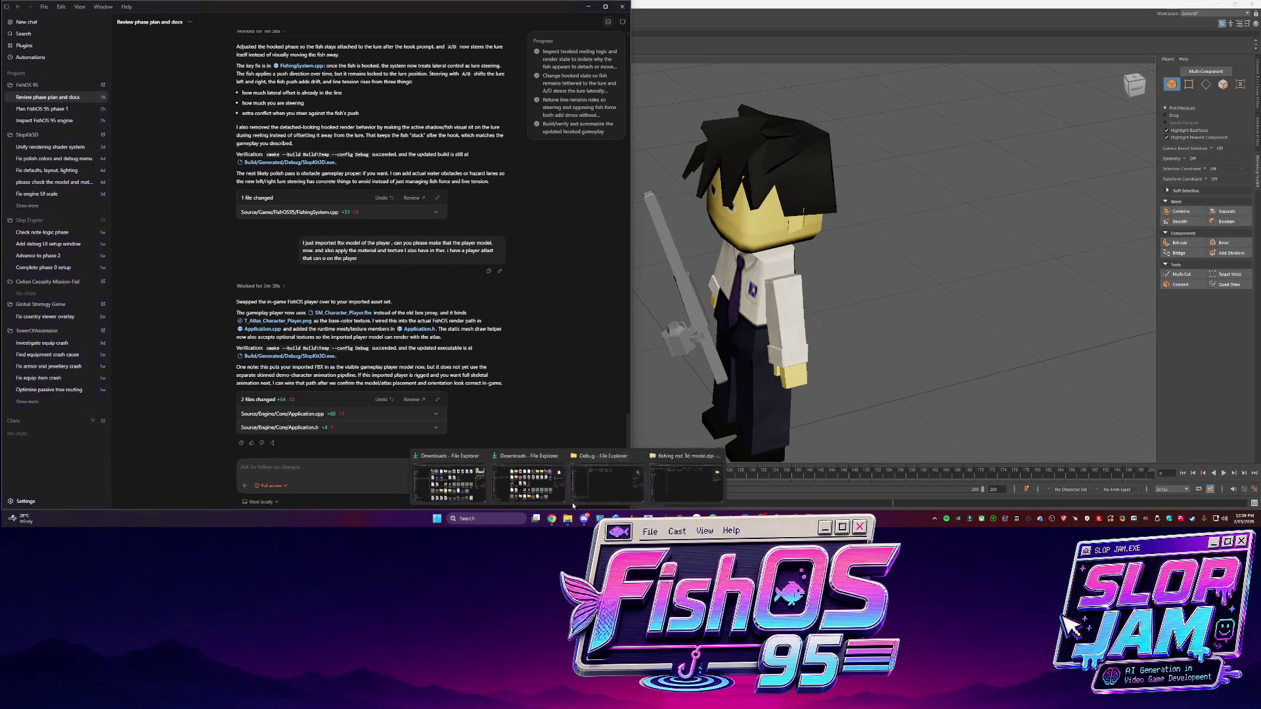
pyautogui.click(686, 478)
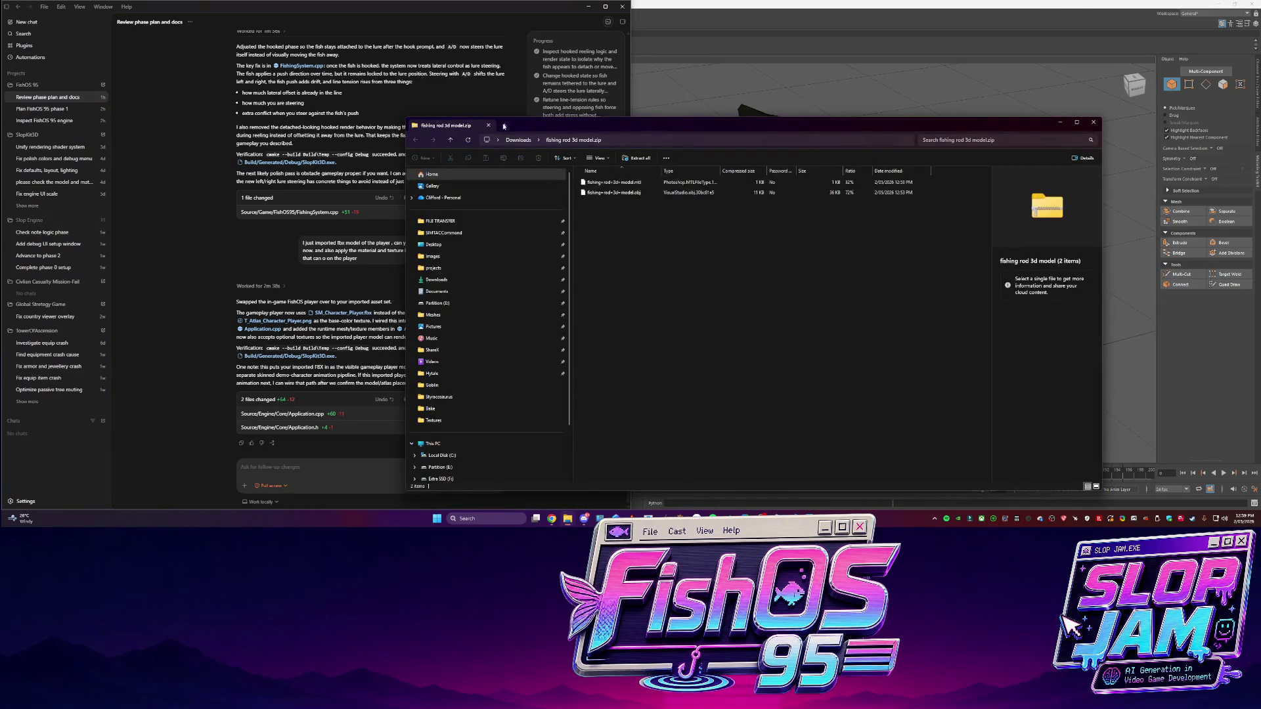
pyautogui.moveTo(568, 519)
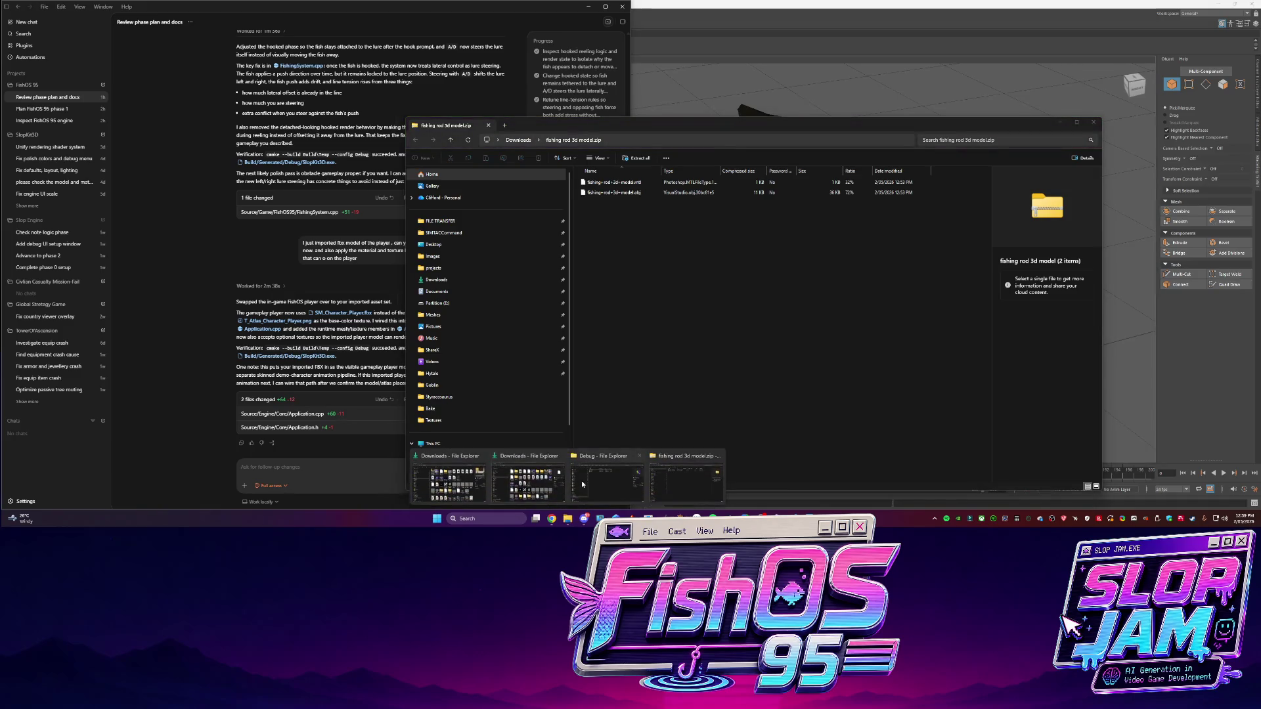
pyautogui.click(489, 478)
pyautogui.click(601, 164)
pyautogui.click(592, 183)
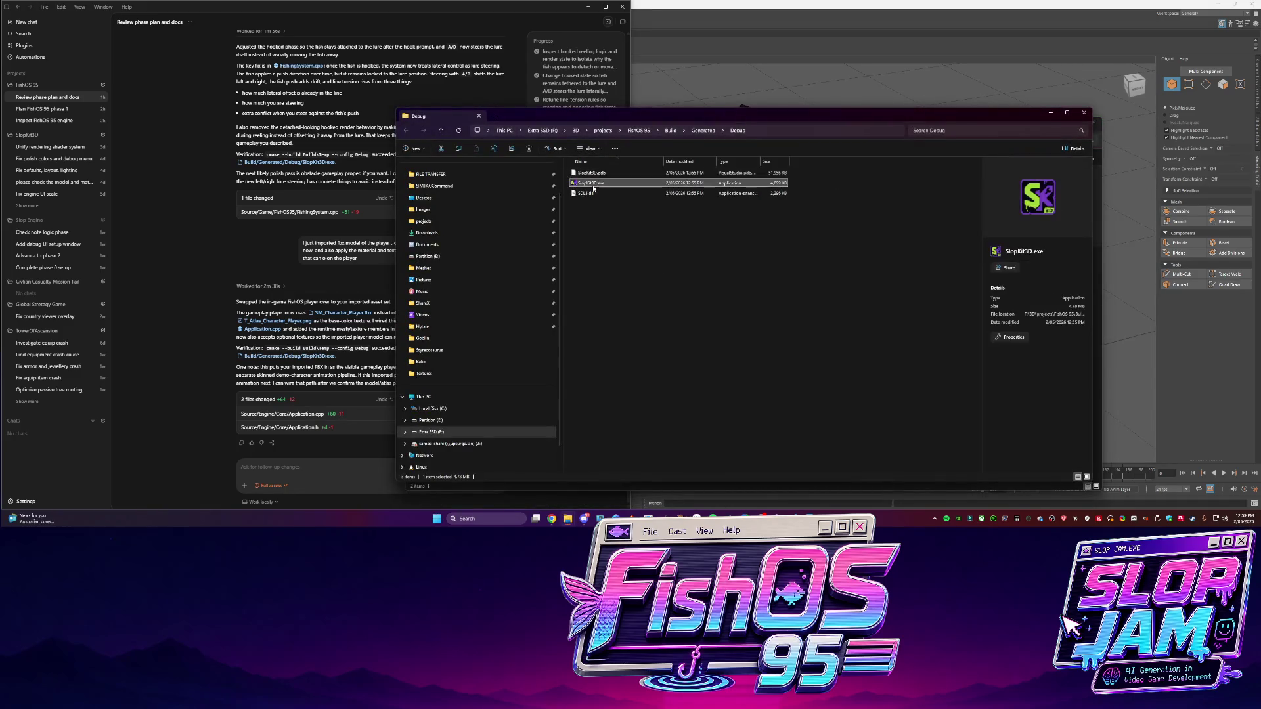
pyautogui.doubleClick(593, 186)
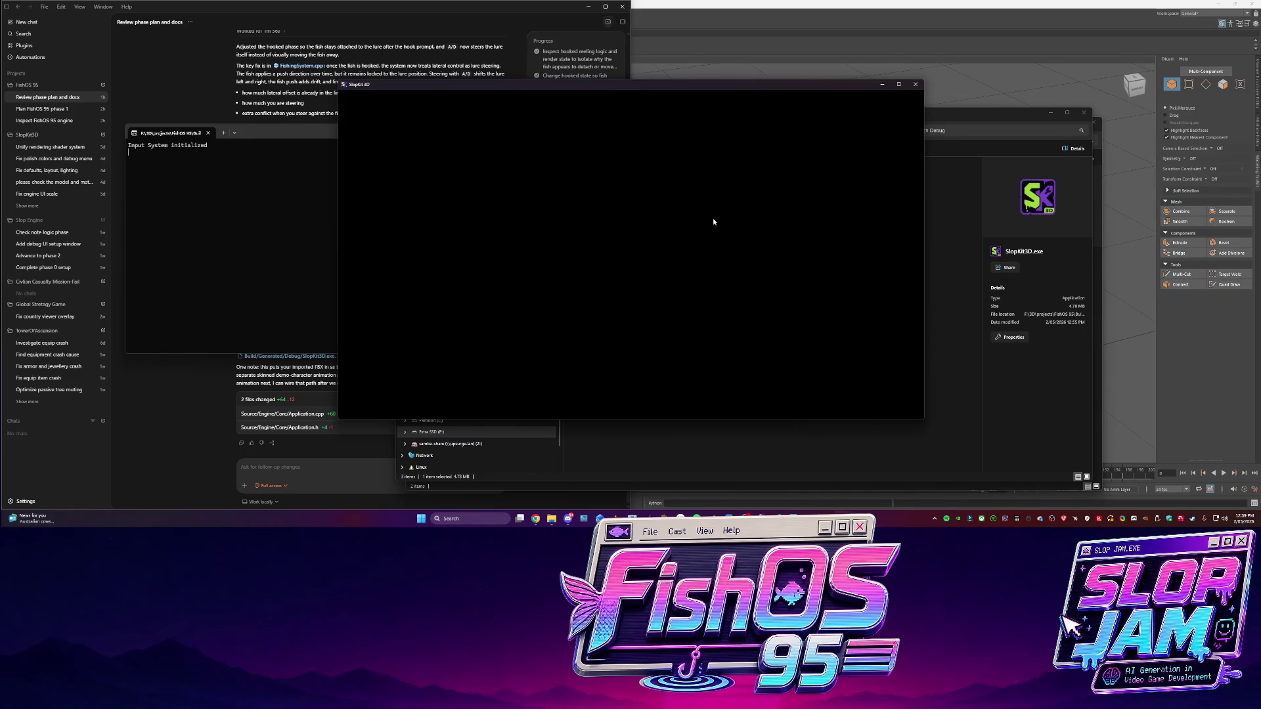
# Maximize the game, walk the fisher with W/A/S/D across the pond onto the bench, then close it
pyautogui.click(899, 84)
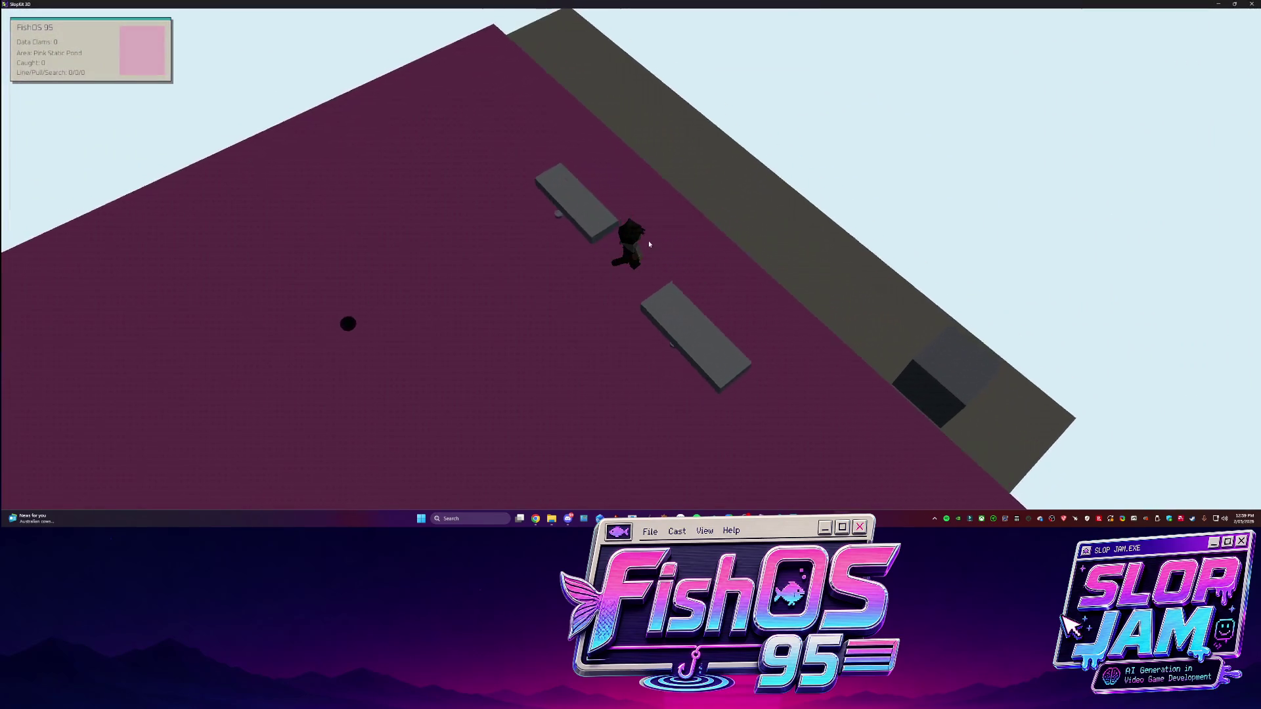
pyautogui.press('s')
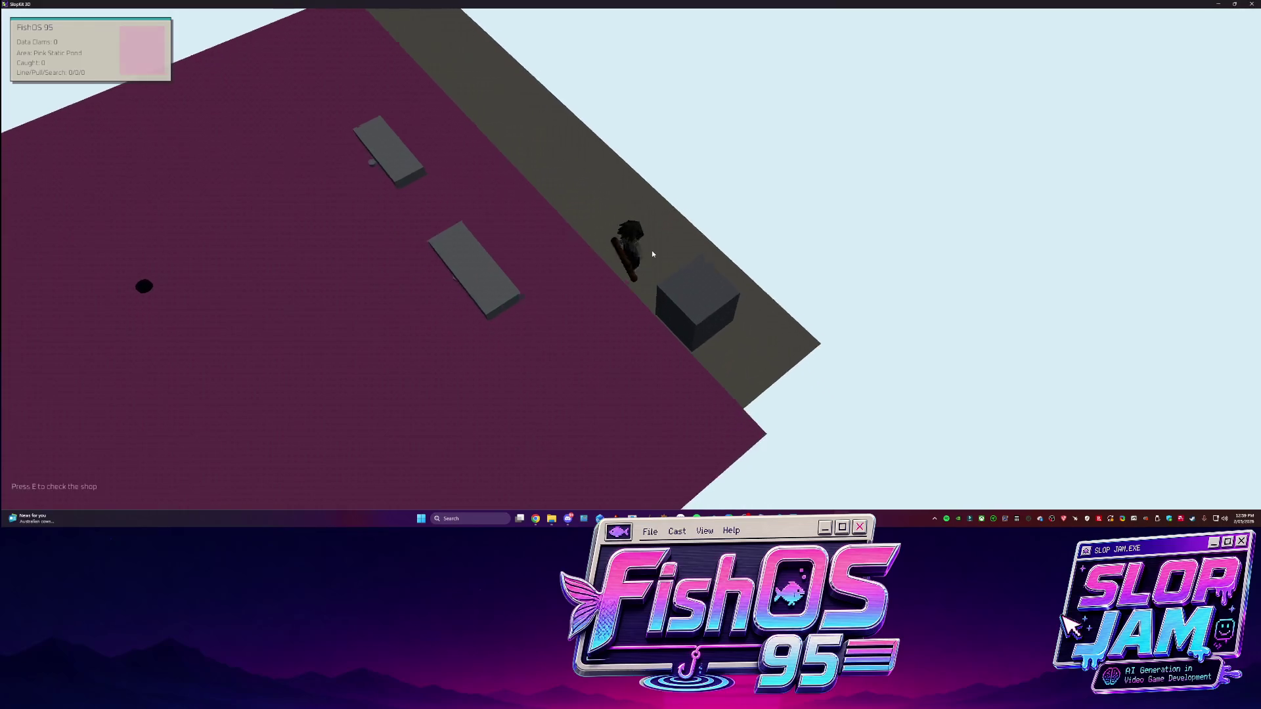
pyautogui.press('a')
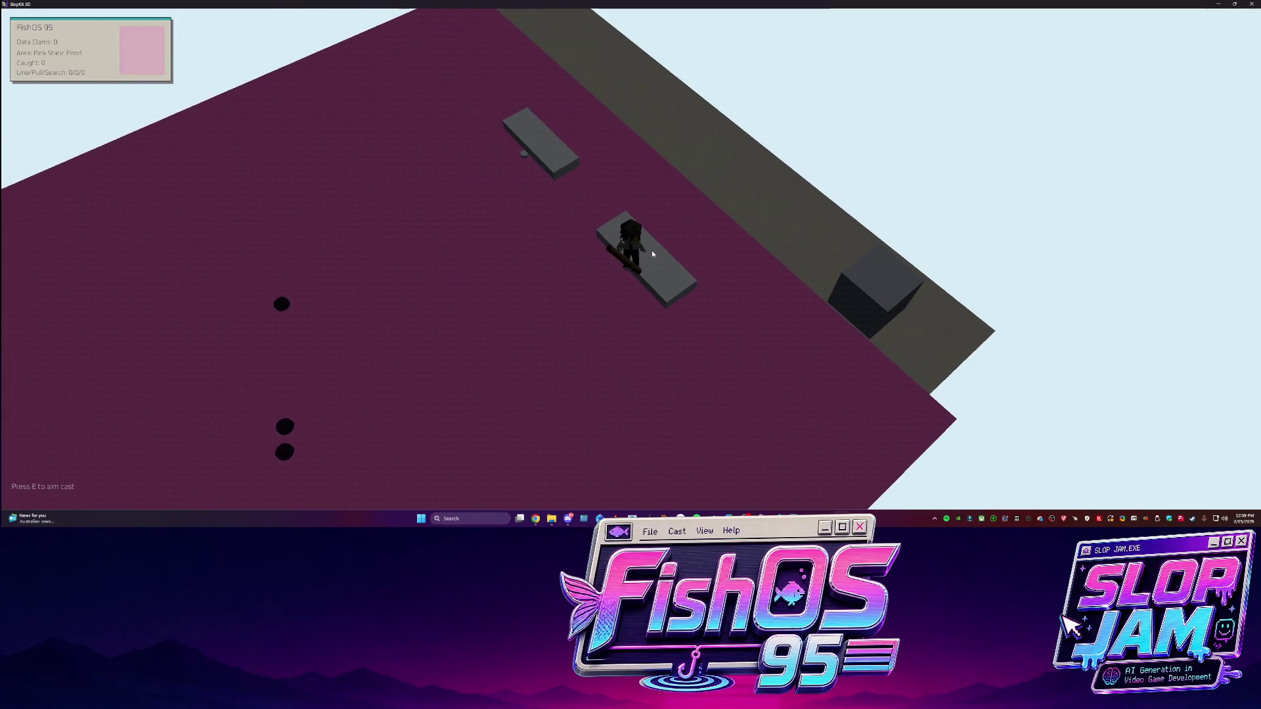
pyautogui.press('w')
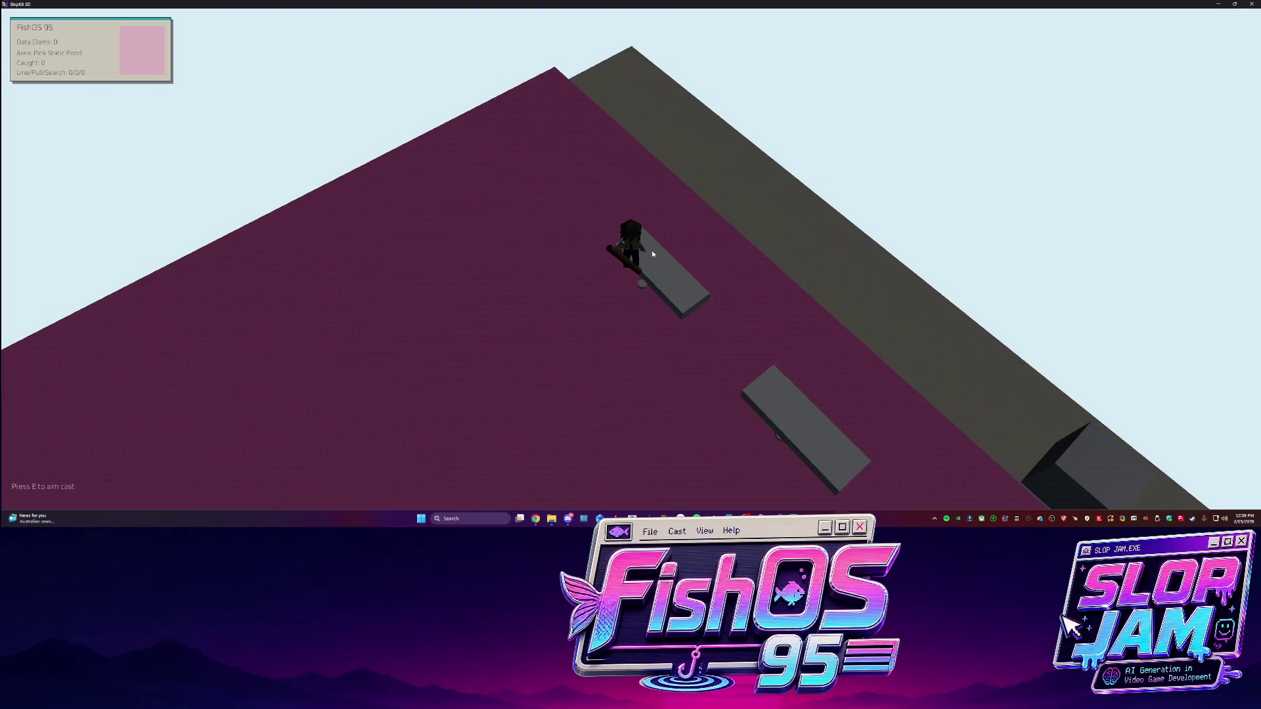
pyautogui.press('s')
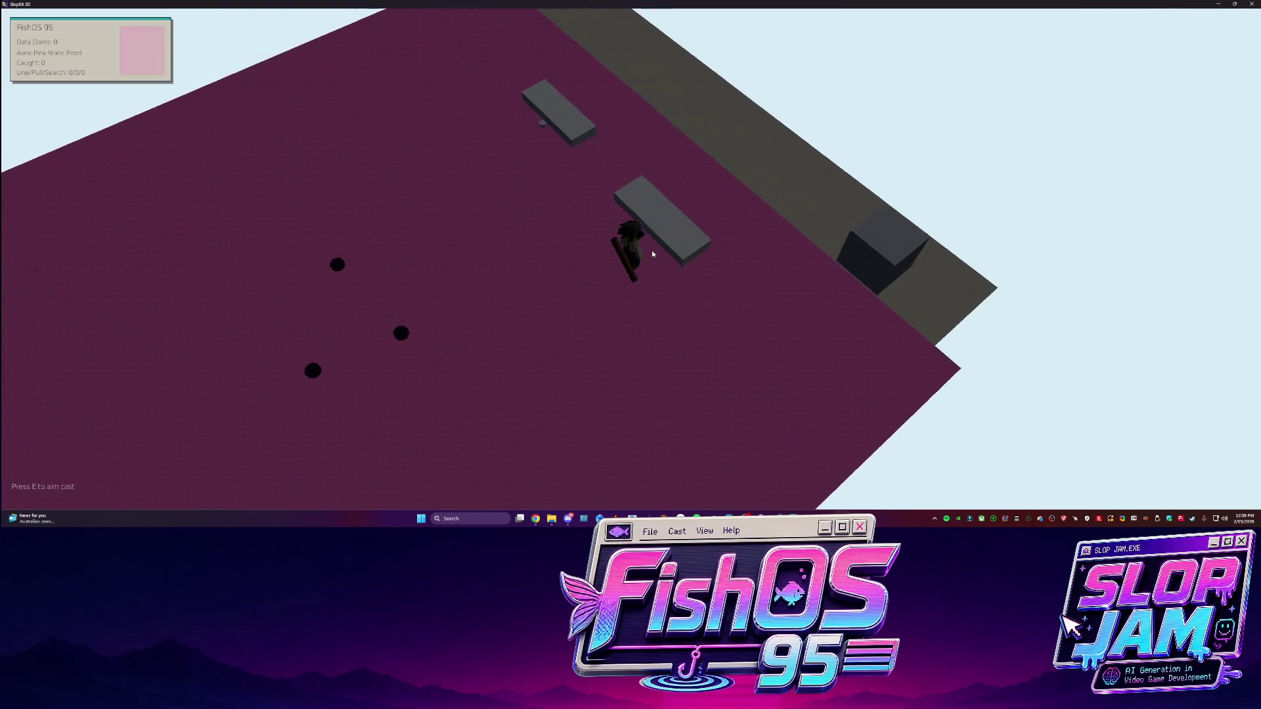
pyautogui.press('a')
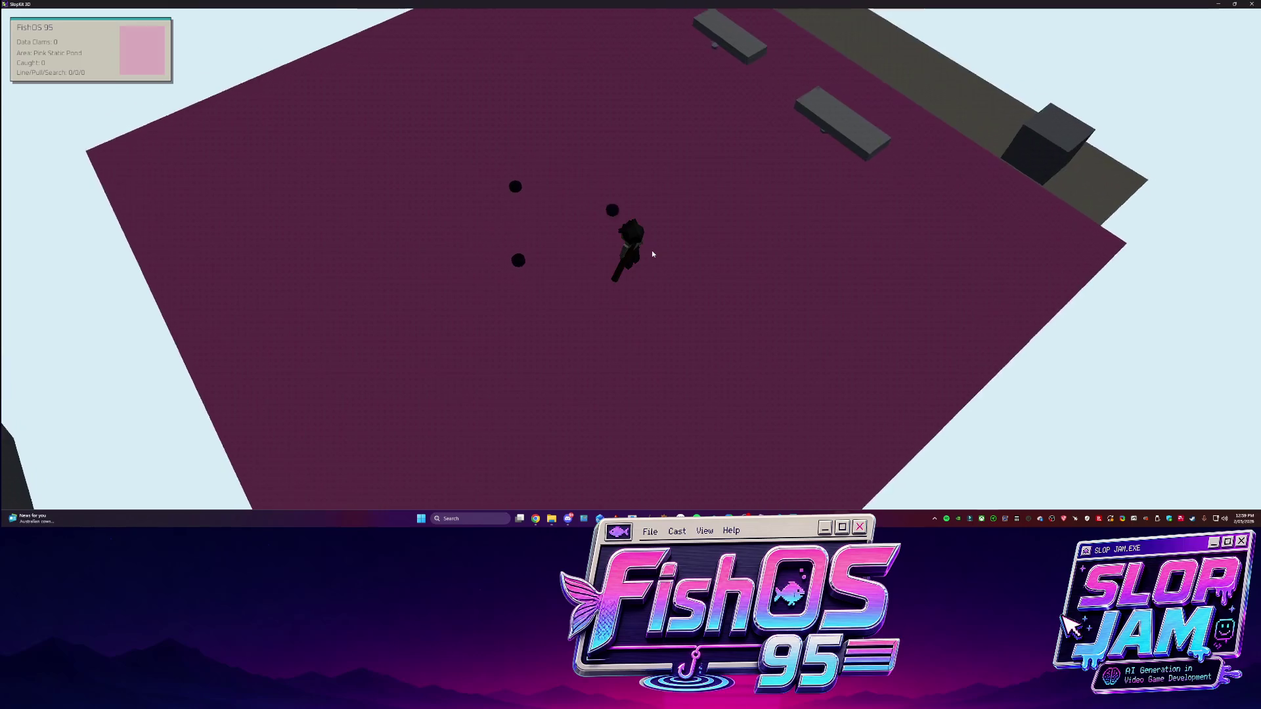
pyautogui.press('d')
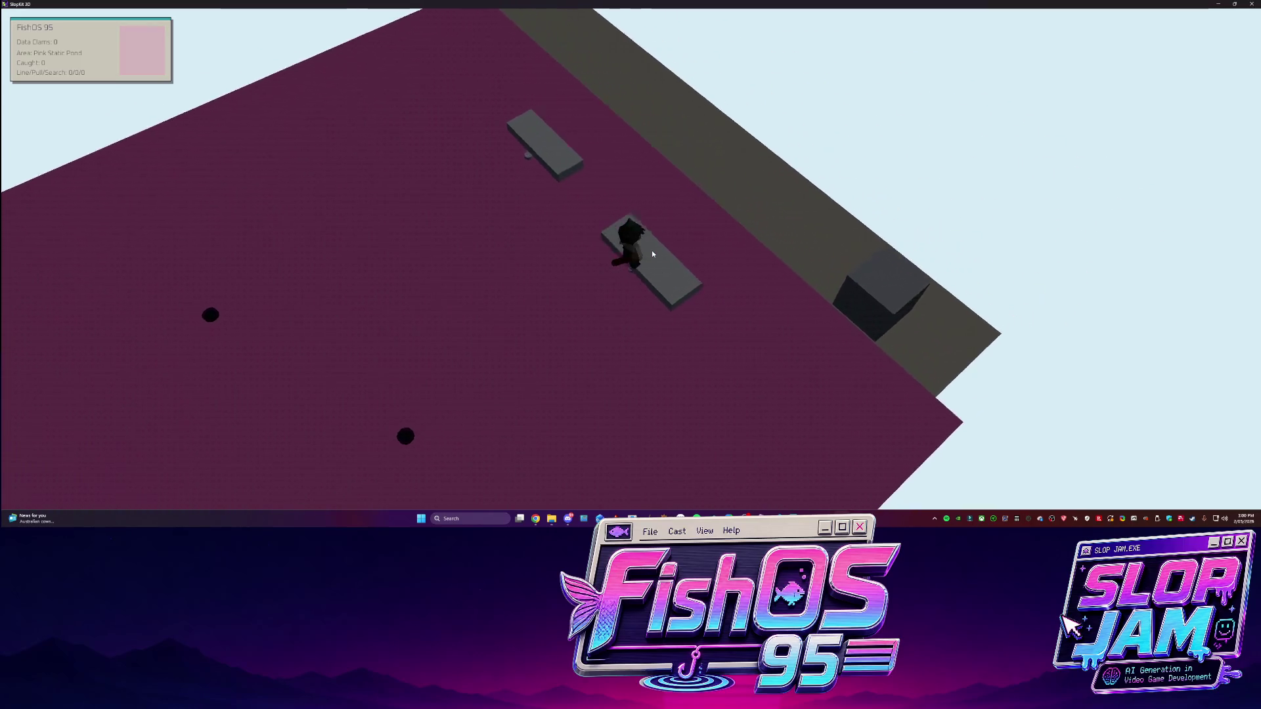
pyautogui.press('w')
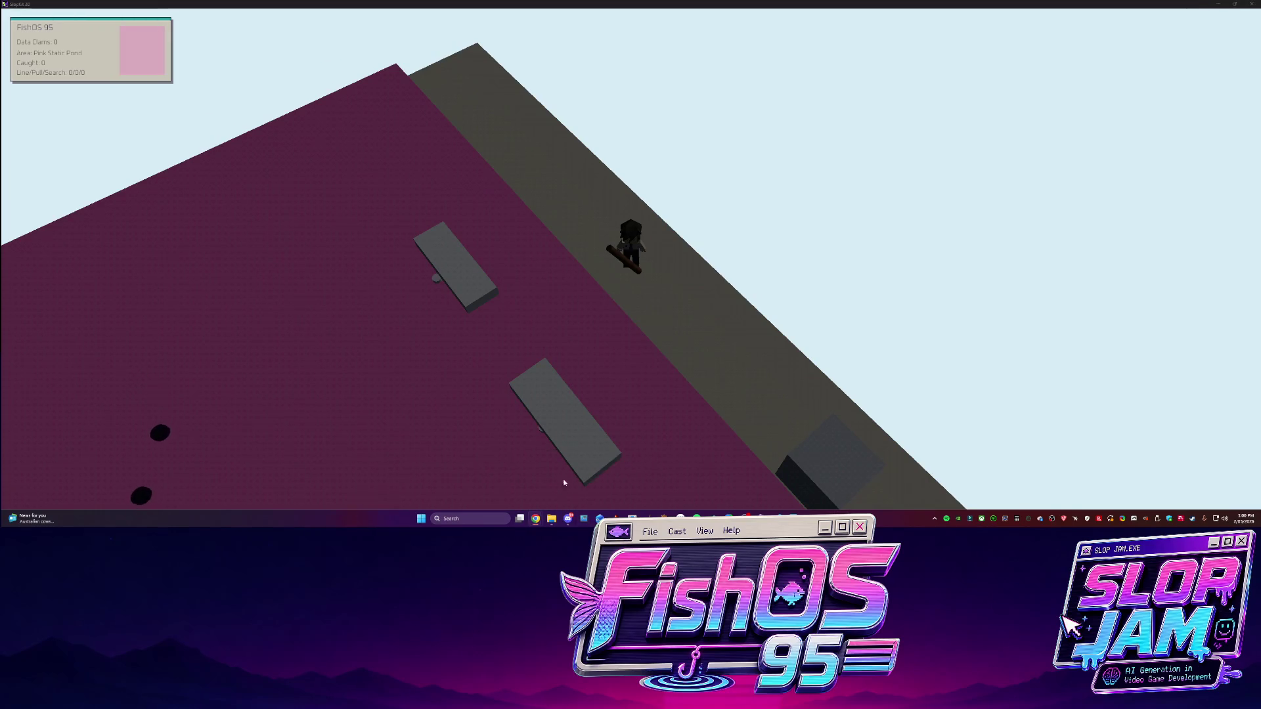
pyautogui.press('s')
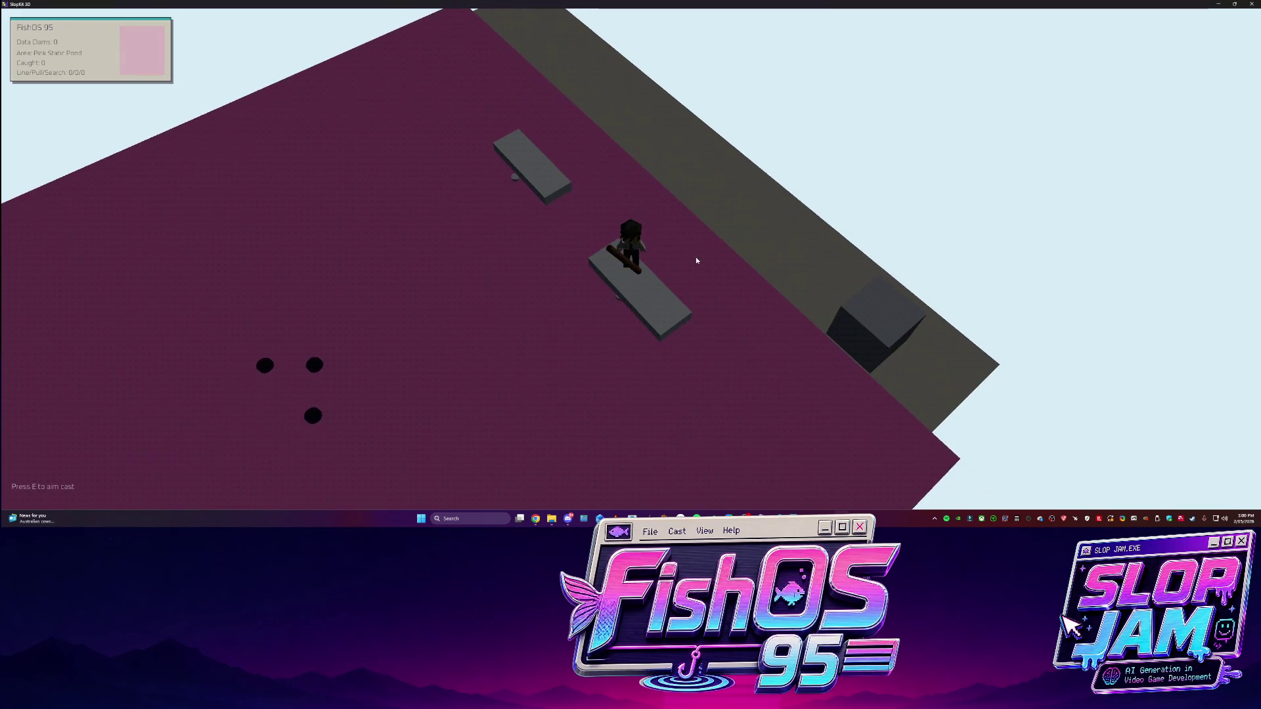
pyautogui.press('Escape')
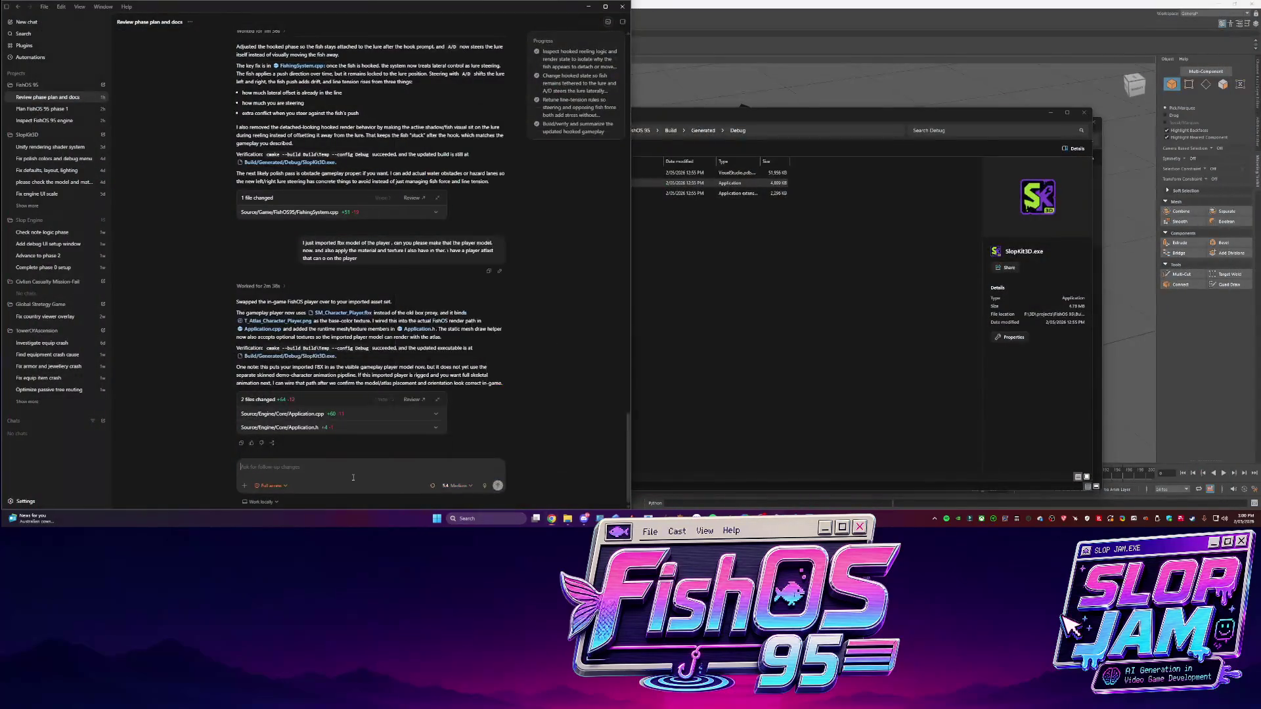
# Draft a Codex message asking how to implement a process for laying out terrain, water and per-area data
pyautogui.write('ing to you for advice')
pyautogui.write('. cna')
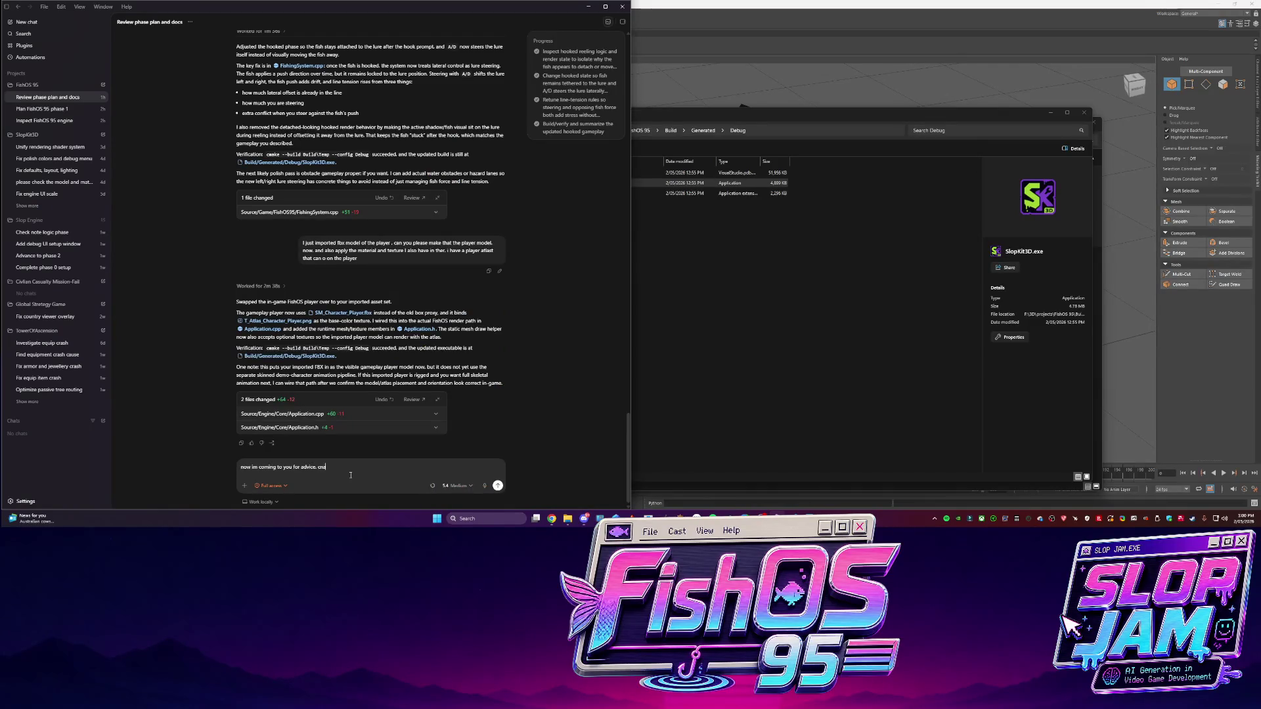
pyautogui.write(' you please explain how ew can im')
pyautogui.write('plement a process where I can lay ou')
pyautogui.write('t terrain,')
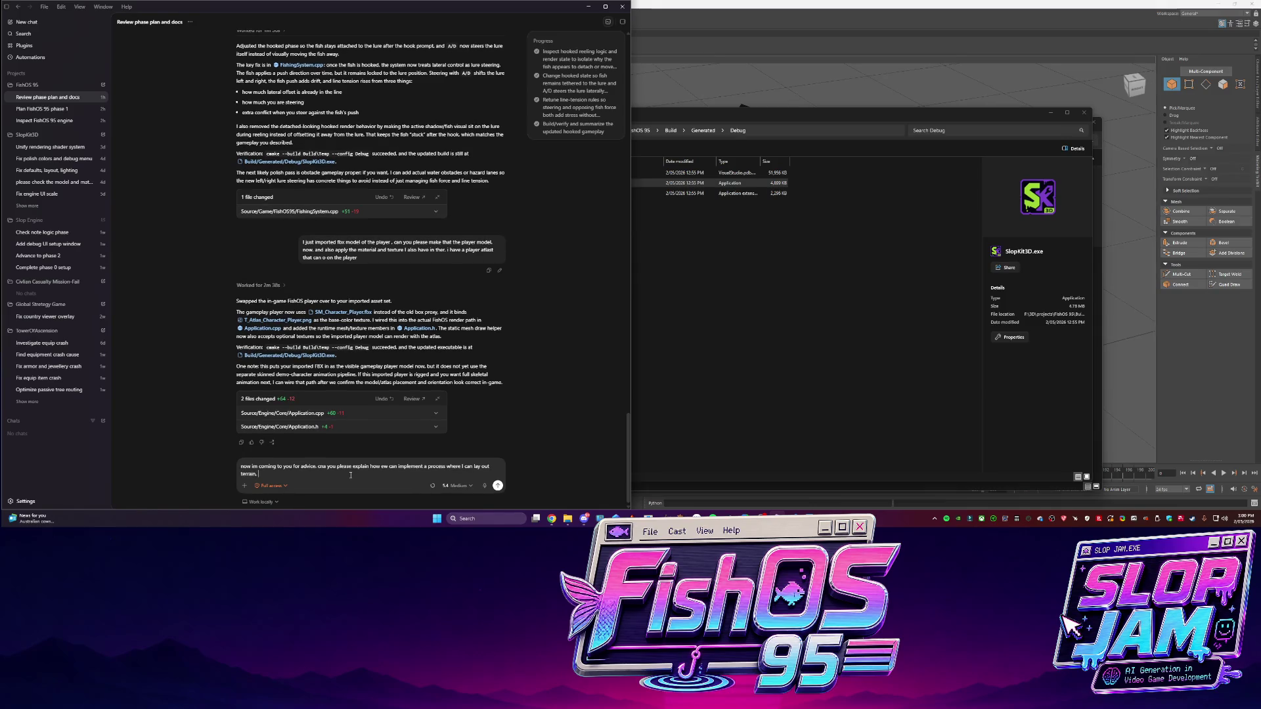
pyautogui.write(' the heigh of the te')
pyautogui.write('rrain, bo')
pyautogui.write('dy of water ,')
pyautogui.write(' and also put in data for what is inside this')
pyautogui.write('body')
pyautogui.write(' of water.')
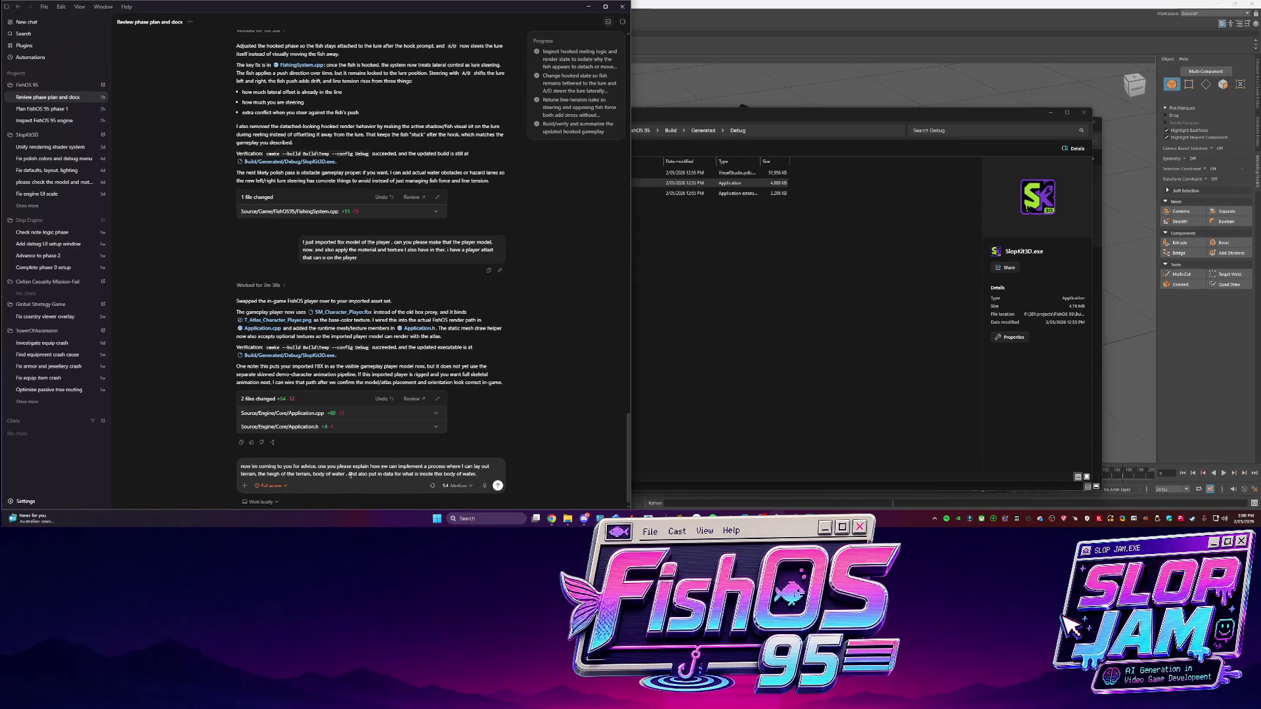
pyautogui.write('or i')
pyautogui.write('llow you to fil')
pyautogui.write('l out th')
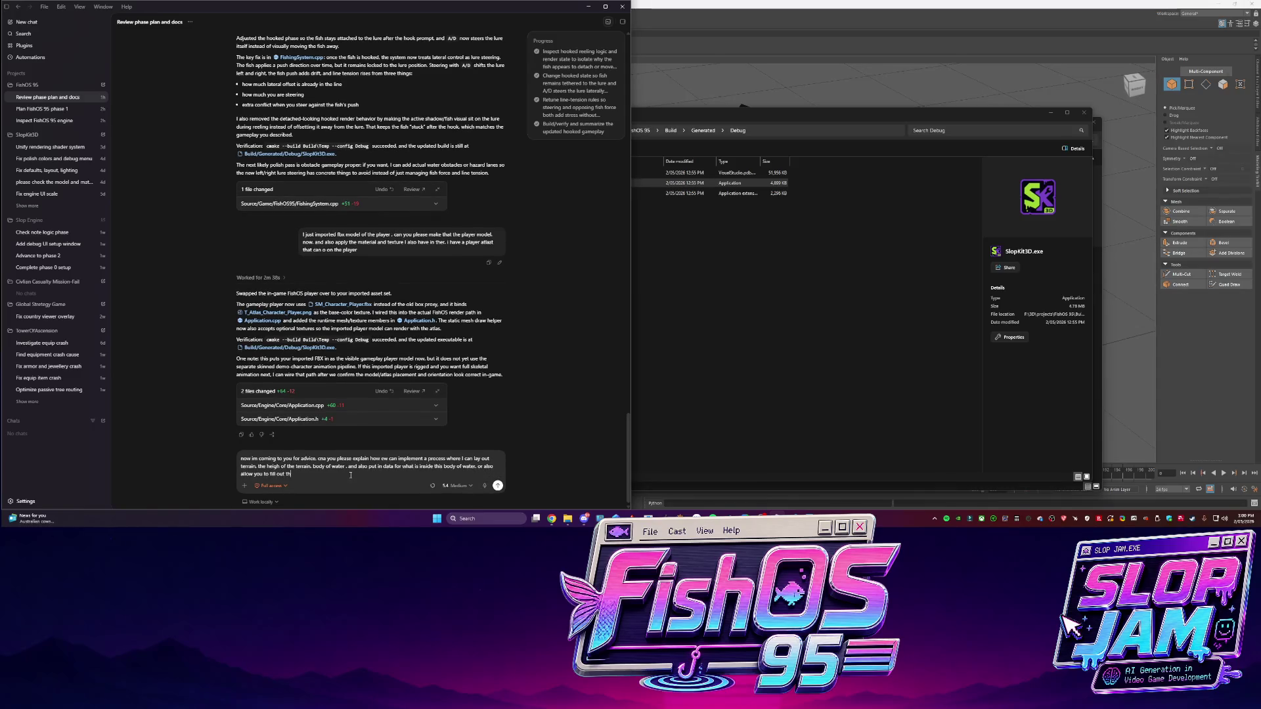
pyautogui.write('e a for what ')
pyautogui.write('rea etc. im won')
pyautogui.press('BackSpace')
pyautogui.write('ow')
pyautogui.write(' can we')
pyautogui.write(' ea')
pyautogui.write(' cre')
pyautogui.write('ment layouts.')
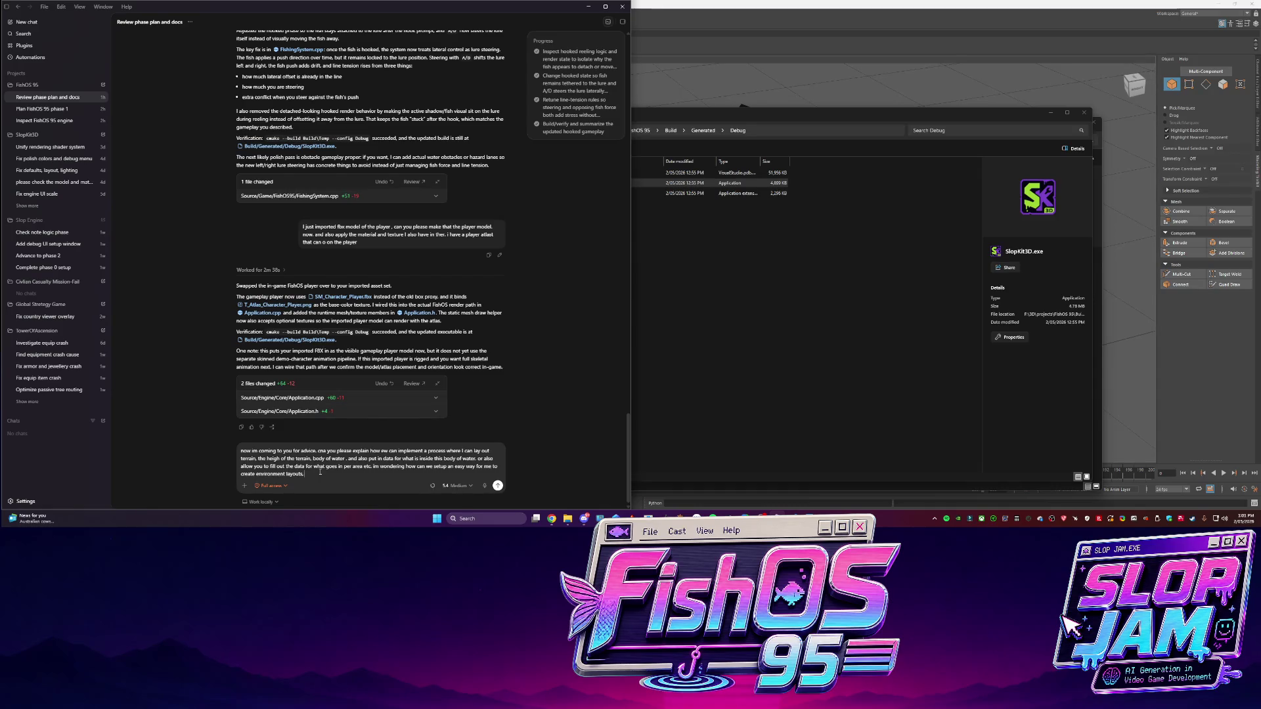
# Add 'and balance', mention prior work in Unity and UE5 versus your own engine, and send
pyautogui.write('and balanc')
pyautogui.press('BackSpace')
pyautogui.press('BackSpace')
pyautogui.write('as I have done this in ')
pyautogui.write('game engines like unit')
pyautogui.write('y an')
pyautogui.write('d UE5')
pyautogui.write(' bnut')
pyautogui.write('ver my own game engines')
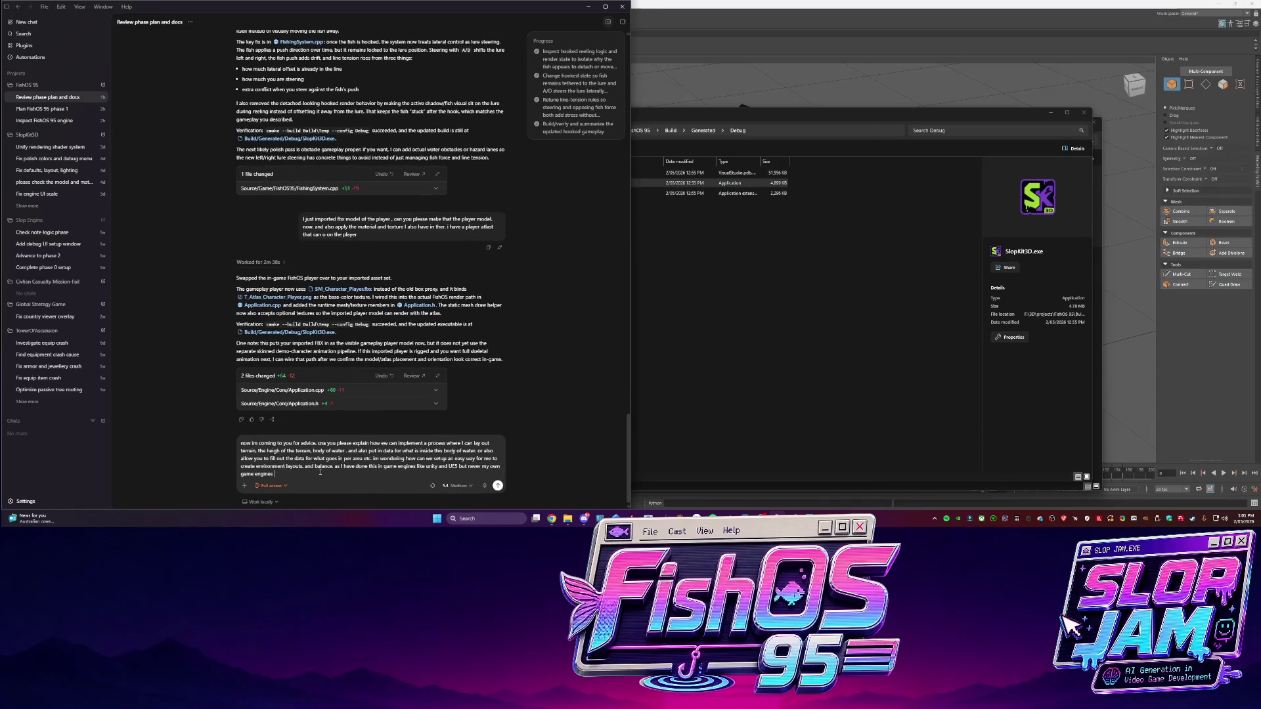
pyautogui.press('Return')
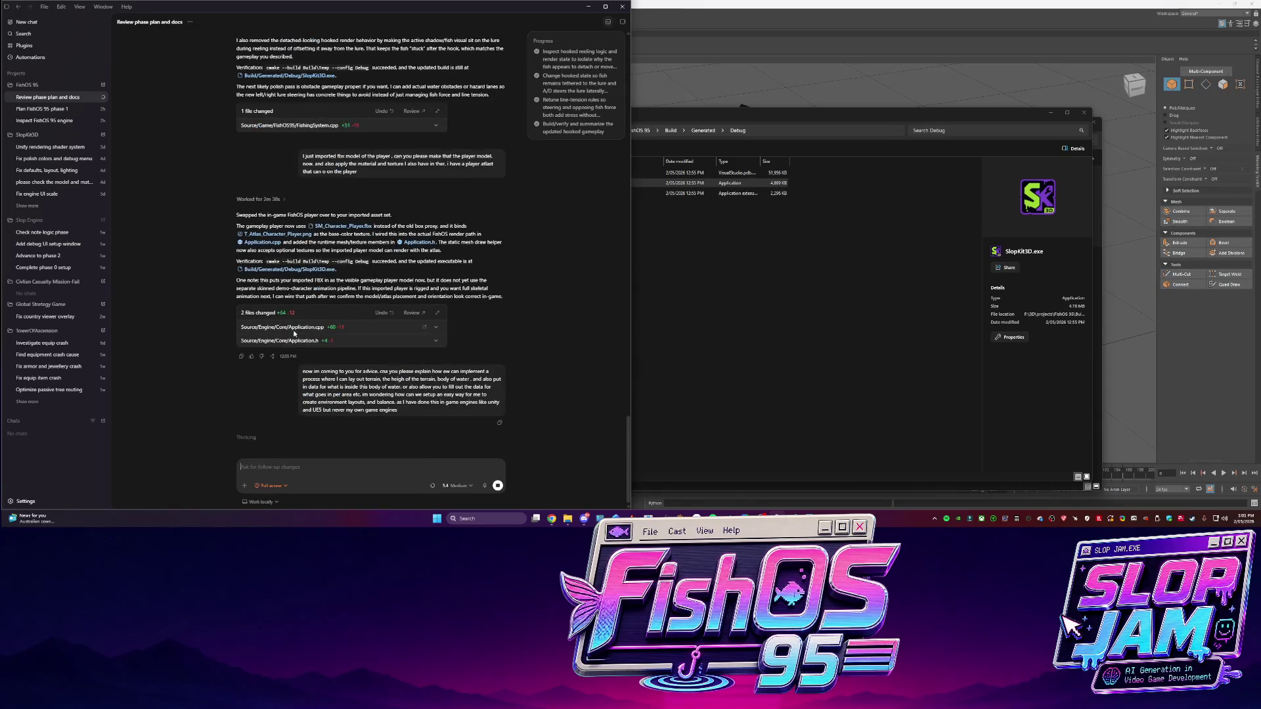
# Scroll through Codex's reply on JSON area layouts, fish population data and balancing, then start typing 'okay, export'
pyautogui.click(670, 453)
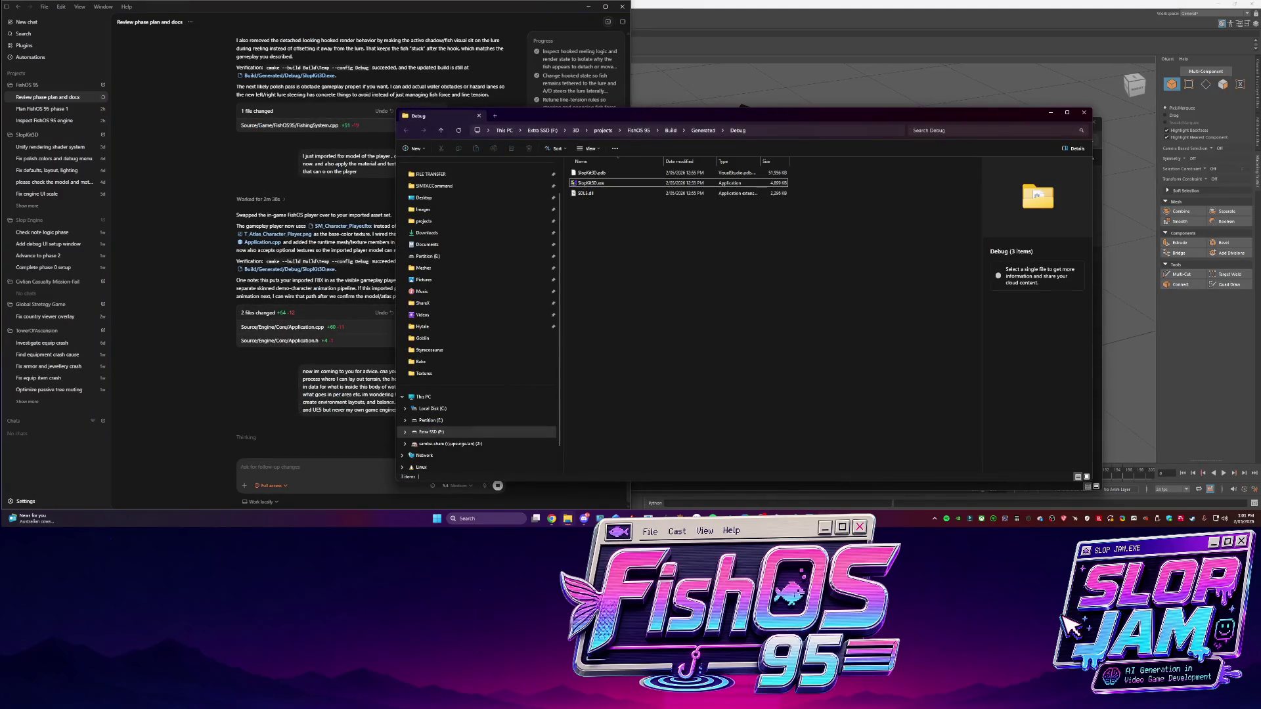
pyautogui.hotkey('alt', 'Tab')
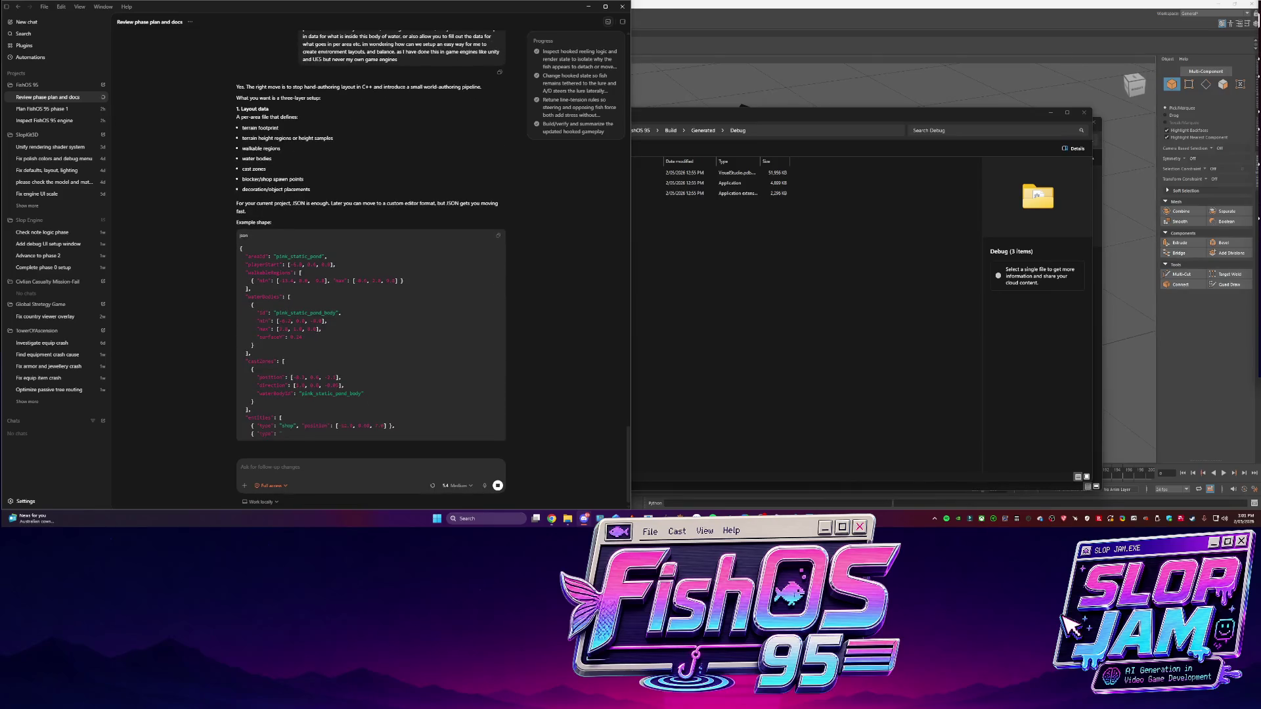
pyautogui.scroll(1, 360, 272)
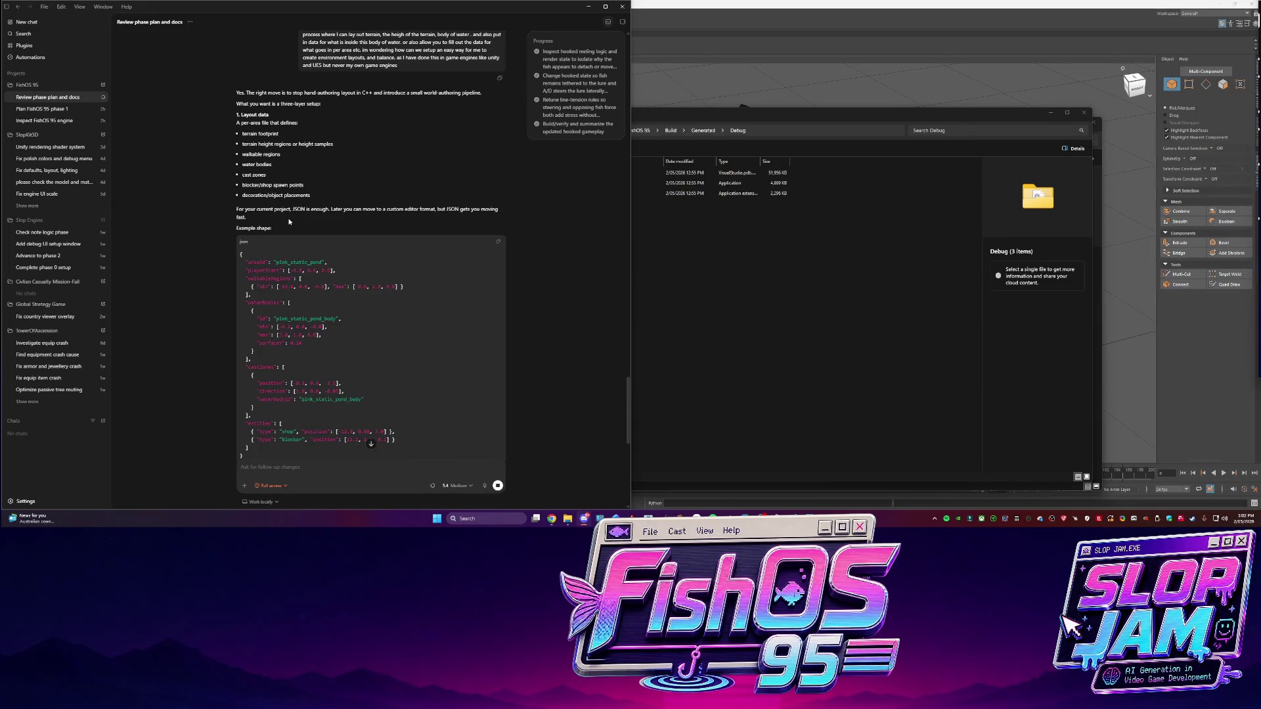
pyautogui.scroll(-3, 288, 235)
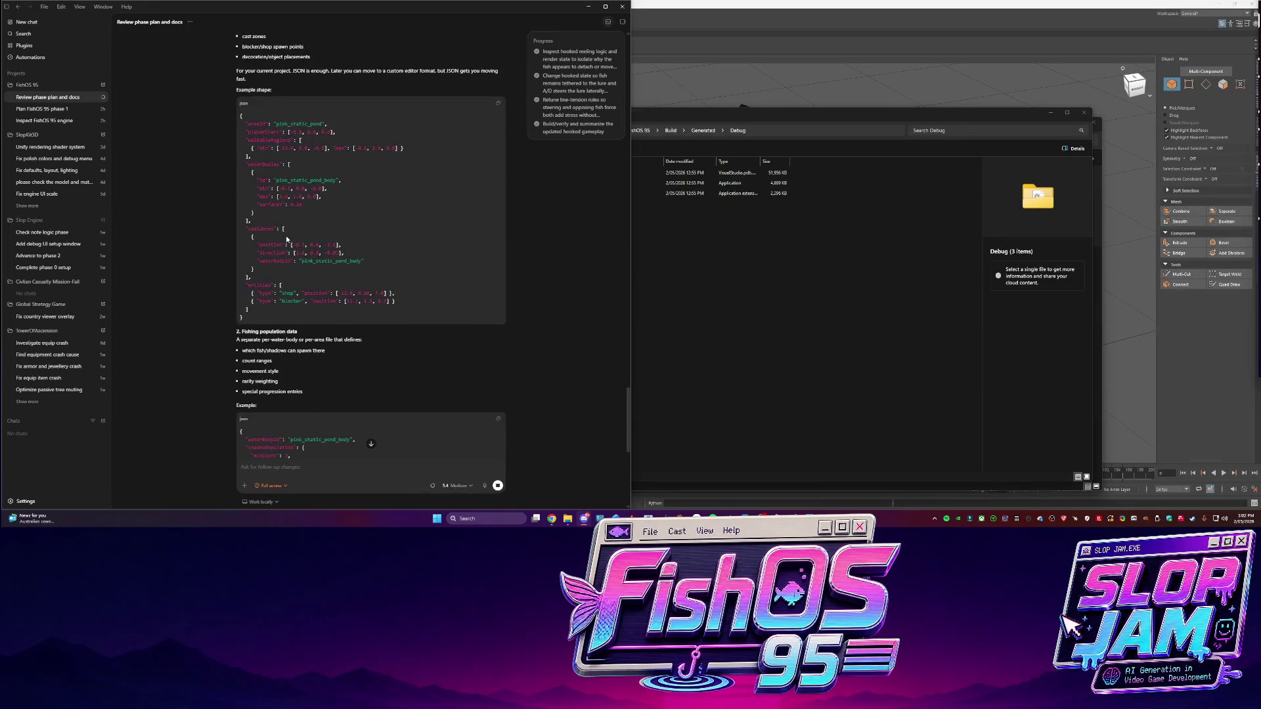
pyautogui.scroll(-3, 285, 235)
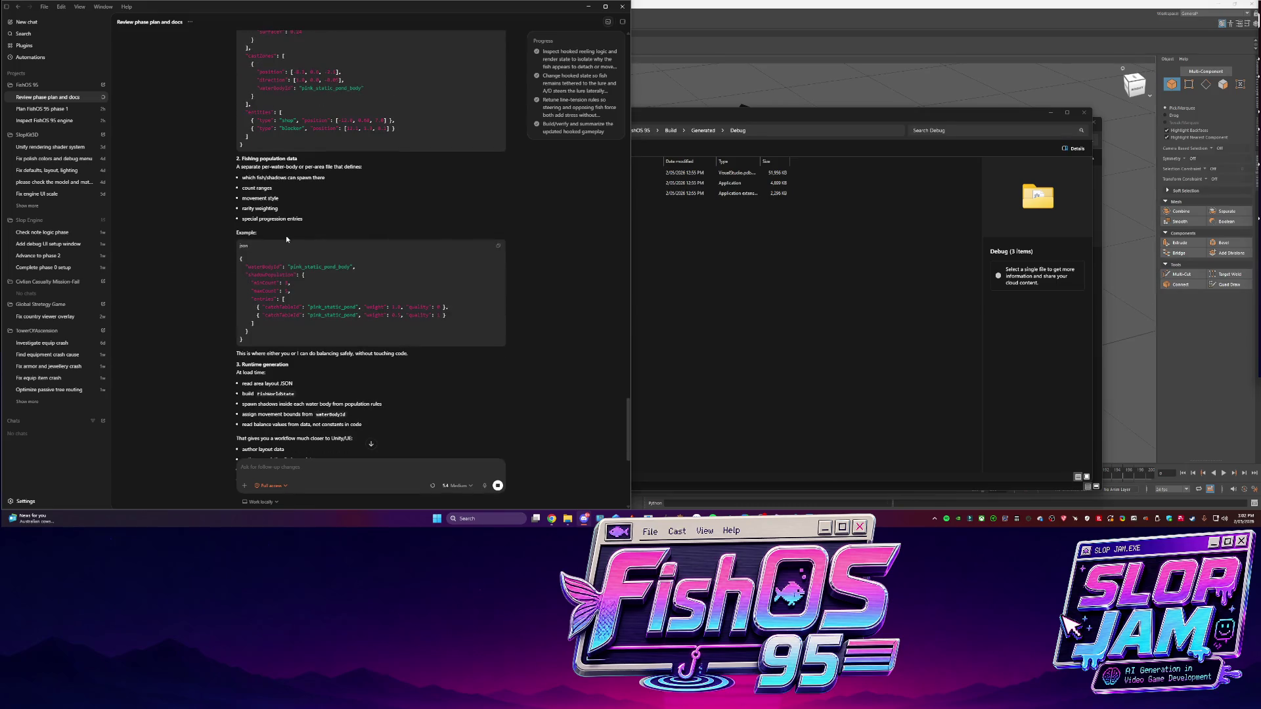
pyautogui.scroll(-4, 285, 235)
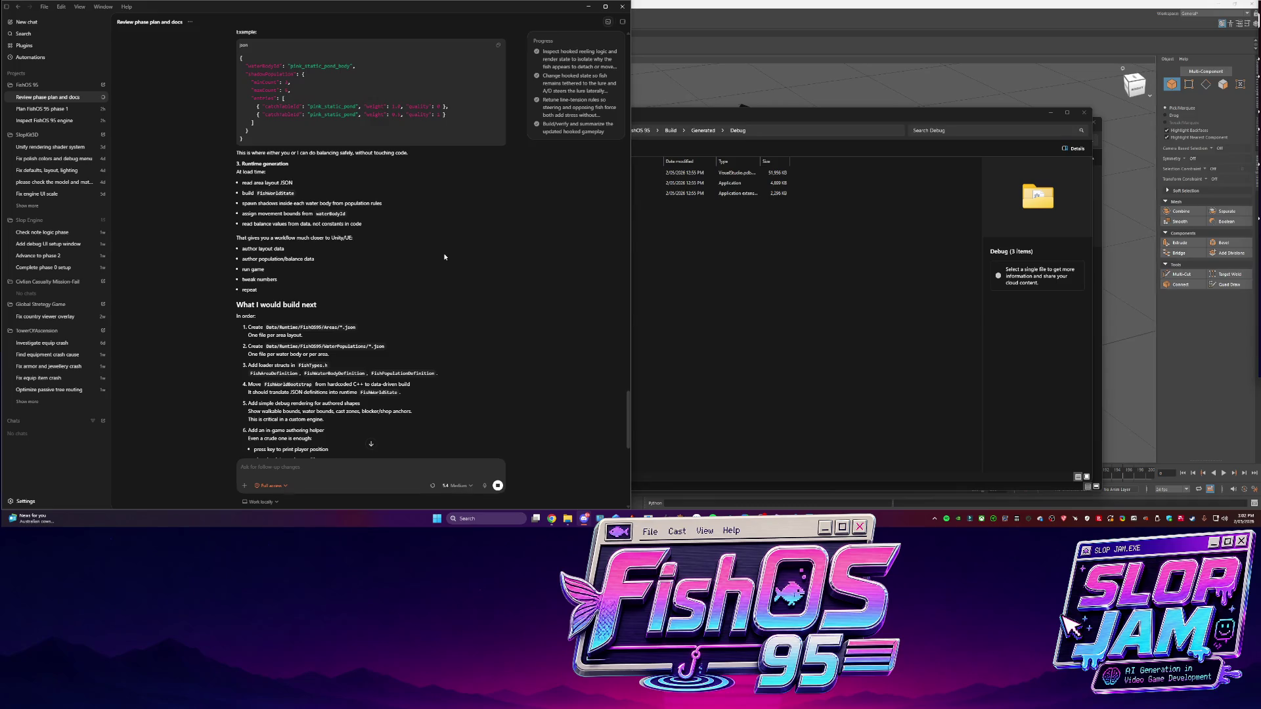
pyautogui.scroll(-3, 444, 256)
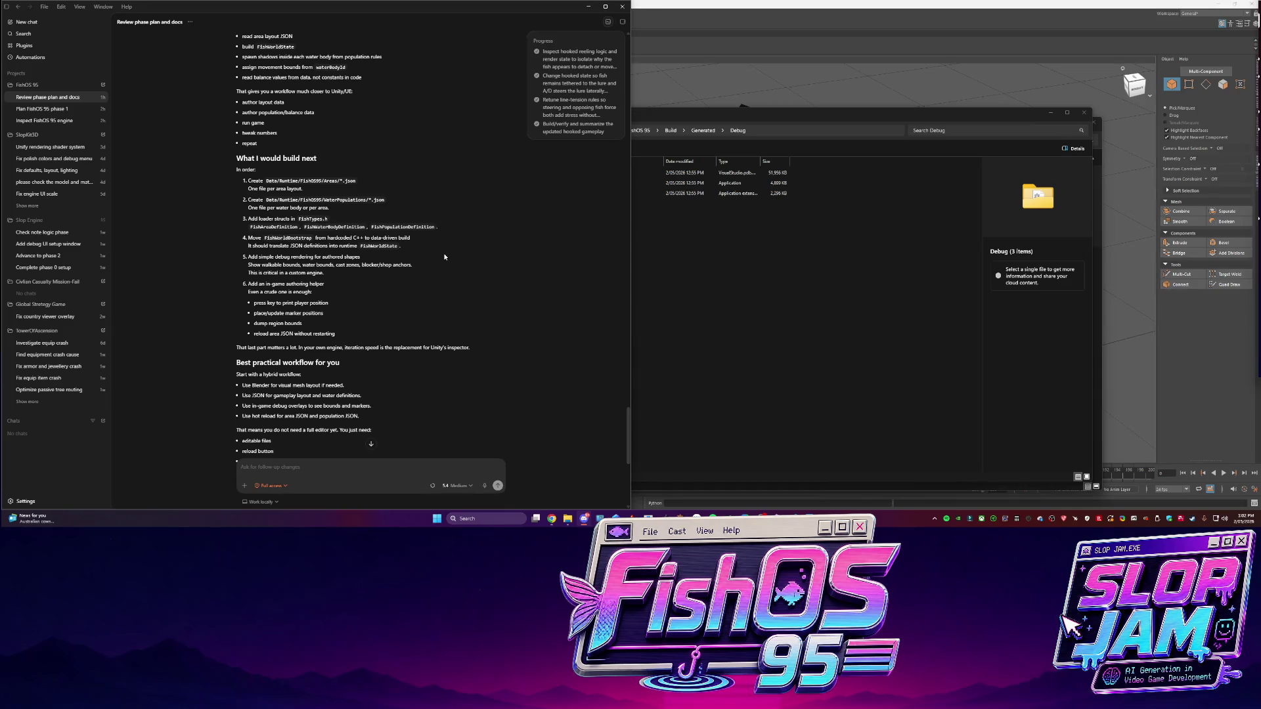
pyautogui.scroll(-2, 444, 257)
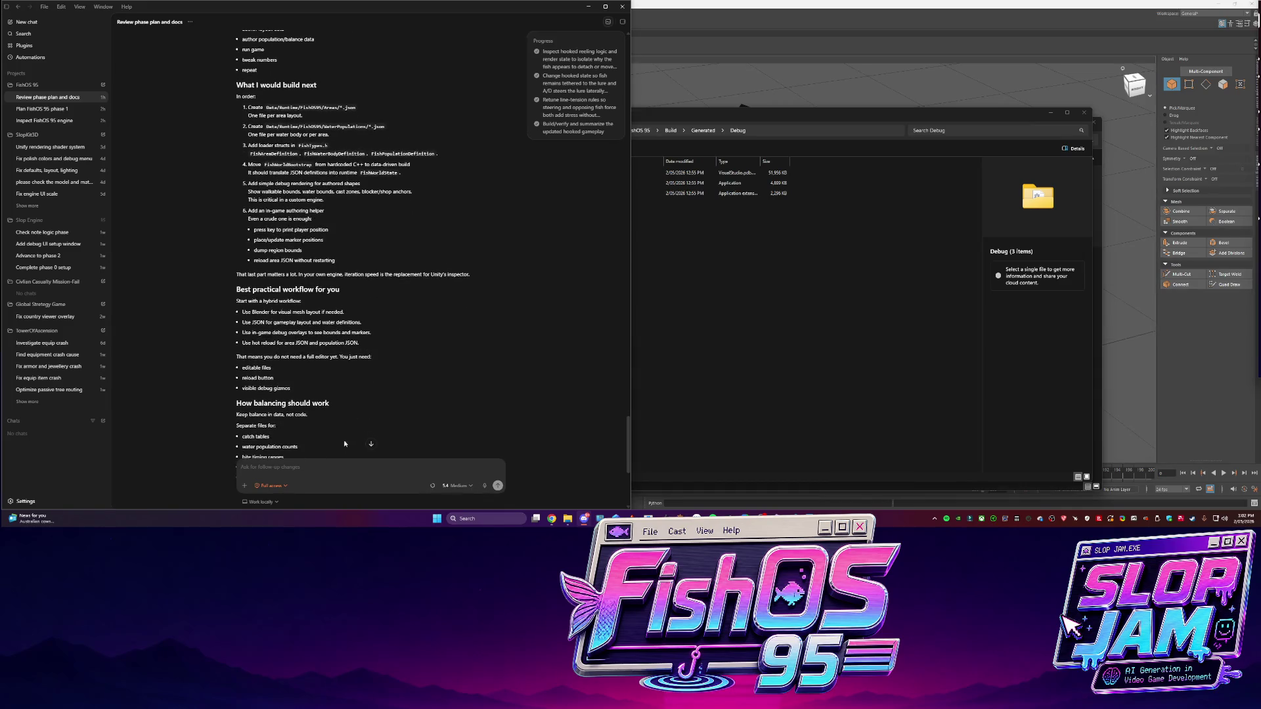
pyautogui.write('okay')
pyautogui.write(', export i')
# Continue the follow-up suggesting a simple water-line plane at 0,0,0 in the mesh and world
pyautogui.write('also ')
pyautogui.write('should be able to make a simple p')
pyautogui.write('e wa')
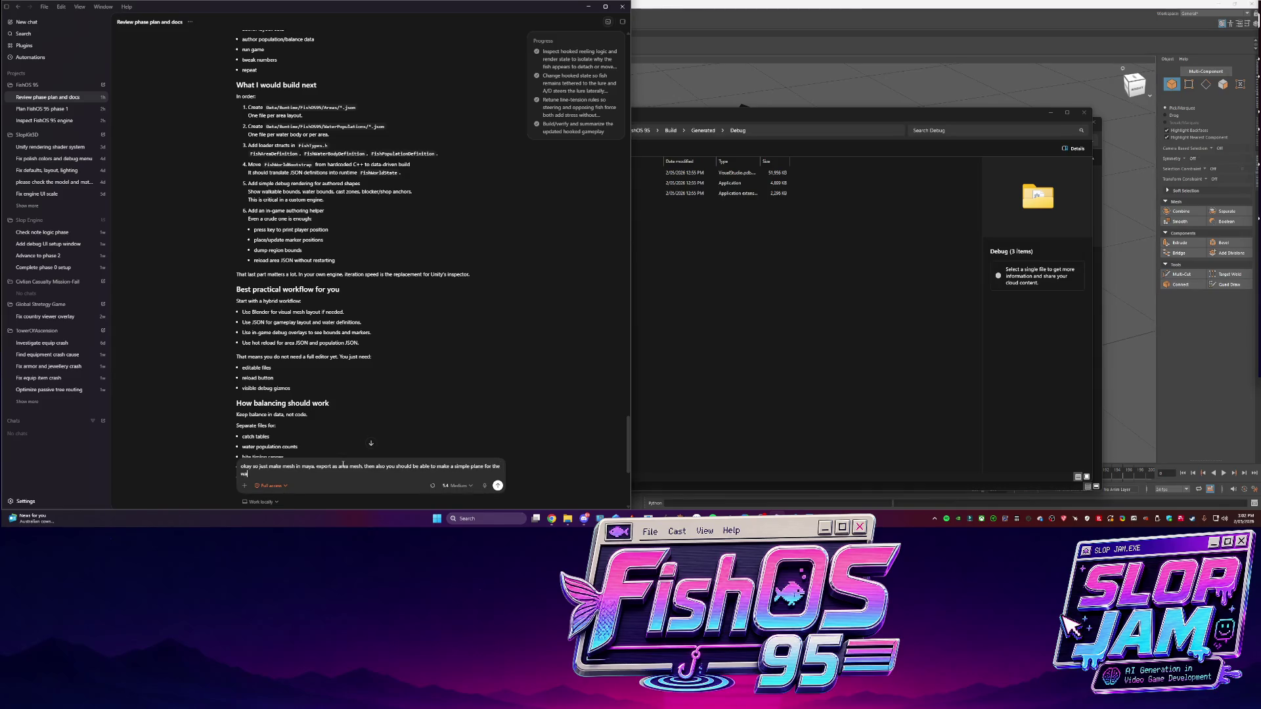
pyautogui.write(' and hav')
pyautogui.write('0 0')
pyautogui.write('he worl')
pyautogui.press('BackSpace')
pyautogui.press('BackSpace')
pyautogui.press('BackSpace')
pyautogui.press('BackSpace')
pyautogui.write('in the mesh an')
pyautogui.write('d world space as the water tiles')
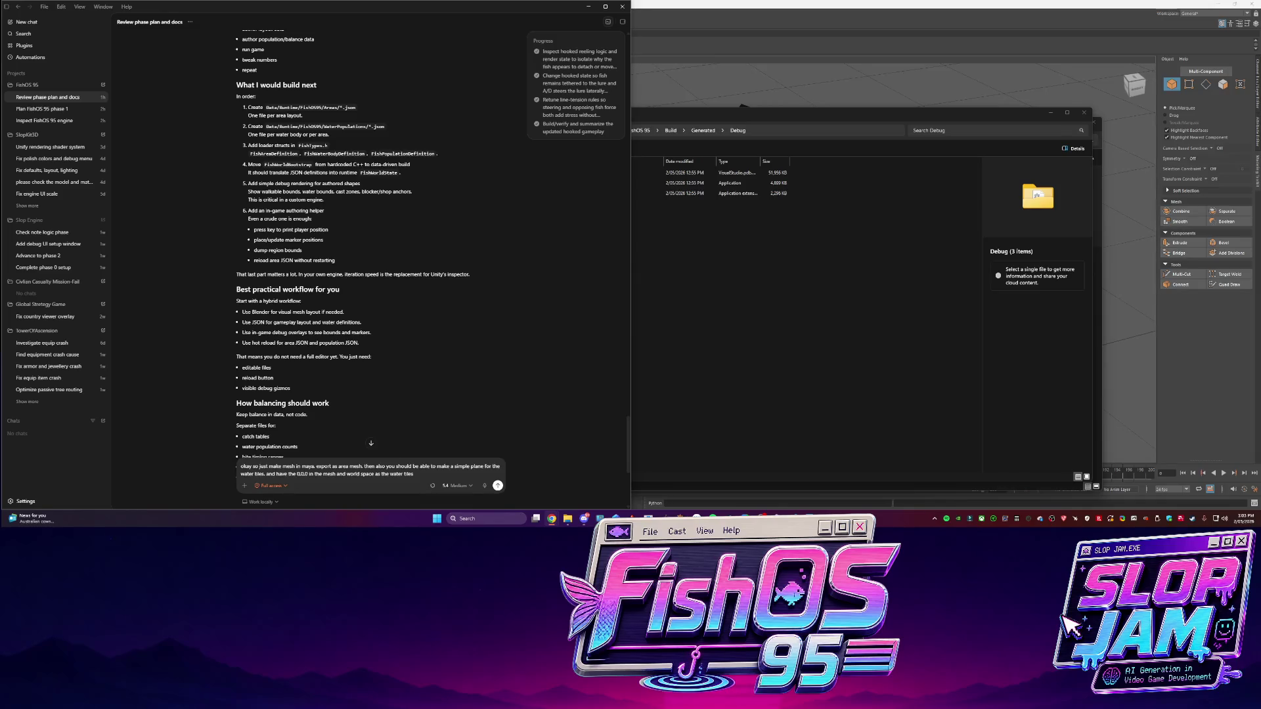
pyautogui.click(691, 284)
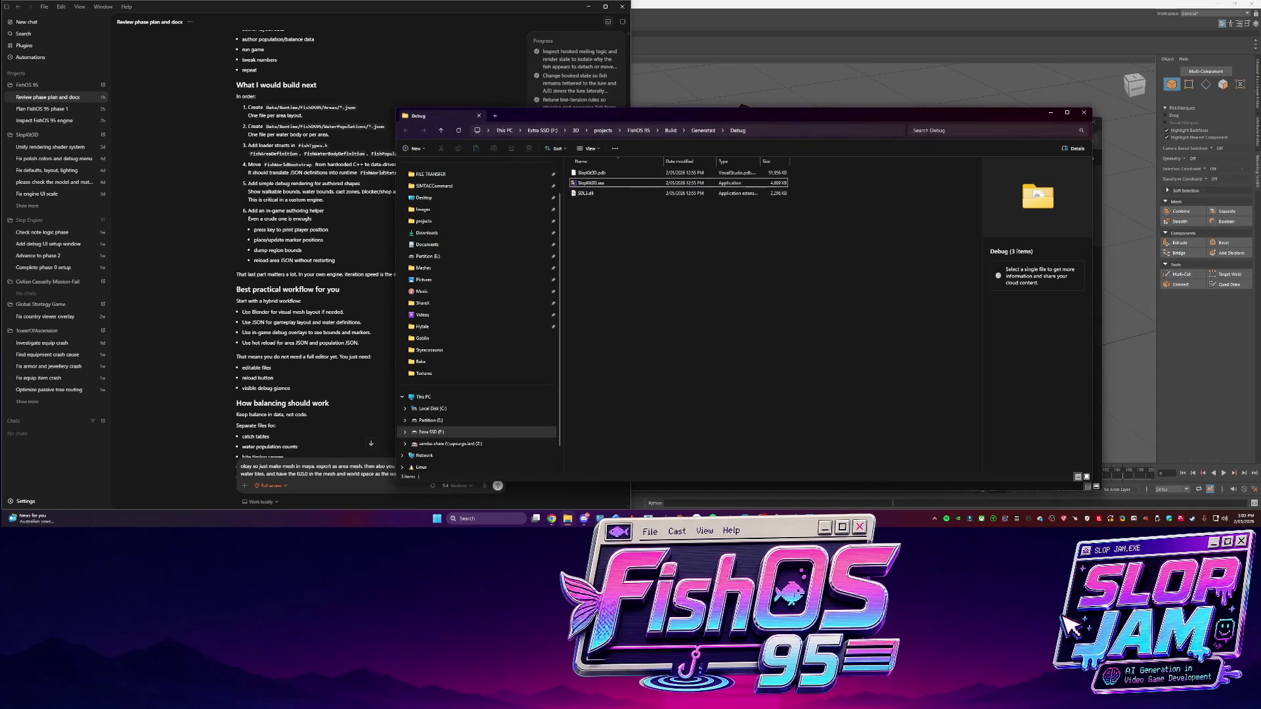
# Back in Maya, select the fishing rod in face mode and pick faces along its side
pyautogui.hotkey('alt', 'Tab')
pyautogui.moveTo(657, 263)
pyautogui.keyDown('alt'); pyautogui.mouseDown()
pyautogui.moveTo(722, 260)
pyautogui.moveTo(696, 302)
pyautogui.moveTo(702, 328)
pyautogui.mouseUp(); pyautogui.keyUp('alt')
pyautogui.scroll(3, 722, 260)
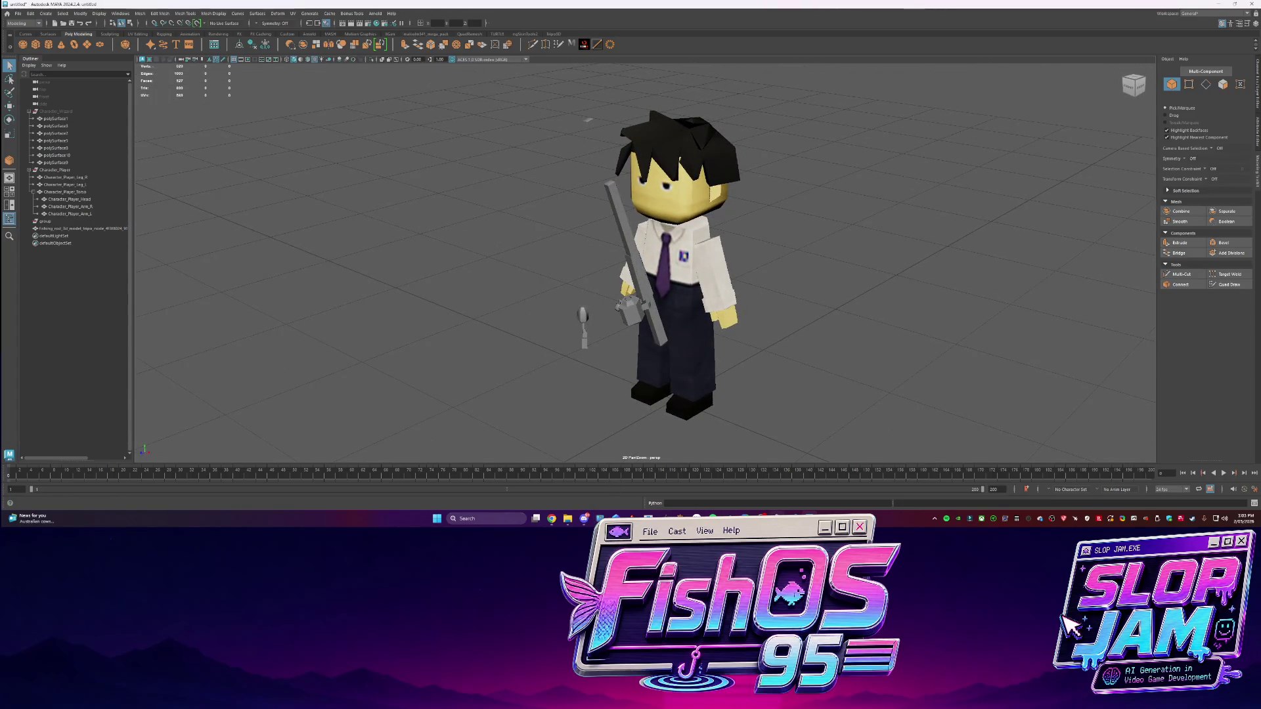
pyautogui.moveTo(578, 331)
pyautogui.keyDown('alt'); pyautogui.mouseDown()
pyautogui.moveTo(552, 332)
pyautogui.moveTo(565, 260)
pyautogui.mouseUp(); pyautogui.keyUp('alt')
pyautogui.click(566, 322)
pyautogui.hotkey('ctrl', 'F11')
pyautogui.press('w')
pyautogui.moveTo(576, 192)
pyautogui.keyDown('alt'); pyautogui.mouseDown()
pyautogui.moveTo(647, 344)
pyautogui.moveTo(648, 269)
pyautogui.moveTo(640, 374)
pyautogui.mouseUp(); pyautogui.keyUp('alt')
pyautogui.click(649, 350)
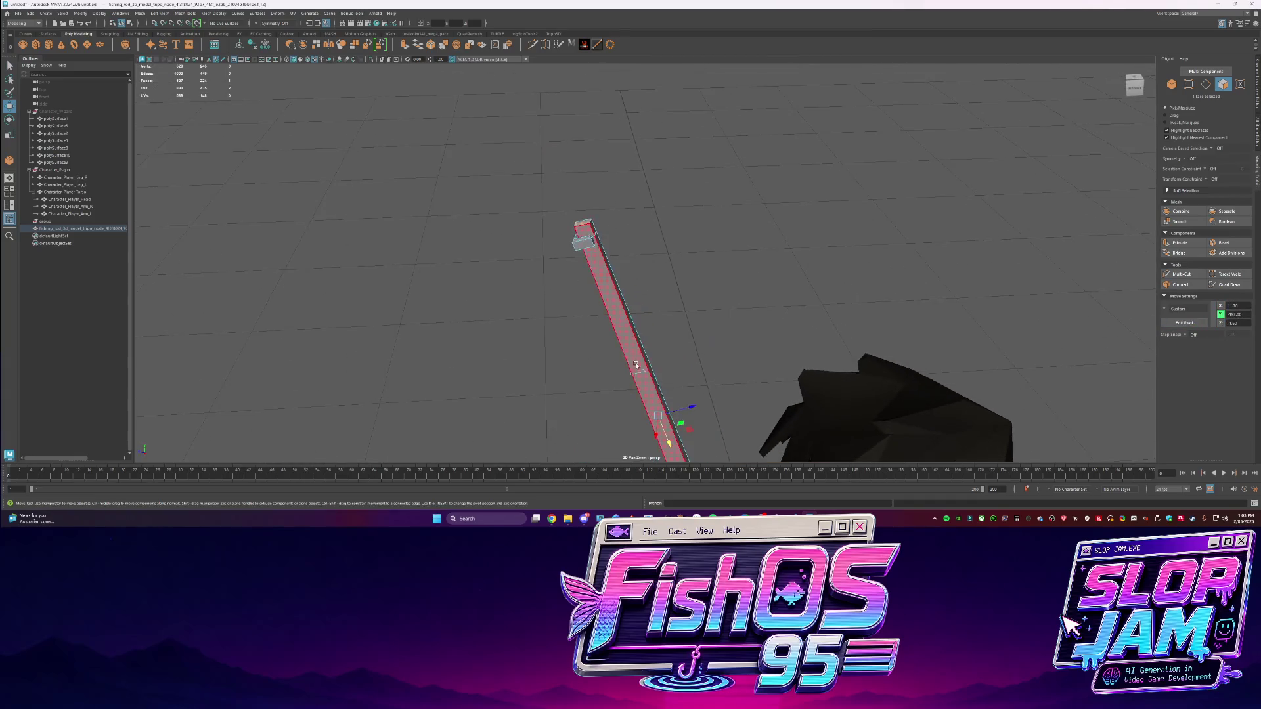
pyautogui.click(636, 373)
pyautogui.doubleClick(635, 375)
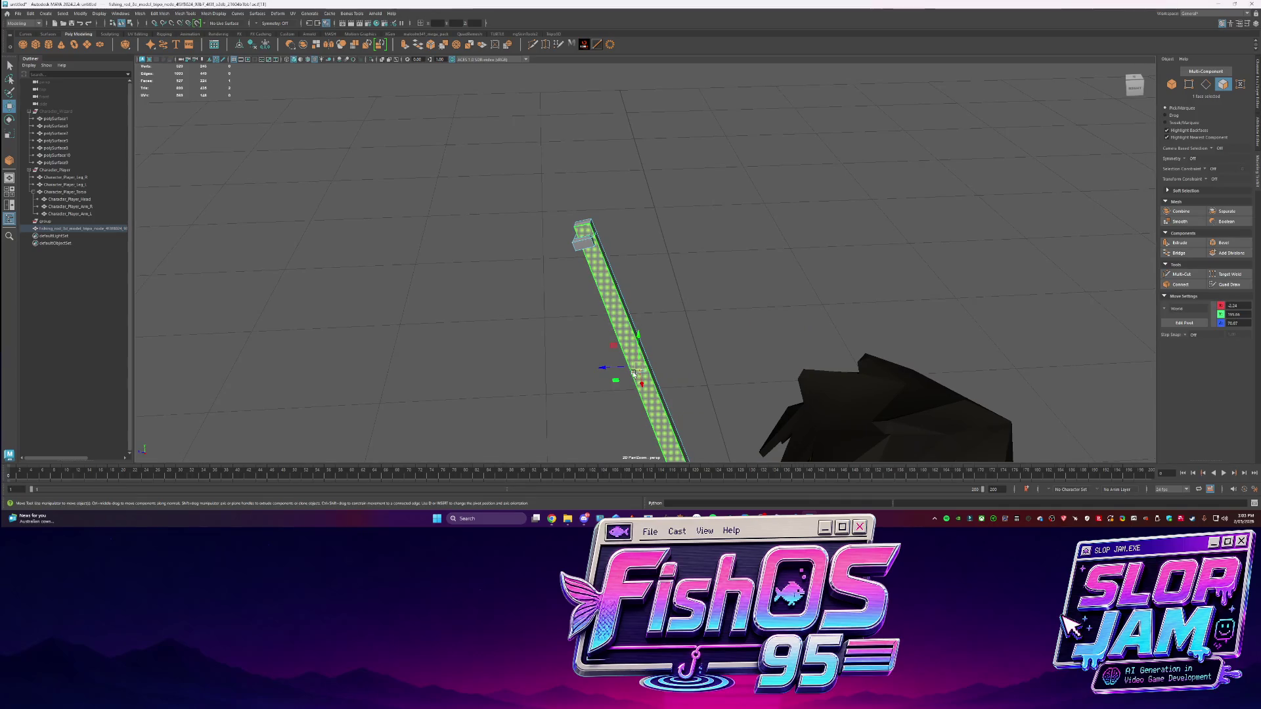
pyautogui.hotkey('ctrl', 'z')
pyautogui.hotkey('ctrl', 'z')
pyautogui.hotkey('ctrl', 'z')
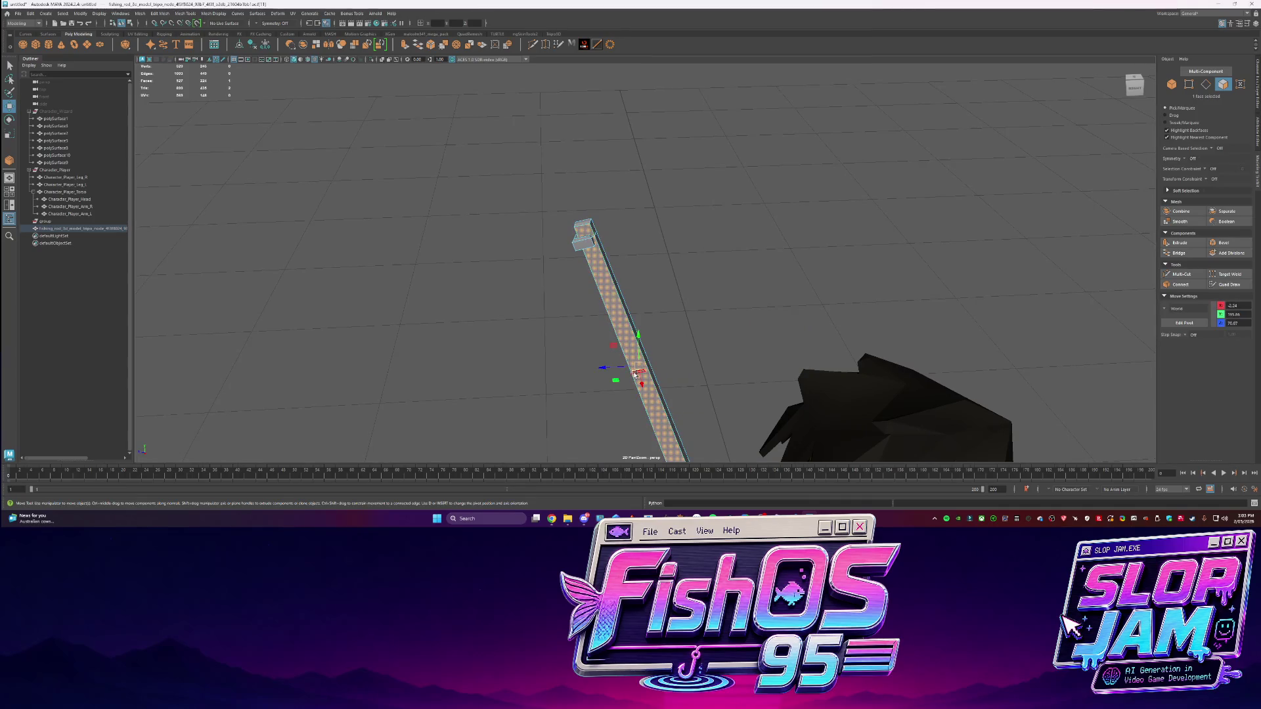
# Select the faces at the rod tip and delete the side bump faces
pyautogui.doubleClick(578, 240)
pyautogui.press('f')
pyautogui.moveTo(627, 273)
pyautogui.keyDown('alt'); pyautogui.mouseDown()
pyautogui.moveTo(699, 295)
pyautogui.moveTo(659, 262)
pyautogui.mouseUp(); pyautogui.keyUp('alt')
pyautogui.press('q')
pyautogui.press('F8')
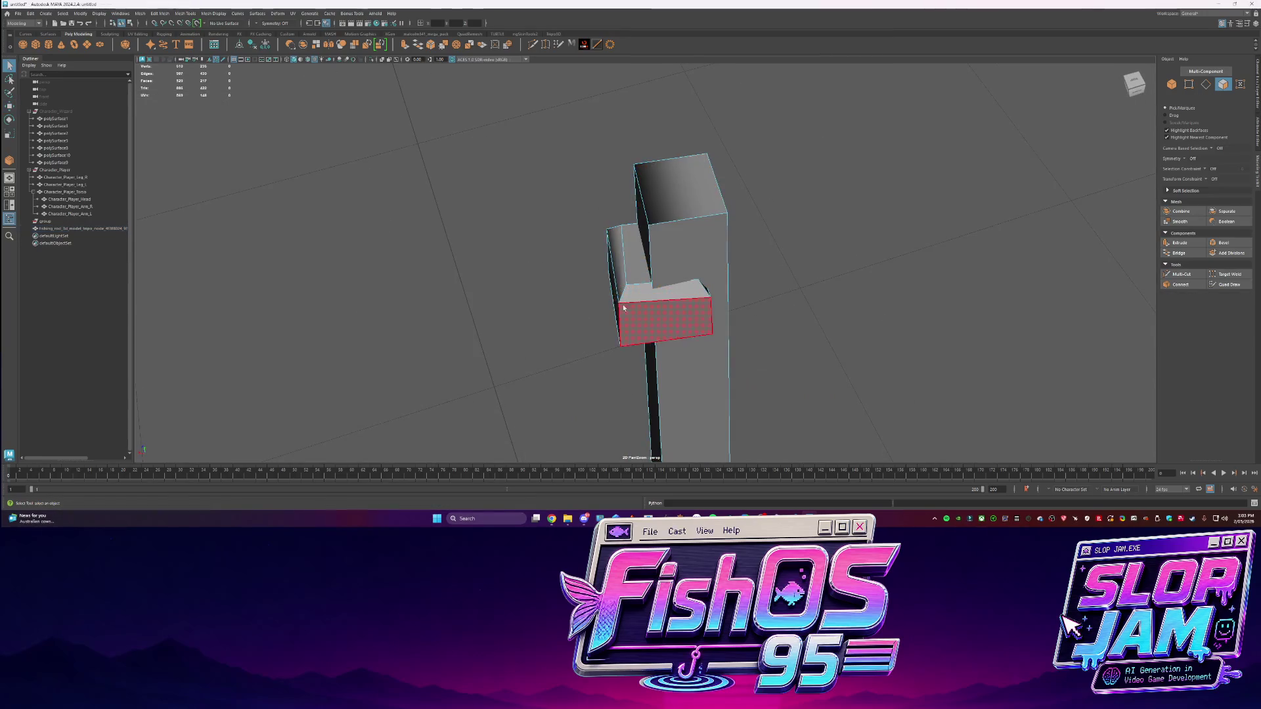
pyautogui.press('F8')
pyautogui.press('Delete')
# Extrude the rod's top face upward into a new segment
pyautogui.click(667, 216)
pyautogui.press('w')
pyautogui.hotkey('ctrl', 'e')
pyautogui.moveTo(709, 163); pyautogui.dragTo(709, 136)
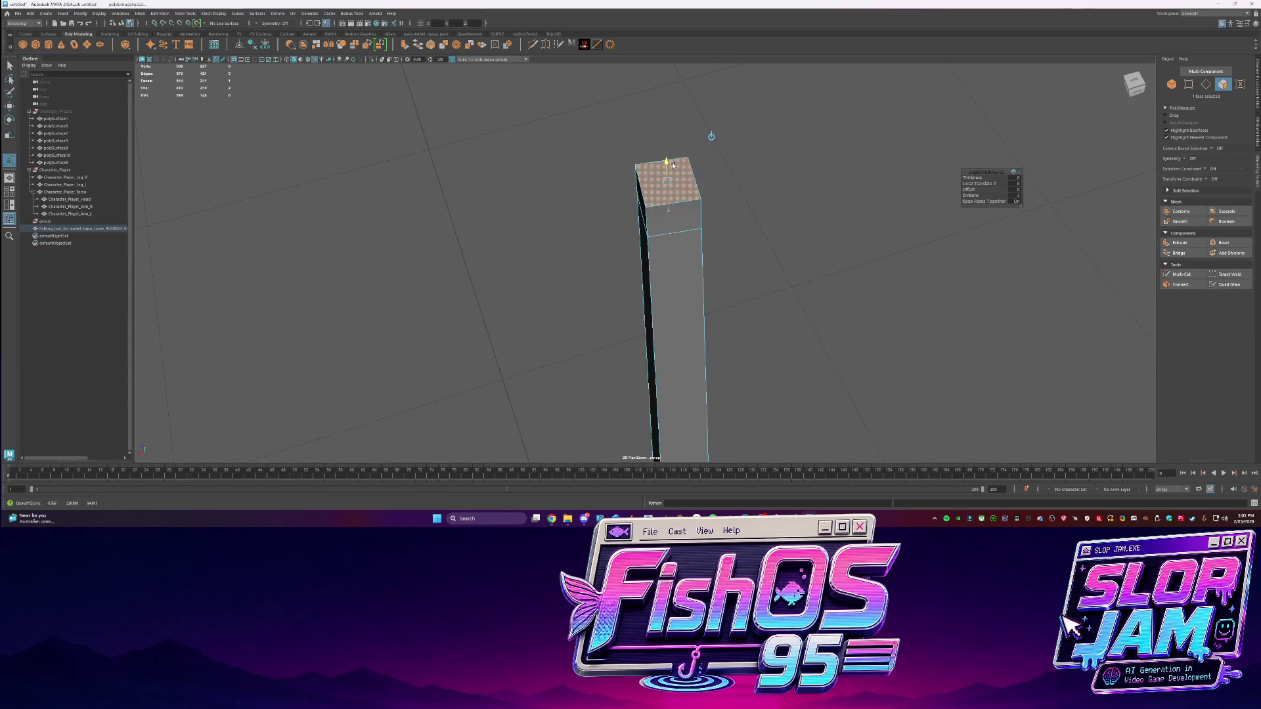
# Extrude the new segment's four side faces outward to widen the tip into a cap block
pyautogui.click(673, 217)
pyautogui.keyDown('shift'); pyautogui.click(643, 211); pyautogui.keyUp('shift')
pyautogui.hotkey('ctrl', 'e')
pyautogui.moveTo(675, 234); pyautogui.dragTo(675, 203)
pyautogui.click(674, 195)
pyautogui.press('w')
pyautogui.press('q')
pyautogui.click(801, 241)
pyautogui.keyDown('alt'); pyautogui.moveTo(802, 242); pyautogui.dragTo(688, 279); pyautogui.keyUp('alt')
pyautogui.keyDown('alt'); pyautogui.moveTo(687, 280); pyautogui.dragTo(659, 332, button='right'); pyautogui.keyUp('alt')
pyautogui.moveTo(659, 332)
pyautogui.keyDown('alt'); pyautogui.mouseDown()
pyautogui.moveTo(657, 197)
pyautogui.moveTo(677, 85)
pyautogui.mouseUp(); pyautogui.keyUp('alt')
pyautogui.scroll(3, 725, 247)
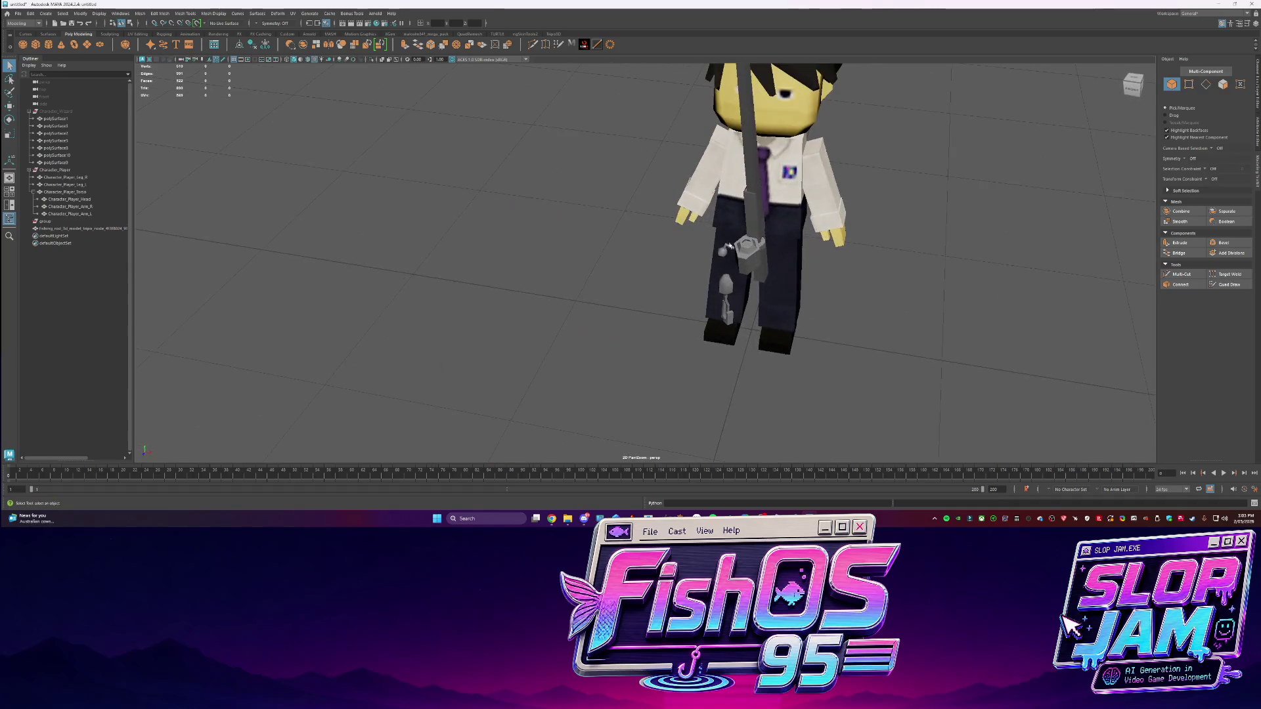
pyautogui.click(728, 246)
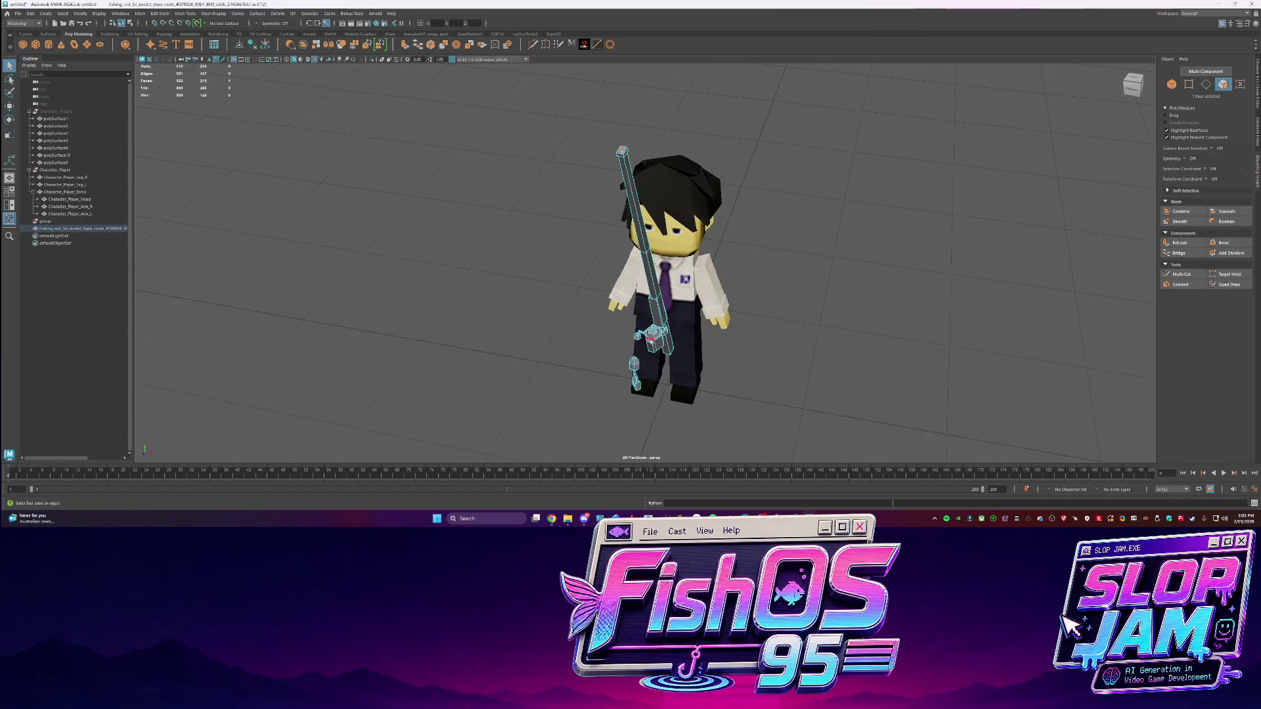
pyautogui.scroll(5, 683, 263)
pyautogui.click(684, 267)
pyautogui.moveTo(685, 267)
pyautogui.keyDown('alt'); pyautogui.mouseDown()
pyautogui.moveTo(766, 247)
pyautogui.moveTo(772, 261)
pyautogui.moveTo(657, 279)
pyautogui.moveTo(777, 226)
pyautogui.moveTo(670, 257)
pyautogui.mouseUp(); pyautogui.keyUp('alt')
pyautogui.scroll(3, 772, 262)
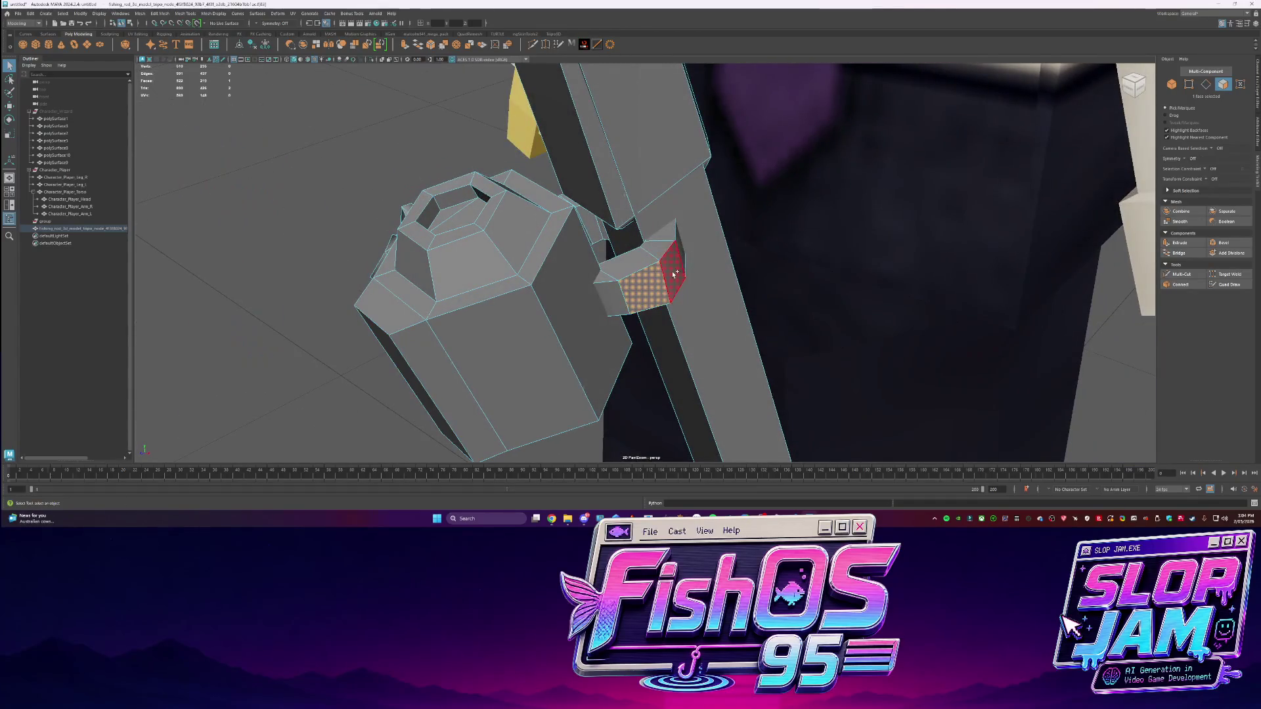
pyautogui.keyDown('shift'); pyautogui.click(673, 273); pyautogui.keyUp('shift')
pyautogui.scroll(-3, 673, 273)
pyautogui.hotkey('ctrl', '1')
pyautogui.press('F8')
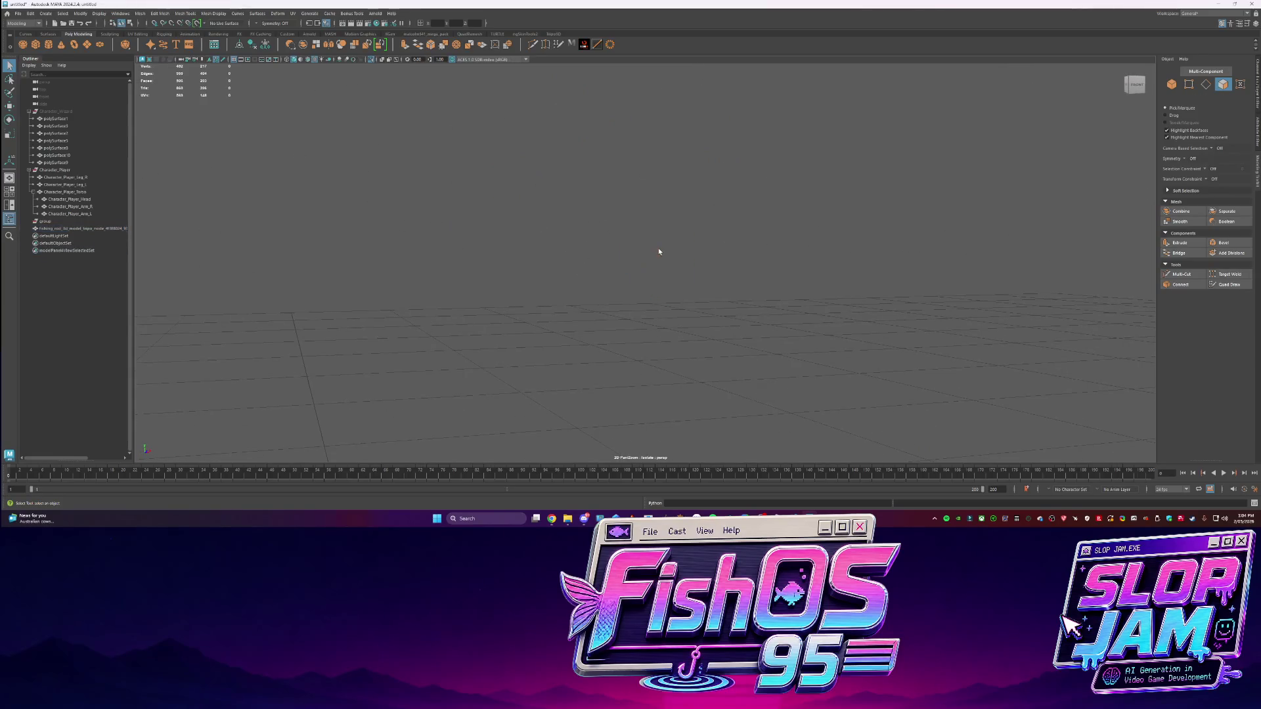
pyautogui.hotkey('ctrl', '1')
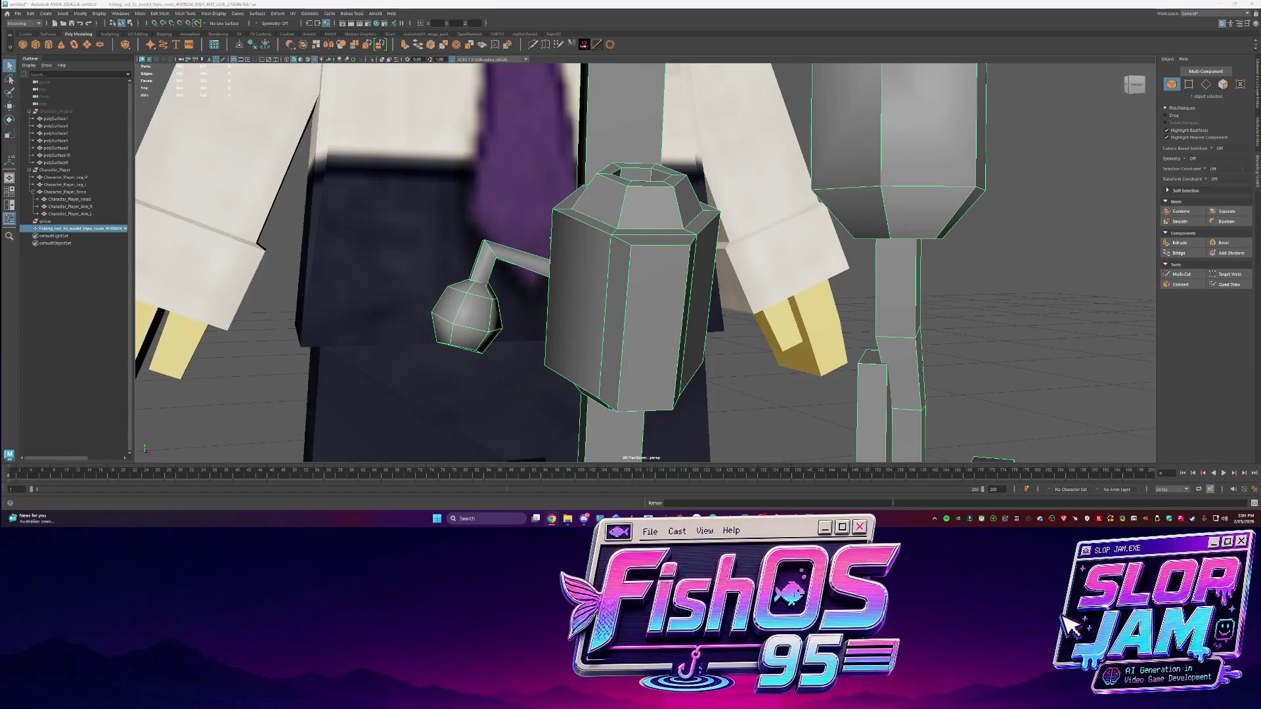
# Select the fishing rod and pick an edge loop on the reel
pyautogui.scroll(-5, 699, 263)
pyautogui.keyDown('alt'); pyautogui.moveTo(699, 263); pyautogui.dragTo(638, 232); pyautogui.keyUp('alt')
pyautogui.scroll(3, 630, 237)
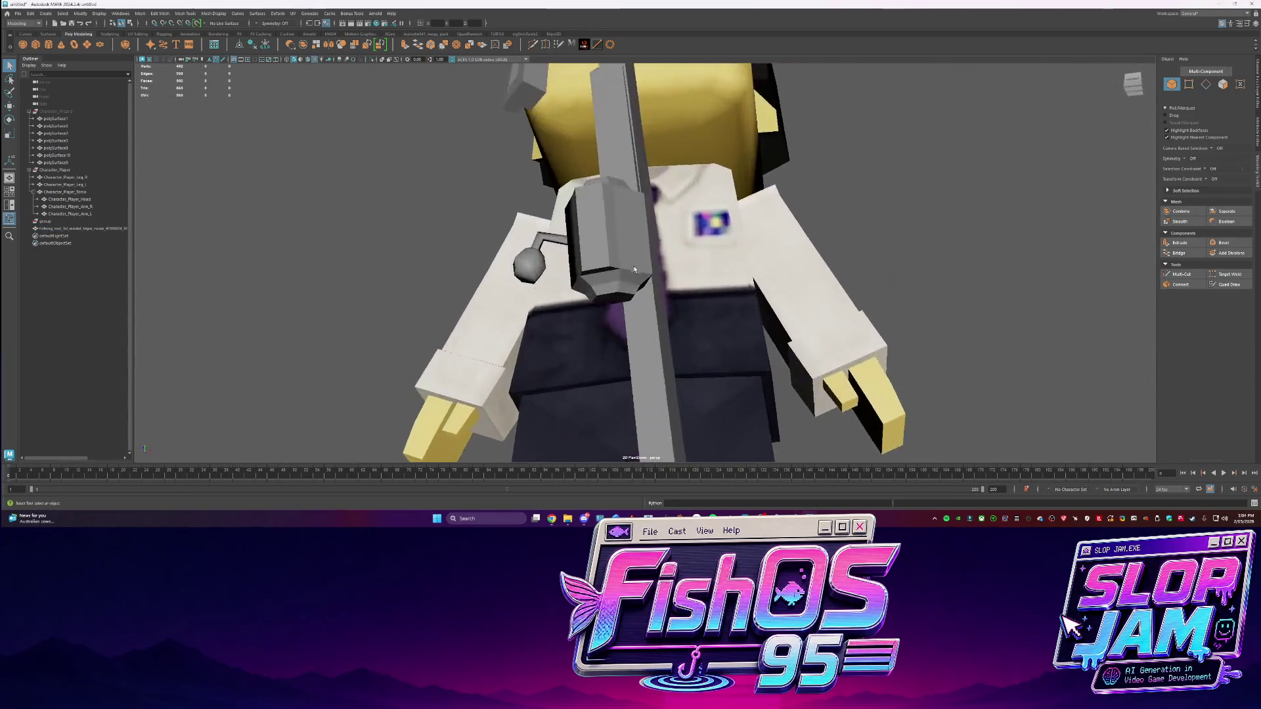
pyautogui.scroll(3, 621, 243)
pyautogui.click(615, 248)
pyautogui.doubleClick(612, 258)
pyautogui.keyDown('shift'); pyautogui.rightClick(609, 263); pyautogui.keyUp('shift')
# Refine the reel's edge selection from several angles, adding and narrowing edges
pyautogui.moveTo(609, 264)
pyautogui.keyDown('alt'); pyautogui.mouseDown()
pyautogui.moveTo(568, 224)
pyautogui.moveTo(571, 253)
pyautogui.mouseUp(); pyautogui.keyUp('alt')
pyautogui.click(568, 224)
pyautogui.keyDown('shift'); pyautogui.rightClick(569, 225); pyautogui.keyUp('shift')
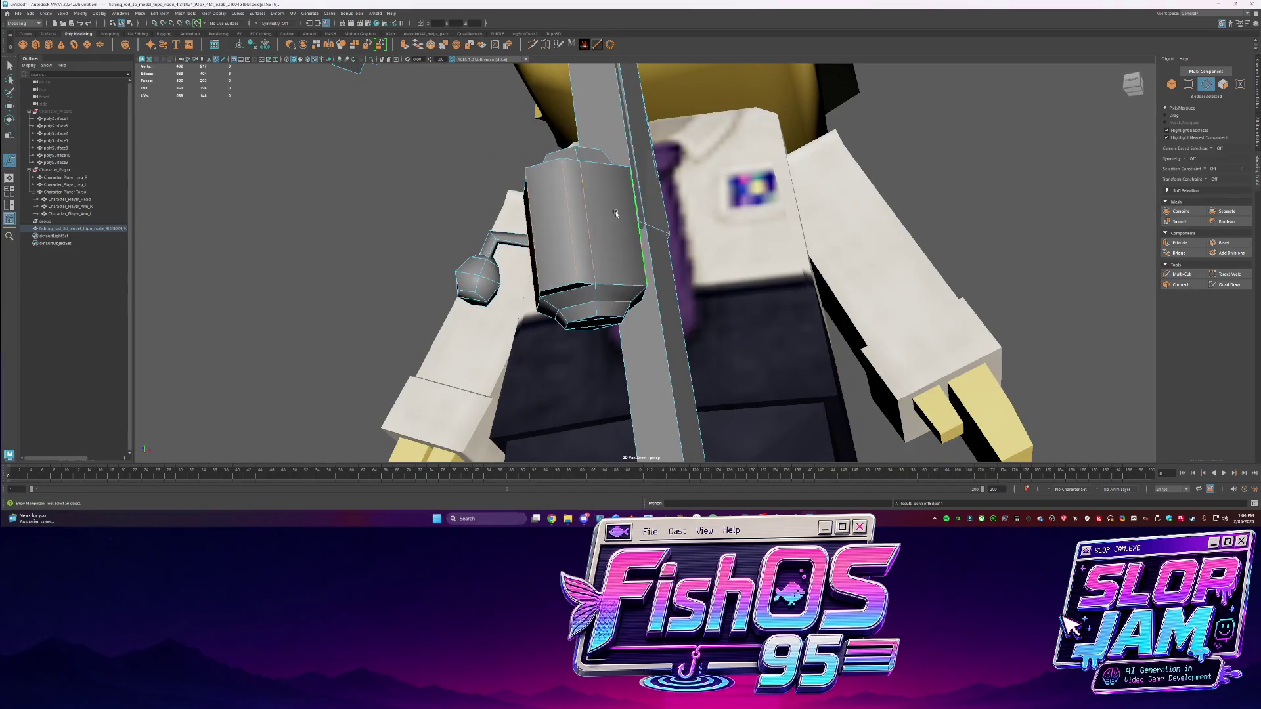
pyautogui.click(572, 252)
pyautogui.scroll(3, 625, 250)
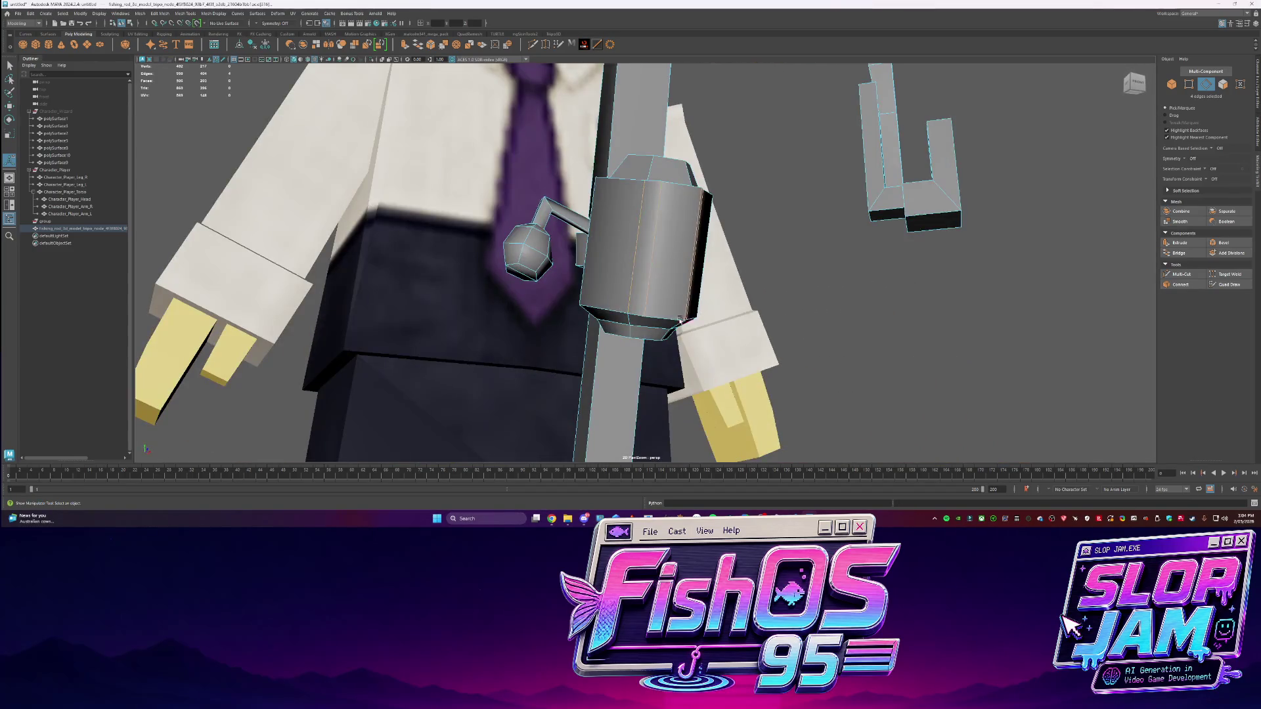
pyautogui.keyDown('shift'); pyautogui.rightClick(610, 260); pyautogui.keyUp('shift')
pyautogui.click(664, 260)
pyautogui.keyDown('alt'); pyautogui.moveTo(663, 259); pyautogui.dragTo(605, 262); pyautogui.keyUp('alt')
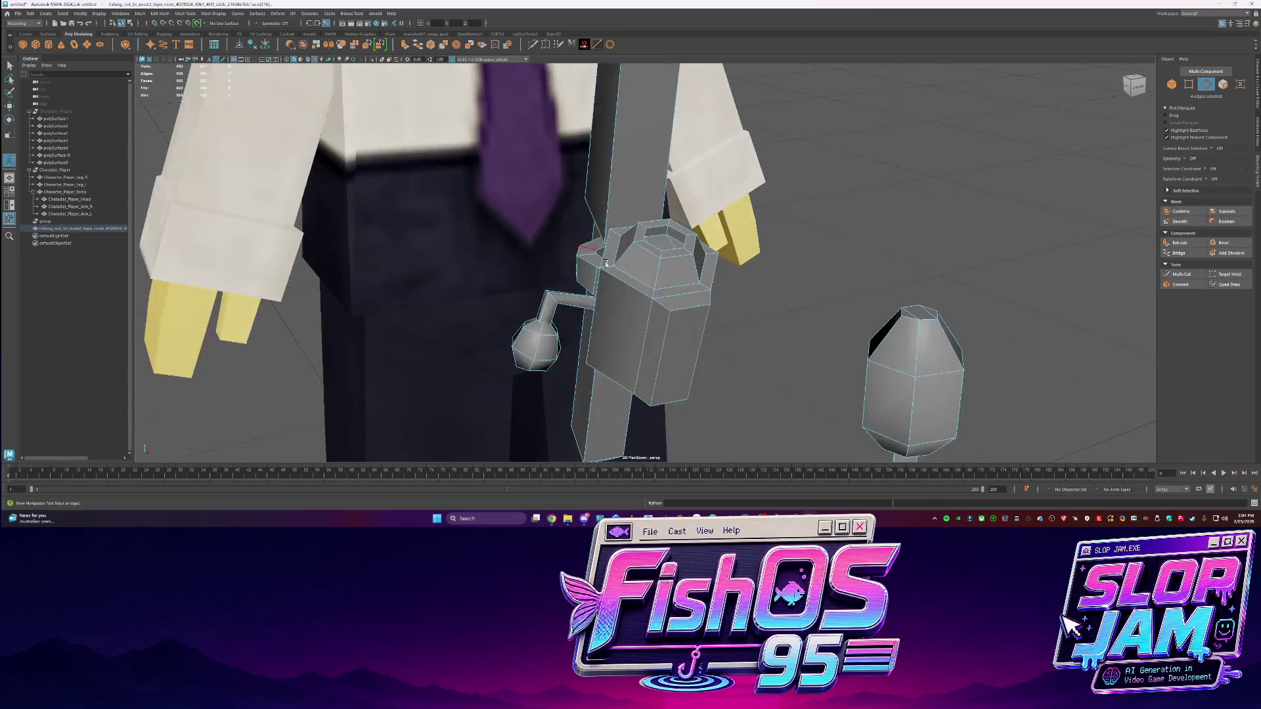
pyautogui.rightClick(669, 268)
pyautogui.click(669, 268)
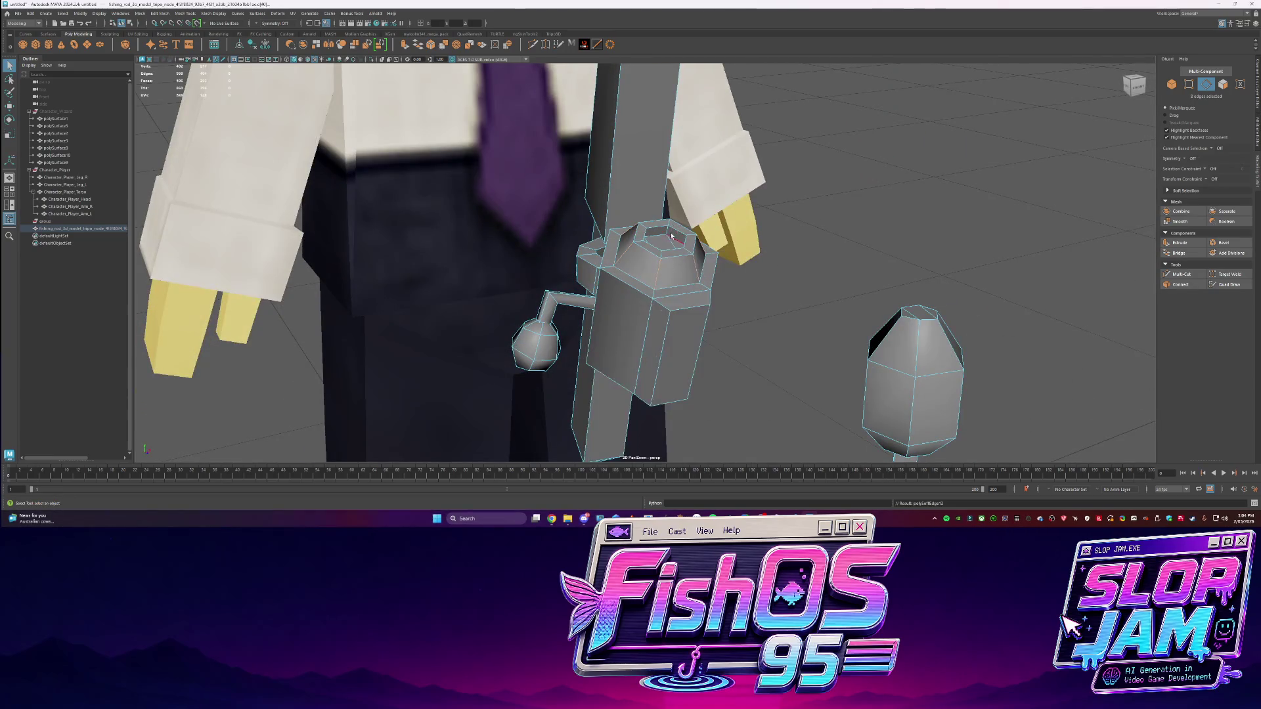
pyautogui.scroll(3, 716, 262)
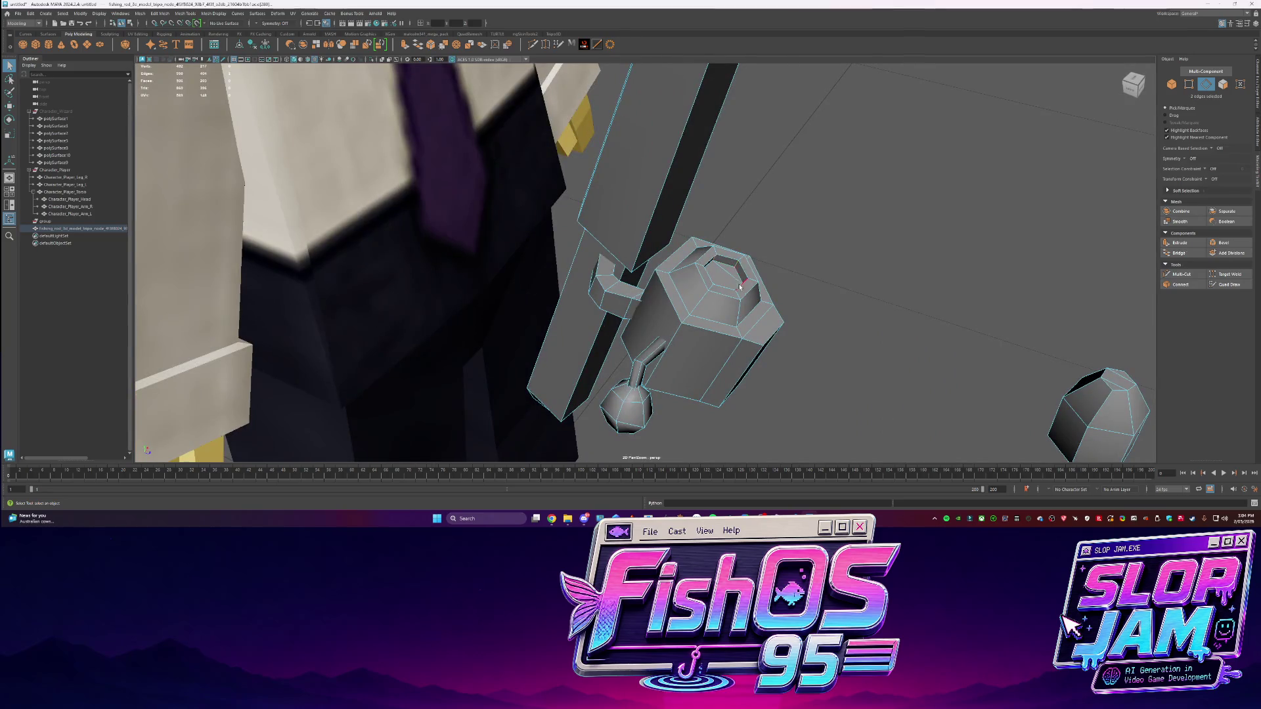
pyautogui.keyDown('alt'); pyautogui.moveTo(734, 266); pyautogui.dragTo(688, 247); pyautogui.keyUp('alt')
pyautogui.scroll(-3, 689, 247)
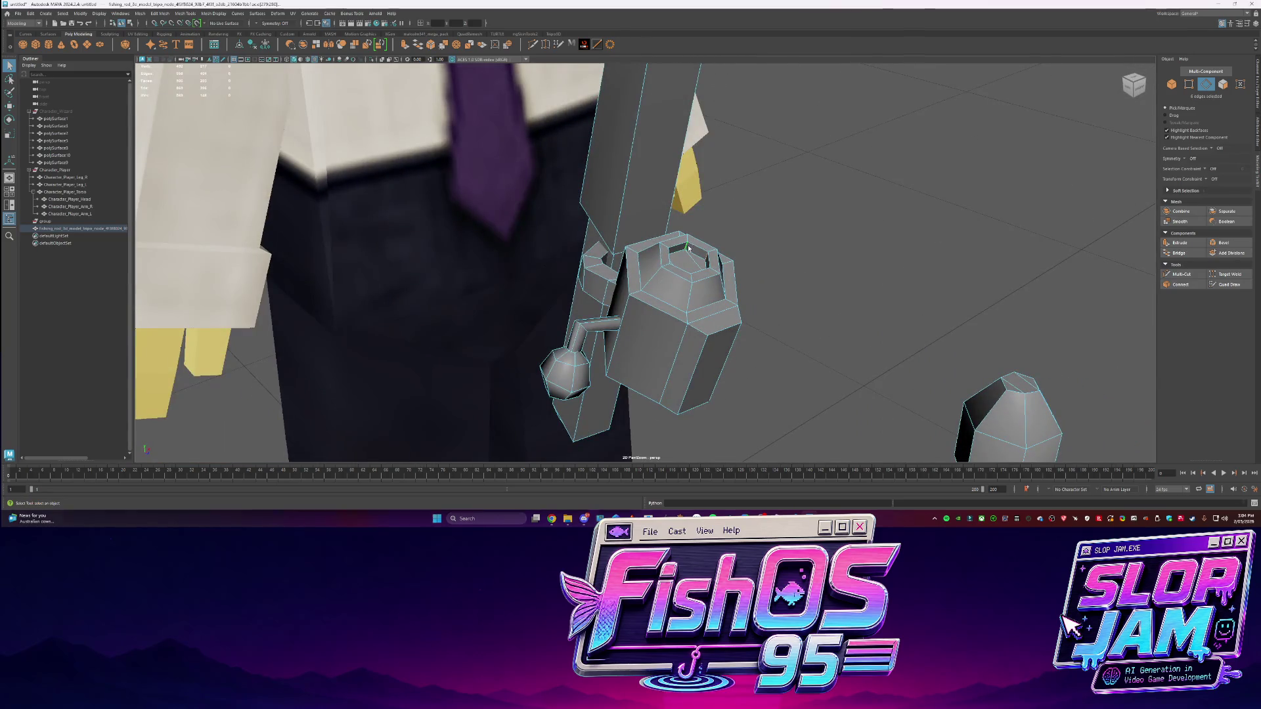
# Reselect the rod in component mode and scale the handle's faces outward
pyautogui.press('F8')
pyautogui.moveTo(754, 206)
pyautogui.keyDown('alt'); pyautogui.mouseDown()
pyautogui.moveTo(543, 260)
pyautogui.moveTo(670, 250)
pyautogui.moveTo(690, 277)
pyautogui.moveTo(687, 303)
pyautogui.moveTo(638, 267)
pyautogui.mouseUp(); pyautogui.keyUp('alt')
pyautogui.scroll(-2, 688, 233)
pyautogui.scroll(3, 591, 249)
pyautogui.click(656, 233)
pyautogui.press('F8')
pyautogui.press('r')
pyautogui.click(656, 289)
pyautogui.press('w')
pyautogui.scroll(3, 686, 303)
pyautogui.press('r')
pyautogui.keyDown('alt'); pyautogui.moveTo(574, 296); pyautogui.dragTo(591, 316); pyautogui.keyUp('alt')
# Scale and move a rod-joint edge around a custom pivot to reshape it
pyautogui.press('w')
pyautogui.click(606, 265)
pyautogui.press('r')
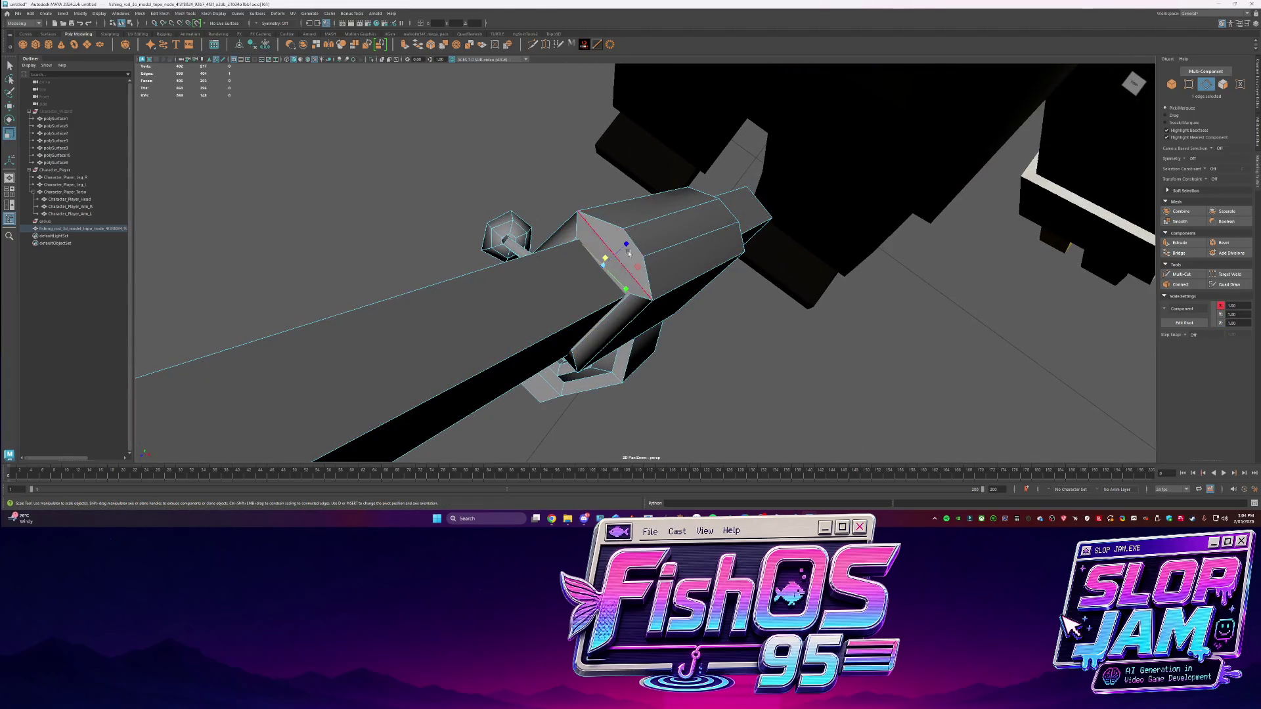
pyautogui.press('f')
pyautogui.scroll(-3, 846, 151)
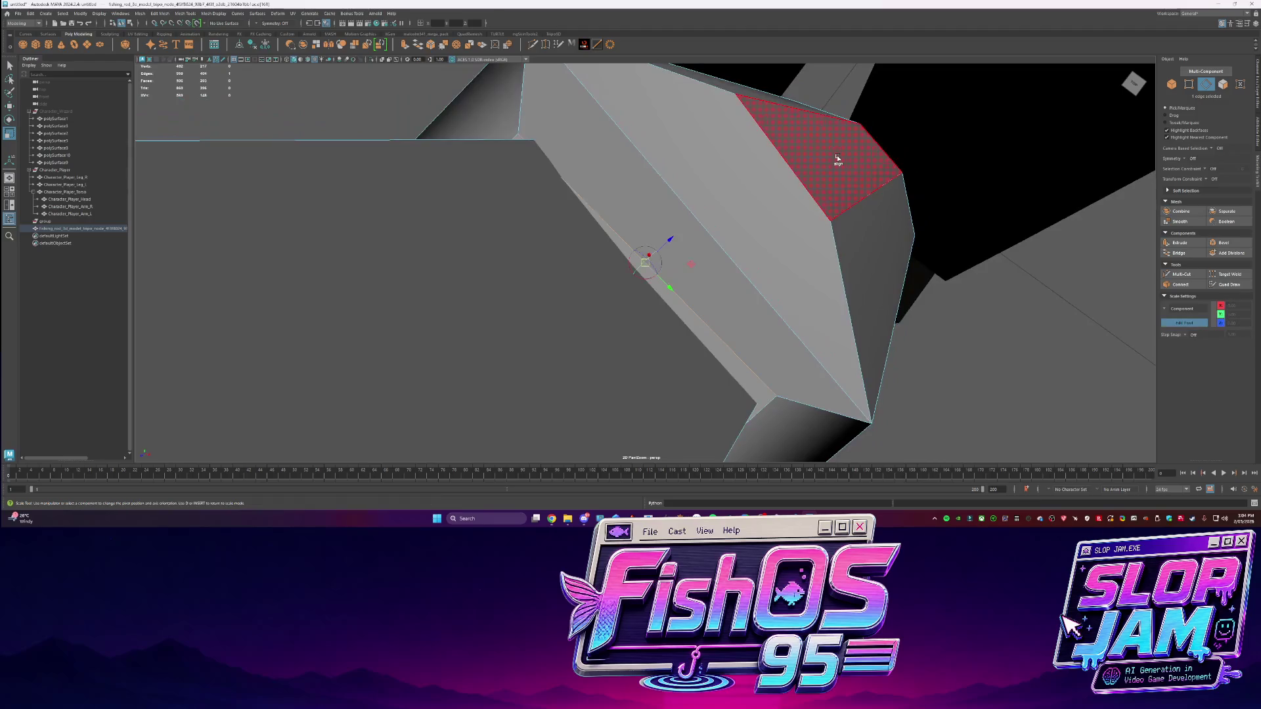
pyautogui.press('d')
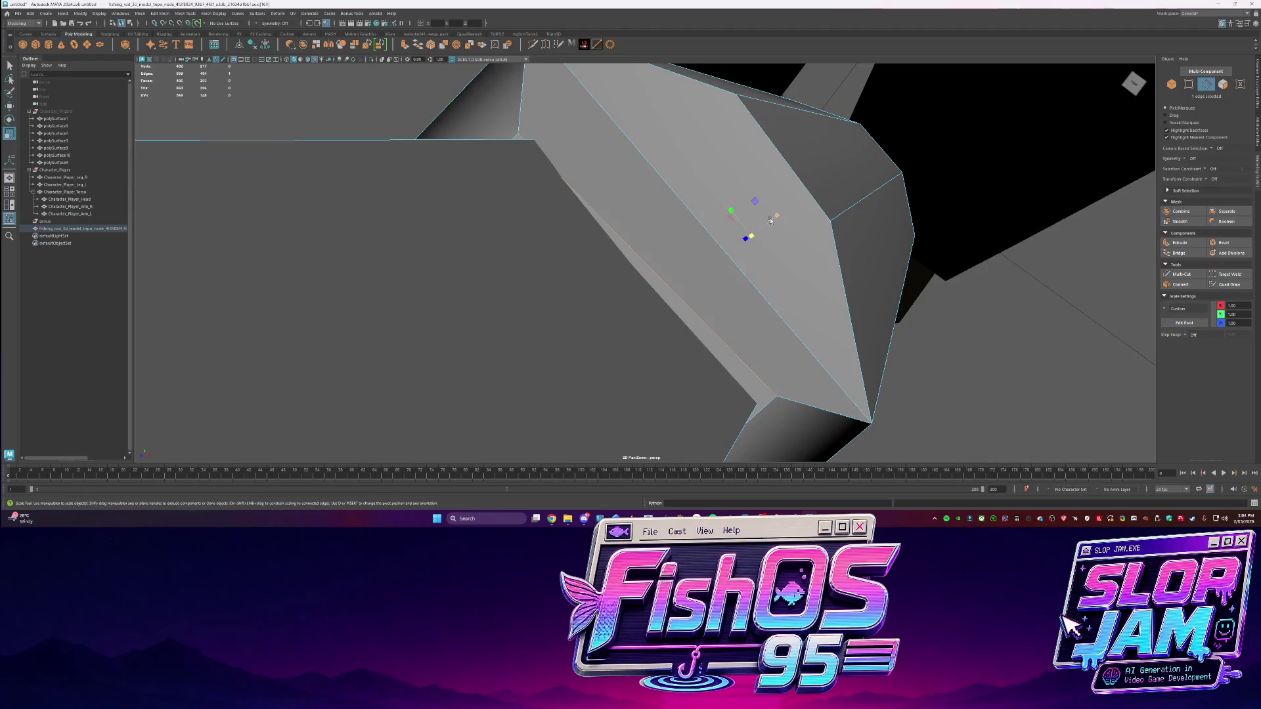
pyautogui.moveTo(752, 233); pyautogui.dragTo(664, 298)
pyautogui.press('w')
pyautogui.moveTo(754, 231); pyautogui.dragTo(816, 179)
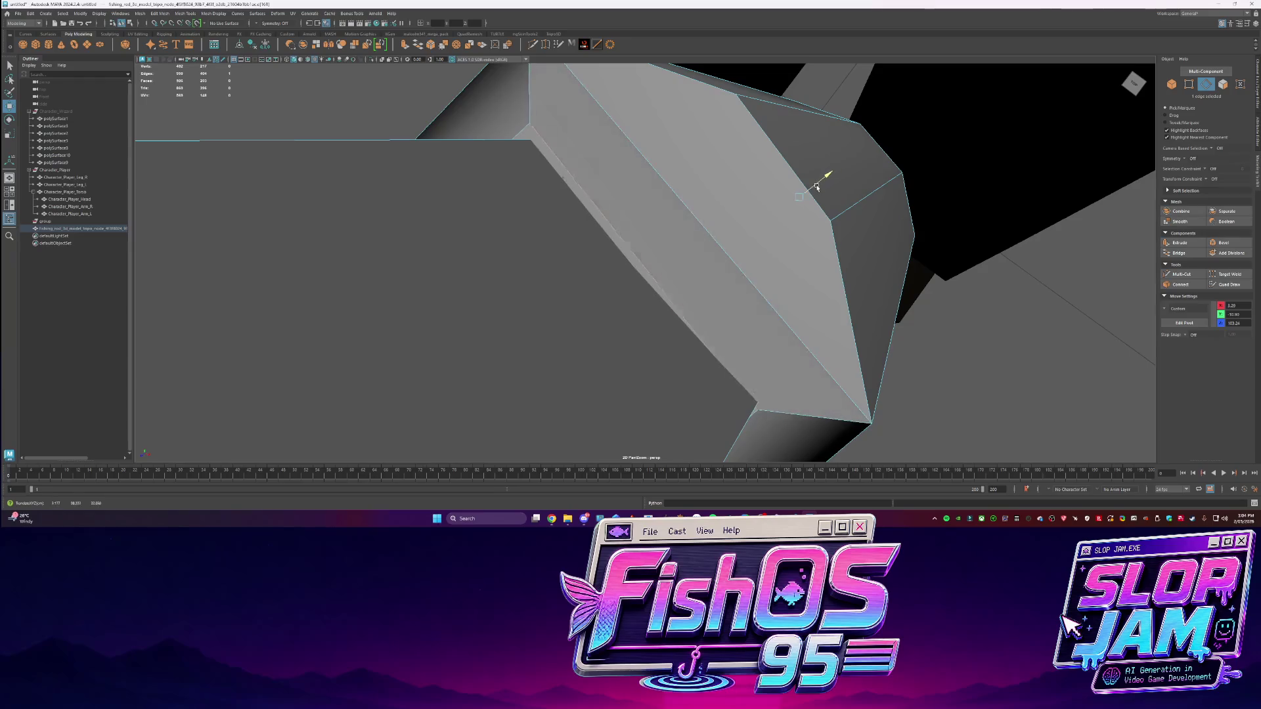
pyautogui.press('f')
pyautogui.scroll(-5, 774, 191)
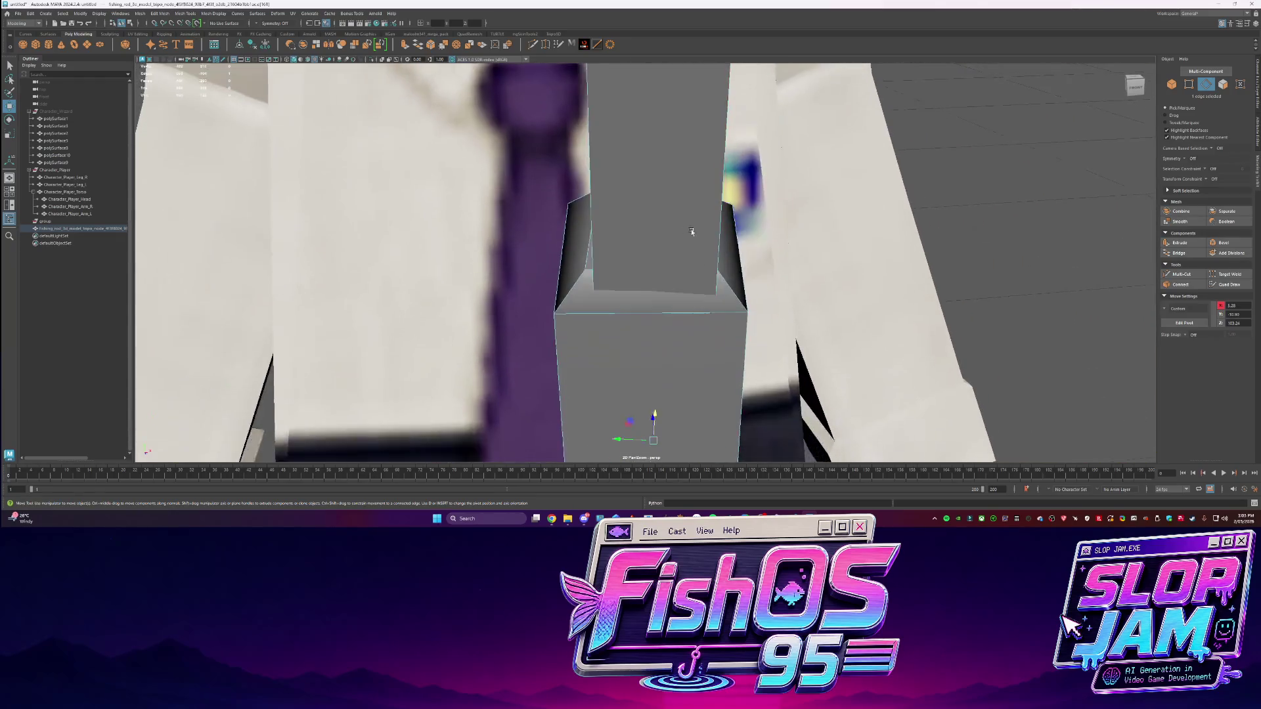
# Add a second joint edge, place the manipulator on the rod face, then clear the selection
pyautogui.moveTo(736, 223)
pyautogui.keyDown('alt'); pyautogui.mouseDown()
pyautogui.moveTo(675, 284)
pyautogui.moveTo(690, 371)
pyautogui.moveTo(671, 397)
pyautogui.moveTo(518, 228)
pyautogui.mouseUp(); pyautogui.keyUp('alt')
pyautogui.keyDown('shift'); pyautogui.click(675, 283); pyautogui.keyUp('shift')
pyautogui.click(689, 371)
pyautogui.scroll(-3, 518, 228)
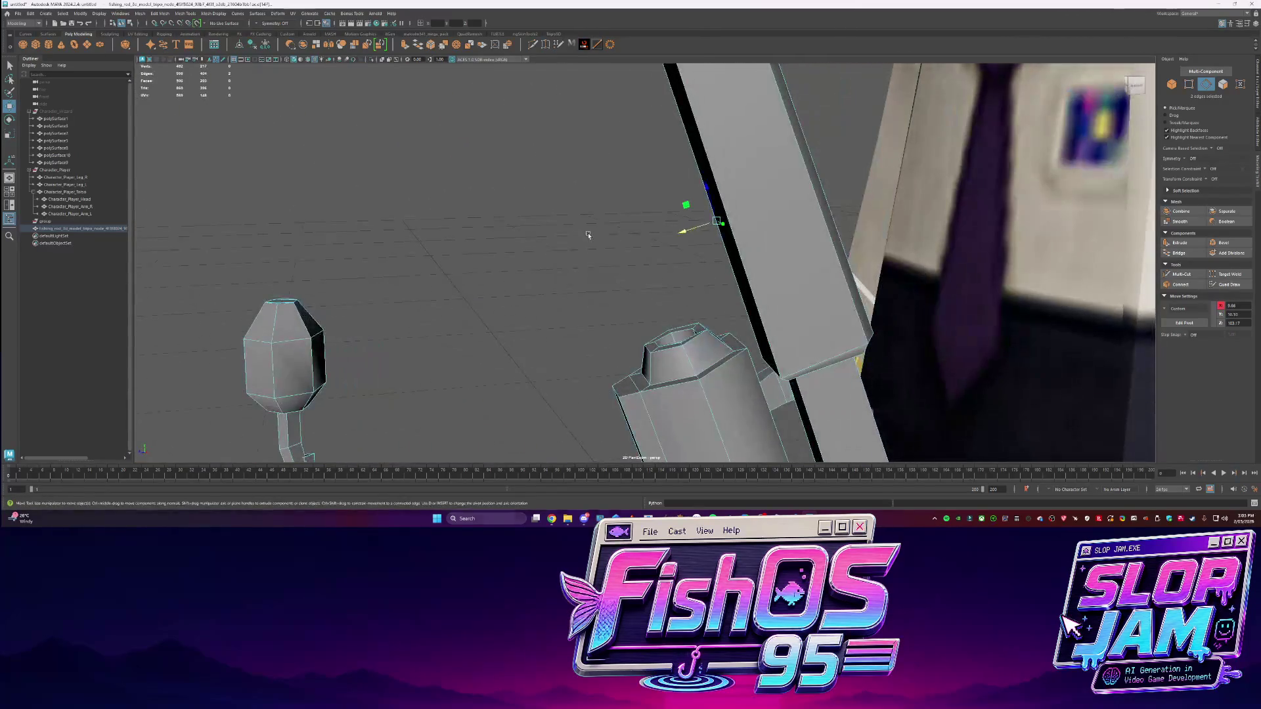
pyautogui.click(619, 197)
# Reselect the rod in edge mode and check the edge loop at its top
pyautogui.keyDown('alt'); pyautogui.moveTo(608, 197); pyautogui.dragTo(673, 213); pyautogui.keyUp('alt')
pyautogui.click(673, 214)
pyautogui.press('q')
pyautogui.press('F10')
pyautogui.doubleClick(673, 205)
pyautogui.click(778, 263)
pyautogui.keyDown('alt'); pyautogui.moveTo(581, 199); pyautogui.dragTo(605, 250); pyautogui.keyUp('alt')
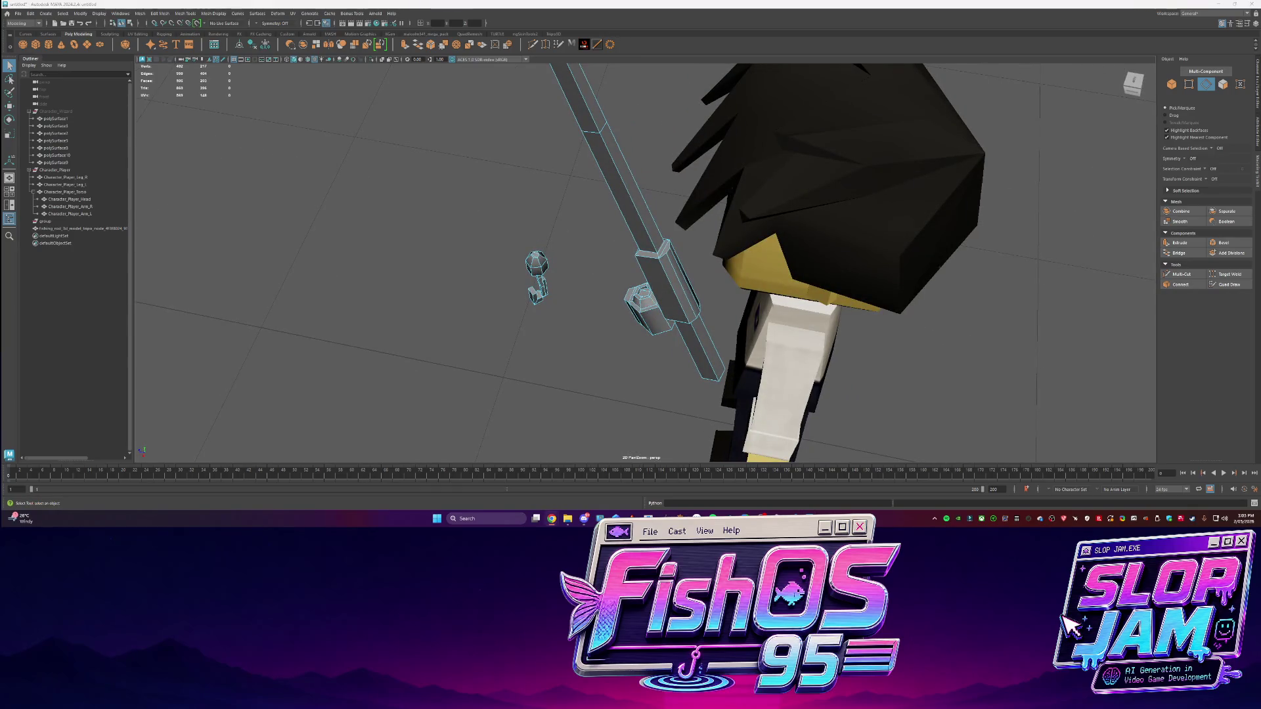
# Play the Throne 1 track in Suno, then return to Maya and orbit around the character
pyautogui.hotkey('alt', 'Tab')
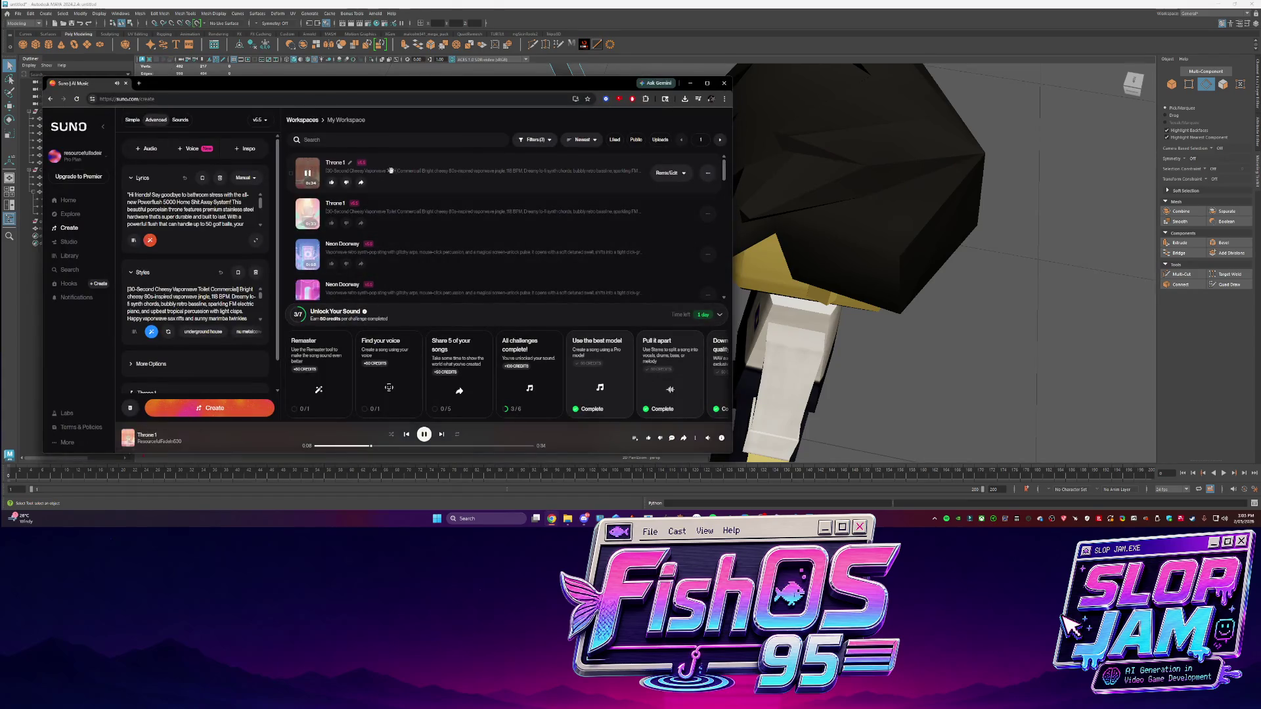
pyautogui.hotkey('alt', 'Tab')
pyautogui.keyDown('alt'); pyautogui.moveTo(460, 197); pyautogui.dragTo(550, 219); pyautogui.keyUp('alt')
pyautogui.moveTo(550, 219); pyautogui.dragTo(578, 207, button='right')
pyautogui.moveTo(582, 207)
pyautogui.keyDown('alt'); pyautogui.mouseDown()
pyautogui.moveTo(599, 232)
pyautogui.moveTo(532, 208)
pyautogui.moveTo(591, 263)
pyautogui.moveTo(643, 279)
pyautogui.moveTo(779, 242)
pyautogui.moveTo(735, 275)
pyautogui.mouseUp(); pyautogui.keyUp('alt')
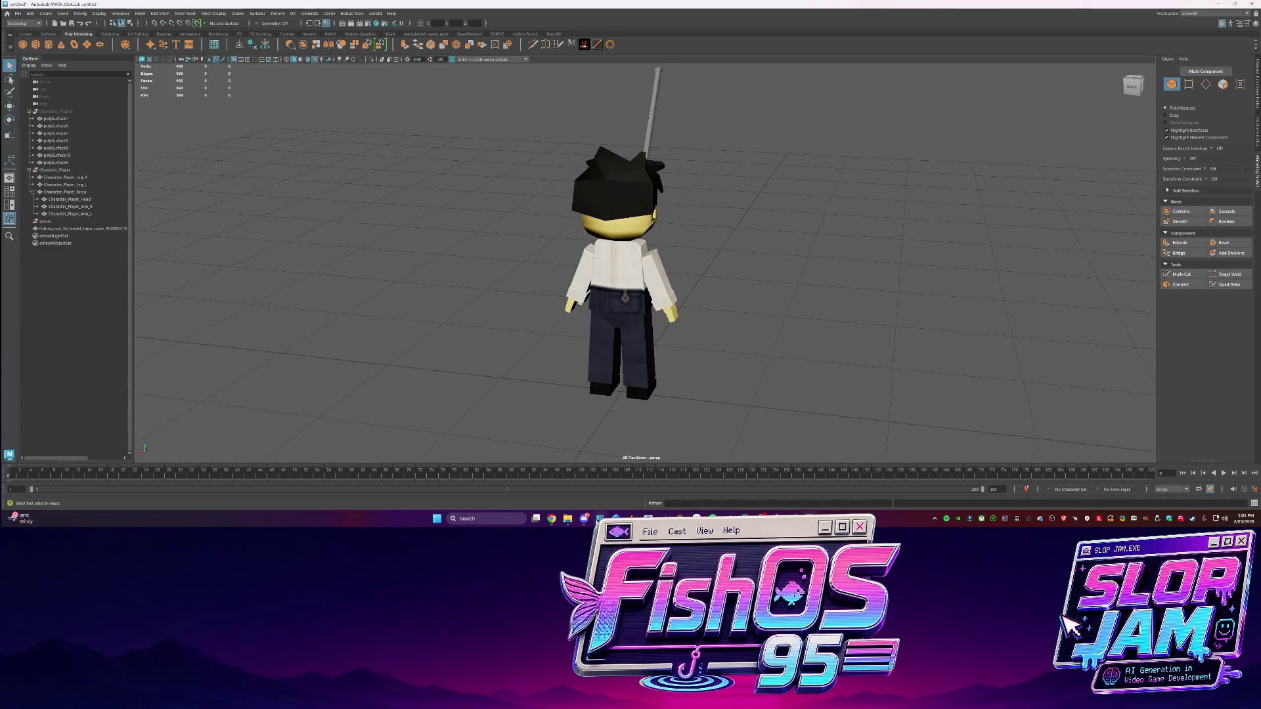
# Ask Codex whether Maya locators for placing assets will port over to the engine
pyautogui.hotkey('alt', 'Tab')
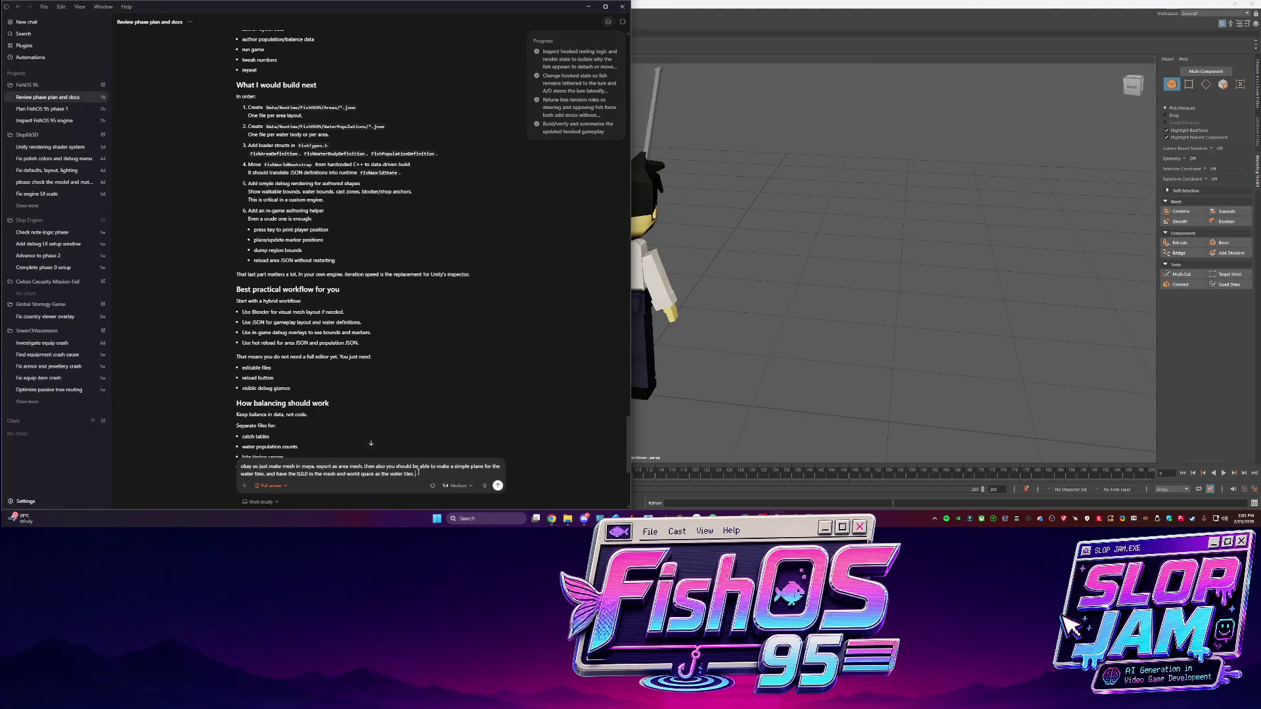
pyautogui.write(' and then')
pyautogui.write('tors')
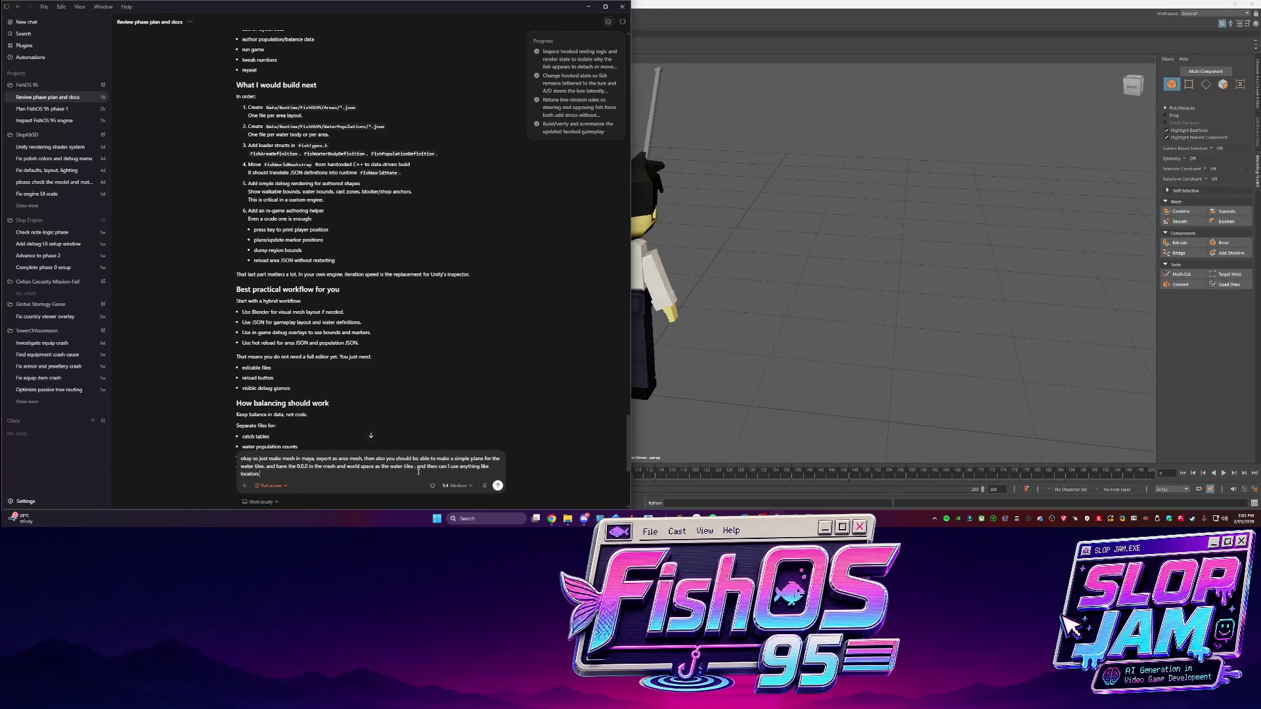
pyautogui.write(' to help place asse')
pyautogui.write('ts will that port over to the eng')
pyautogui.write('ine if i use that in')
pyautogui.write(' maya?')
pyautogui.write(' or nah? is this a g')
pyautogui.write('ood idea? c')
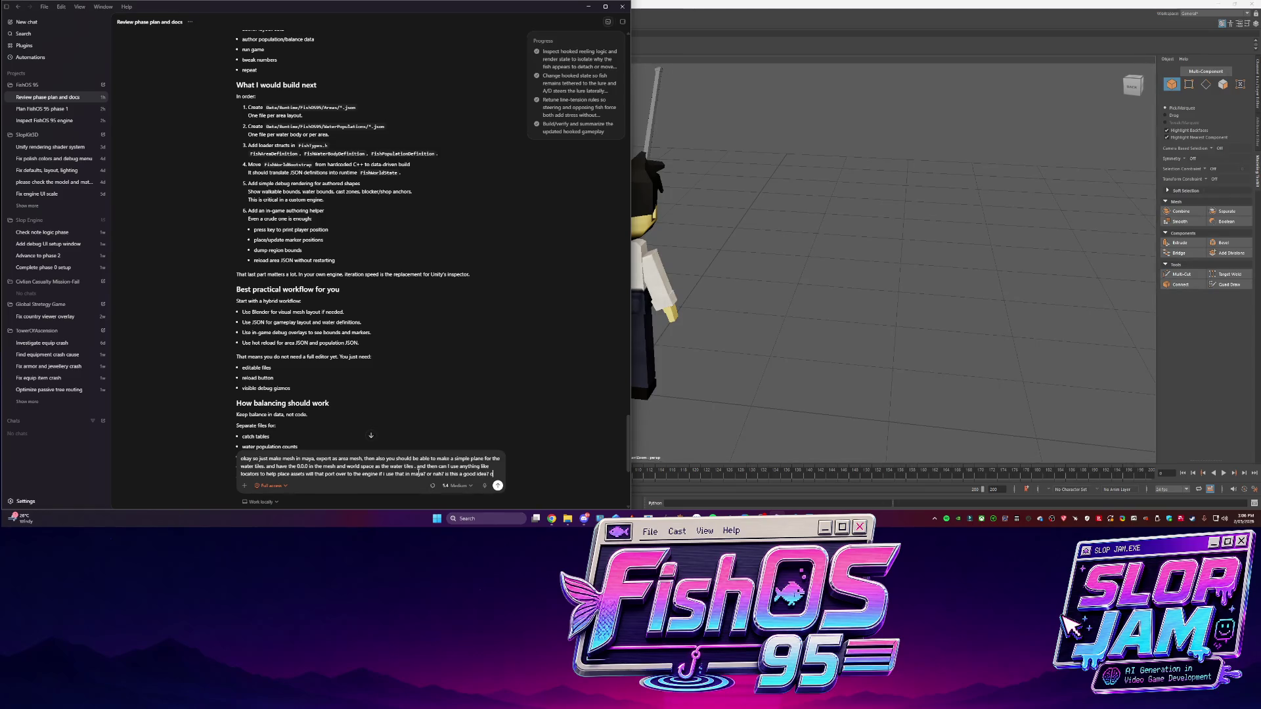
pyautogui.write('an get started right now otherw')
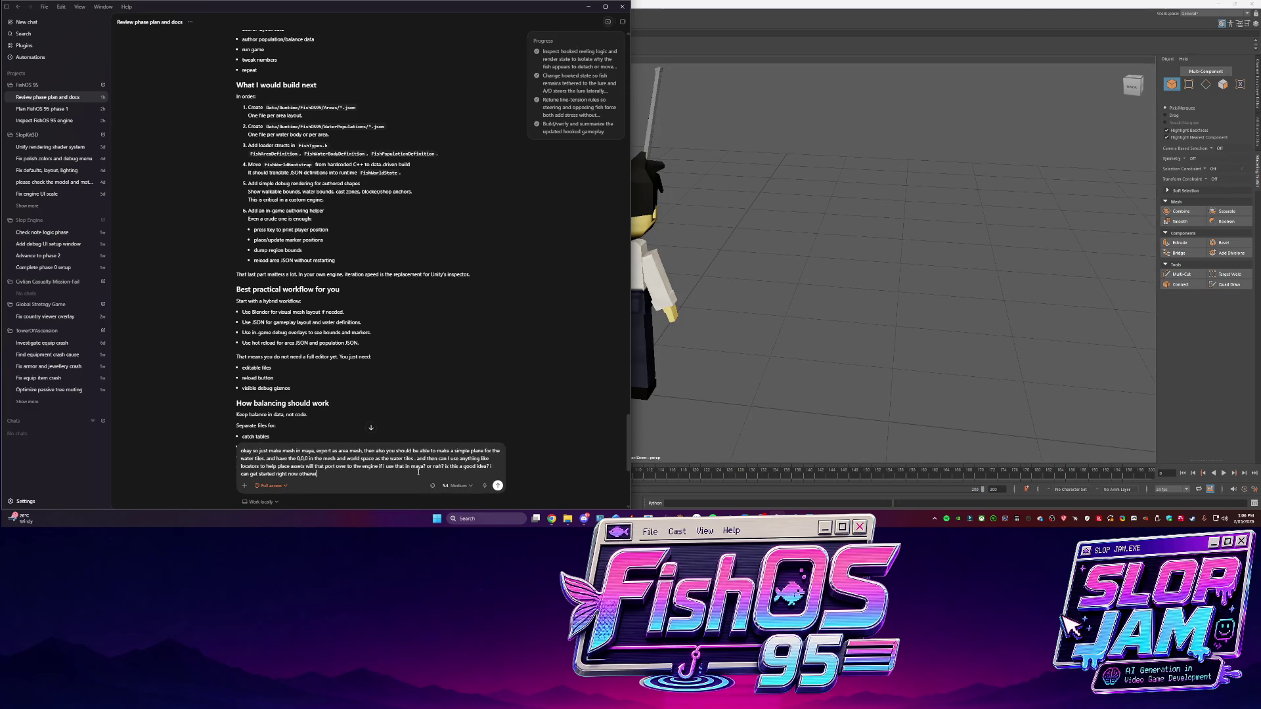
pyautogui.press('Return')
pyautogui.click(909, 301)
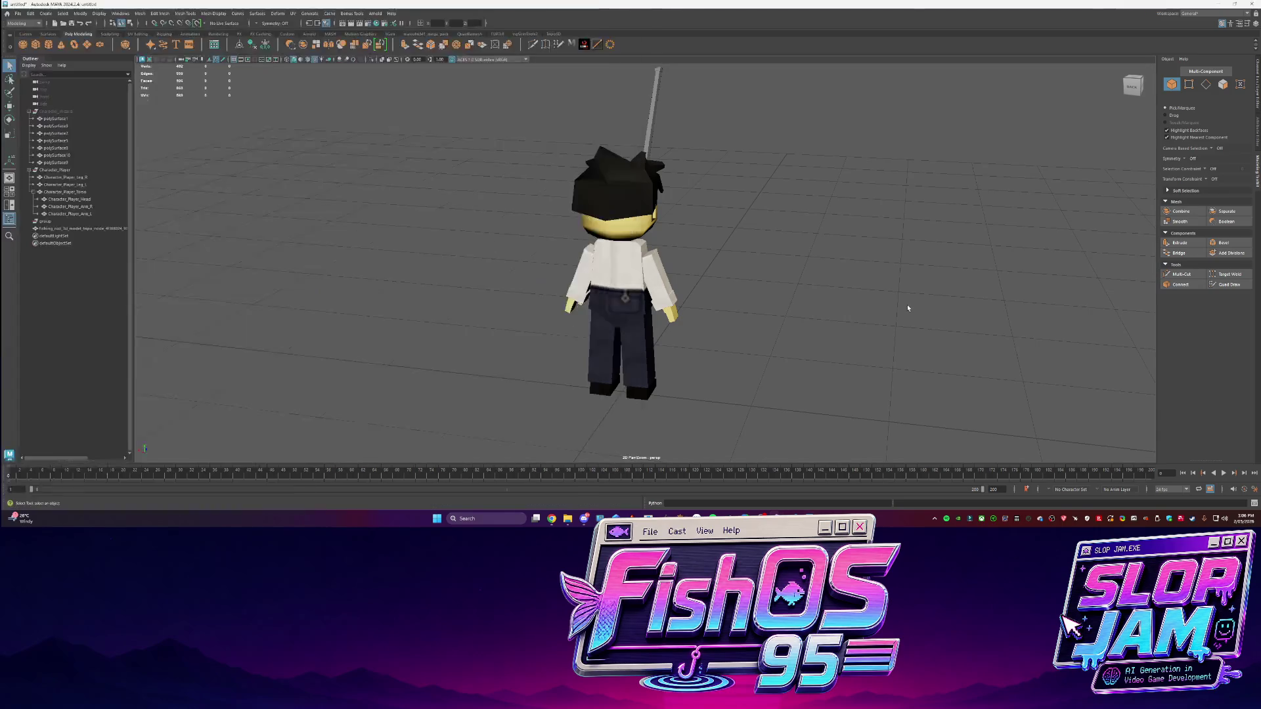
pyautogui.click(1135, 83)
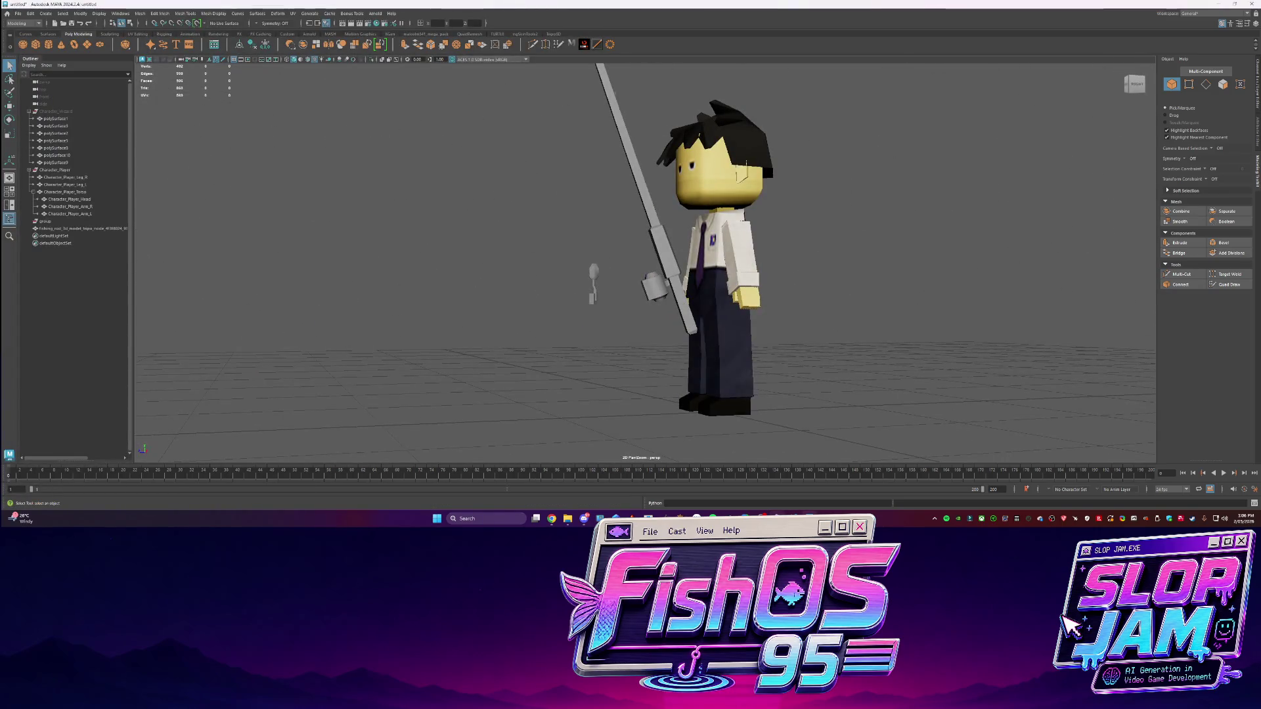
# Minimize Photoshop and show the Channel Box/Layer Editor beside the character in a lower side view
pyautogui.hotkey('alt', 'Tab')
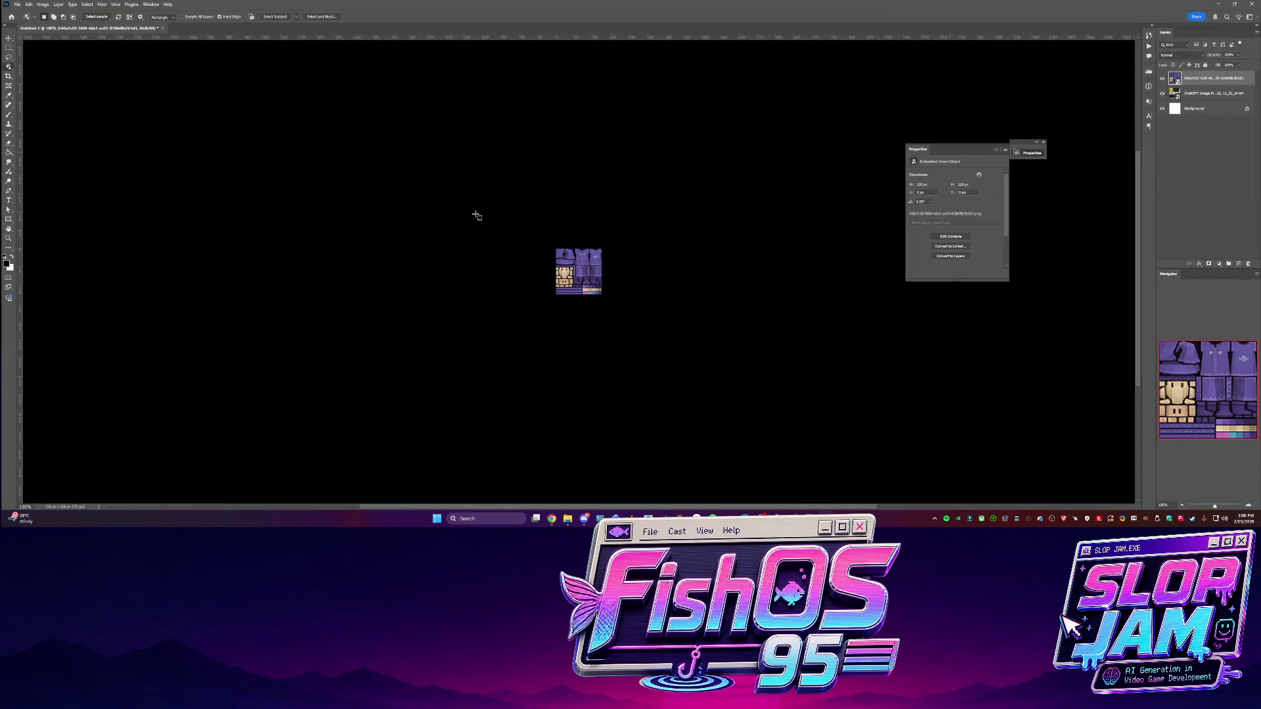
pyautogui.click(1215, 5)
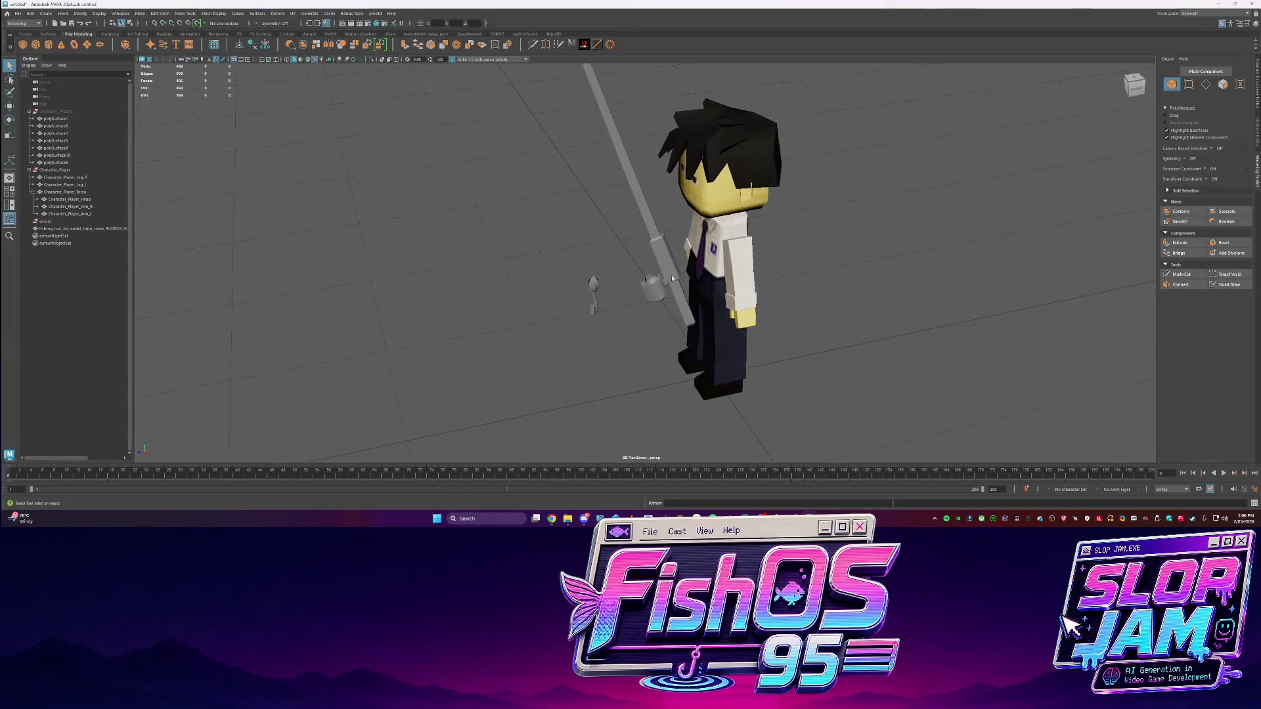
pyautogui.click(1257, 82)
pyautogui.moveTo(709, 171)
pyautogui.keyDown('alt'); pyautogui.mouseDown()
pyautogui.moveTo(749, 230)
pyautogui.moveTo(435, 241)
pyautogui.mouseUp(); pyautogui.keyUp('alt')
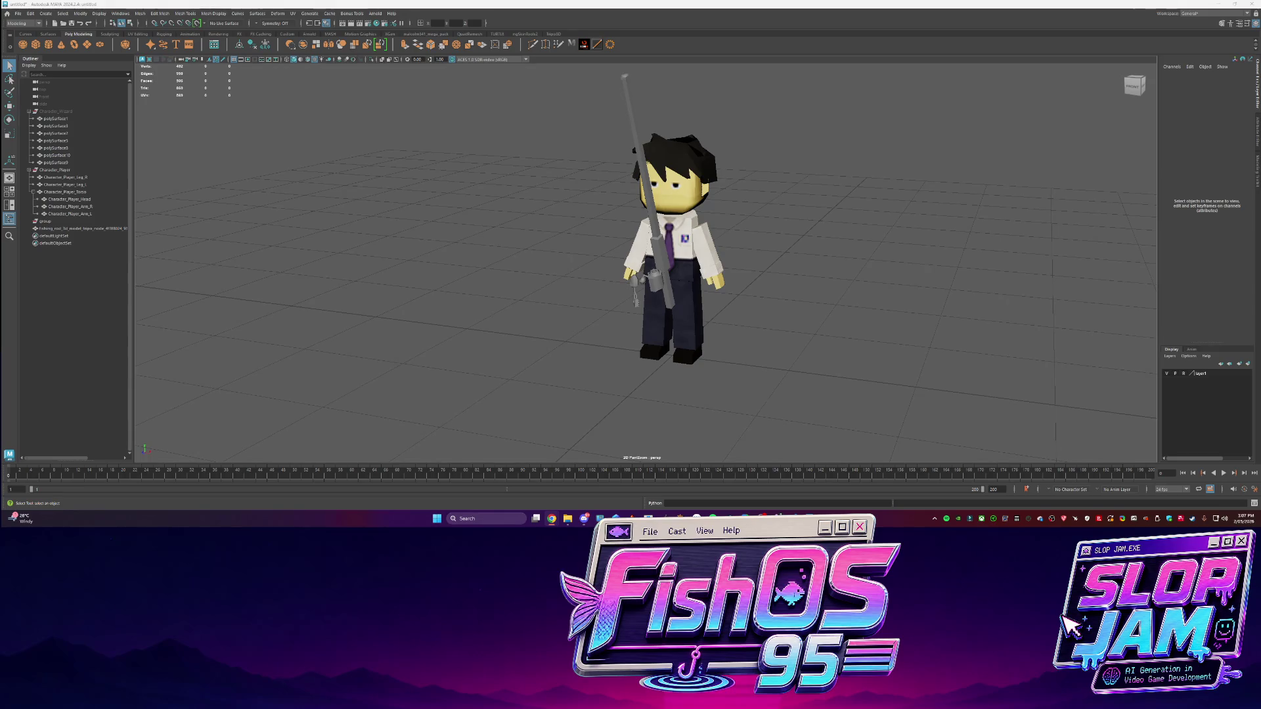
pyautogui.hotkey('alt', 'Tab')
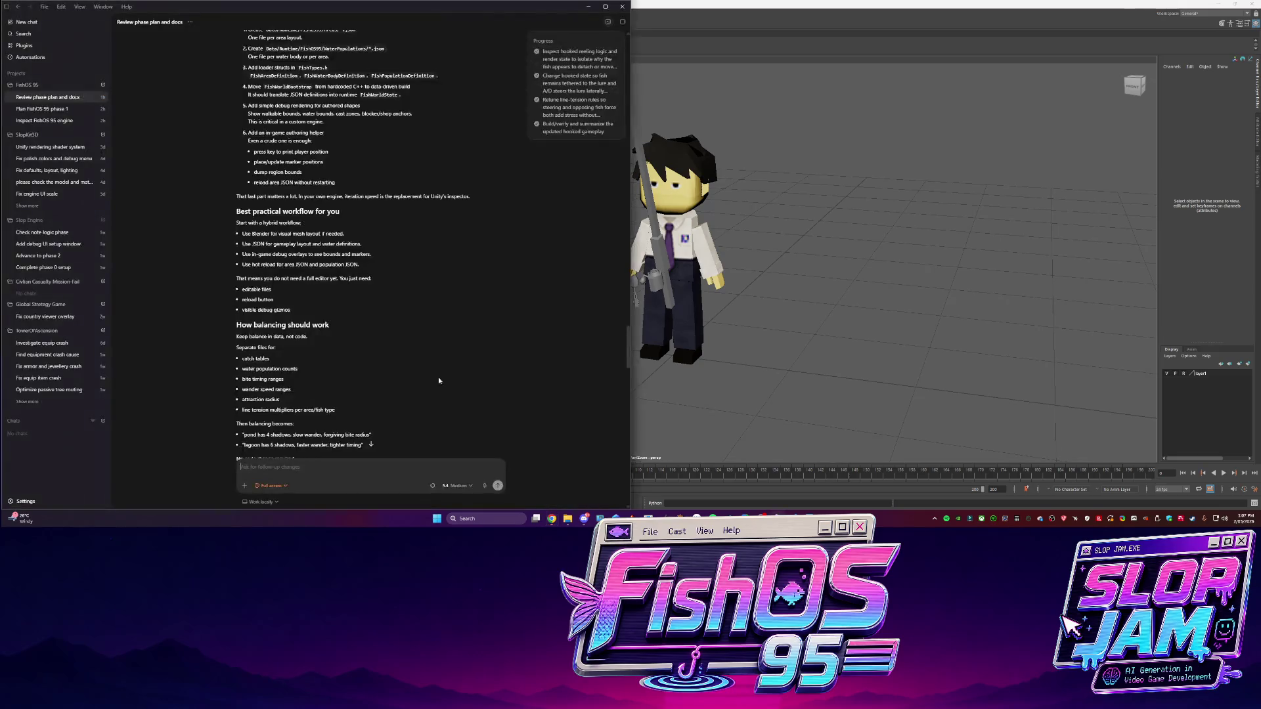
# Read Codex's reply recommending water-plane meshes and locators, then bring up the Photoshop atlas
pyautogui.scroll(3, 372, 319)
pyautogui.scroll(15, 375, 316)
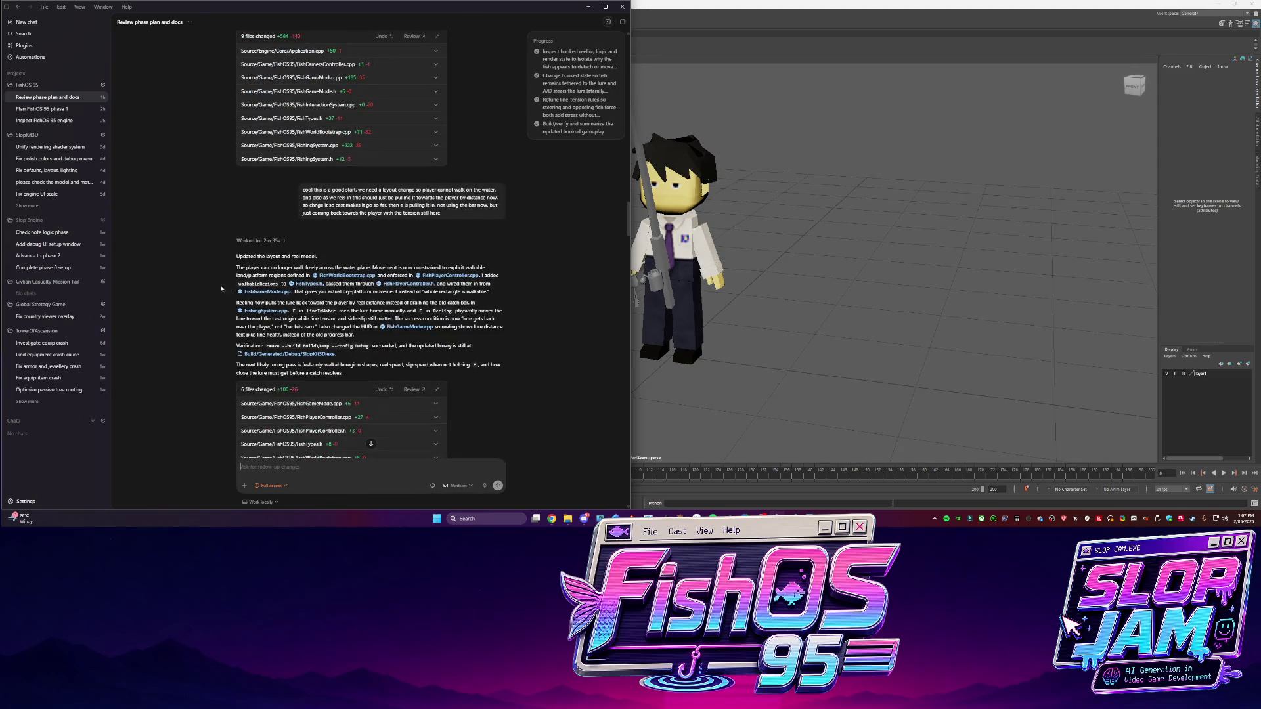
pyautogui.scroll(-15, 227, 282)
pyautogui.scroll(-5, 238, 295)
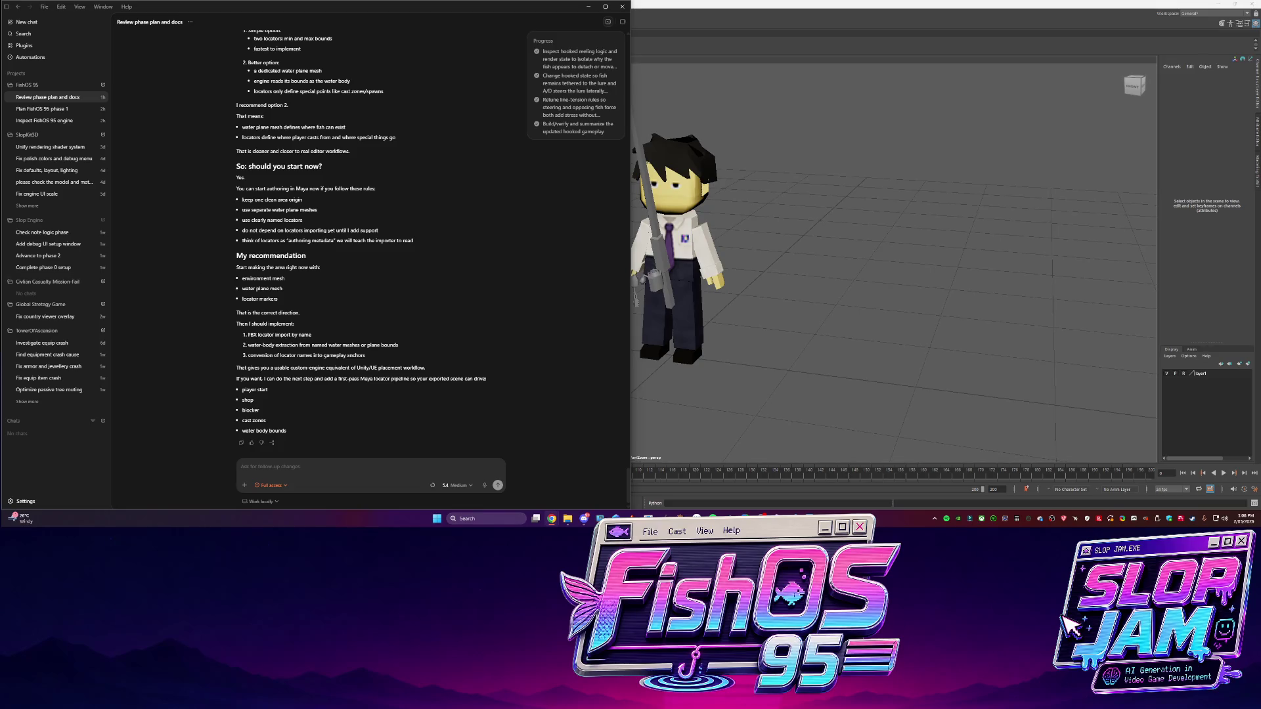
pyautogui.hotkey('alt', 'Tab')
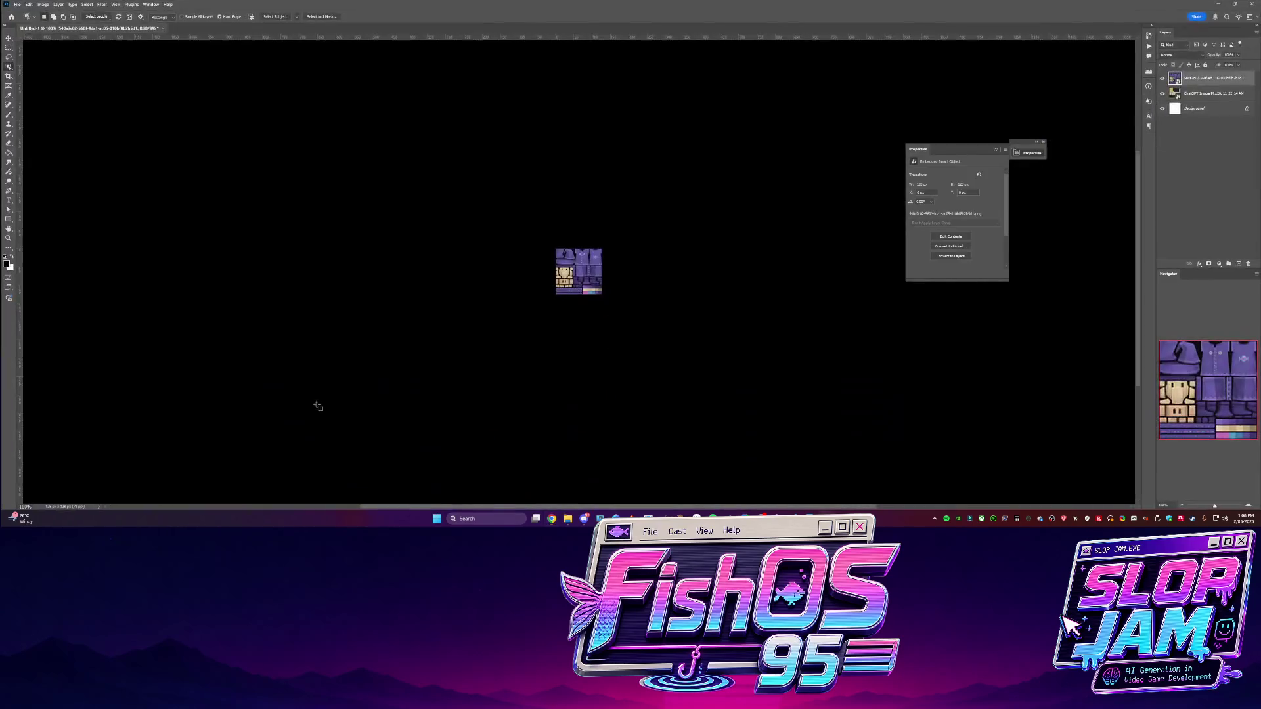
# Unhide Character_Wizard from the Outliner with Shift+H and collapse the hierarchy
pyautogui.click(1244, 7)
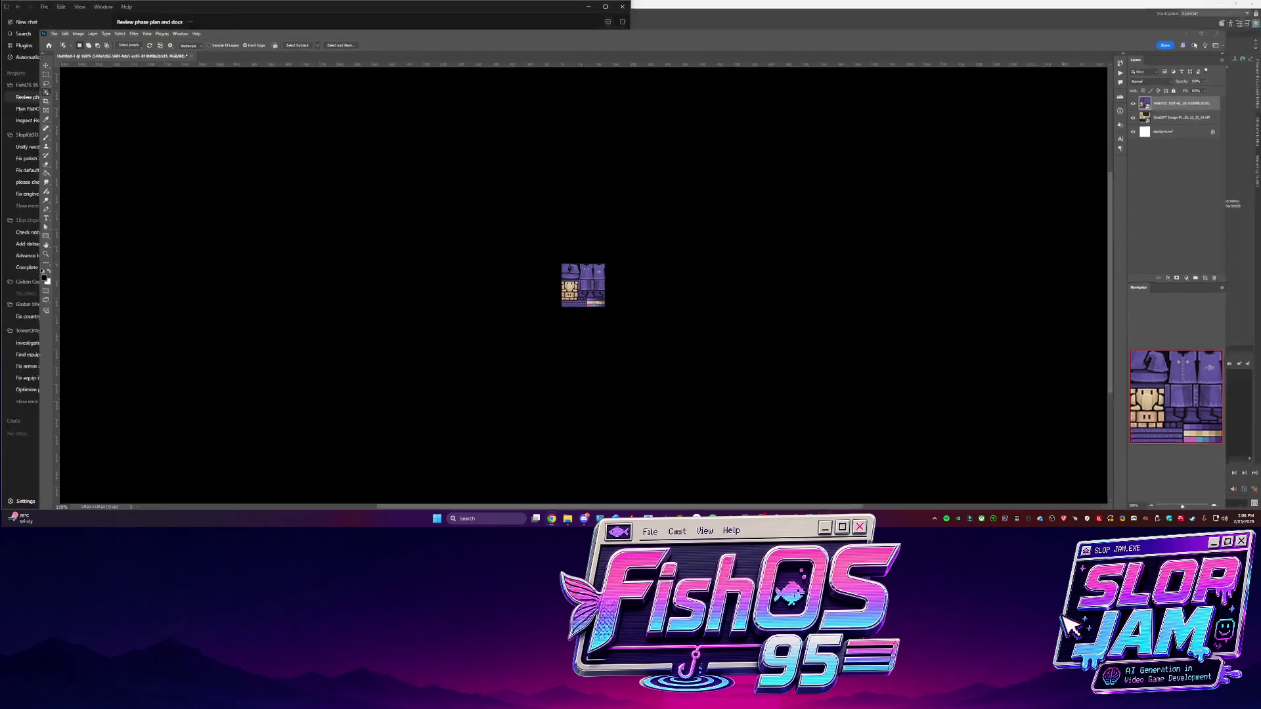
pyautogui.click(53, 111)
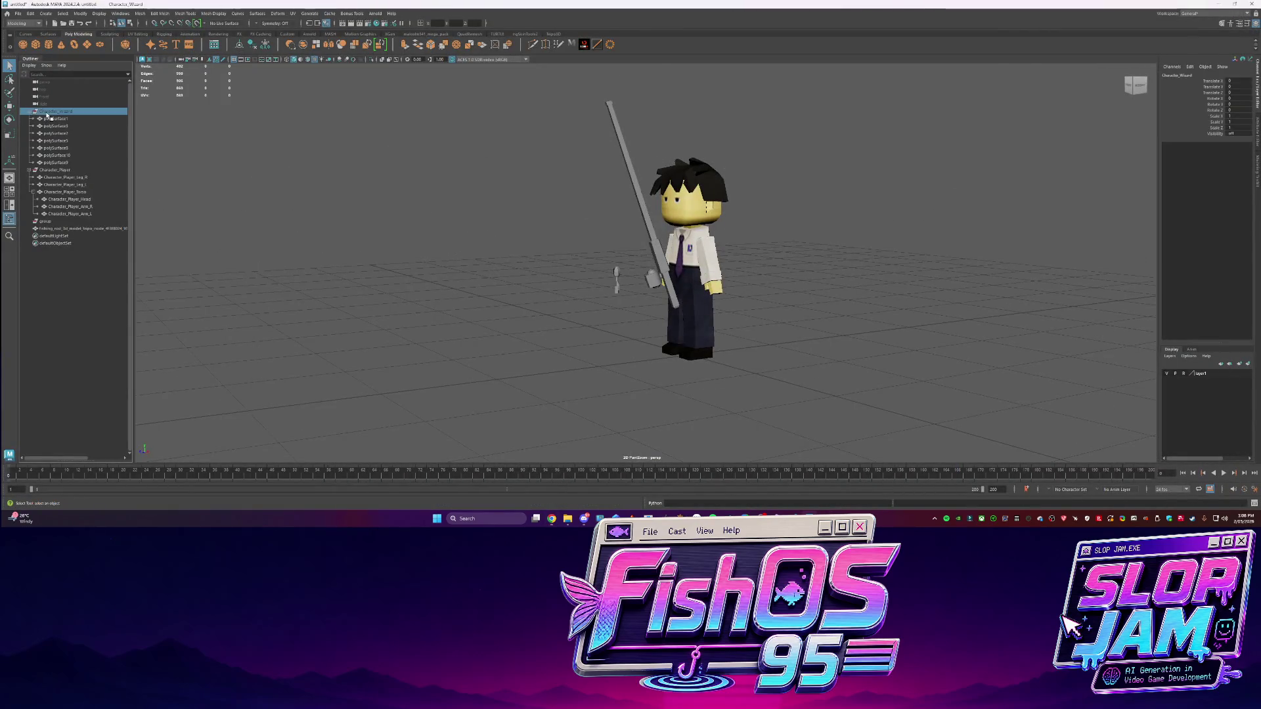
pyautogui.hotkey('shift', 'h')
pyautogui.click(56, 169)
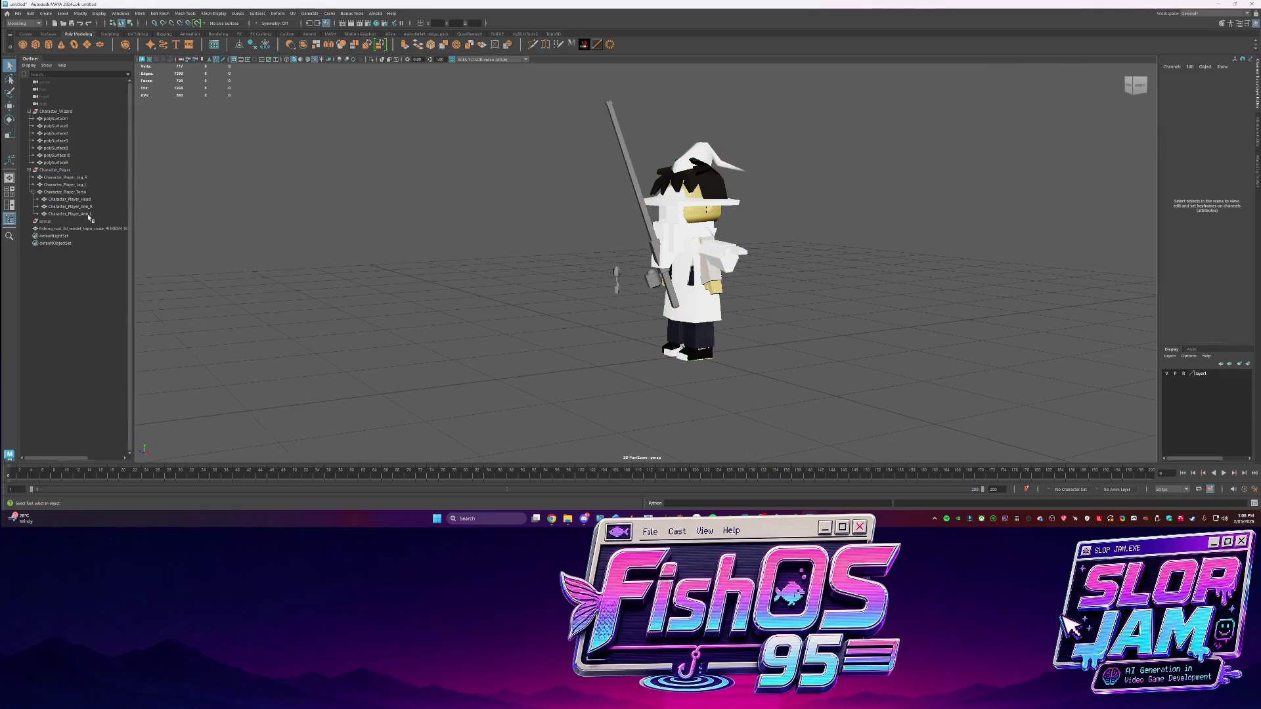
pyautogui.click(30, 170)
pyautogui.click(29, 111)
# Move Character_Player along X so it stands apart from the wizard
pyautogui.keyDown('alt'); pyautogui.moveTo(295, 217); pyautogui.dragTo(403, 211); pyautogui.keyUp('alt')
pyautogui.click(772, 281)
pyautogui.click(675, 287)
pyautogui.press('w')
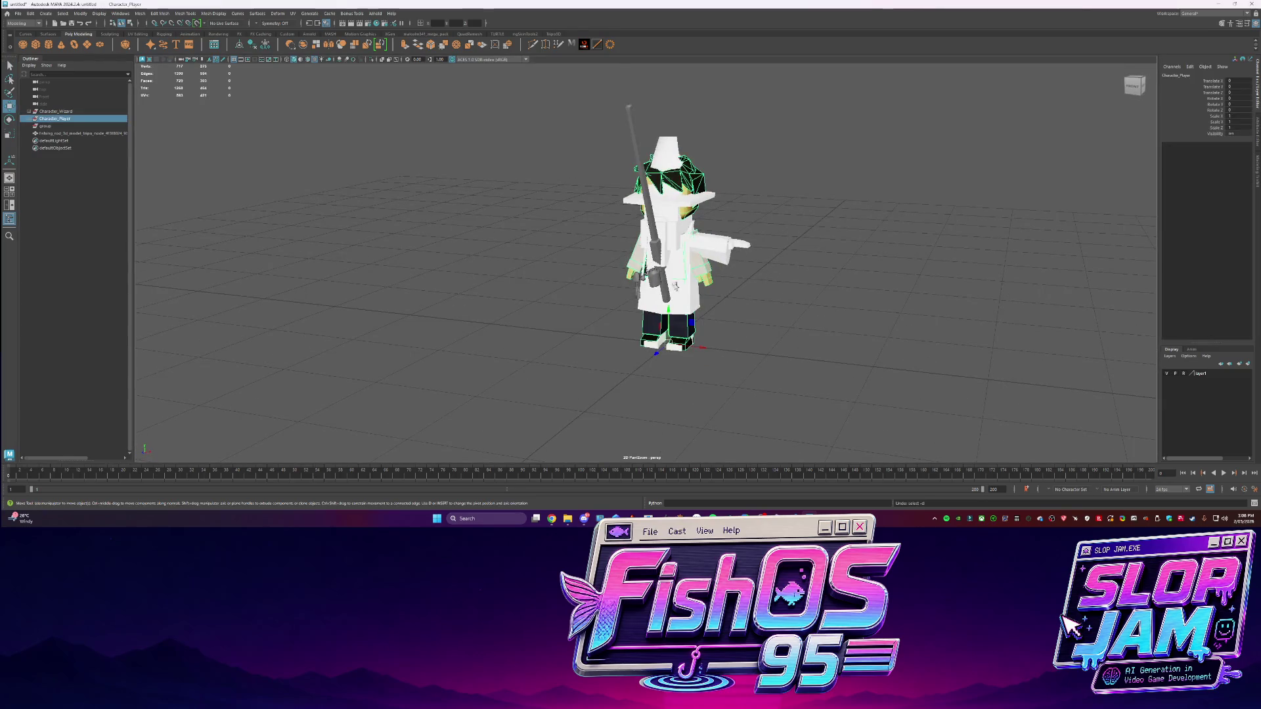
pyautogui.moveTo(695, 350); pyautogui.dragTo(814, 348)
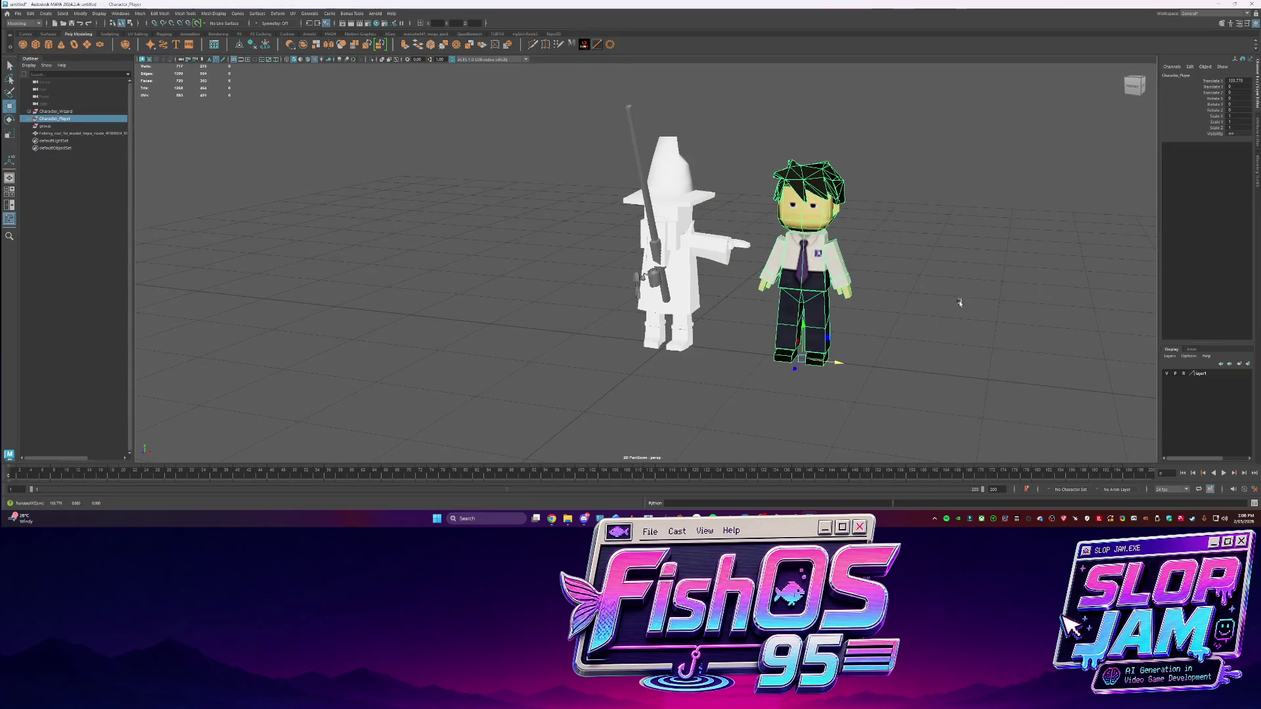
pyautogui.scroll(-3, 759, 299)
pyautogui.scroll(3, 759, 298)
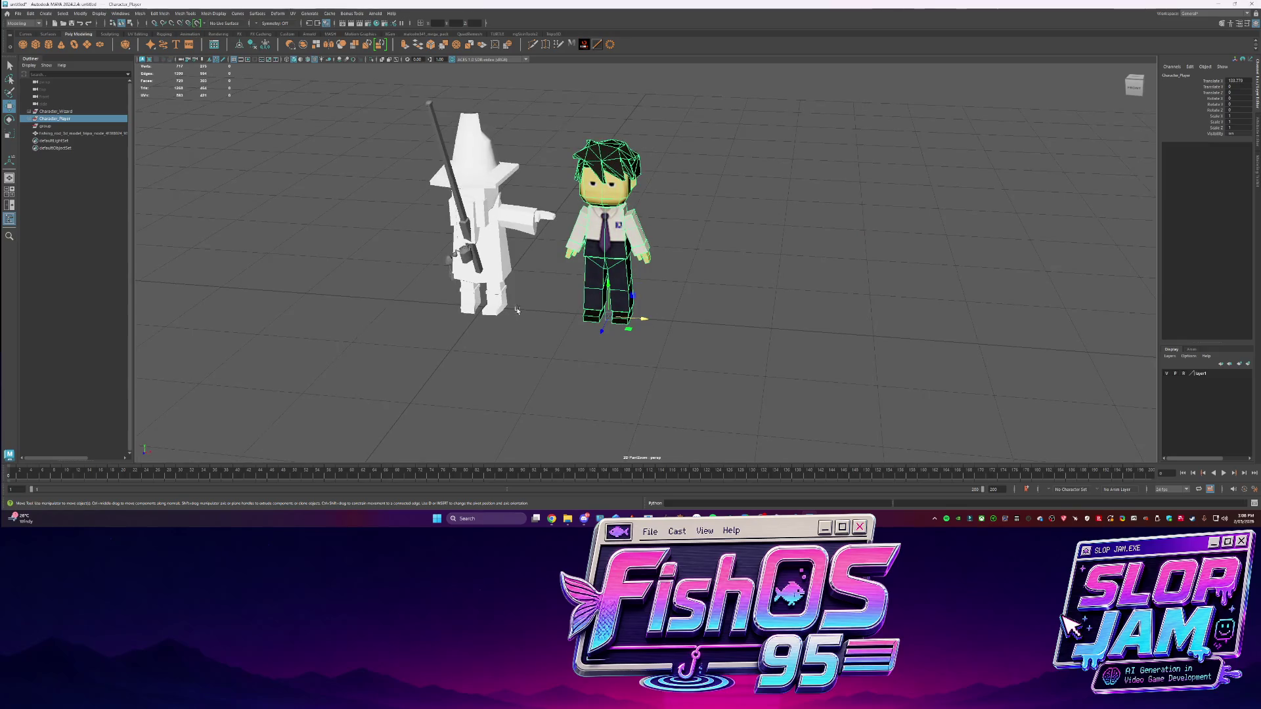
pyautogui.click(465, 222)
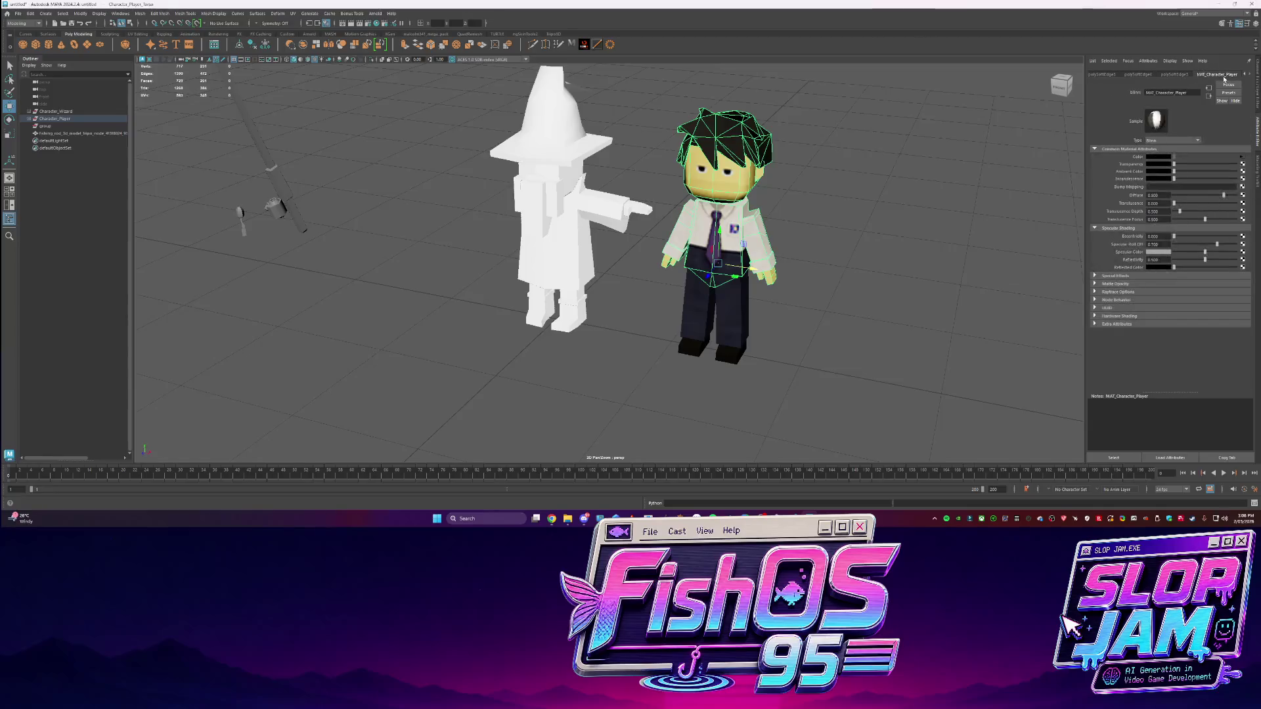
# Assign a new Blinn material to the wizard's meshes and rename it MAT_Character_Wizard
pyautogui.click(566, 199)
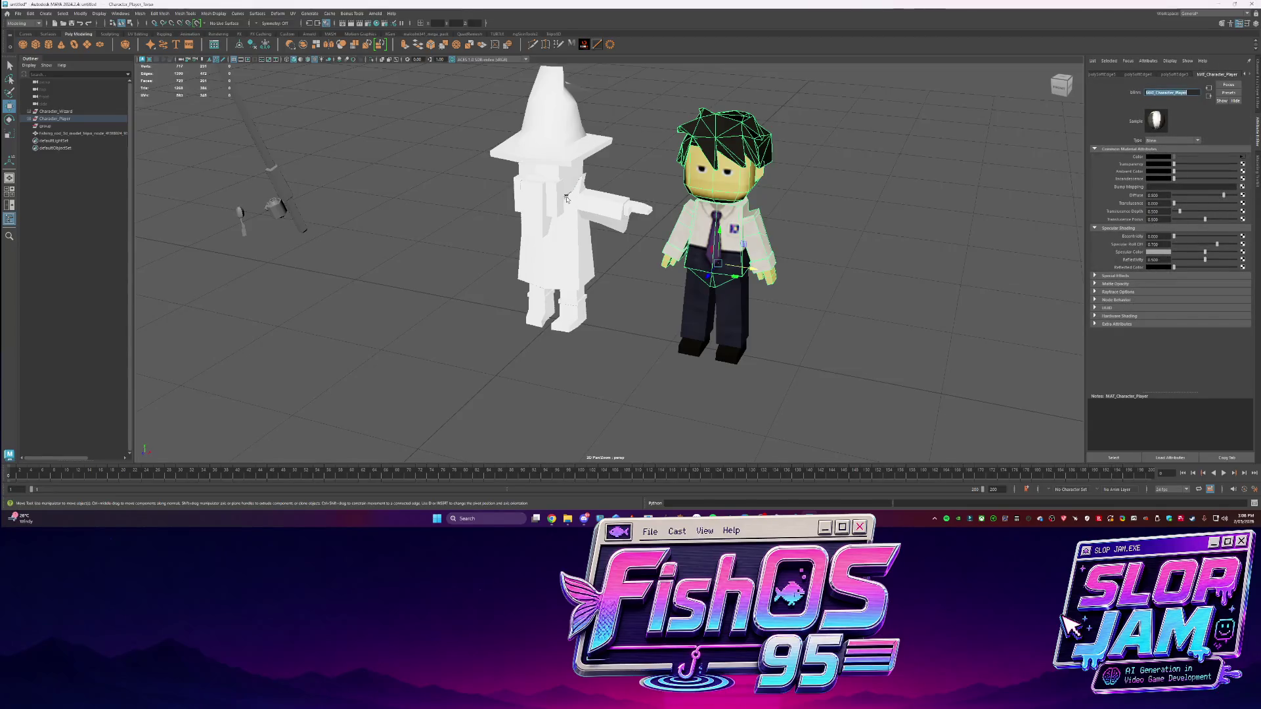
pyautogui.scroll(-2, 484, 172)
pyautogui.moveTo(484, 129); pyautogui.dragTo(628, 313)
pyautogui.moveTo(565, 256)
pyautogui.mouseDown(button='right')
pyautogui.moveTo(591, 394)
pyautogui.moveTo(650, 427)
pyautogui.mouseUp(button='right')
pyautogui.doubleClick(1133, 92)
pyautogui.press('BackSpace')
pyautogui.press('BackSpace')
pyautogui.press('BackSpace')
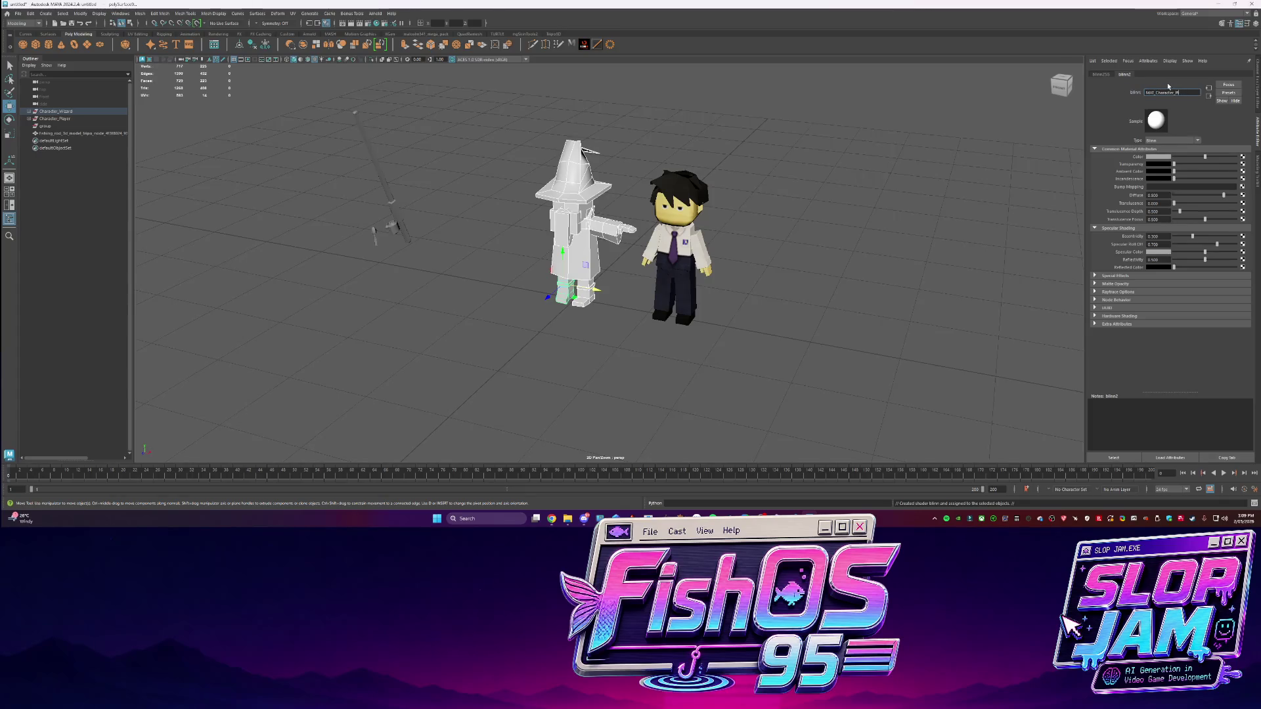
pyautogui.press('Return')
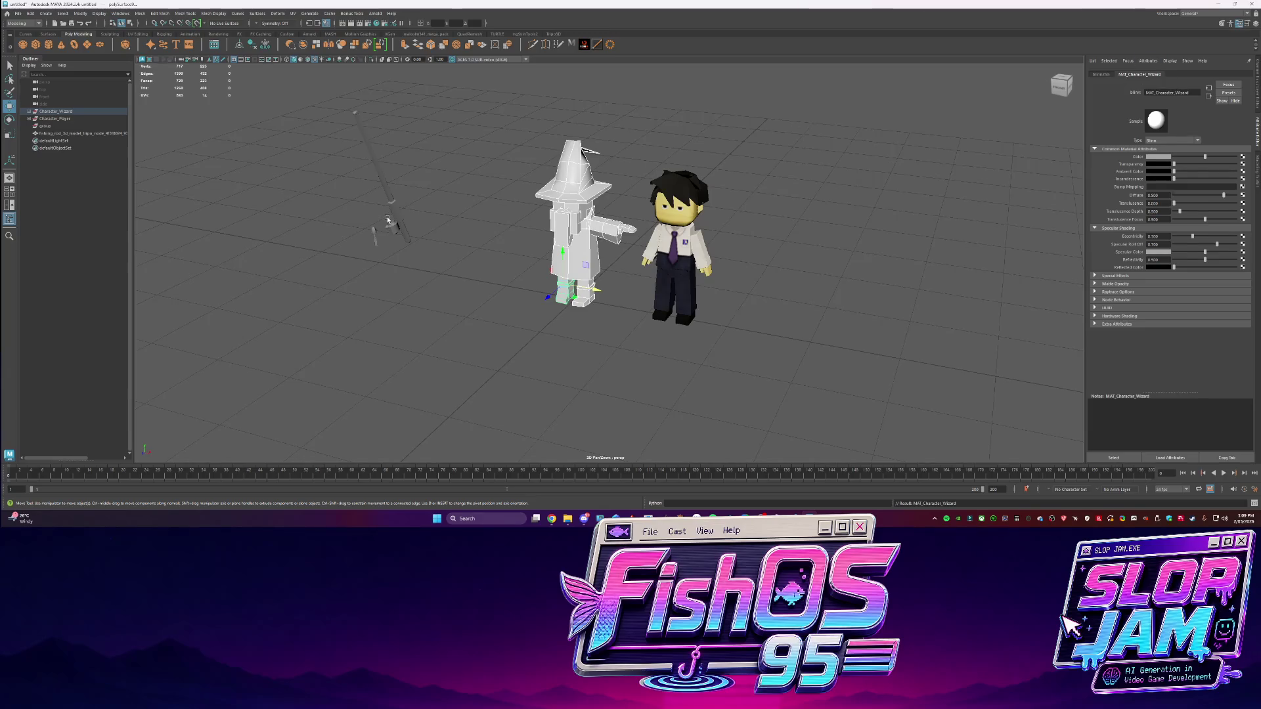
# Select a wizard torso piece and open Create Render Node from the material's Color map
pyautogui.click(396, 320)
pyautogui.moveTo(396, 319)
pyautogui.keyDown('alt'); pyautogui.mouseDown()
pyautogui.moveTo(622, 191)
pyautogui.moveTo(684, 209)
pyautogui.mouseUp(); pyautogui.keyUp('alt')
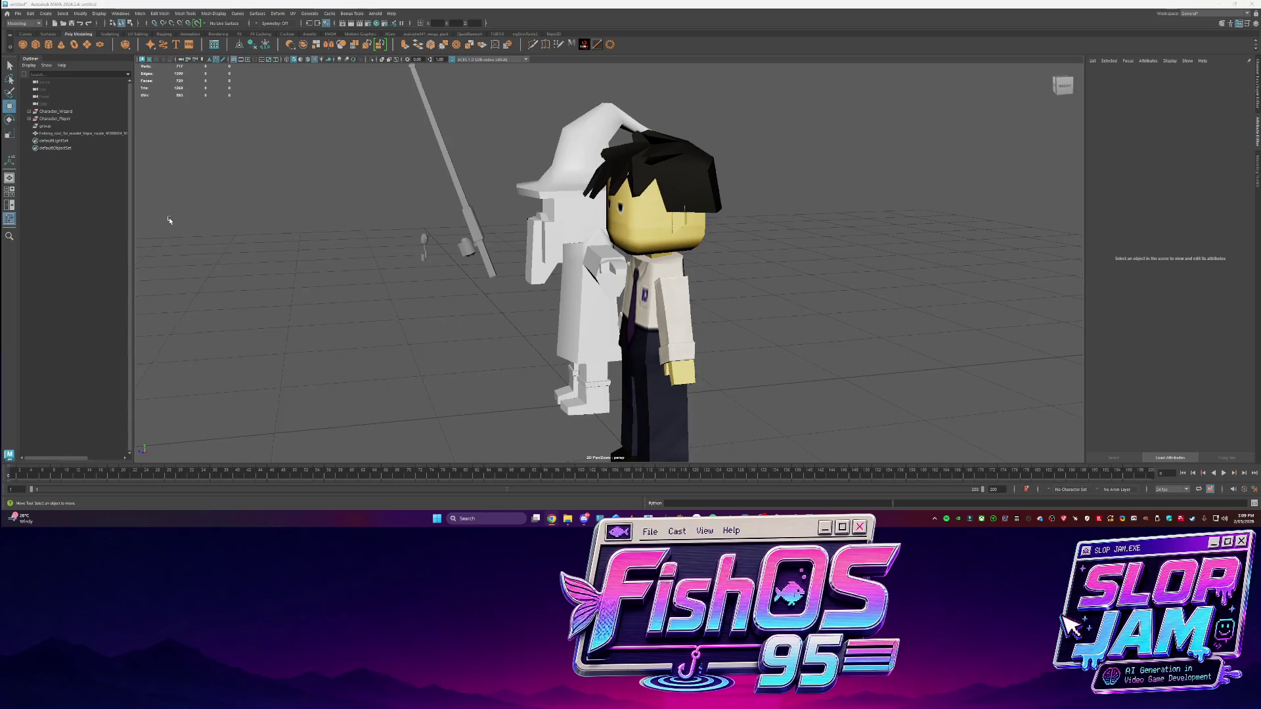
pyautogui.moveTo(518, 267)
pyautogui.keyDown('alt'); pyautogui.mouseDown()
pyautogui.moveTo(660, 241)
pyautogui.moveTo(532, 255)
pyautogui.moveTo(594, 253)
pyautogui.mouseUp(); pyautogui.keyUp('alt')
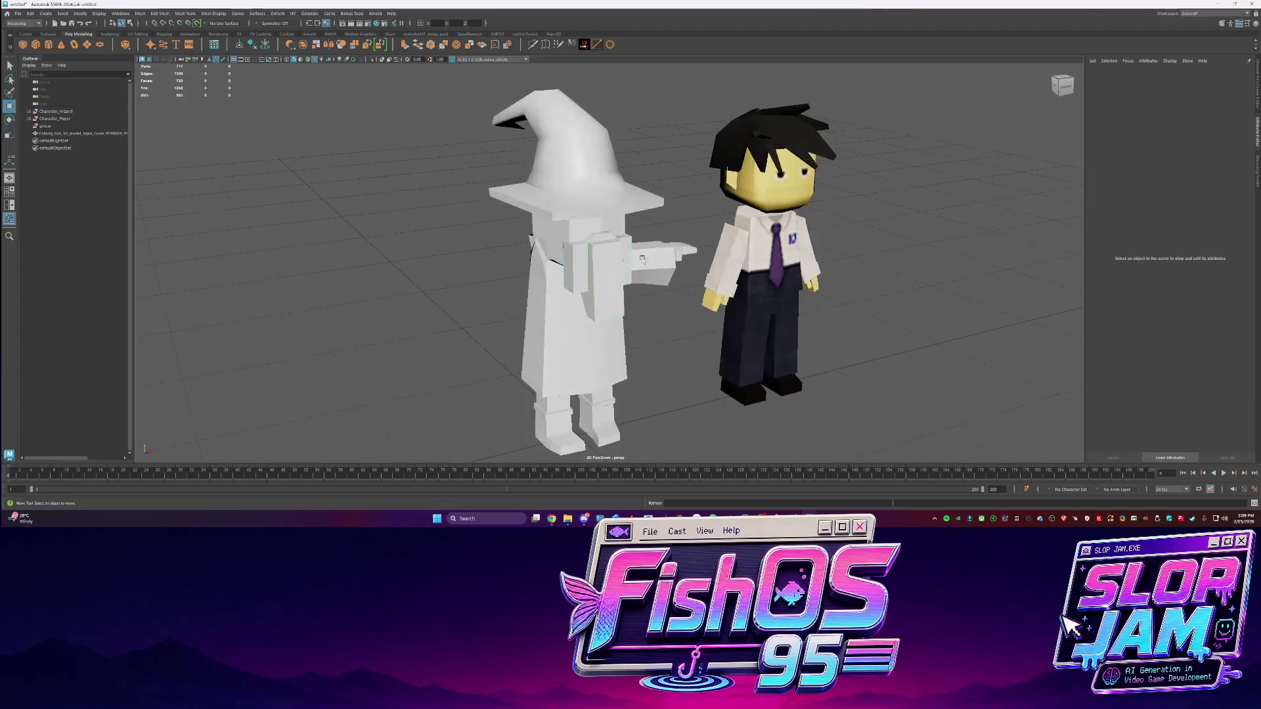
pyautogui.click(598, 248)
pyautogui.click(1191, 75)
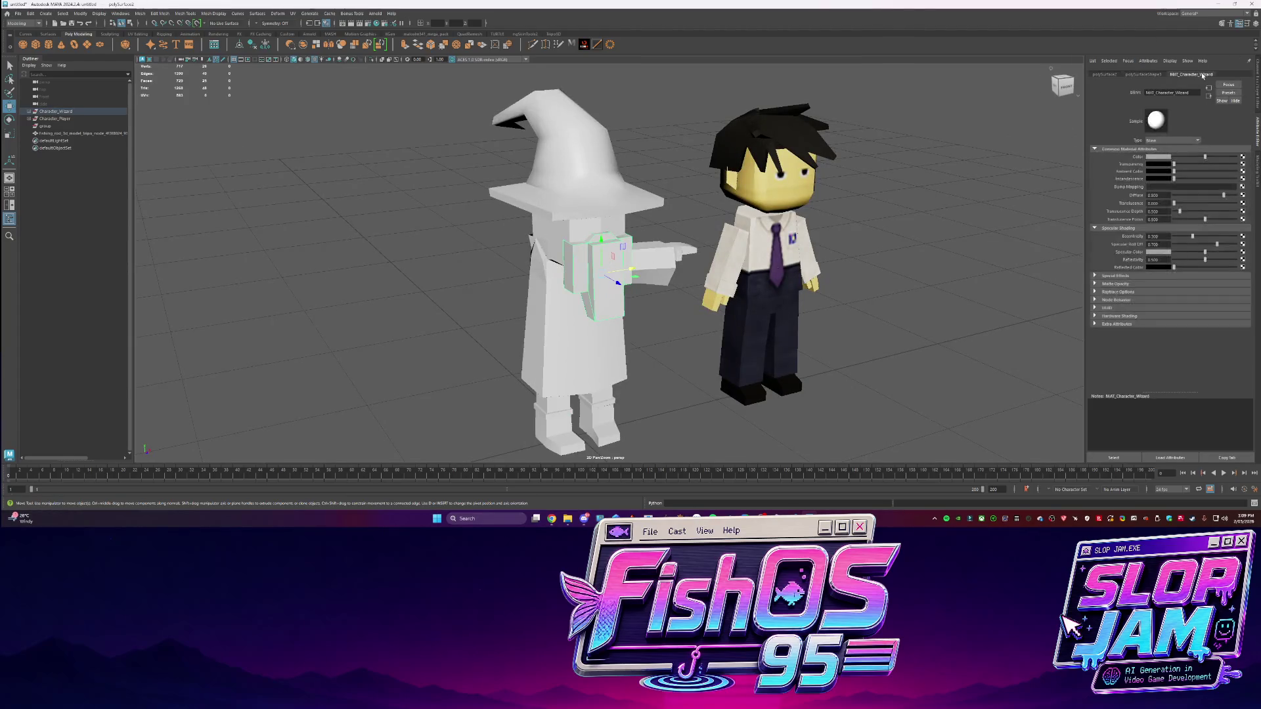
pyautogui.click(1242, 157)
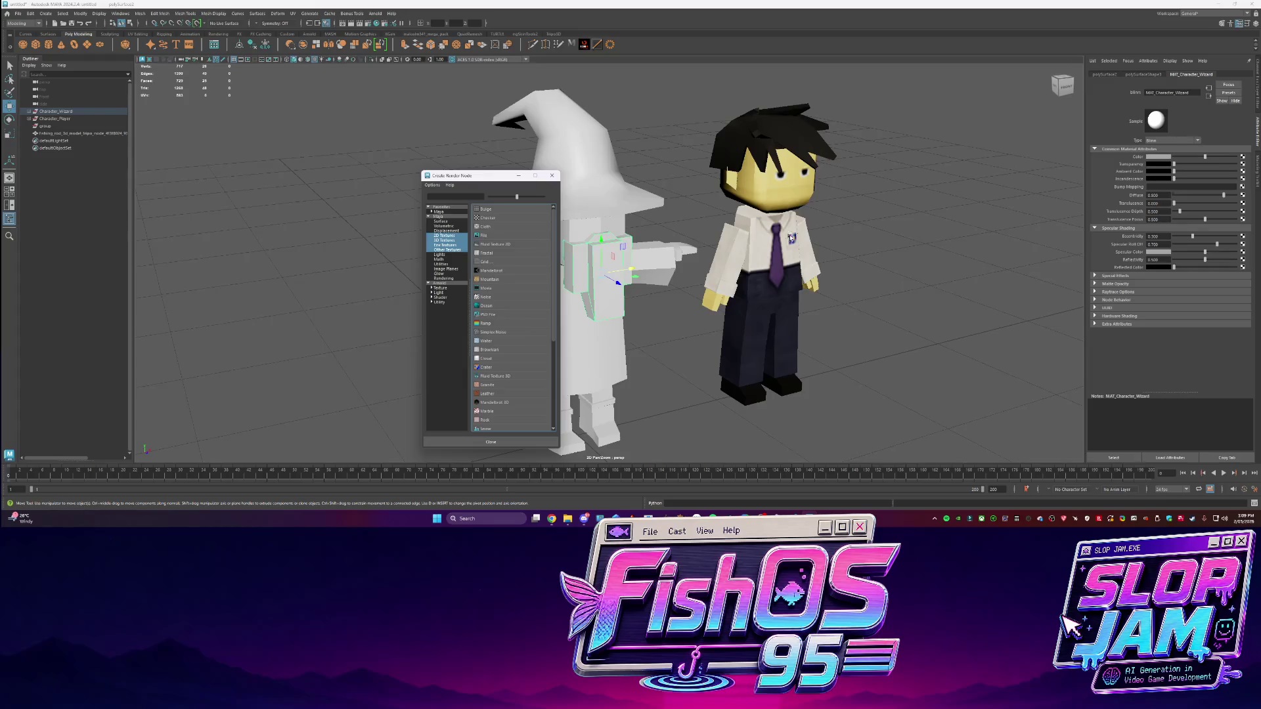
# Create a File node loading T_Atlas_Character_Wizard.png from FishOS 95\Content\Textures
pyautogui.click(509, 238)
pyautogui.click(1244, 174)
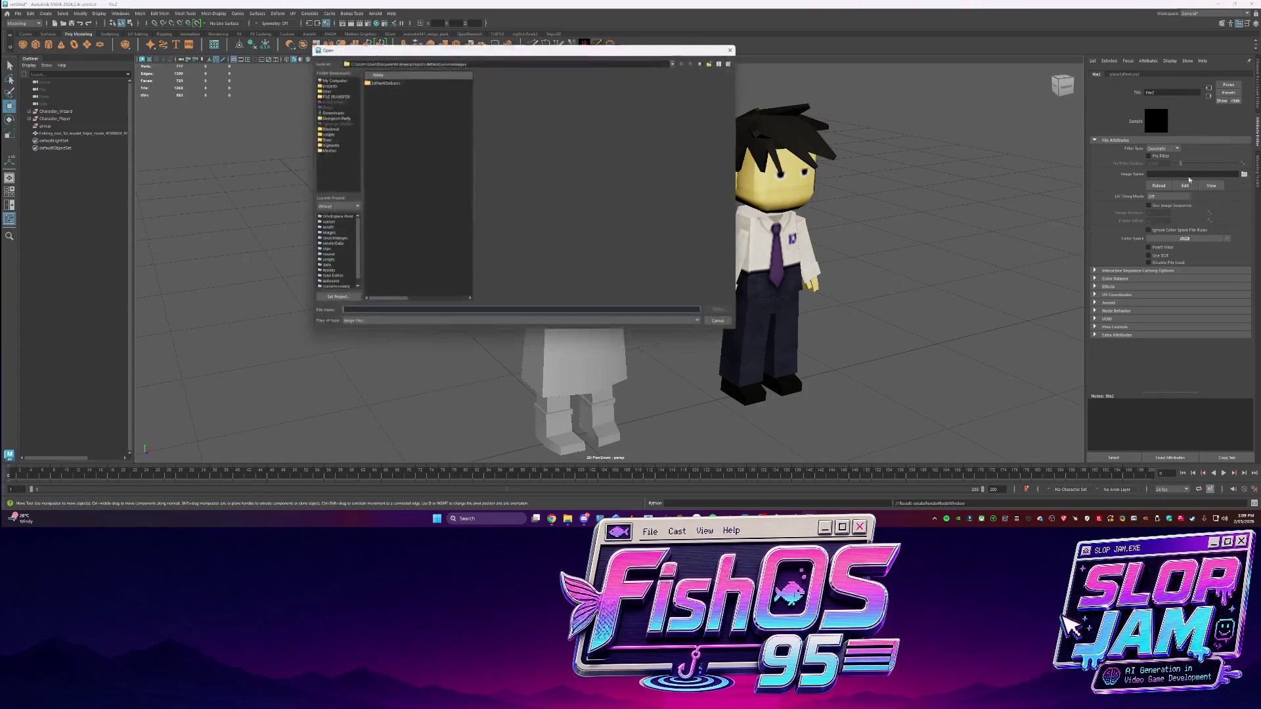
pyautogui.click(329, 95)
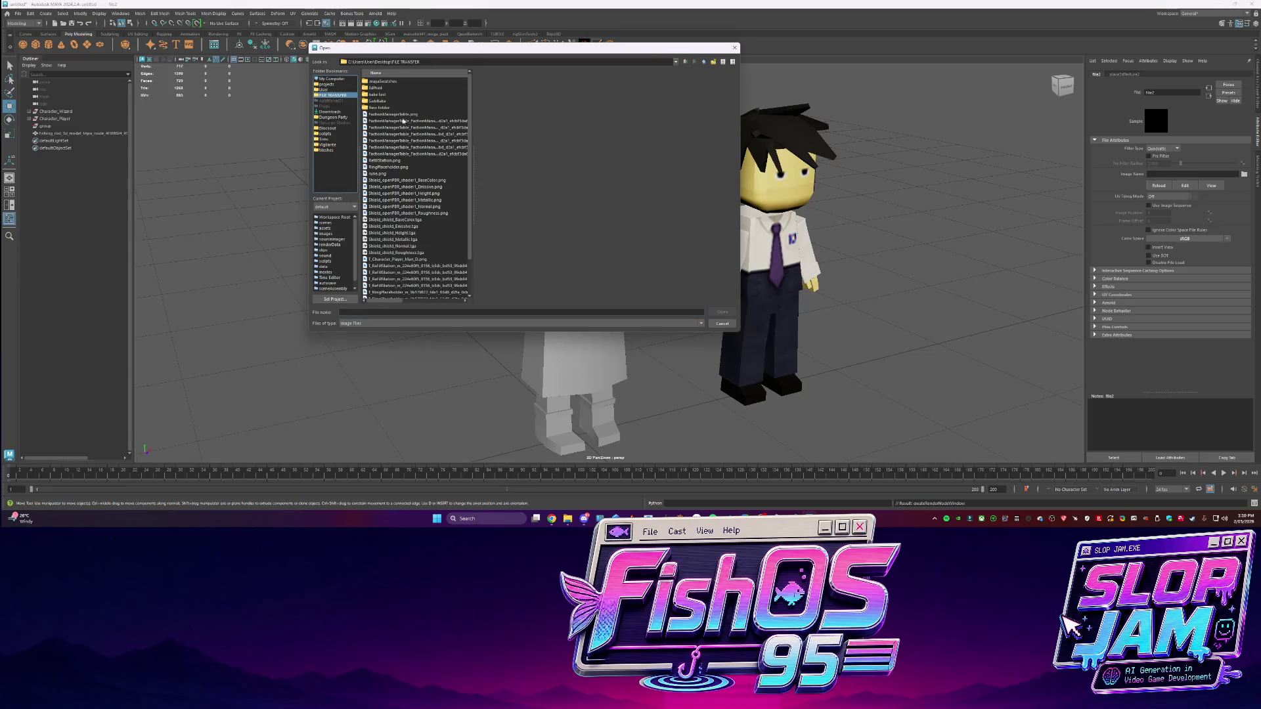
pyautogui.click(326, 84)
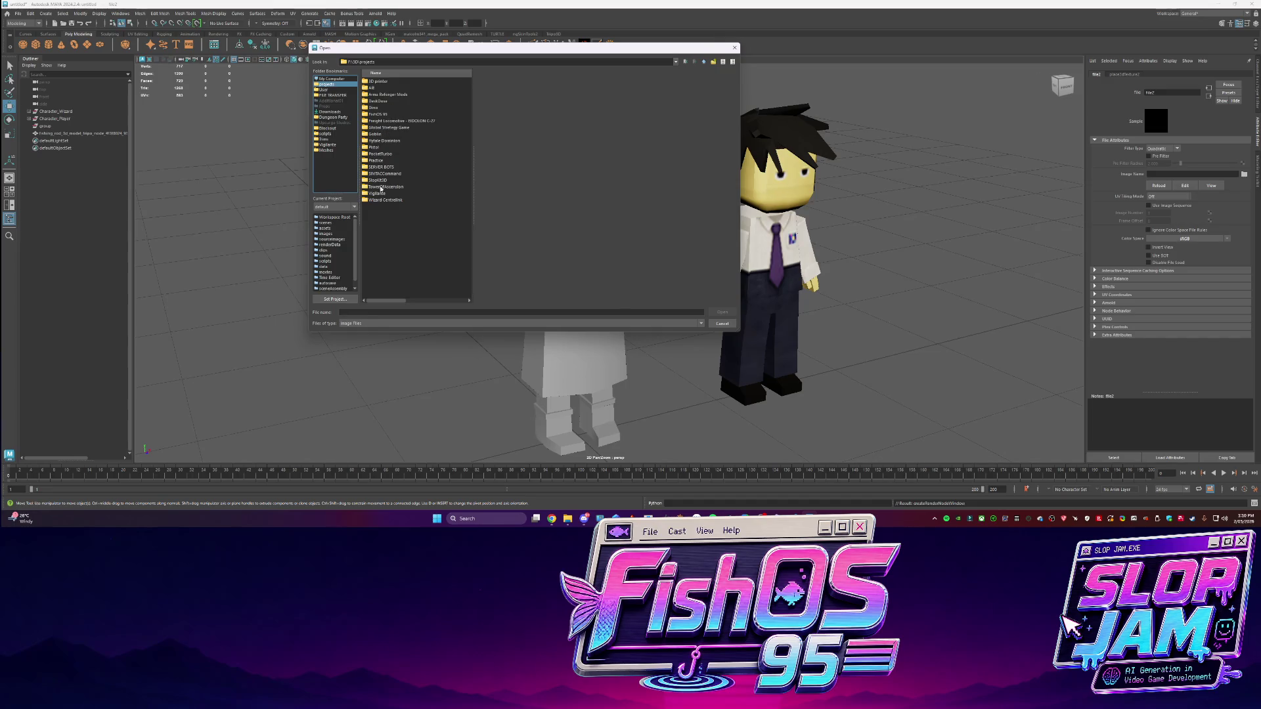
pyautogui.doubleClick(379, 115)
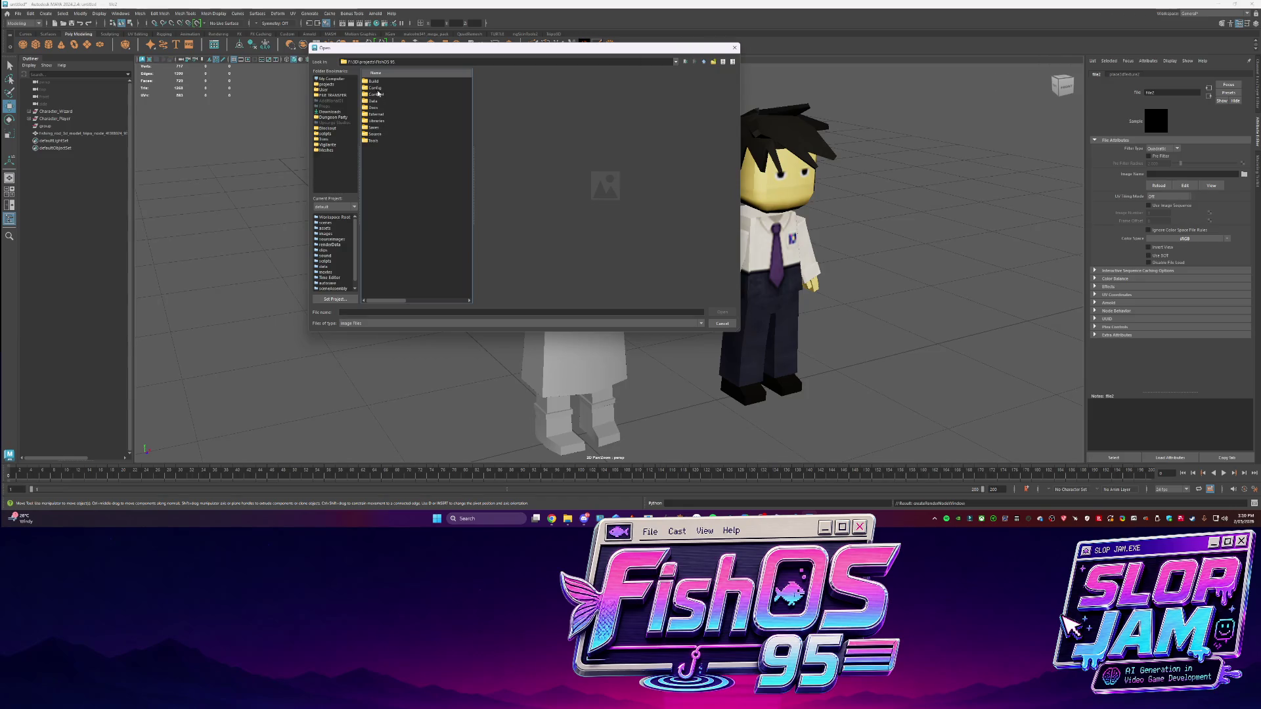
pyautogui.doubleClick(379, 95)
pyautogui.doubleClick(376, 120)
pyautogui.click(384, 94)
pyautogui.click(388, 102)
pyautogui.doubleClick(388, 101)
pyautogui.keyDown('alt'); pyautogui.moveTo(692, 272); pyautogui.dragTo(651, 276); pyautogui.keyUp('alt')
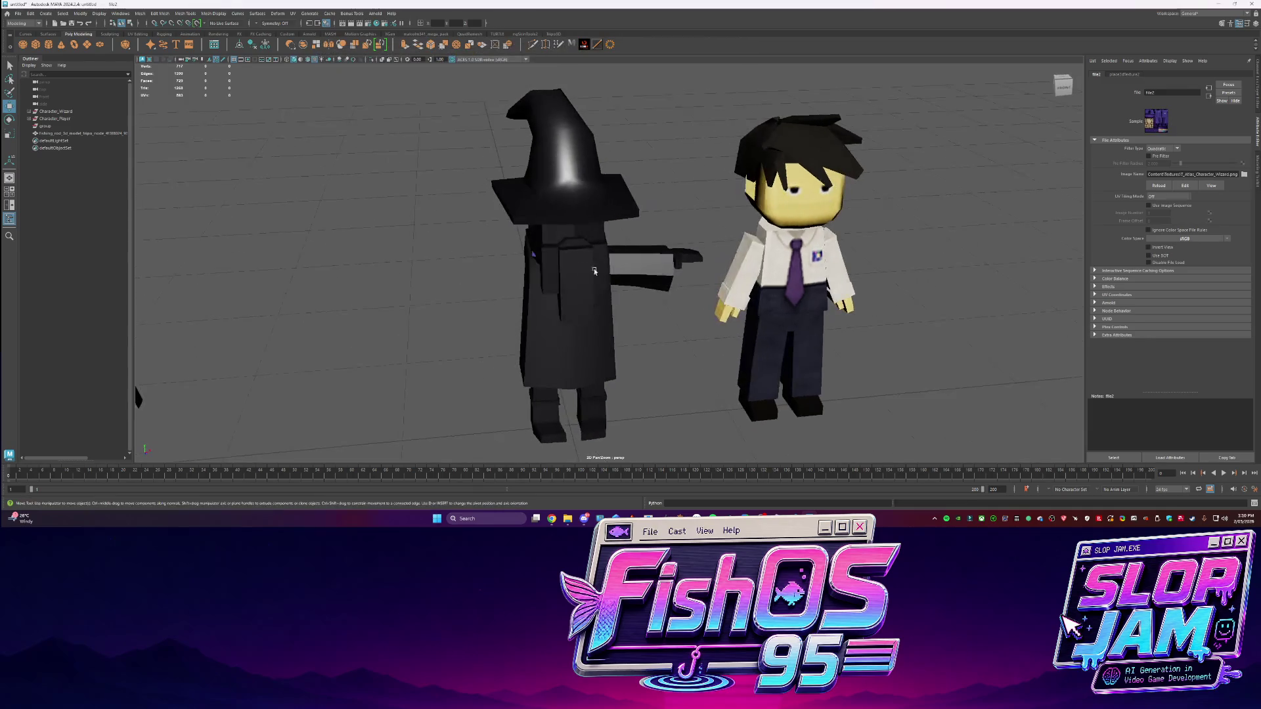
# Select the wizard's hat and switch to the UV Editing workspace
pyautogui.click(578, 282)
pyautogui.click(593, 186)
pyautogui.click(1208, 13)
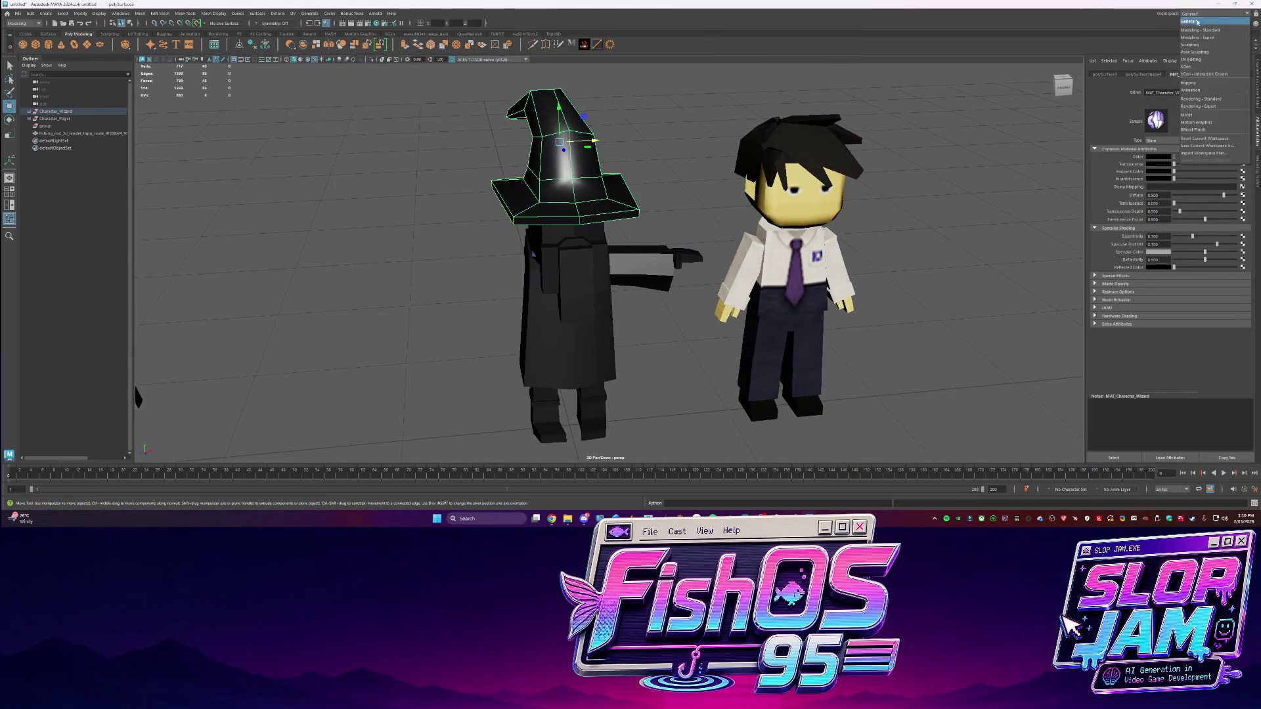
pyautogui.click(1190, 64)
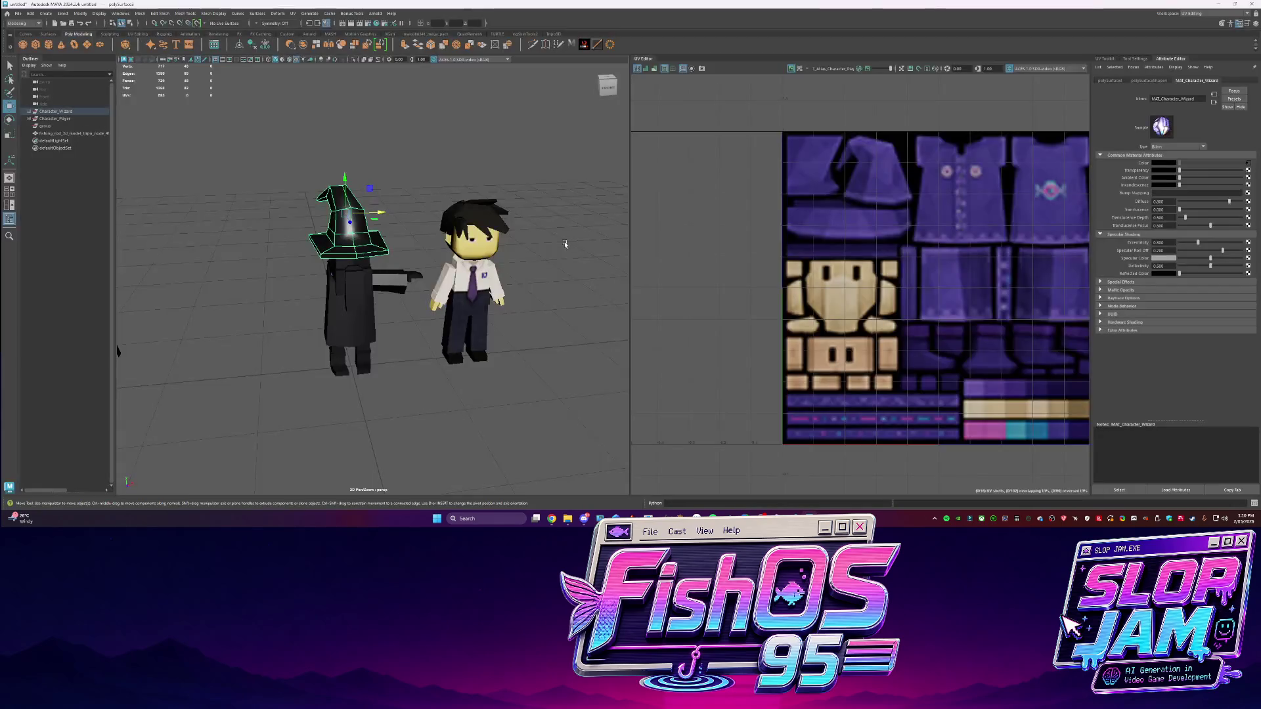
# Marquee-select the whole wizard model and open the UV Toolkit
pyautogui.keyDown('alt'); pyautogui.moveTo(563, 242); pyautogui.dragTo(581, 243); pyautogui.keyUp('alt')
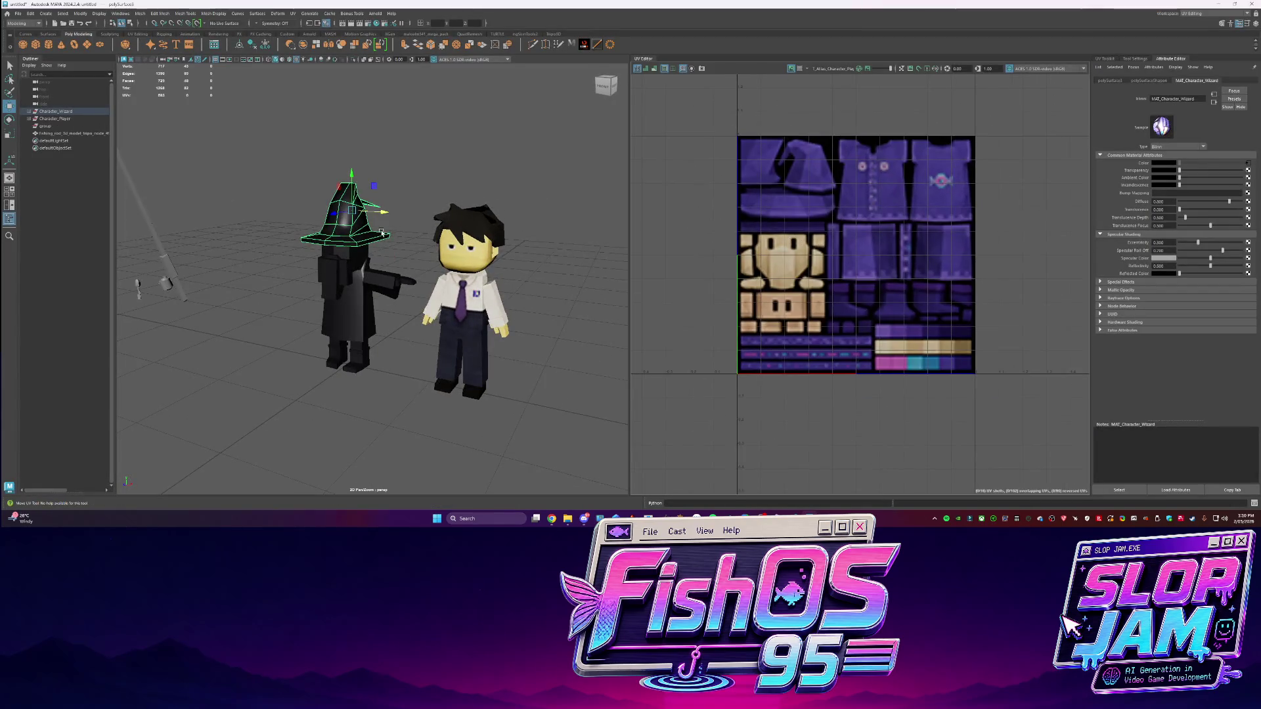
pyautogui.scroll(5, 368, 263)
pyautogui.moveTo(339, 238); pyautogui.dragTo(366, 235, button='right')
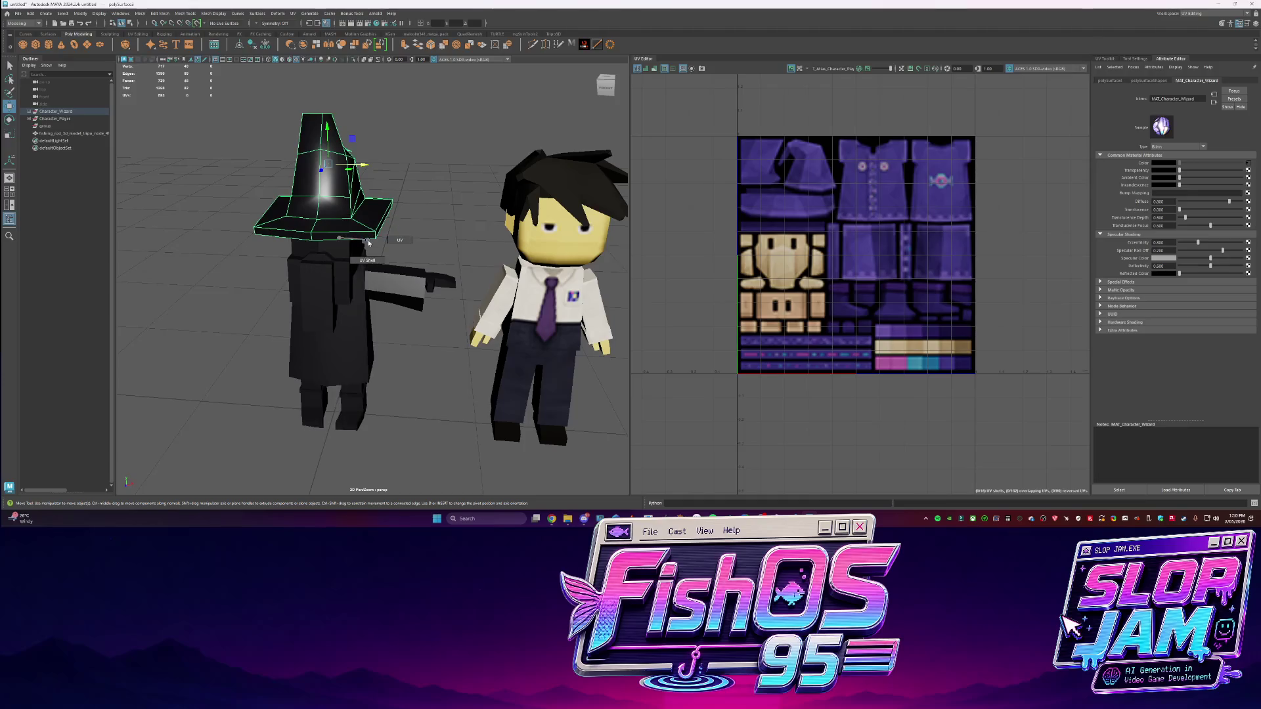
pyautogui.moveTo(187, 136); pyautogui.dragTo(417, 416)
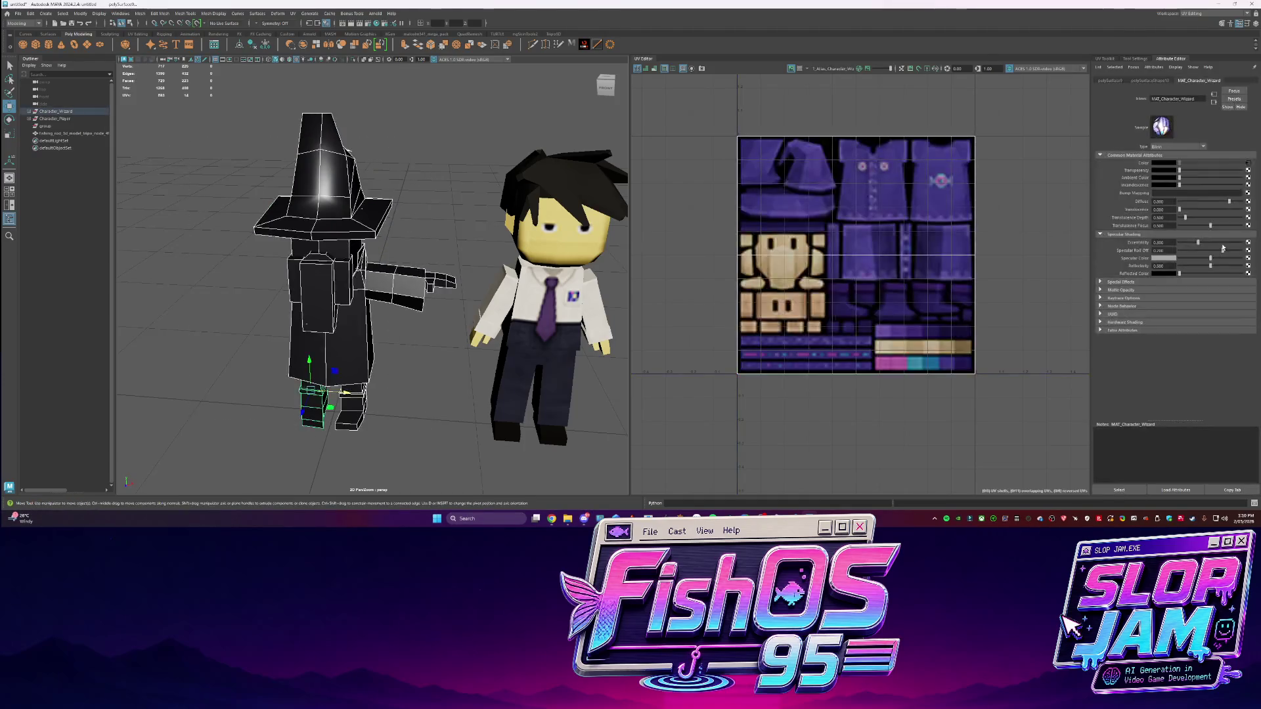
pyautogui.click(1117, 61)
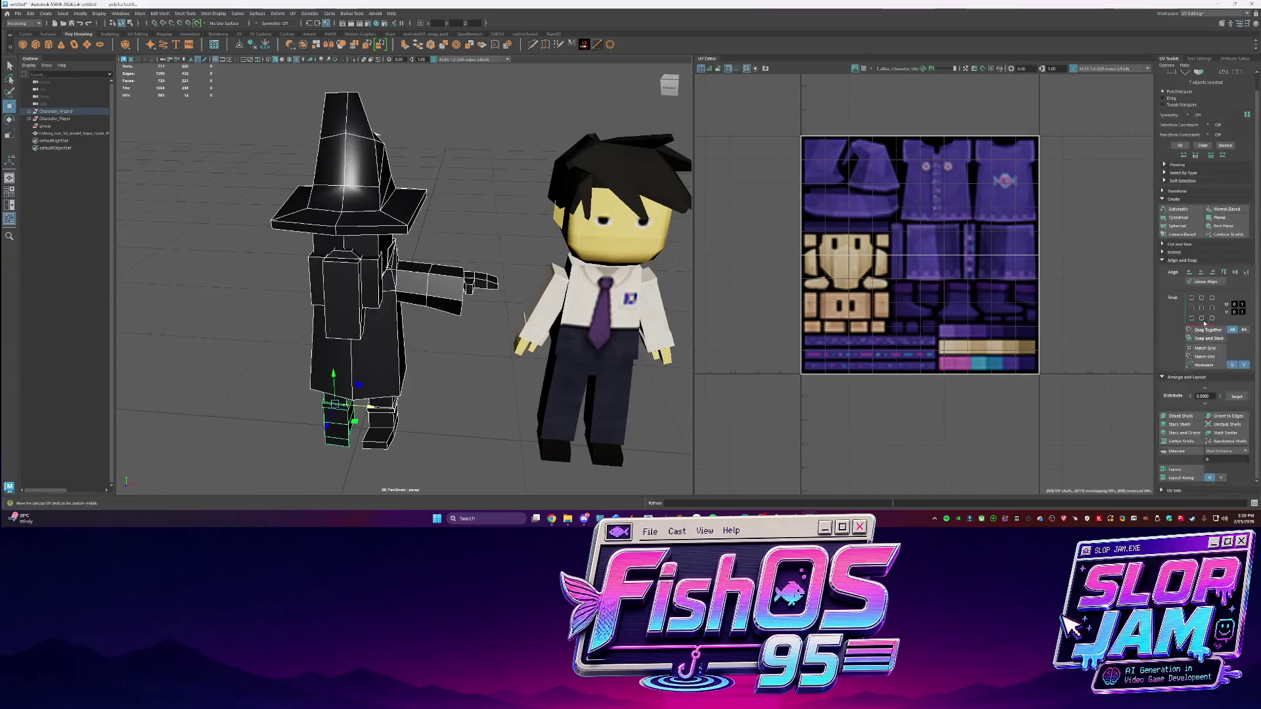
# Apply a camera-based UV projection to the whole wizard, then select its hat in edge mode
pyautogui.click(1182, 234)
pyautogui.click(251, 282)
pyautogui.click(367, 218)
pyautogui.press('F10')
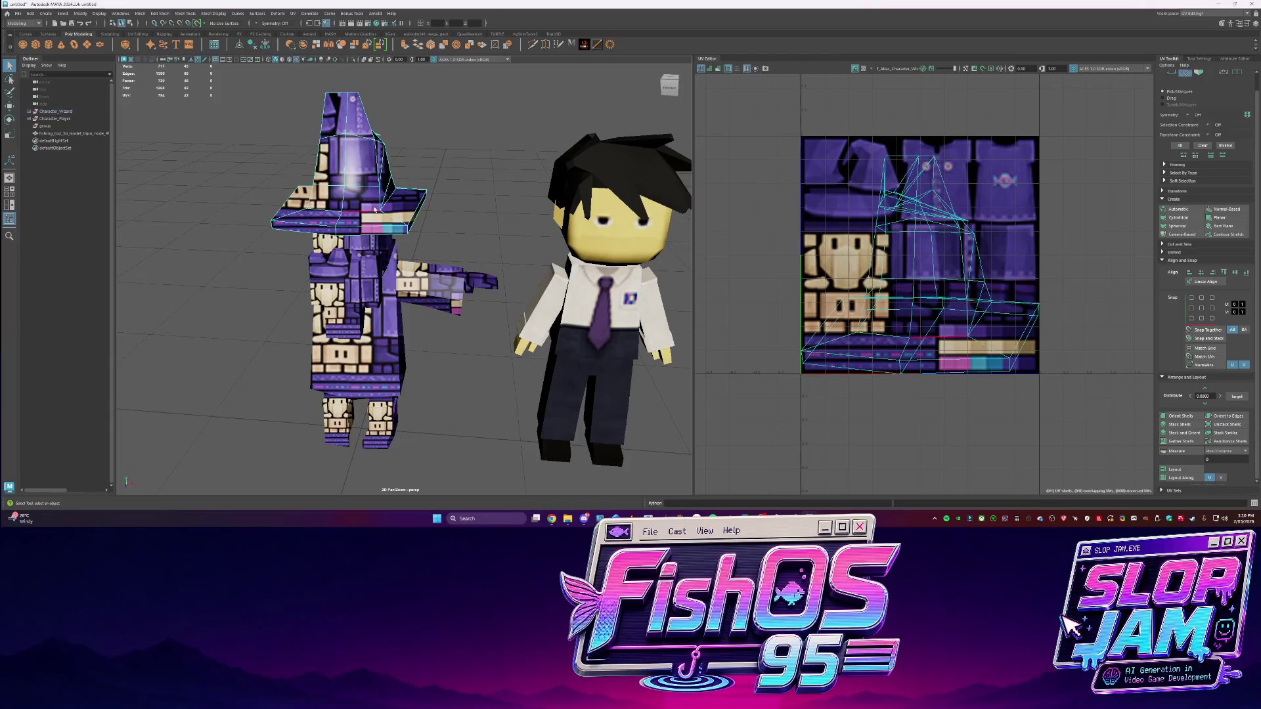
# Select two hat brim edges, frame them in view, and select the brim UV shell
pyautogui.keyDown('alt'); pyautogui.moveTo(368, 219); pyautogui.dragTo(927, 223); pyautogui.keyUp('alt')
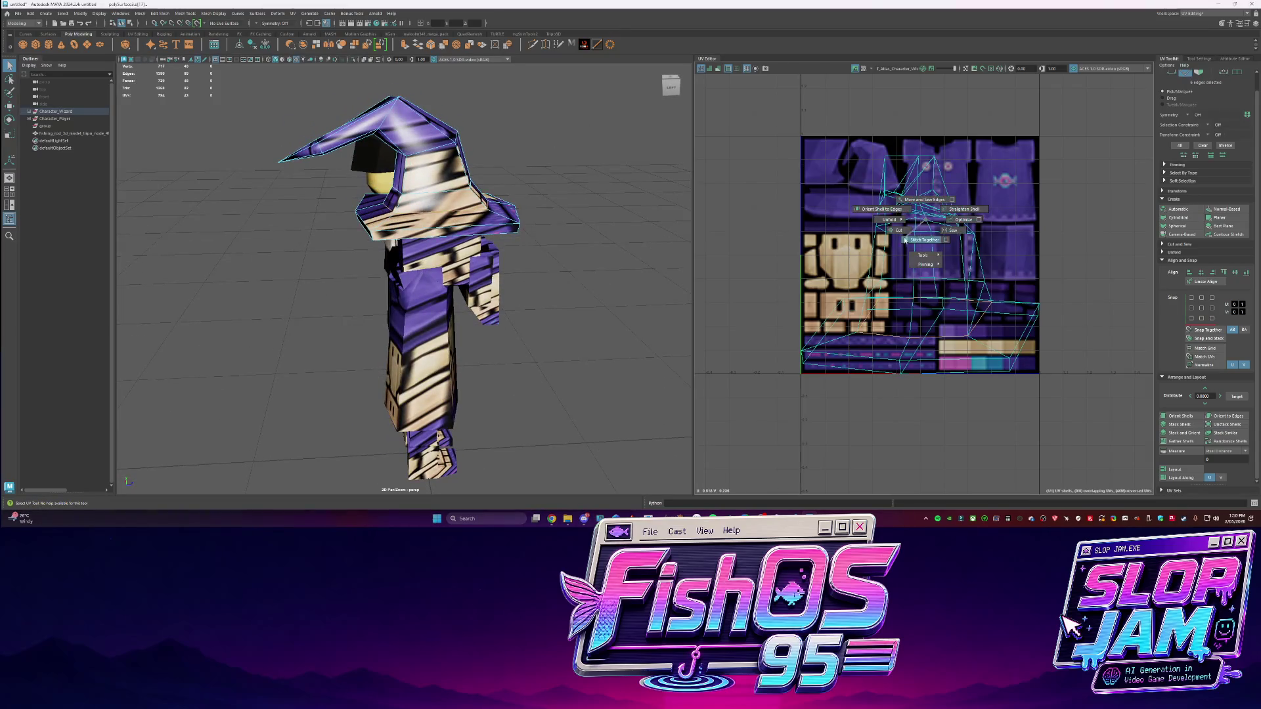
pyautogui.press('w')
pyautogui.keyDown('alt'); pyautogui.moveTo(499, 237); pyautogui.dragTo(408, 237); pyautogui.keyUp('alt')
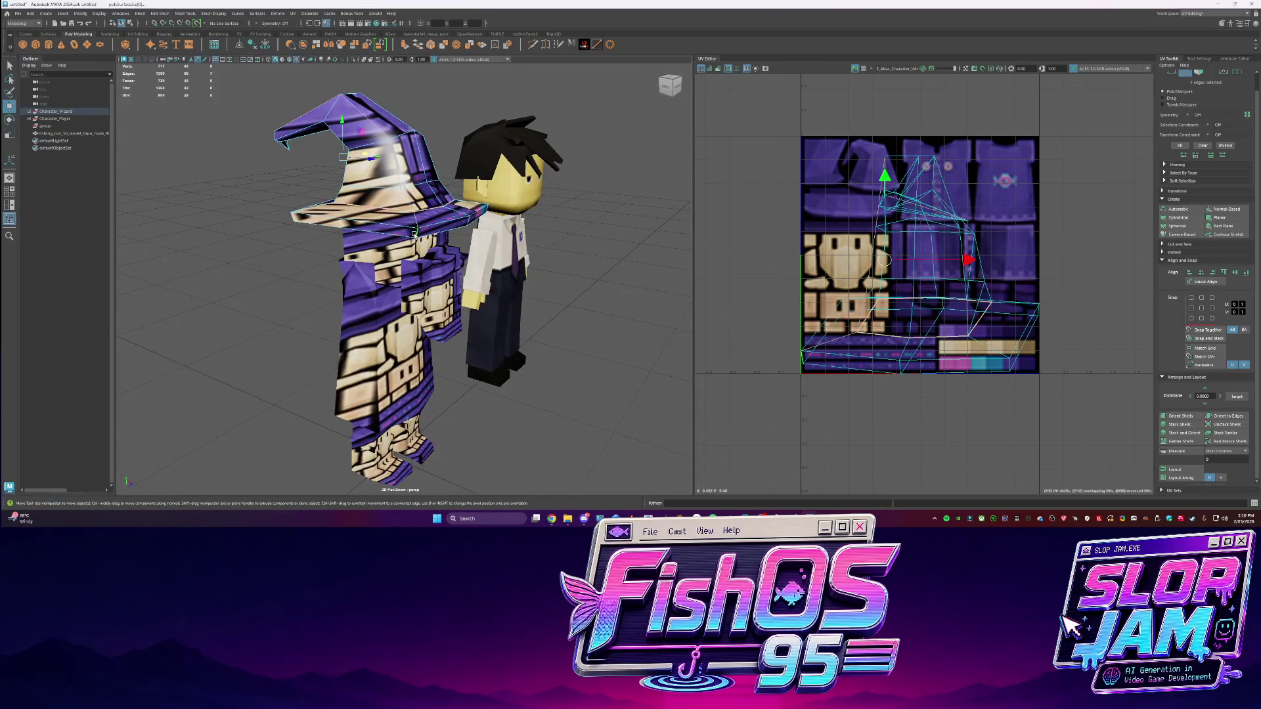
pyautogui.click(420, 227)
pyautogui.press('f')
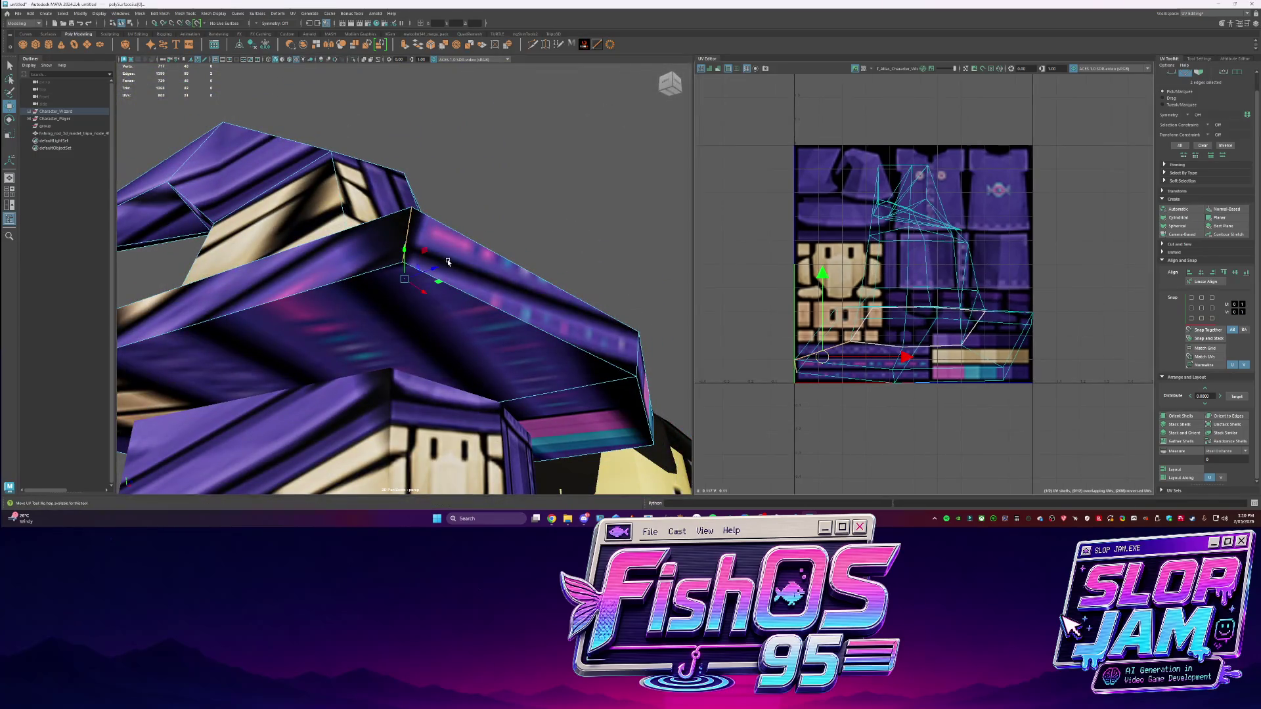
pyautogui.keyDown('ctrl'); pyautogui.moveTo(949, 233); pyautogui.dragTo(953, 282, button='right'); pyautogui.keyUp('ctrl')
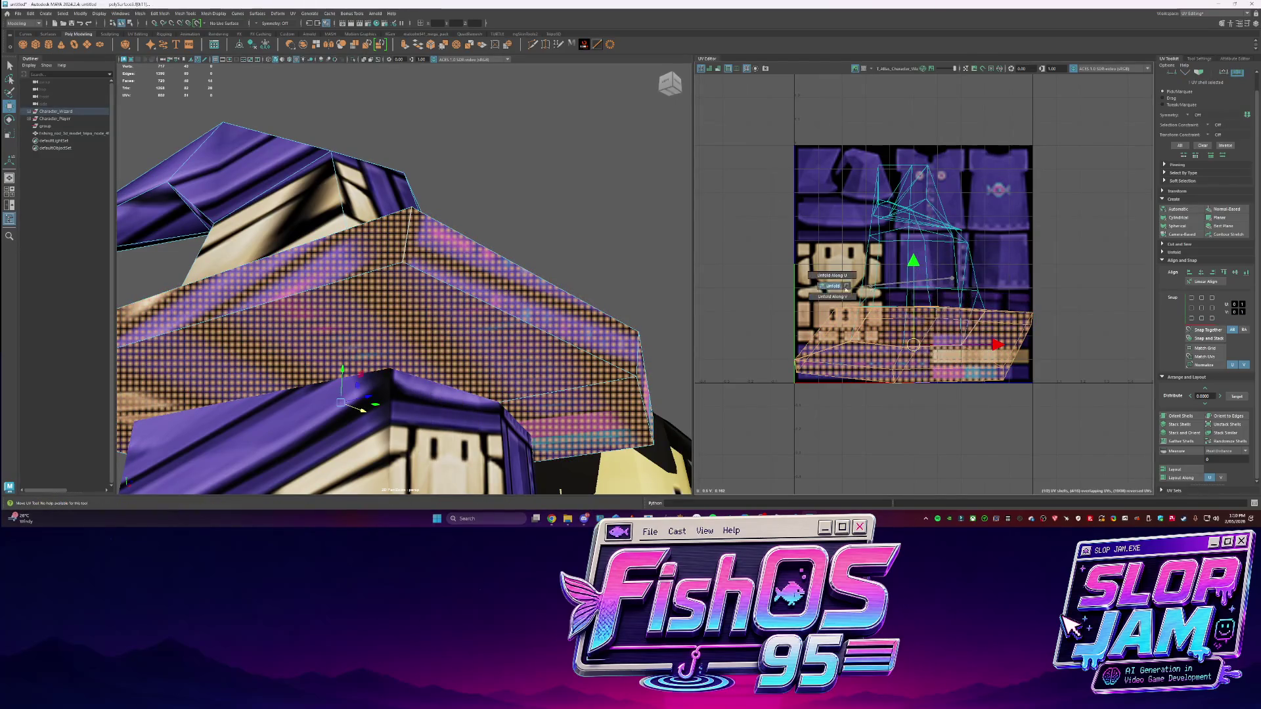
# Cut the brim UVs along two selected edges, then unfold, lay out and orient the brim shell
pyautogui.click(440, 296)
pyautogui.keyDown('shift'); pyautogui.click(441, 295); pyautogui.keyUp('shift')
pyautogui.moveTo(441, 296)
pyautogui.keyDown('alt'); pyautogui.mouseDown()
pyautogui.moveTo(382, 262)
pyautogui.moveTo(421, 282)
pyautogui.mouseUp(); pyautogui.keyUp('alt')
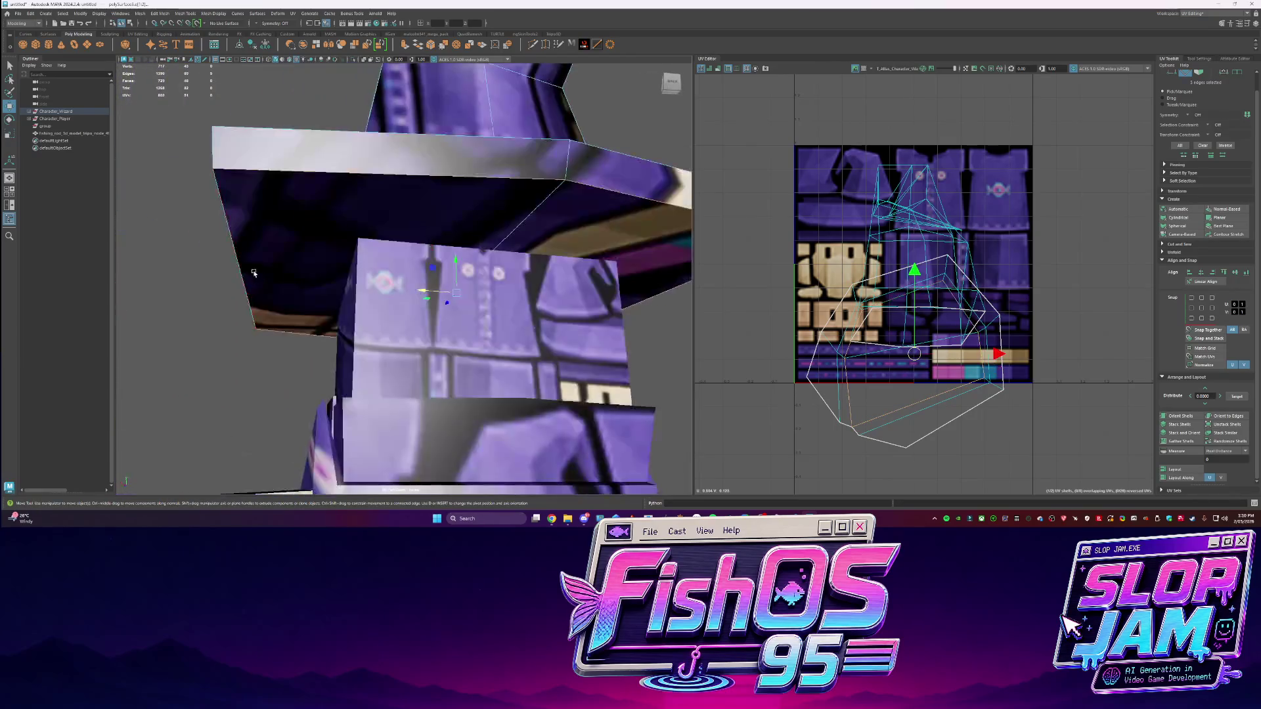
pyautogui.keyDown('shift'); pyautogui.moveTo(829, 262); pyautogui.dragTo(798, 281, button='right'); pyautogui.keyUp('shift')
pyautogui.moveTo(447, 227); pyautogui.dragTo(476, 167, button='right')
pyautogui.press('q')
pyautogui.moveTo(906, 282)
pyautogui.keyDown('shift'); pyautogui.mouseDown(button='right')
pyautogui.moveTo(873, 263)
pyautogui.moveTo(768, 256)
pyautogui.mouseUp(button='right'); pyautogui.keyUp('shift')
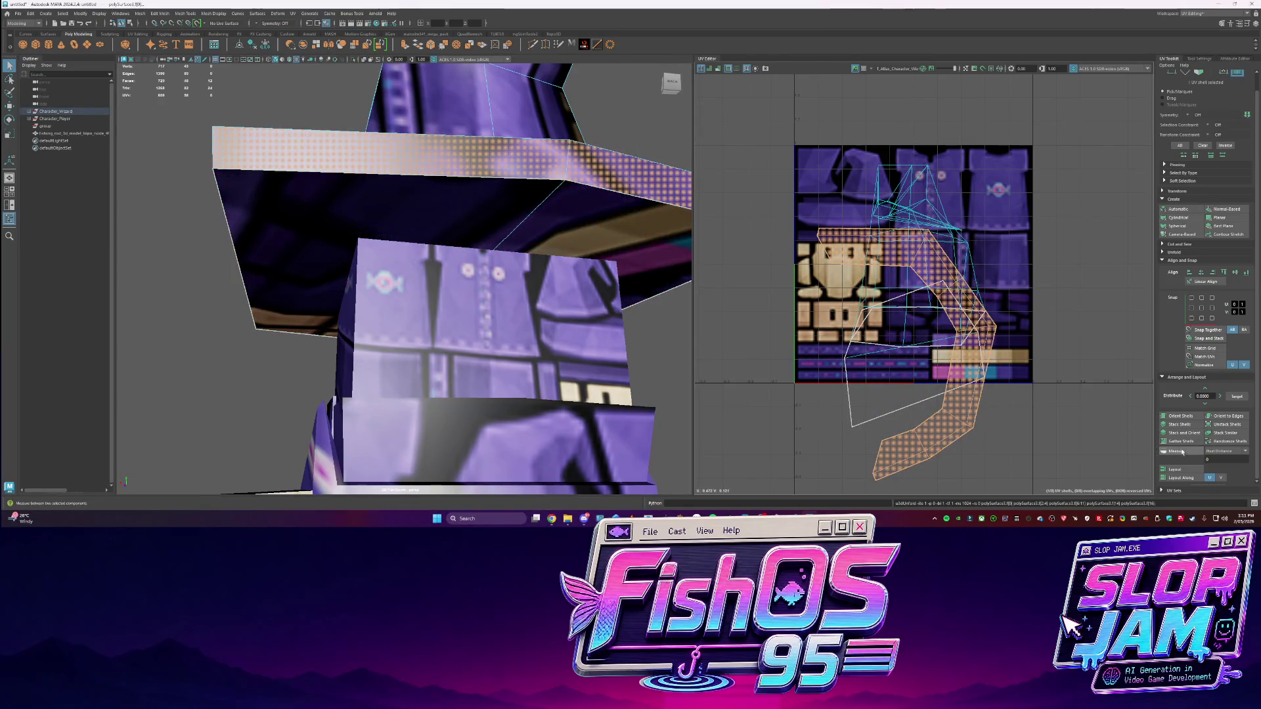
pyautogui.click(1186, 470)
pyautogui.keyDown('shift'); pyautogui.moveTo(878, 254); pyautogui.dragTo(884, 356, button='right'); pyautogui.keyUp('shift')
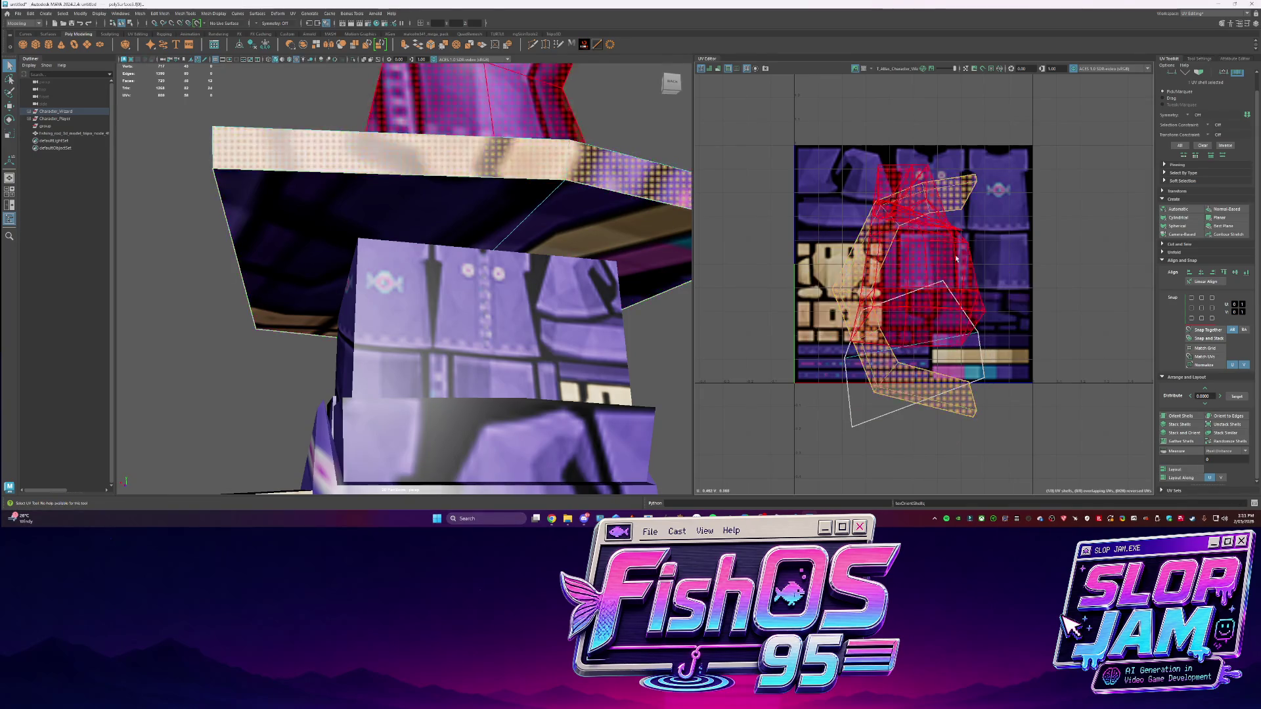
pyautogui.moveTo(834, 287)
pyautogui.keyDown('shift'); pyautogui.mouseDown(button='right')
pyautogui.moveTo(830, 409)
pyautogui.moveTo(825, 357)
pyautogui.mouseUp(button='right'); pyautogui.keyUp('shift')
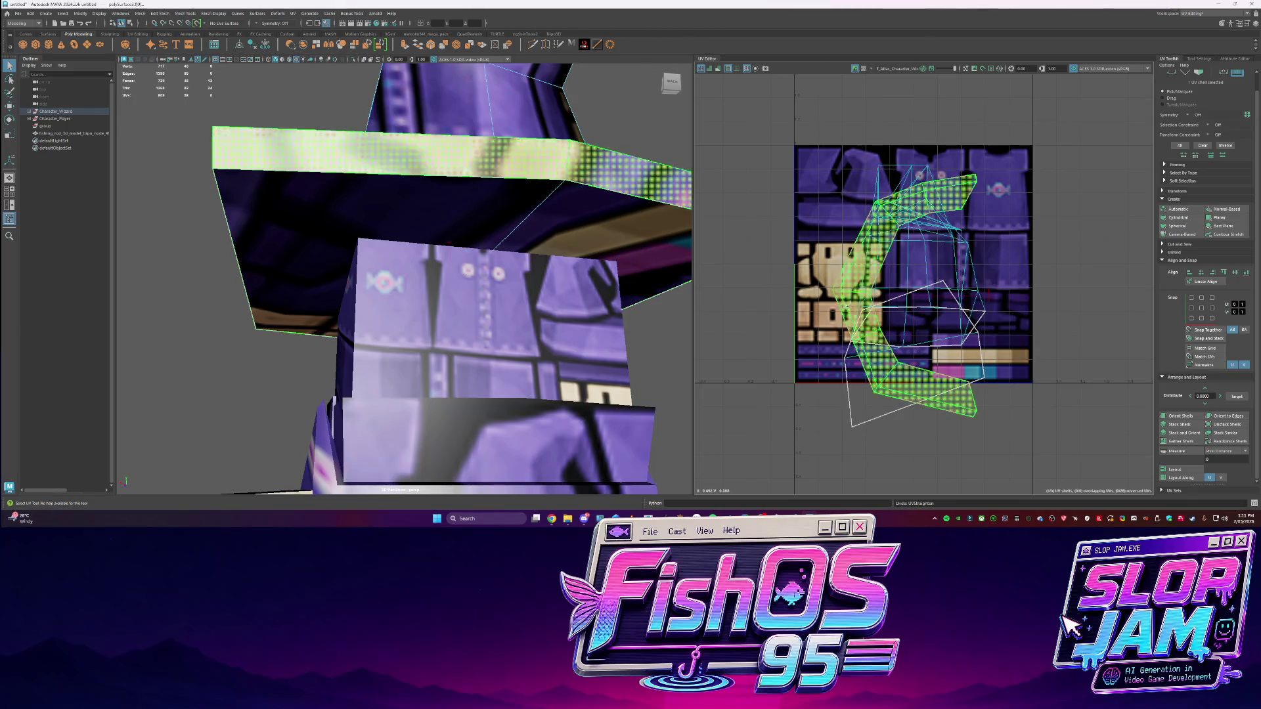
# Move the brim shell left off the atlas, cut two more of its edges, and select the shells
pyautogui.press('w')
pyautogui.moveTo(908, 296); pyautogui.dragTo(757, 294)
pyautogui.press('q')
pyautogui.click(729, 288)
pyautogui.hotkey('ctrl', 'x')
pyautogui.click(759, 389)
pyautogui.hotkey('ctrl', 'x')
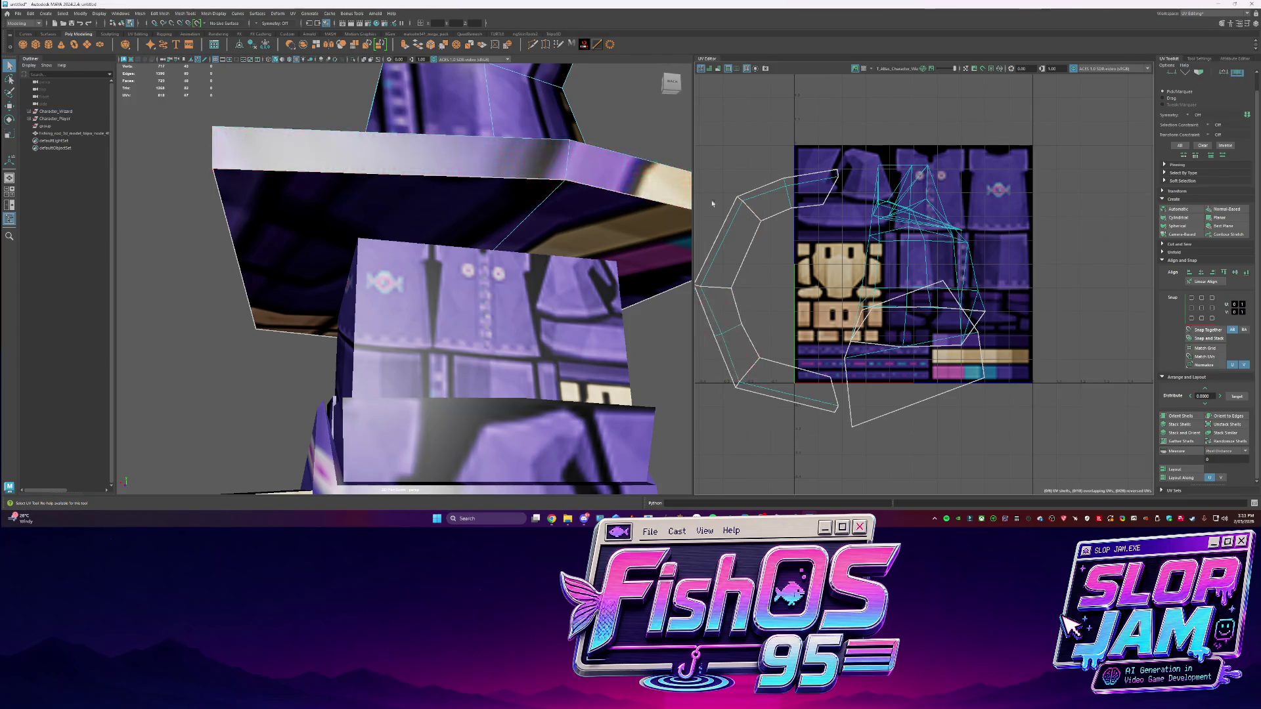
pyautogui.moveTo(742, 244)
pyautogui.keyDown('shift'); pyautogui.mouseDown(button='right')
pyautogui.moveTo(677, 243)
pyautogui.moveTo(730, 262)
pyautogui.moveTo(722, 349)
pyautogui.moveTo(742, 305)
pyautogui.mouseUp(button='right'); pyautogui.keyUp('shift')
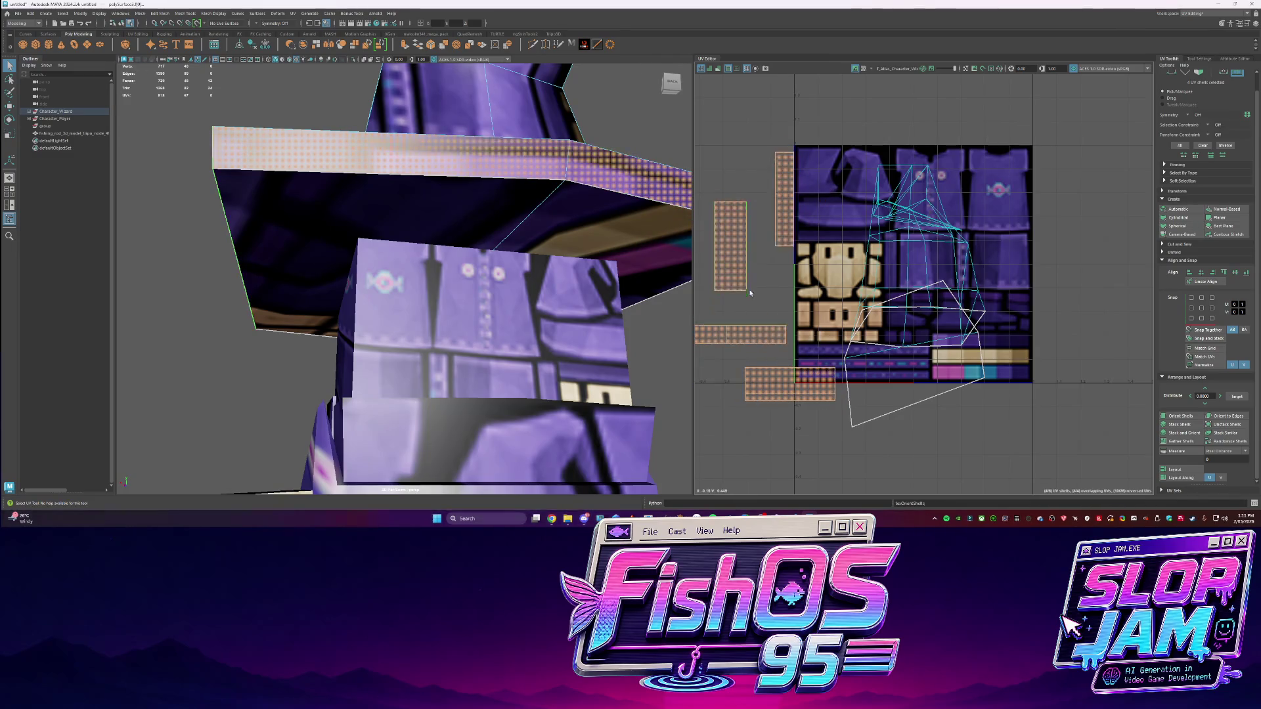
# Straighten the brim shells into rectangles and stack them together
pyautogui.keyDown('alt'); pyautogui.moveTo(726, 268); pyautogui.dragTo(764, 258, button='middle'); pyautogui.keyUp('alt')
pyautogui.keyDown('shift'); pyautogui.moveTo(763, 258); pyautogui.dragTo(760, 390, button='right'); pyautogui.keyUp('shift')
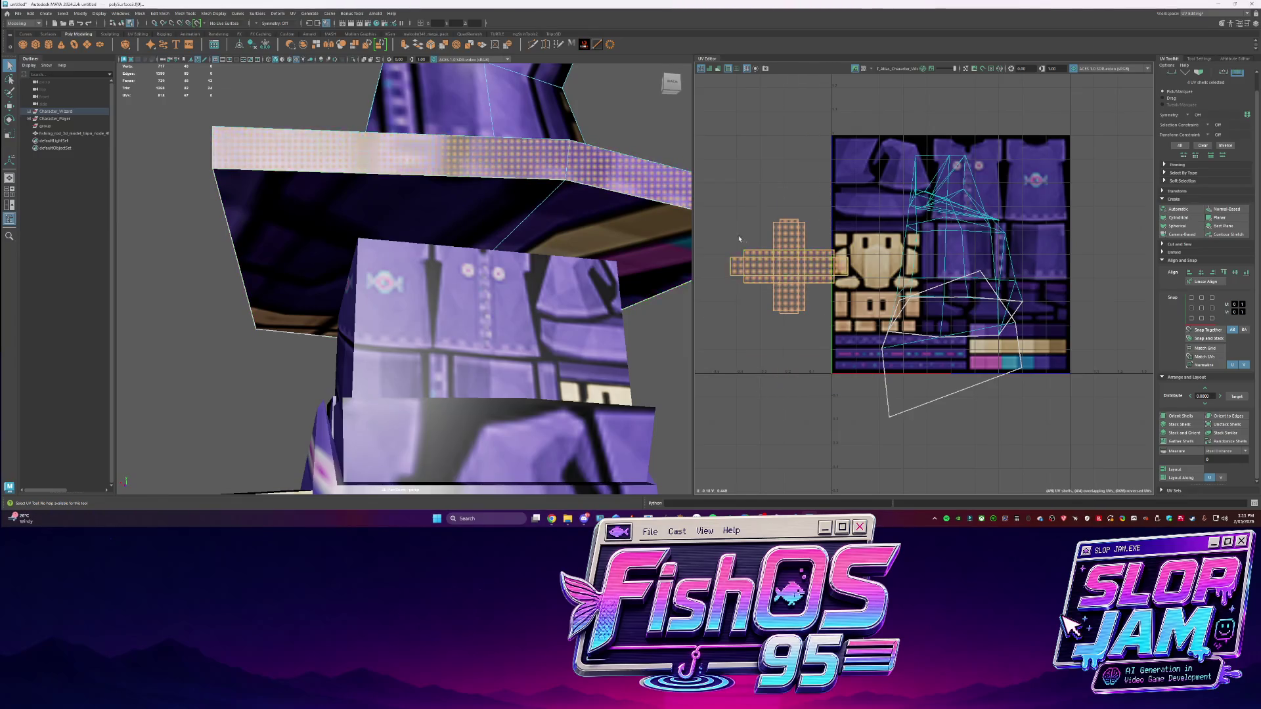
pyautogui.moveTo(737, 240)
pyautogui.mouseDown()
pyautogui.moveTo(757, 284)
pyautogui.moveTo(854, 329)
pyautogui.mouseUp()
pyautogui.press('e')
# Scale the strip's left and right UV columns flat so its edges run straight
pyautogui.scroll(2, 792, 268)
pyautogui.moveTo(769, 204); pyautogui.dragTo(800, 207, button='right')
pyautogui.press('r')
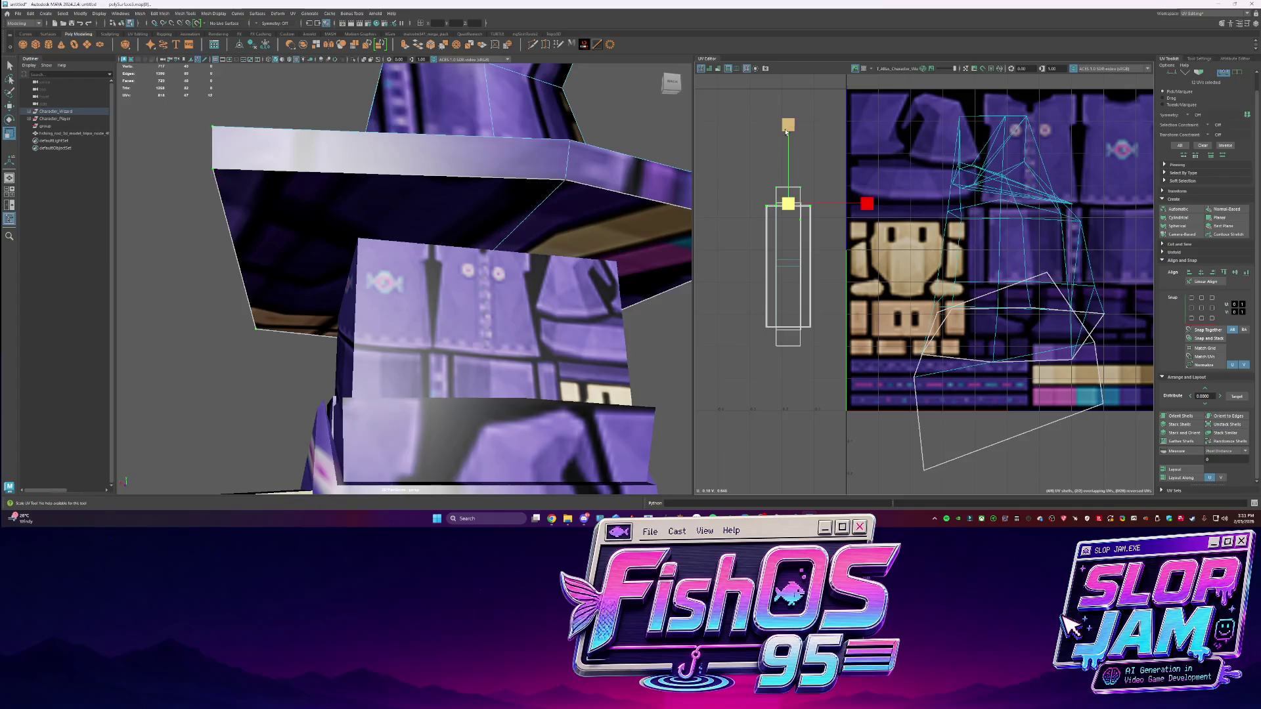
pyautogui.scroll(1, 747, 176)
pyautogui.click(762, 172)
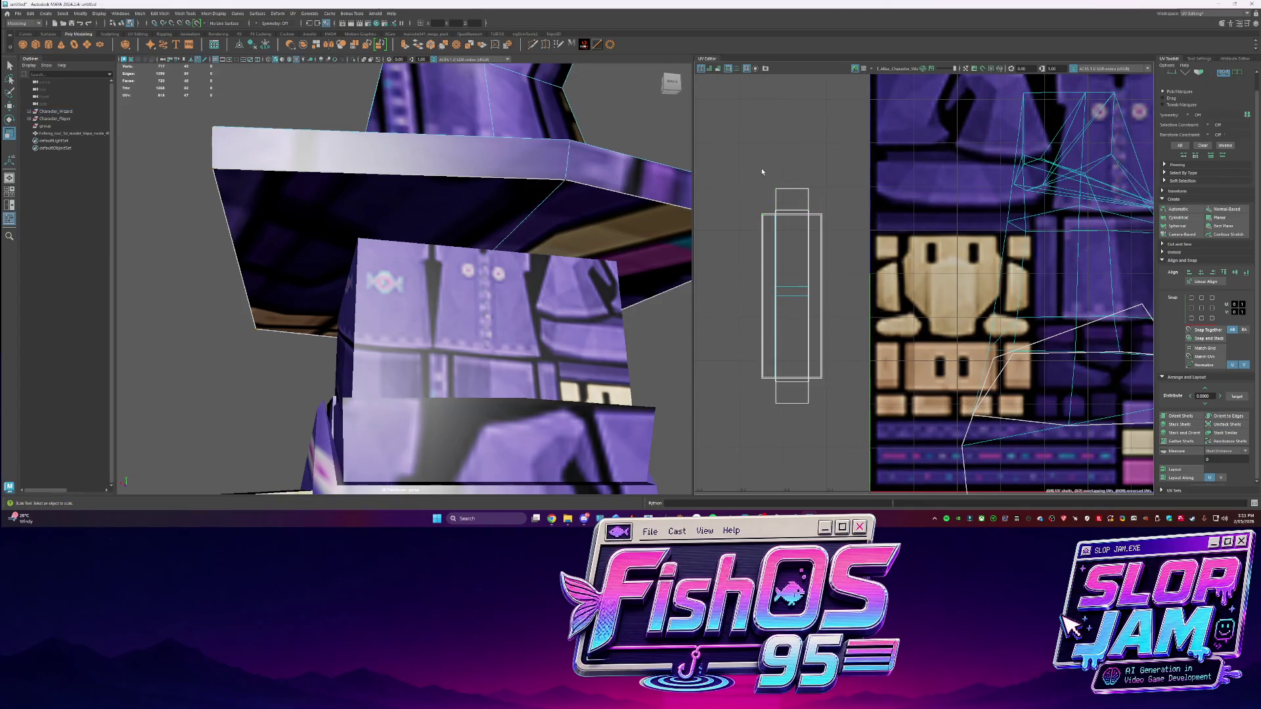
pyautogui.moveTo(801, 205)
pyautogui.mouseDown()
pyautogui.moveTo(816, 188)
pyautogui.moveTo(750, 348)
pyautogui.moveTo(799, 322)
pyautogui.mouseUp()
pyautogui.moveTo(721, 186); pyautogui.dragTo(782, 397)
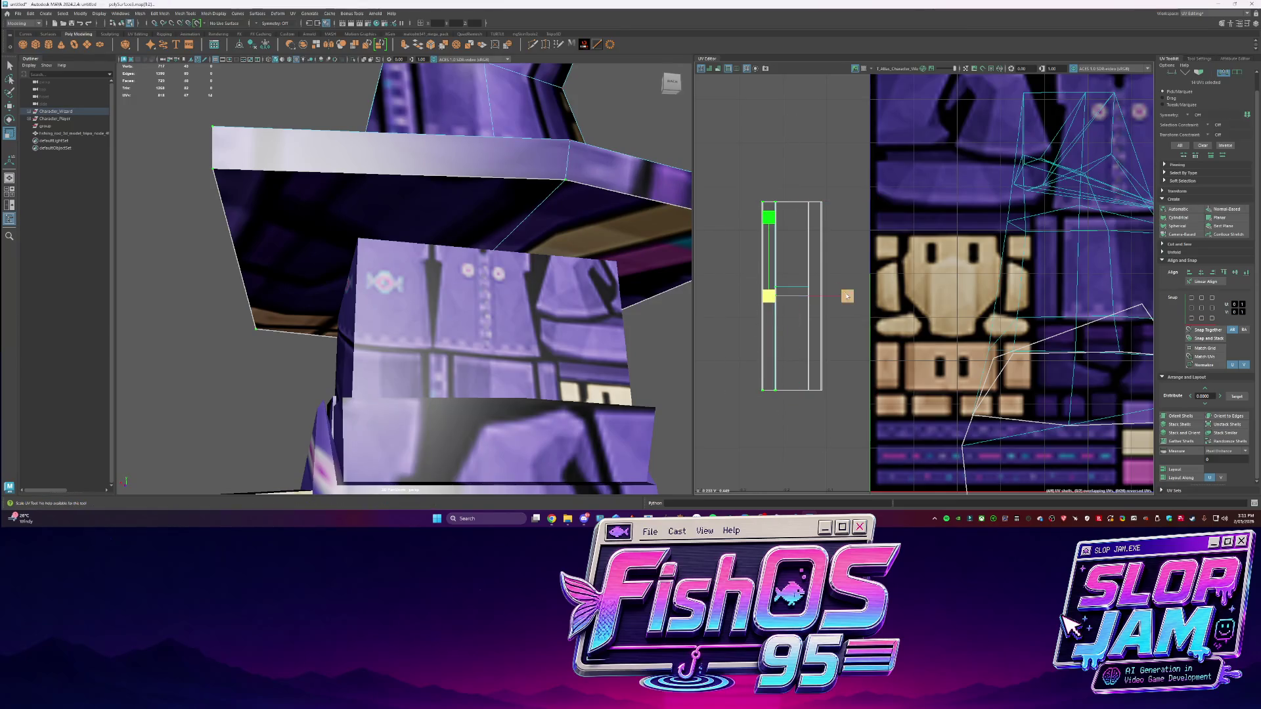
pyautogui.moveTo(891, 300); pyautogui.dragTo(815, 297)
pyautogui.press('w')
pyautogui.moveTo(898, 295); pyautogui.dragTo(895, 297)
# Rotate the whole strip shell 90° and move it onto the atlas
pyautogui.moveTo(807, 298); pyautogui.dragTo(778, 276, button='right')
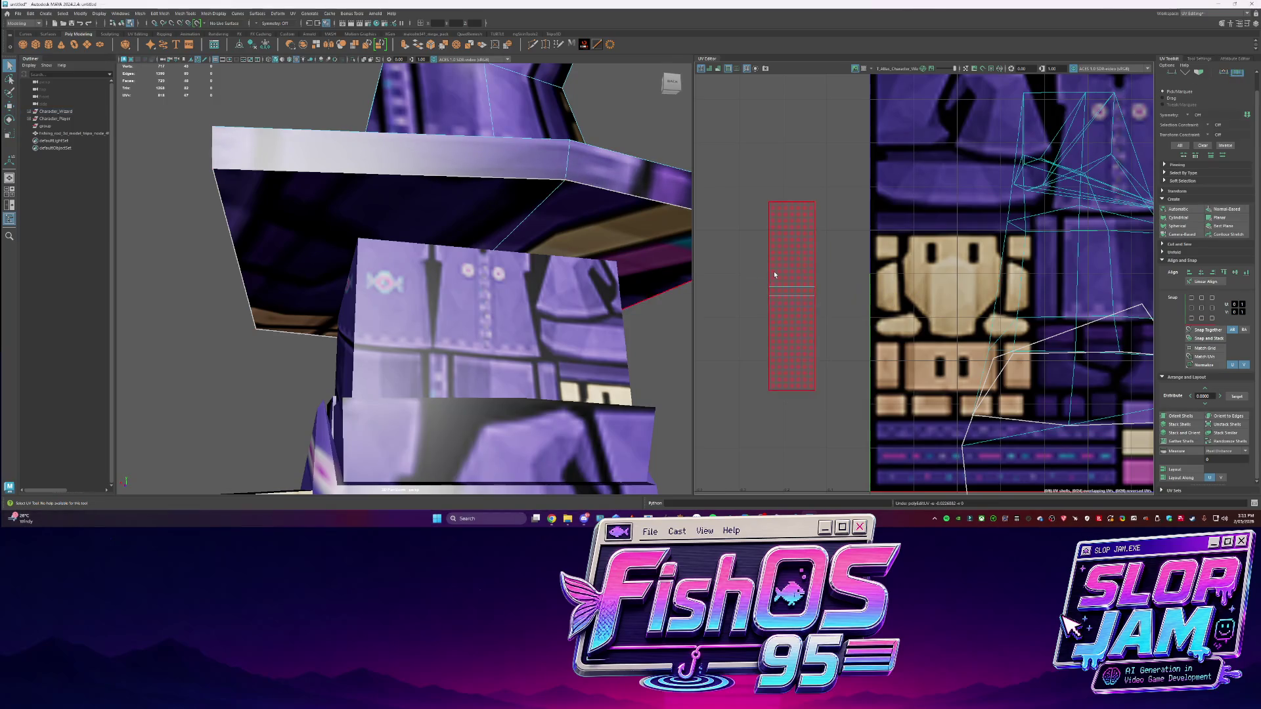
pyautogui.click(782, 282)
pyautogui.press('e')
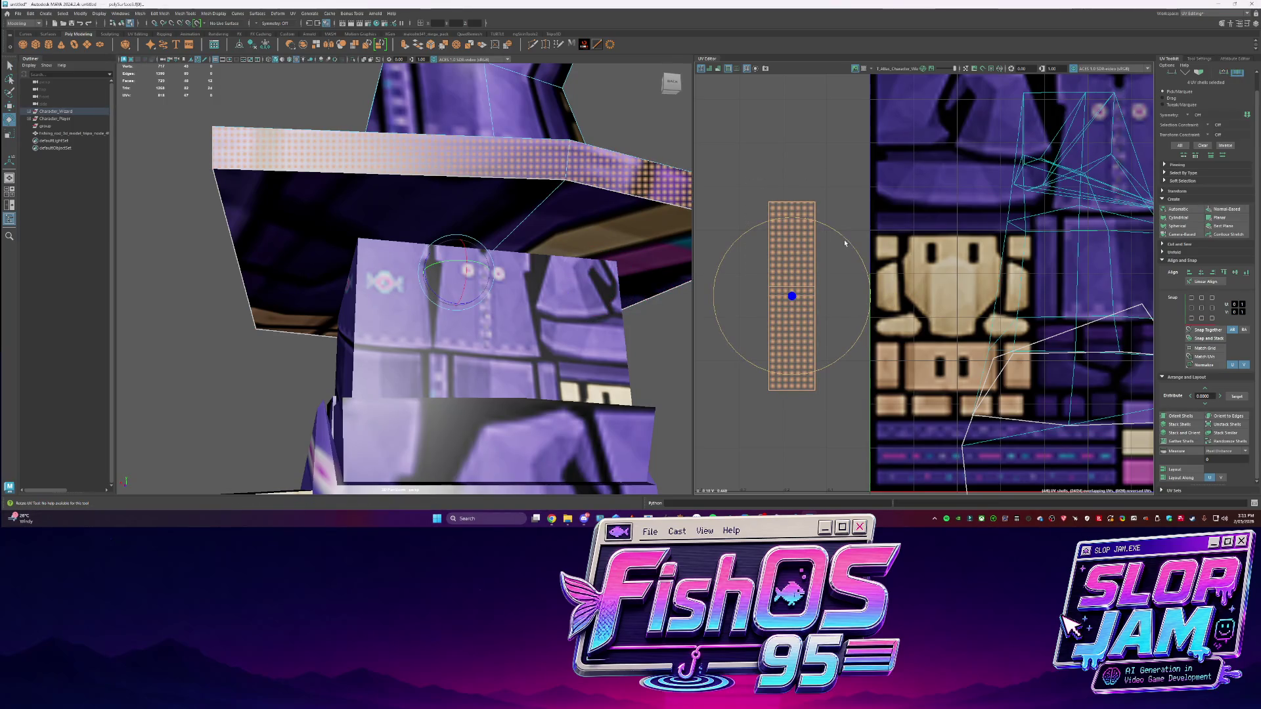
pyautogui.moveTo(845, 243); pyautogui.dragTo(845, 349)
pyautogui.press('w')
pyautogui.moveTo(793, 294)
pyautogui.mouseDown()
pyautogui.moveTo(952, 227)
pyautogui.moveTo(906, 230)
pyautogui.mouseUp()
pyautogui.press('r')
pyautogui.scroll(-3, 884, 283)
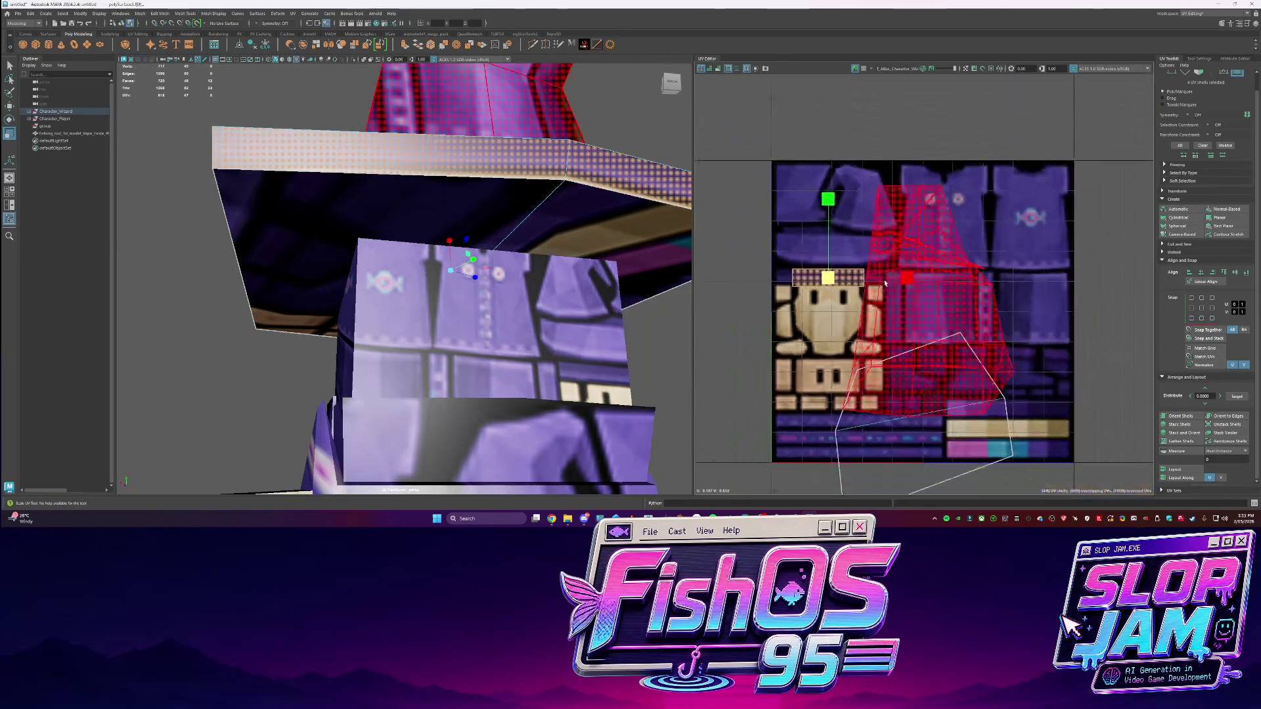
pyautogui.press('w')
pyautogui.moveTo(834, 281); pyautogui.dragTo(903, 310)
# Turn the strip upright and scale it narrower on the atlas's dotted band
pyautogui.press('e')
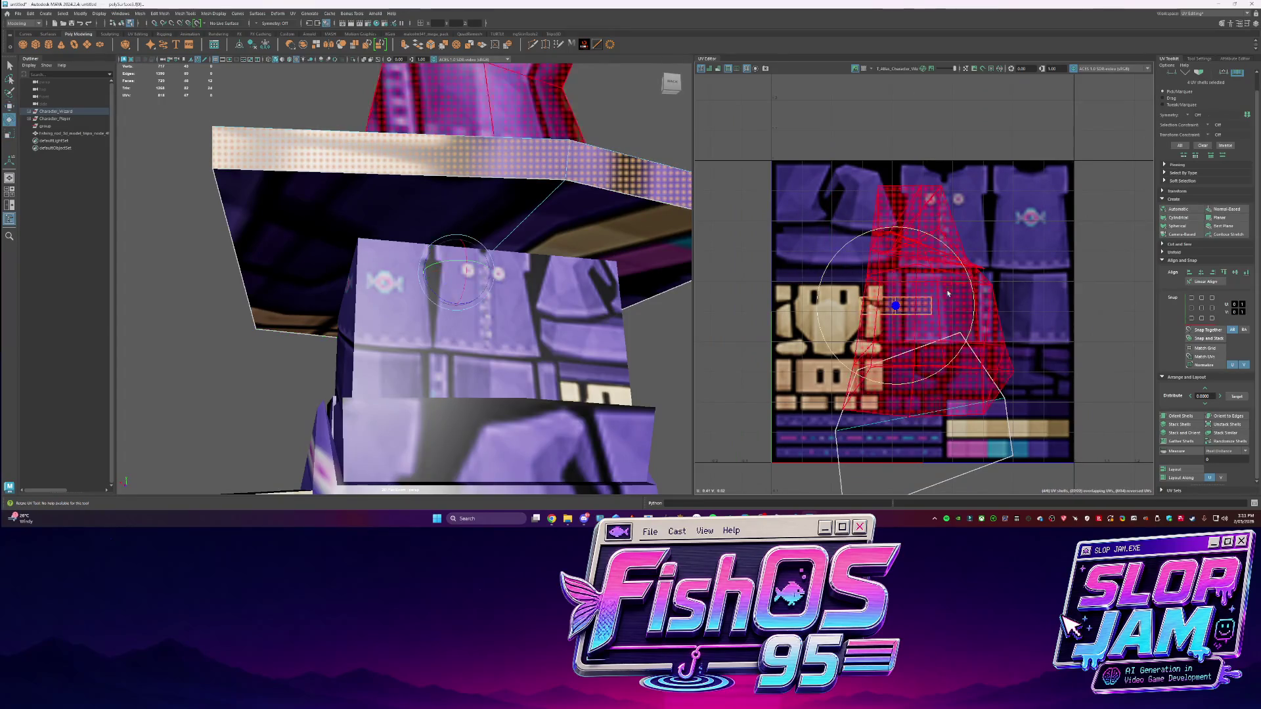
pyautogui.moveTo(959, 269)
pyautogui.mouseDown()
pyautogui.moveTo(969, 328)
pyautogui.moveTo(933, 370)
pyautogui.mouseUp()
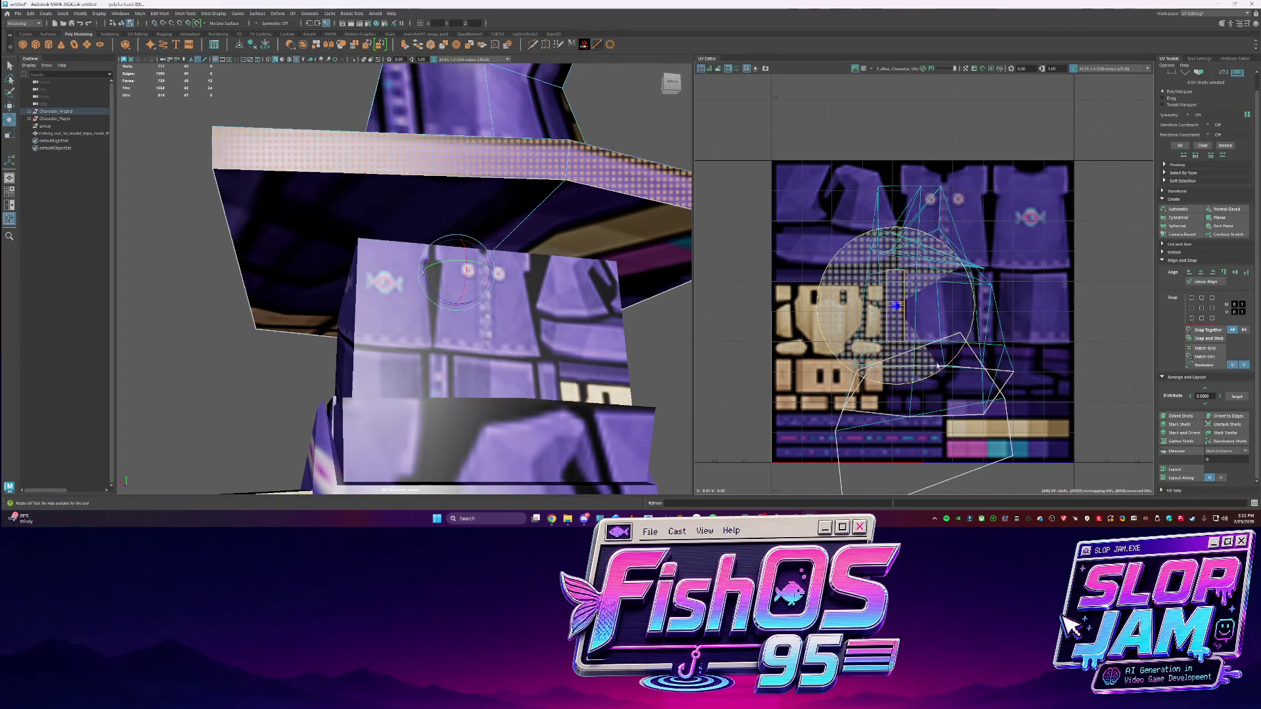
pyautogui.scroll(3, 896, 309)
pyautogui.scroll(1, 896, 309)
pyautogui.press('r')
pyautogui.moveTo(971, 303); pyautogui.dragTo(893, 306)
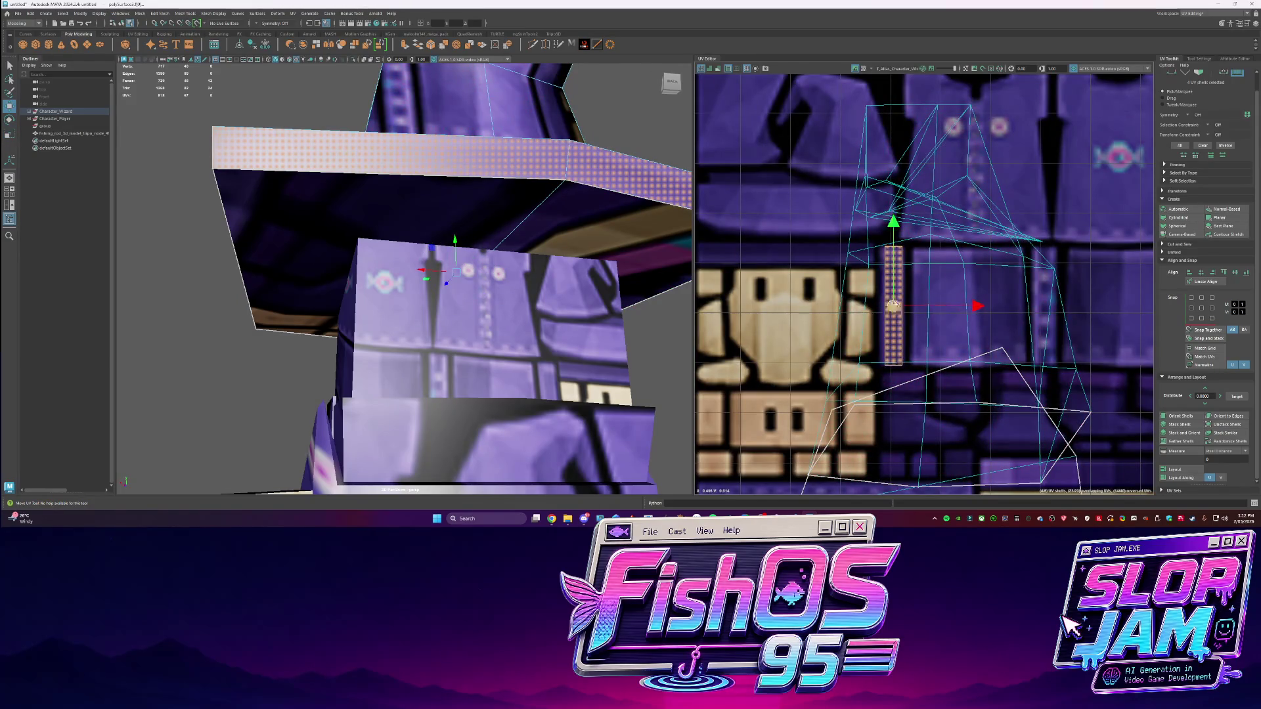
pyautogui.scroll(-5, 394, 263)
pyautogui.moveTo(394, 263)
pyautogui.keyDown('alt'); pyautogui.mouseDown()
pyautogui.moveTo(347, 240)
pyautogui.moveTo(381, 219)
pyautogui.mouseUp(); pyautogui.keyUp('alt')
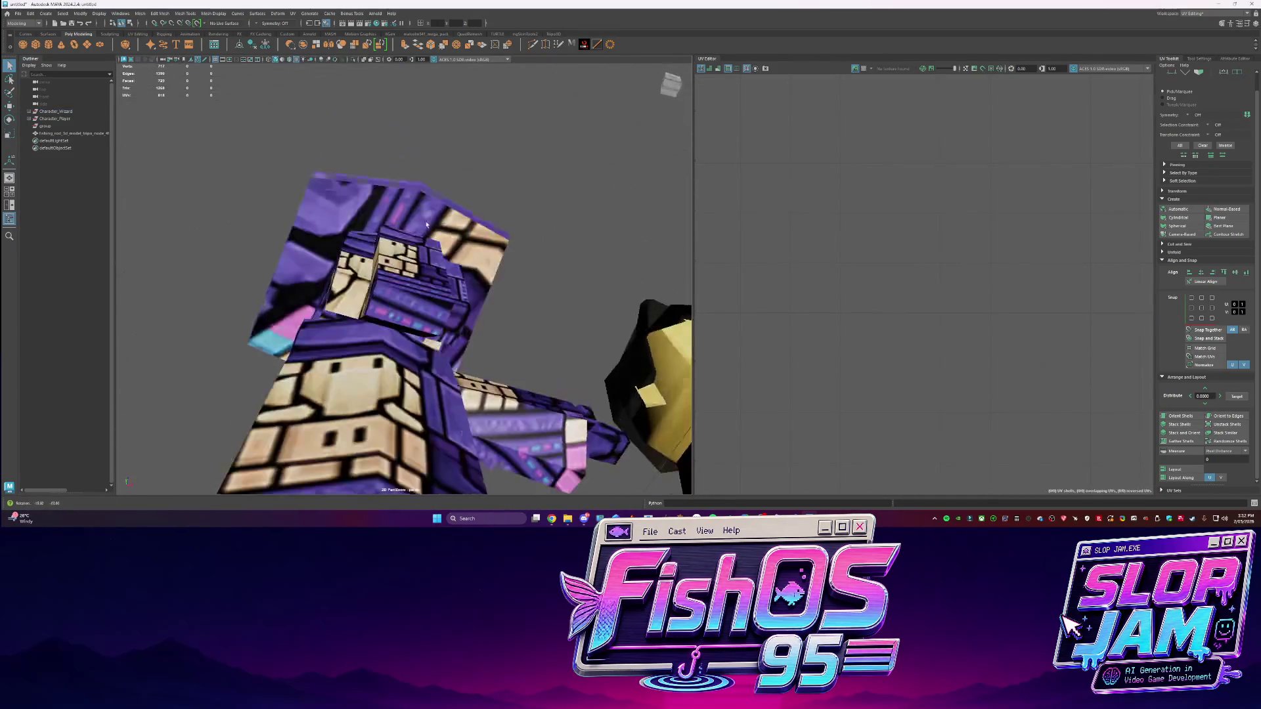
# Select the hat's UV shell and shrink it toward the hat artwork
pyautogui.click(381, 219)
pyautogui.rightClick(381, 219)
pyautogui.click(380, 233)
pyautogui.press('a')
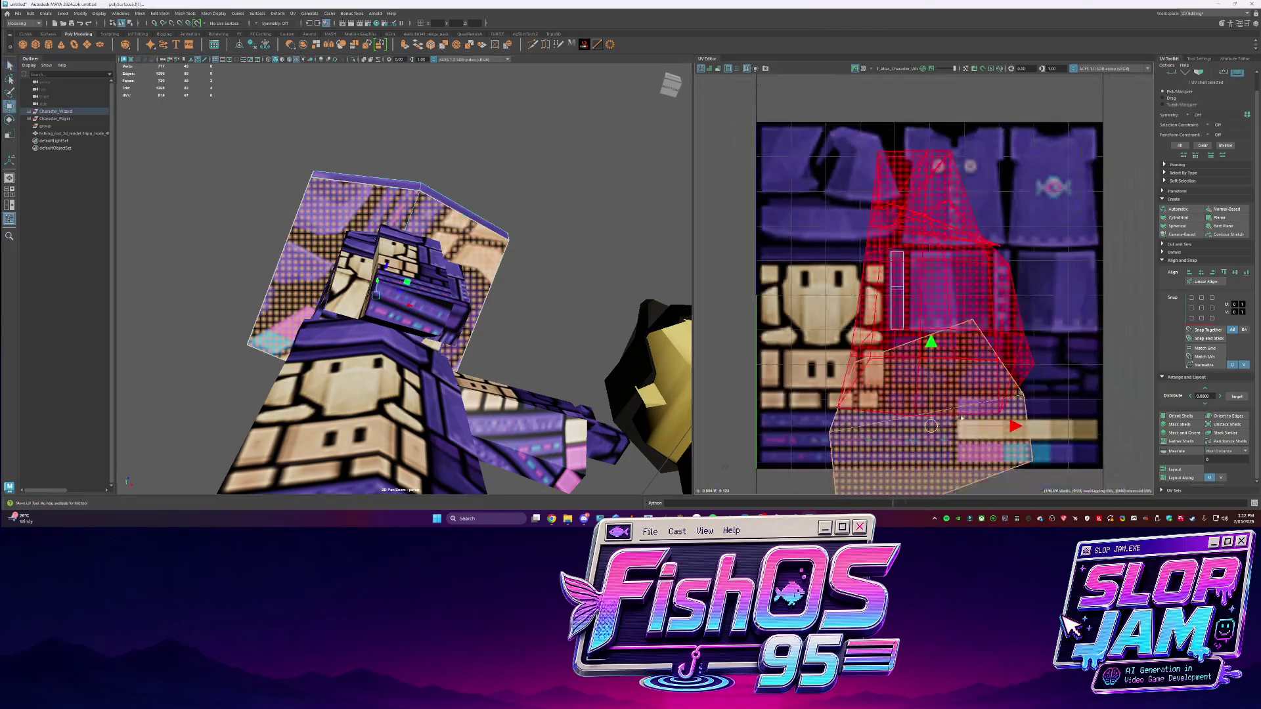
pyautogui.press('w')
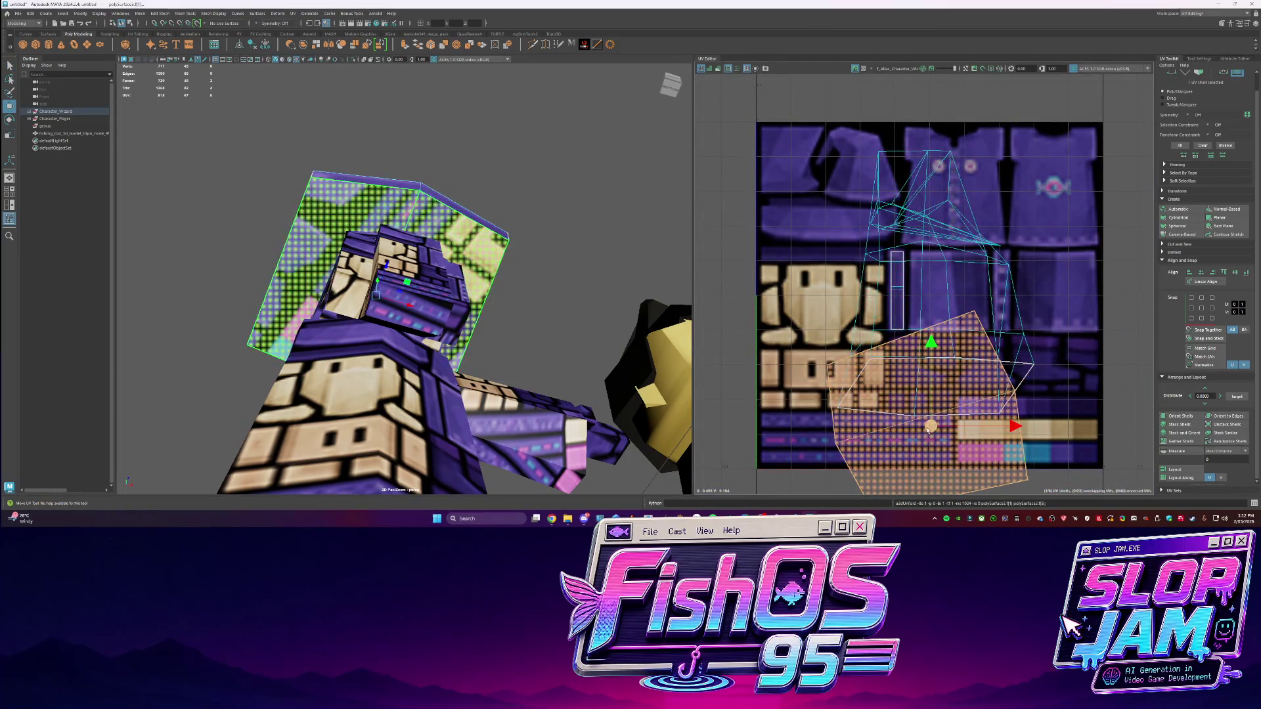
pyautogui.press('r')
pyautogui.moveTo(743, 327)
pyautogui.mouseDown(button='middle')
pyautogui.moveTo(733, 252)
pyautogui.moveTo(788, 261)
pyautogui.mouseUp(button='middle')
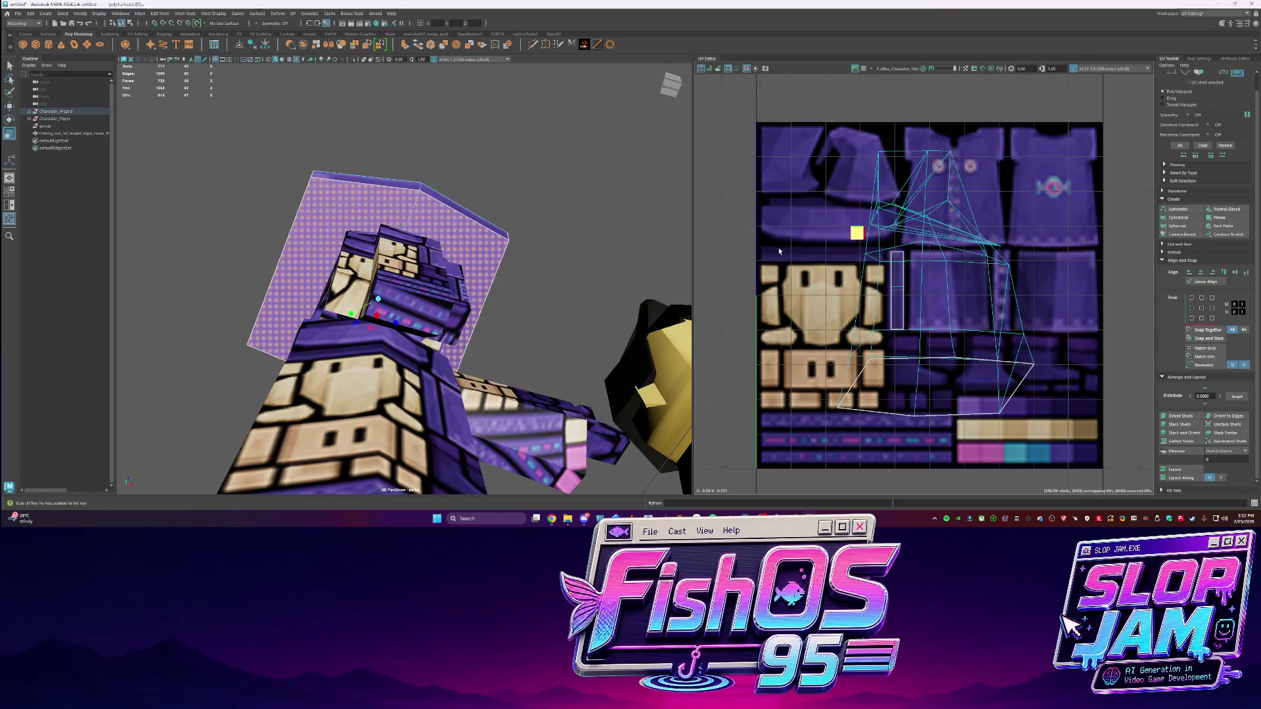
pyautogui.scroll(5, 823, 265)
pyautogui.press('w')
# Reselect the hat's UVs and unfold the hat shell
pyautogui.press('F8')
pyautogui.press('q')
pyautogui.keyDown('alt'); pyautogui.moveTo(420, 276); pyautogui.dragTo(367, 217); pyautogui.keyUp('alt')
pyautogui.moveTo(355, 205); pyautogui.dragTo(407, 210, button='right')
pyautogui.press('a')
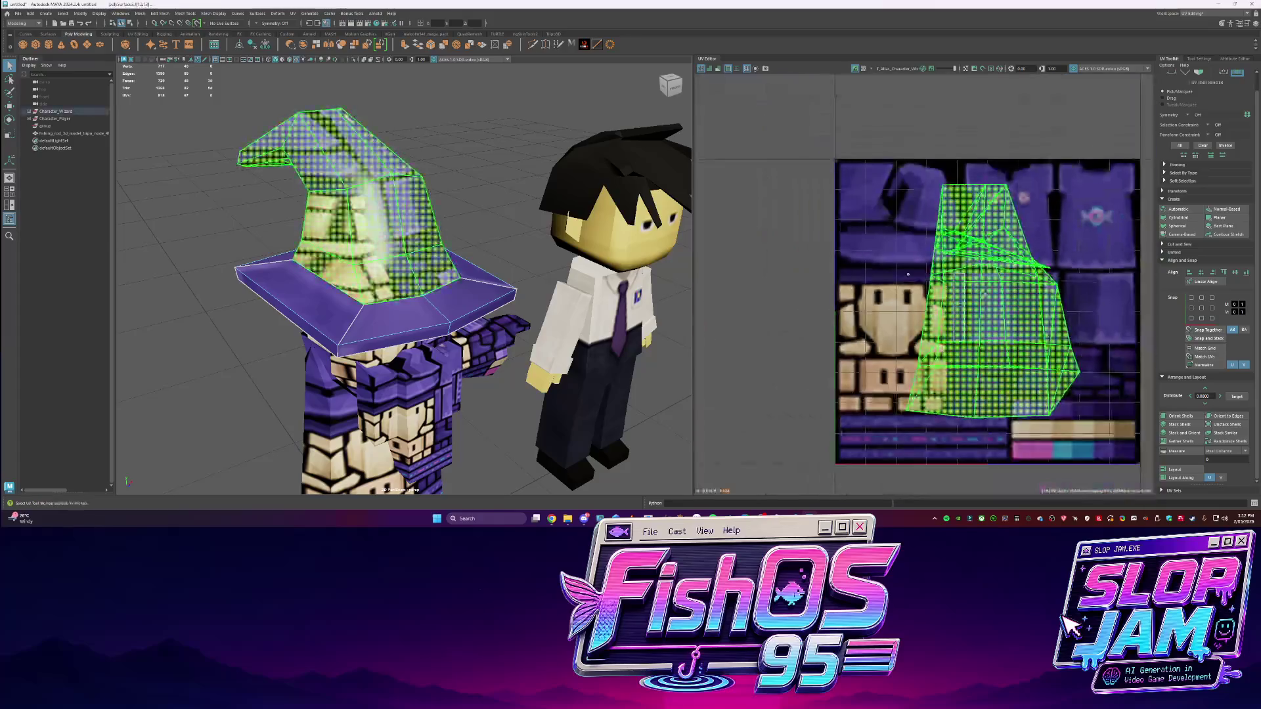
pyautogui.keyDown('shift'); pyautogui.rightClick(882, 284); pyautogui.keyUp('shift')
pyautogui.click(882, 284)
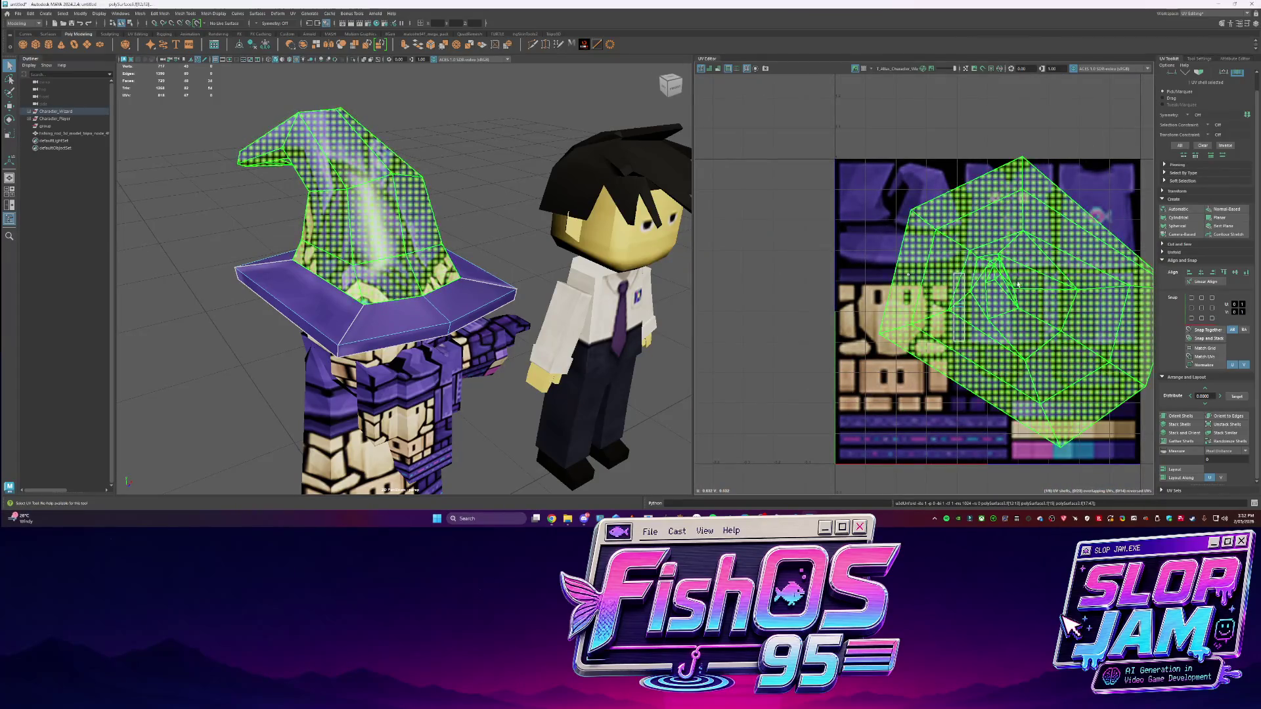
# Cut a seam along one hat edge and unfold the hat UVs again
pyautogui.moveTo(276, 250)
pyautogui.keyDown('alt'); pyautogui.mouseDown()
pyautogui.moveTo(440, 254)
pyautogui.moveTo(427, 197)
pyautogui.mouseUp(); pyautogui.keyUp('alt')
pyautogui.press('F10')
pyautogui.click(421, 174)
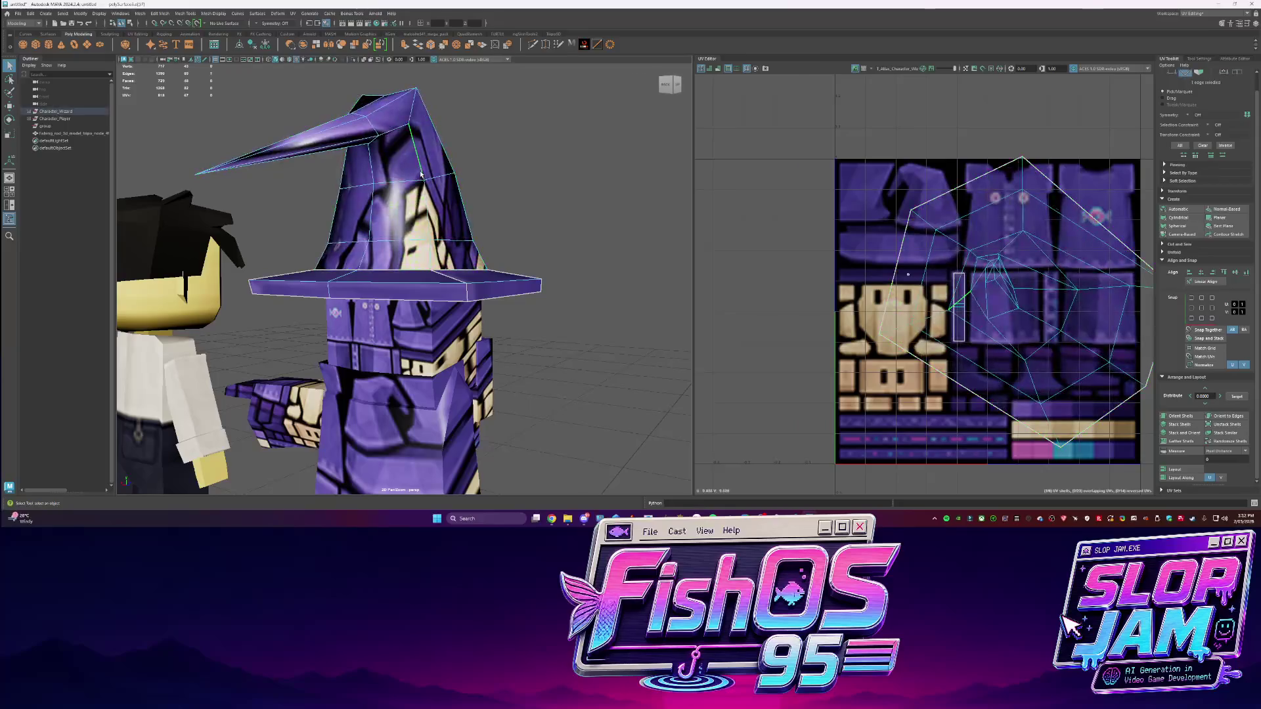
pyautogui.keyDown('shift'); pyautogui.moveTo(421, 173); pyautogui.dragTo(421, 292, button='right'); pyautogui.keyUp('shift')
pyautogui.keyDown('shift'); pyautogui.moveTo(916, 216); pyautogui.dragTo(799, 220, button='right'); pyautogui.keyUp('shift')
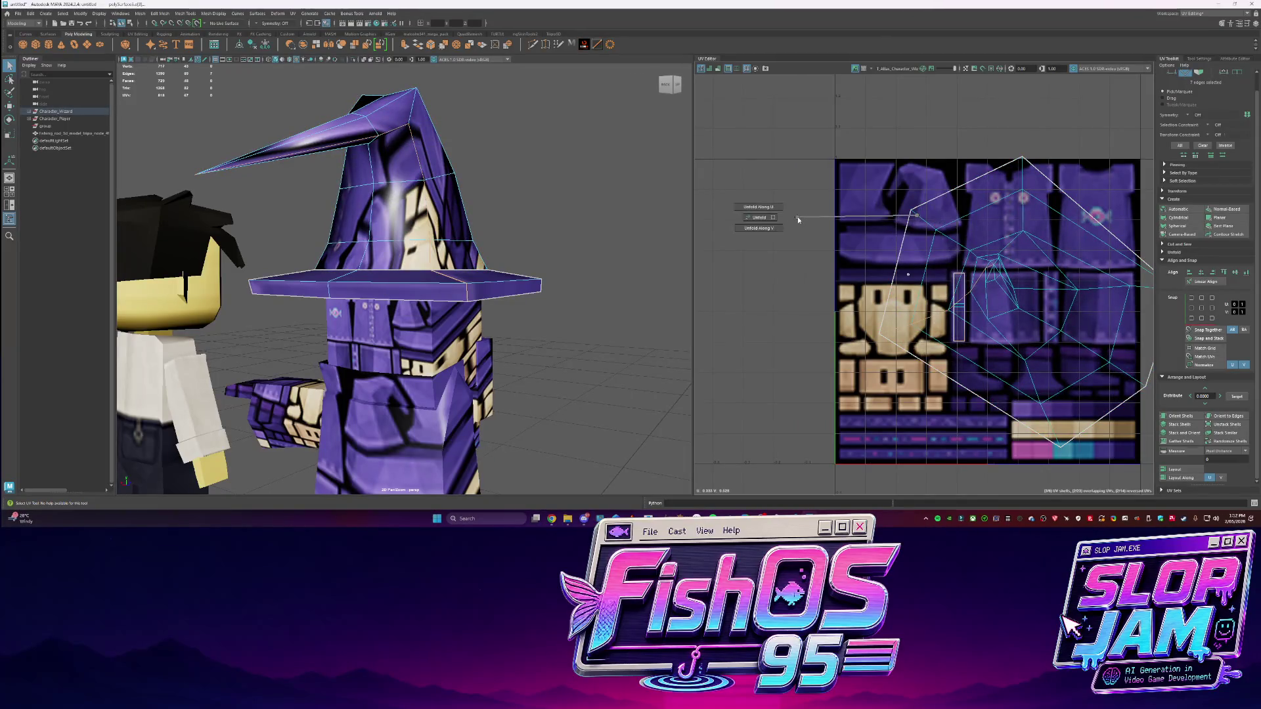
pyautogui.moveTo(905, 211)
pyautogui.keyDown('shift'); pyautogui.mouseDown(button='right')
pyautogui.moveTo(917, 220)
pyautogui.moveTo(884, 249)
pyautogui.moveTo(822, 253)
pyautogui.mouseUp(button='right'); pyautogui.keyUp('shift')
pyautogui.scroll(-3, 1046, 300)
# Shrink, rotate upward and move the hat shell onto the atlas's upper-left hat artwork
pyautogui.press('r')
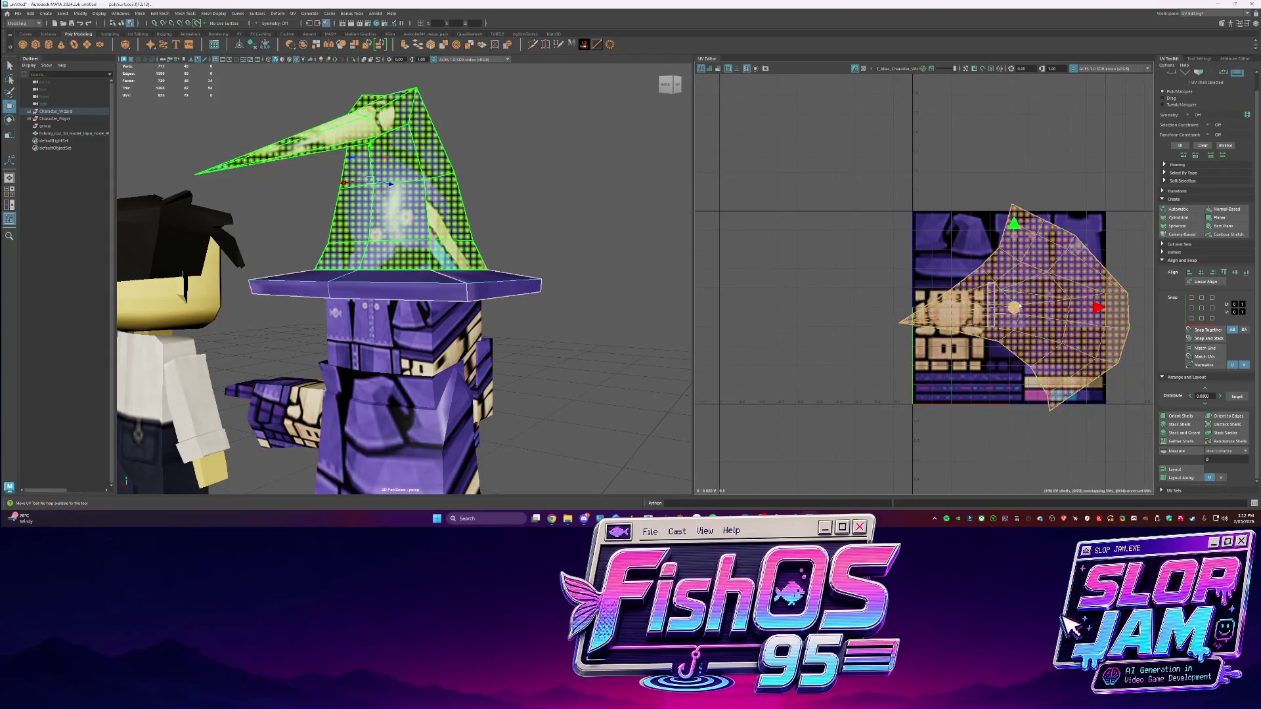
pyautogui.moveTo(1015, 306); pyautogui.dragTo(963, 304)
pyautogui.press('e')
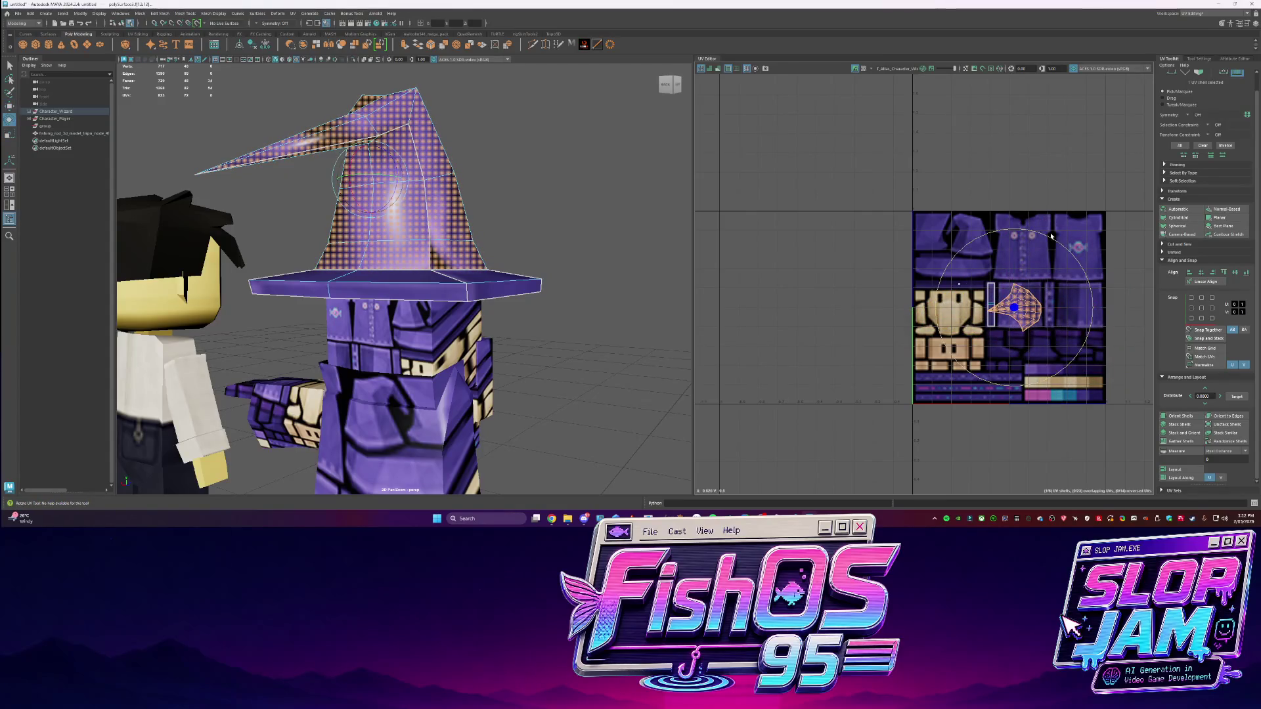
pyautogui.moveTo(1050, 240); pyautogui.dragTo(1081, 341)
pyautogui.scroll(2, 972, 301)
pyautogui.press('w')
pyautogui.moveTo(1051, 289)
pyautogui.mouseDown()
pyautogui.moveTo(970, 195)
pyautogui.moveTo(946, 202)
pyautogui.mouseUp()
pyautogui.press('r')
pyautogui.press('q')
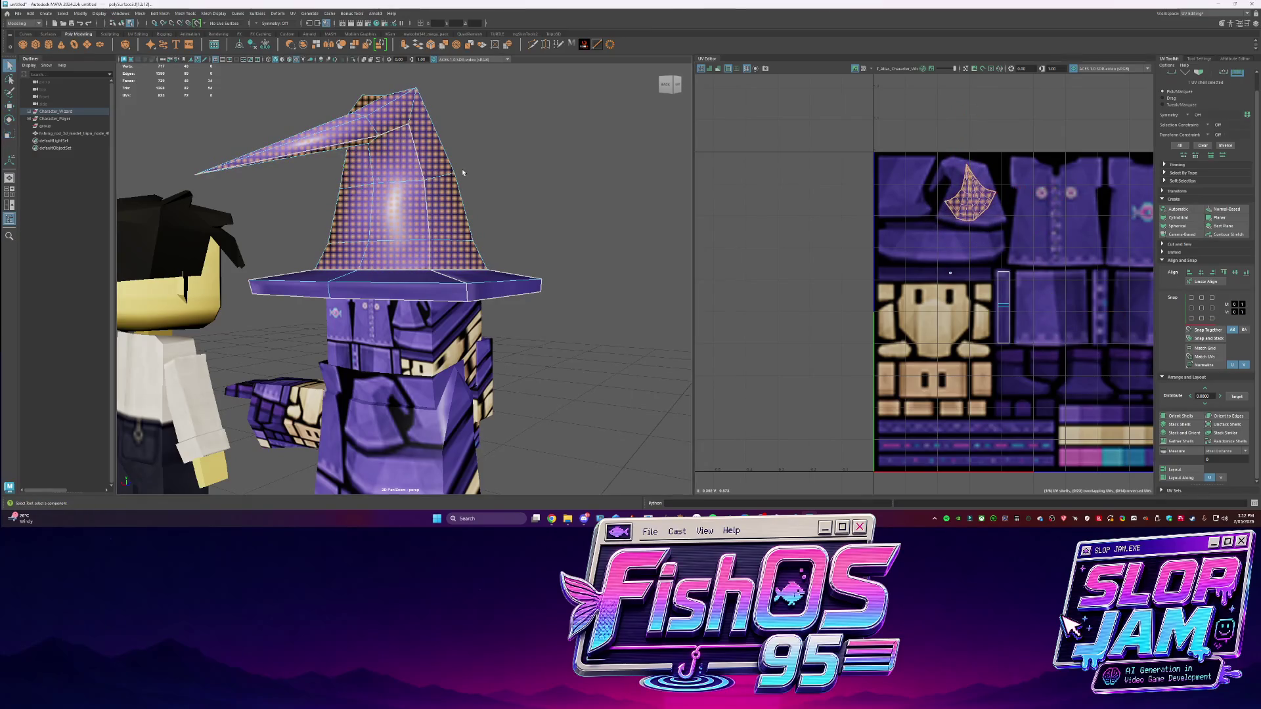
# Deselect the hat and select the wizard's body piece
pyautogui.click(580, 166)
pyautogui.moveTo(580, 166)
pyautogui.keyDown('alt'); pyautogui.mouseDown()
pyautogui.moveTo(427, 297)
pyautogui.moveTo(434, 237)
pyautogui.mouseUp(); pyautogui.keyUp('alt')
pyautogui.click(427, 297)
pyautogui.scroll(-2, 1005, 243)
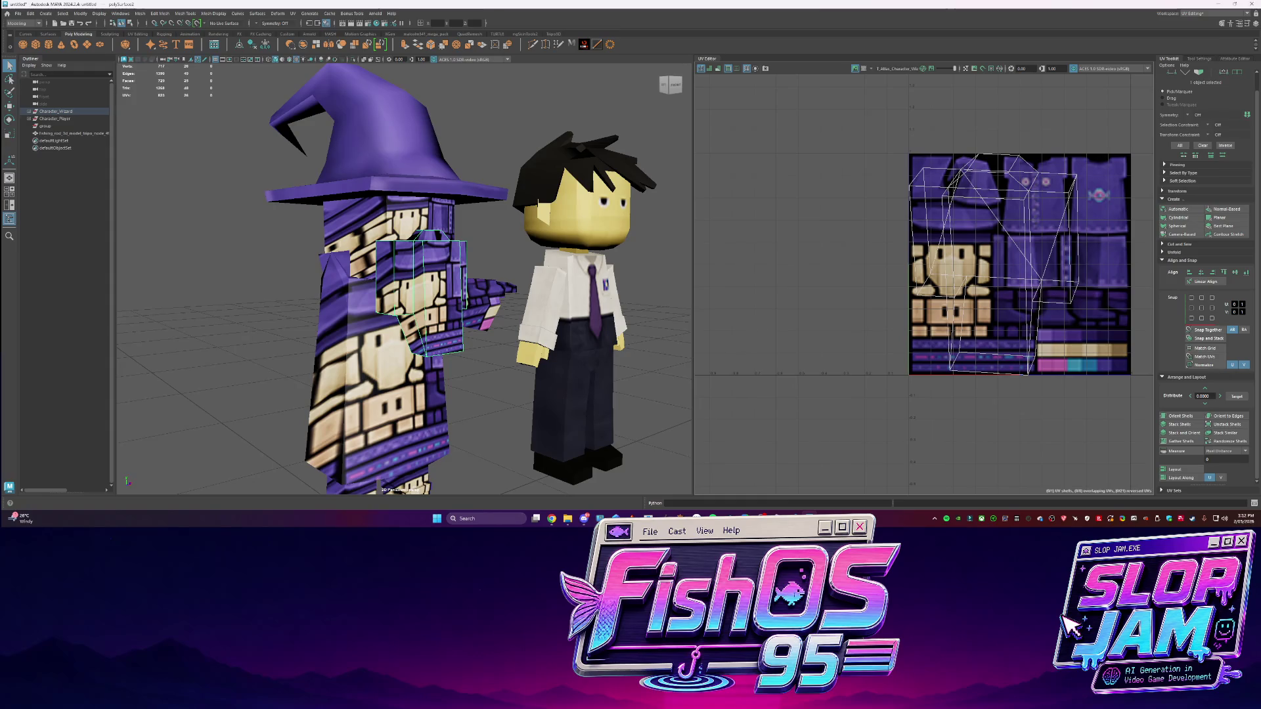
pyautogui.scroll(2, 1019, 246)
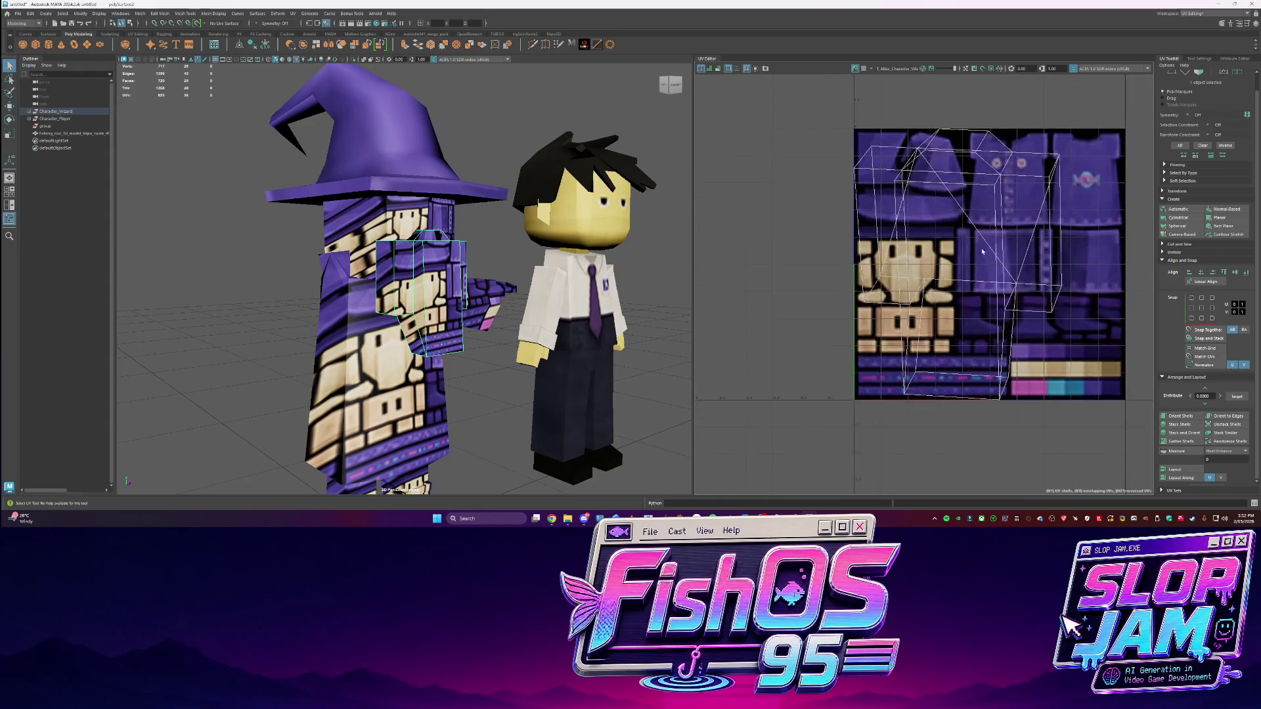
# Scale, move and rotate the chest block's UV shell onto the atlas's tan skin area
pyautogui.click(917, 238)
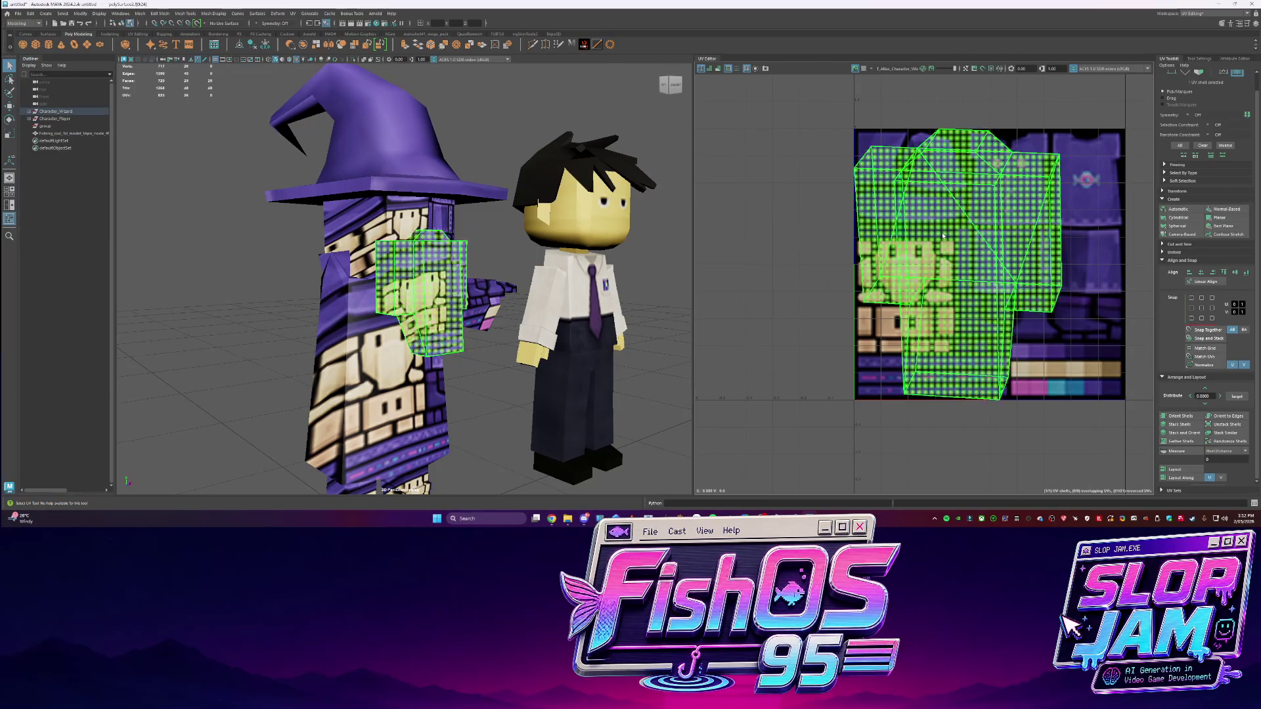
pyautogui.press('r')
pyautogui.moveTo(958, 264)
pyautogui.mouseDown()
pyautogui.moveTo(933, 263)
pyautogui.moveTo(1121, 381)
pyautogui.moveTo(1084, 381)
pyautogui.mouseUp()
pyautogui.press('w')
pyautogui.scroll(3, 964, 275)
pyautogui.keyDown('alt'); pyautogui.moveTo(1084, 381); pyautogui.dragTo(989, 385, button='middle'); pyautogui.keyUp('alt')
pyautogui.press('r')
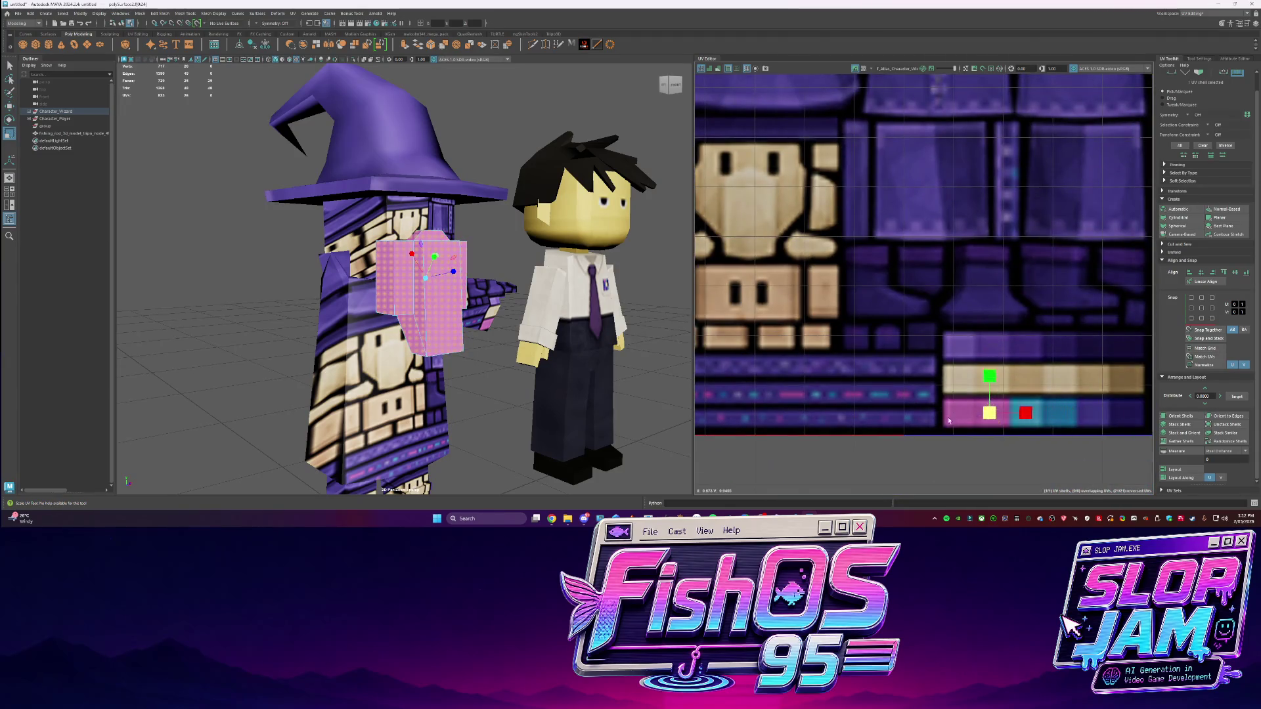
pyautogui.moveTo(987, 411)
pyautogui.mouseDown()
pyautogui.moveTo(757, 313)
pyautogui.moveTo(787, 345)
pyautogui.mouseUp()
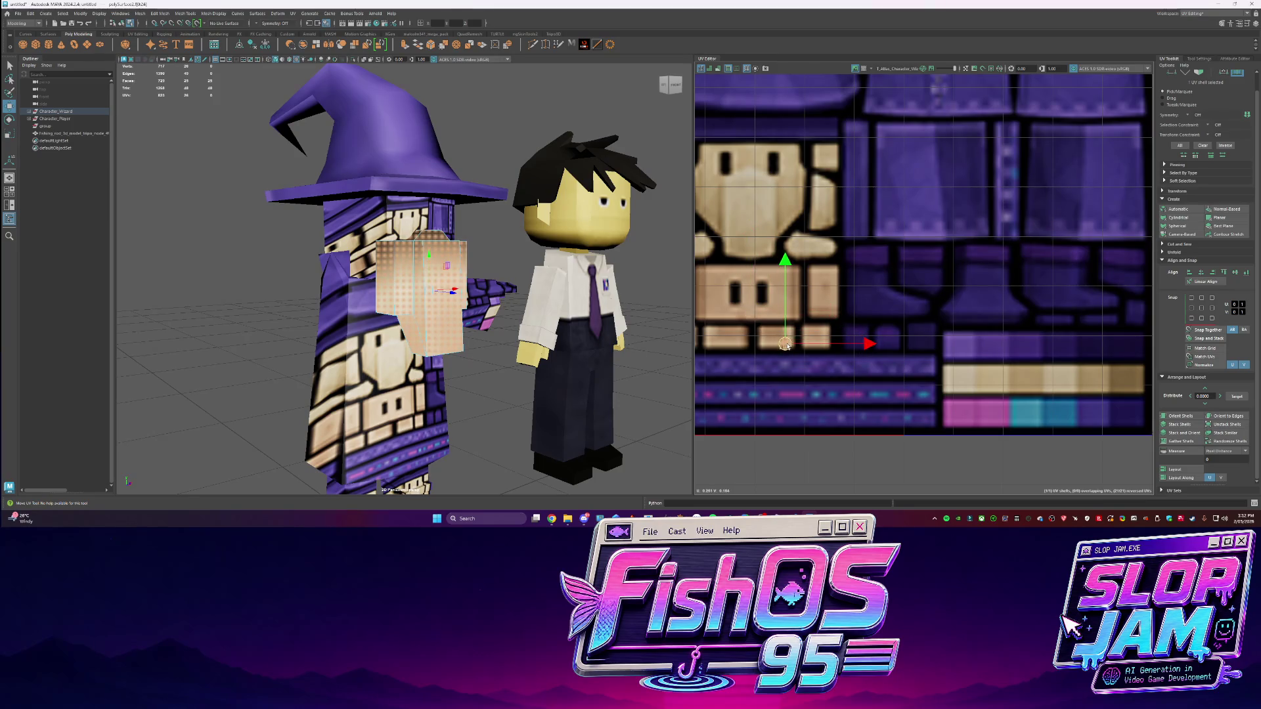
pyautogui.moveTo(818, 275)
pyautogui.mouseDown()
pyautogui.moveTo(854, 332)
pyautogui.moveTo(811, 411)
pyautogui.moveTo(758, 436)
pyautogui.mouseUp()
# Isolate the wizard's head piece in the view
pyautogui.keyDown('alt'); pyautogui.moveTo(394, 282); pyautogui.dragTo(424, 275); pyautogui.keyUp('alt')
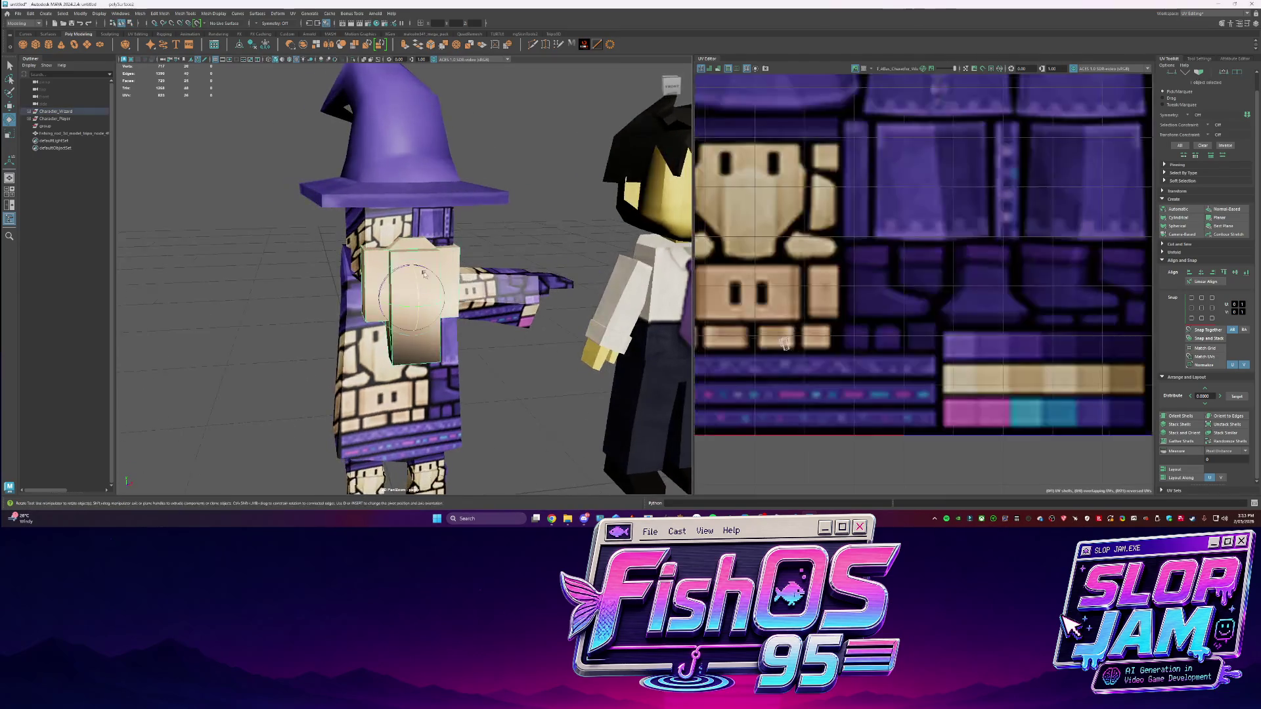
pyautogui.scroll(-3, 424, 229)
pyautogui.click(366, 234)
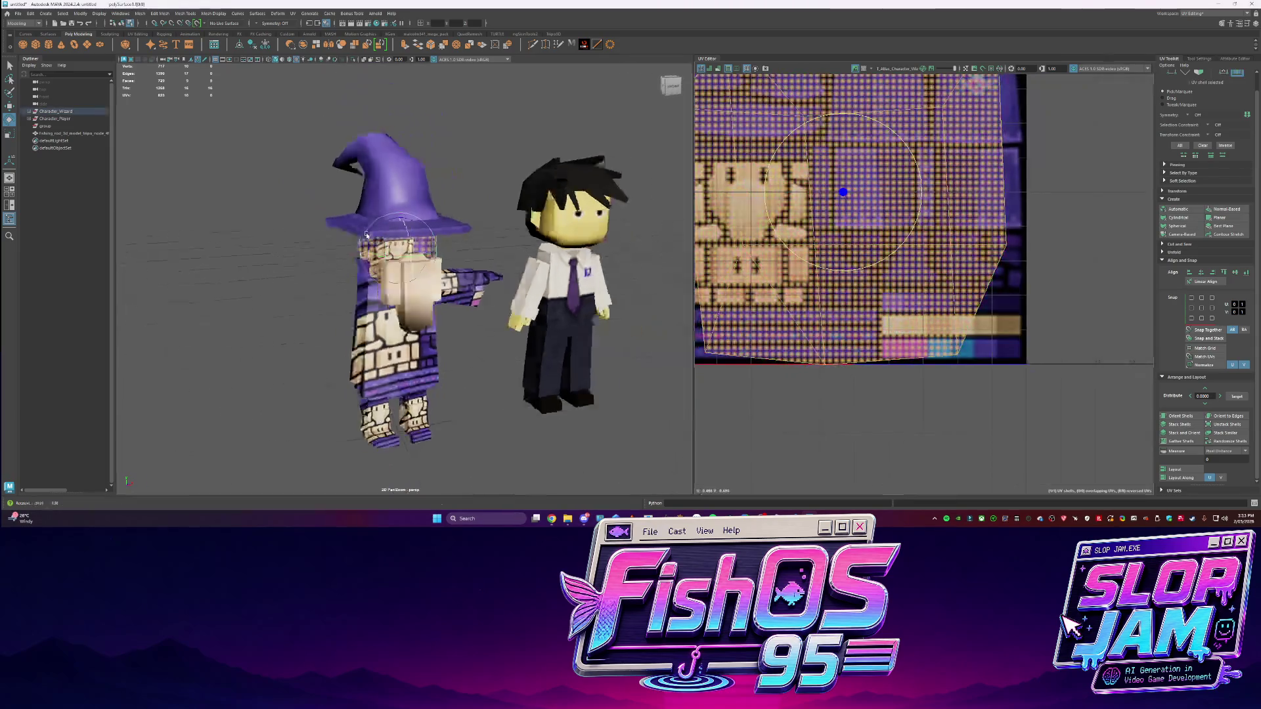
pyautogui.hotkey('shift', 'i')
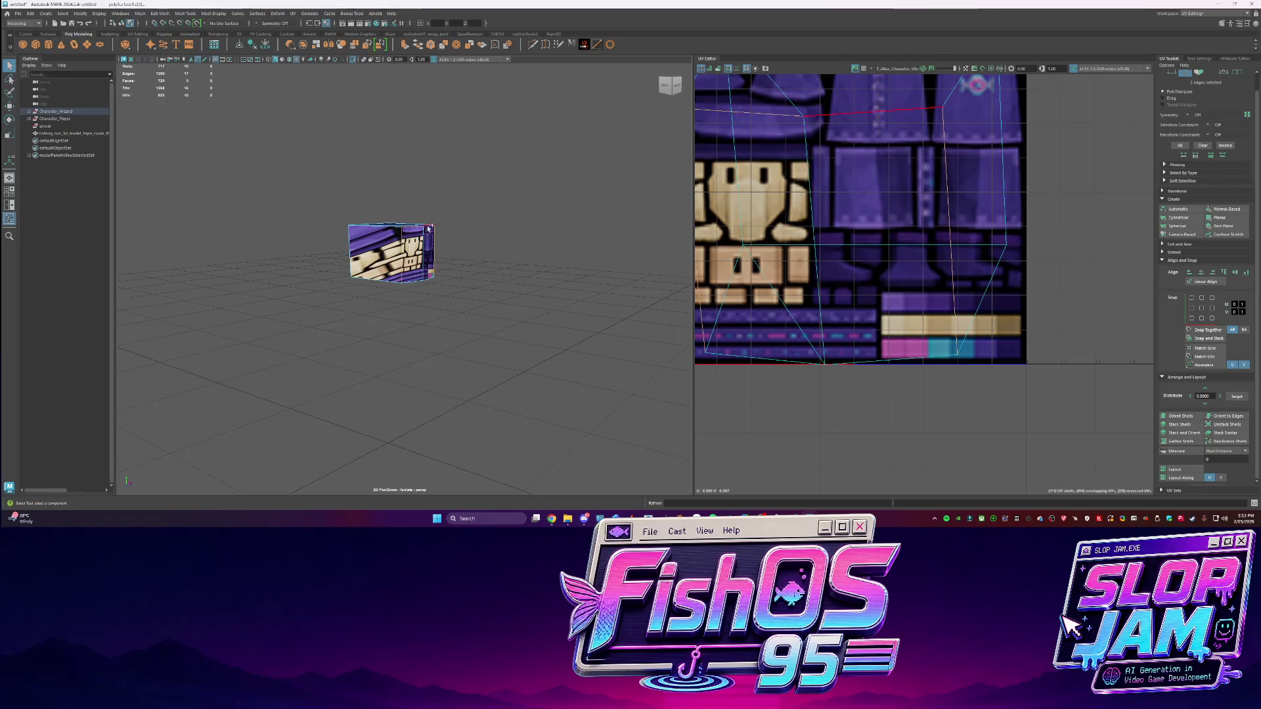
# Cut seams on the face block, select all its faces and unfold its UVs
pyautogui.hotkey('ctrl', 'x')
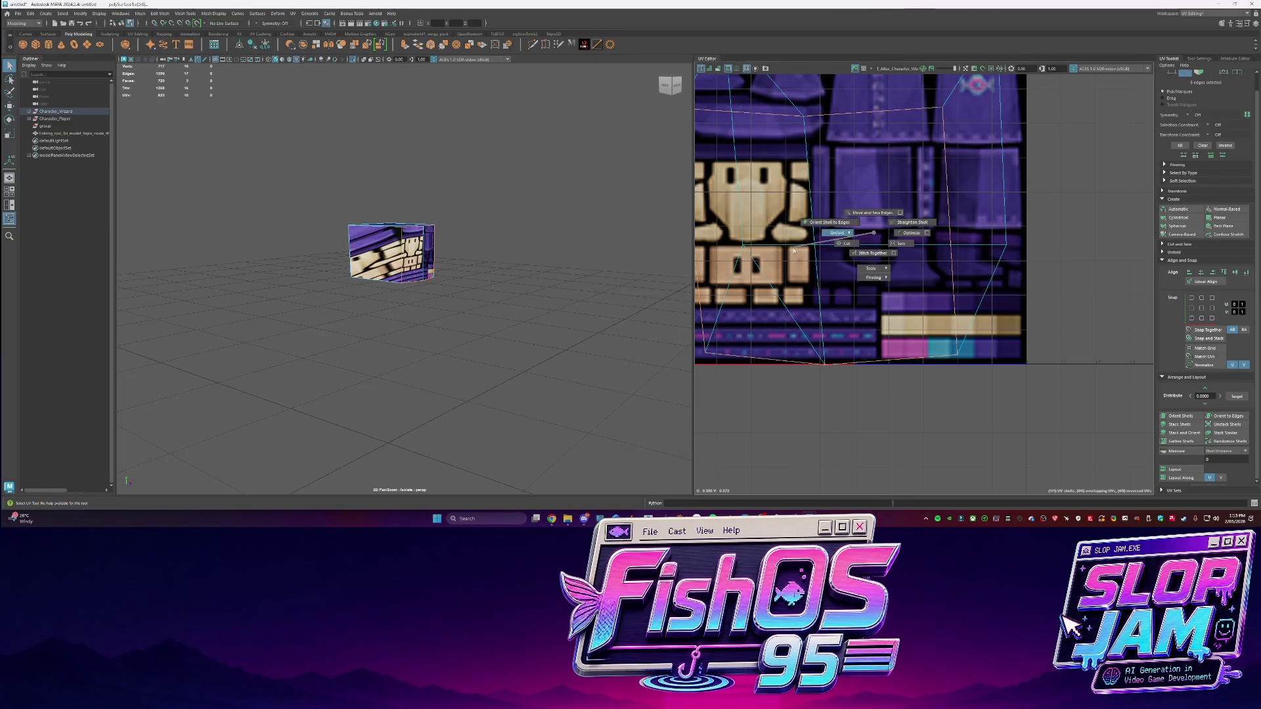
pyautogui.click(363, 241)
pyautogui.moveTo(383, 272)
pyautogui.keyDown('alt'); pyautogui.mouseDown()
pyautogui.moveTo(371, 232)
pyautogui.moveTo(460, 202)
pyautogui.mouseUp(); pyautogui.keyUp('alt')
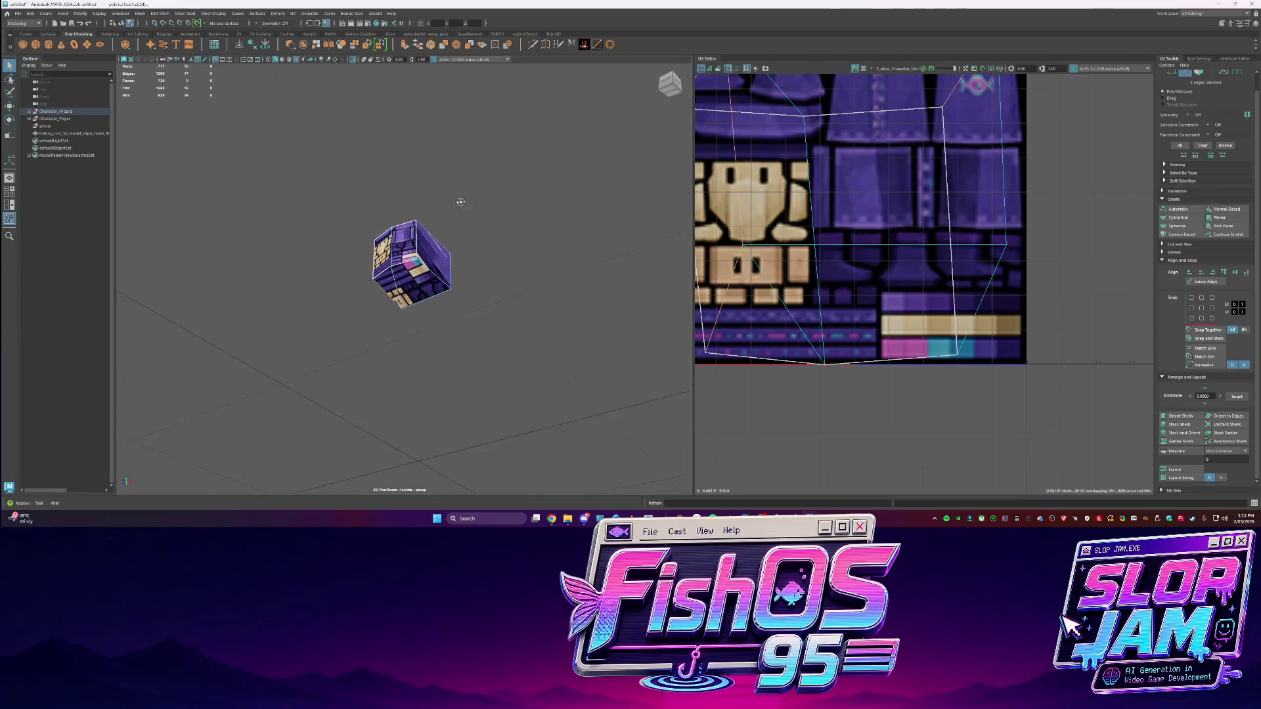
pyautogui.rightClick(420, 256)
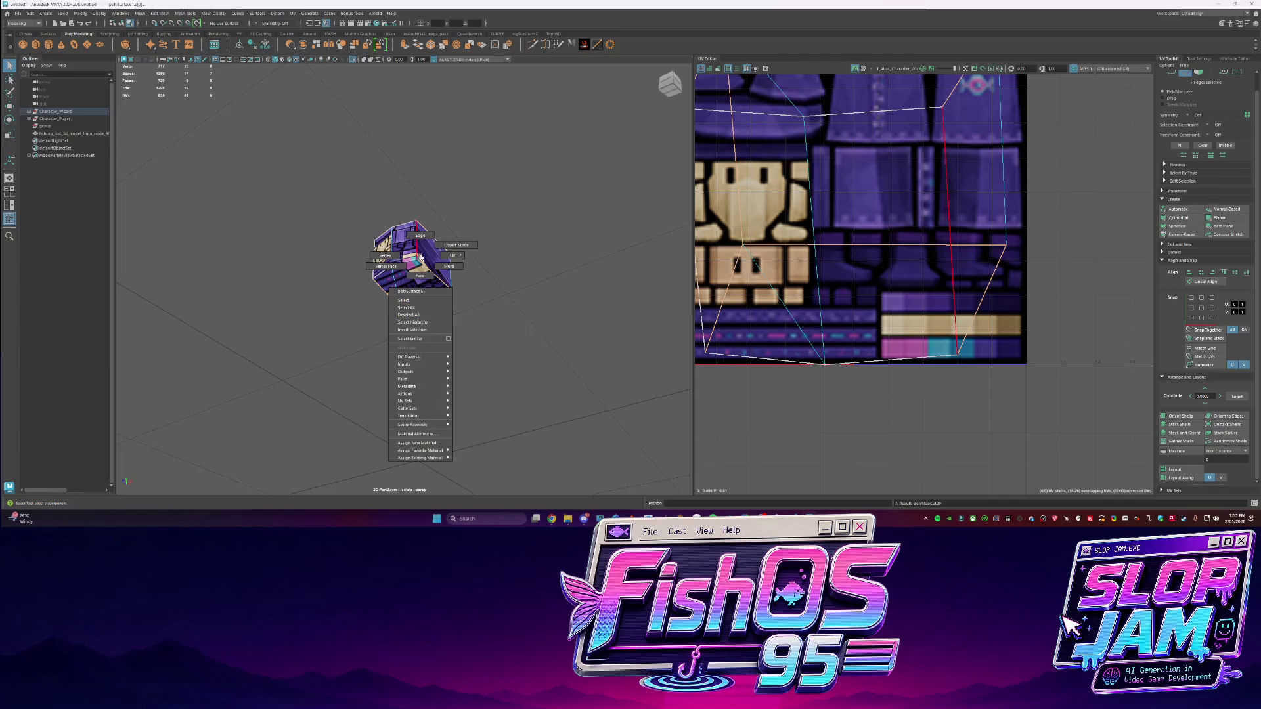
pyautogui.click(427, 247)
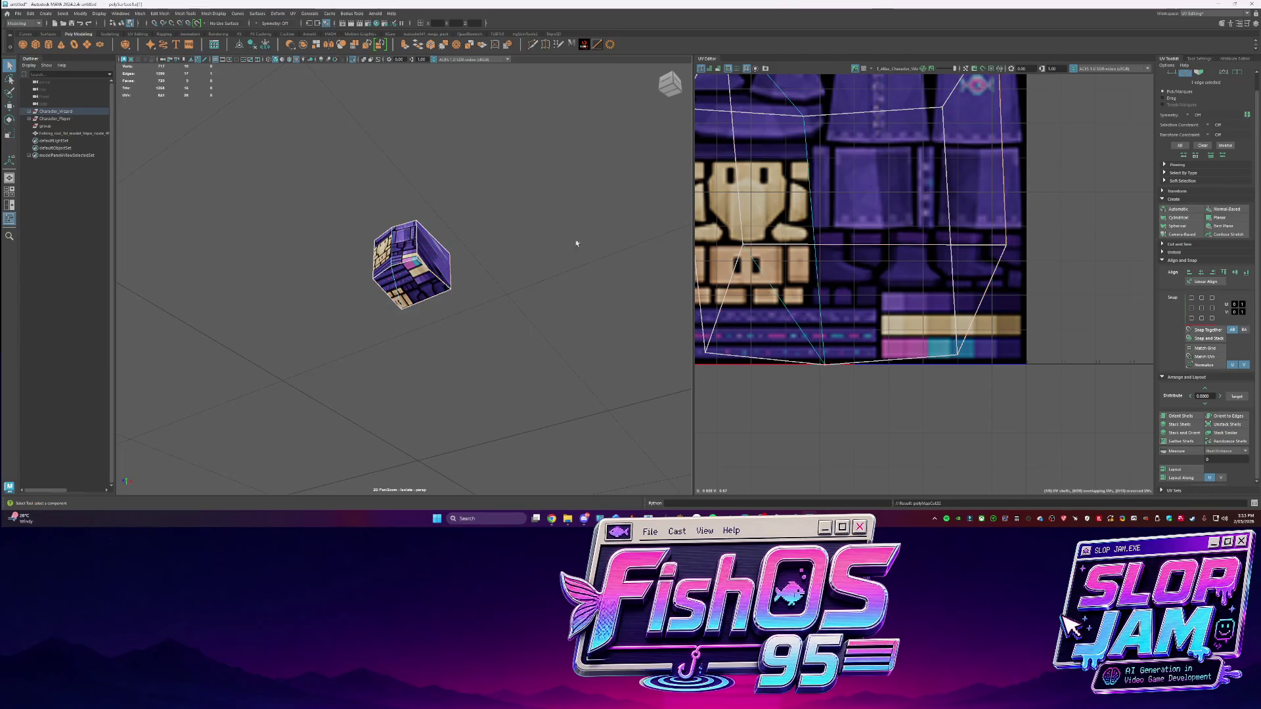
pyautogui.keyDown('alt'); pyautogui.moveTo(577, 243); pyautogui.dragTo(430, 281); pyautogui.keyUp('alt')
pyautogui.keyDown('alt'); pyautogui.moveTo(479, 340); pyautogui.dragTo(459, 261); pyautogui.keyUp('alt')
pyautogui.rightClick(478, 253)
pyautogui.click(506, 273)
pyautogui.moveTo(592, 324); pyautogui.dragTo(355, 191)
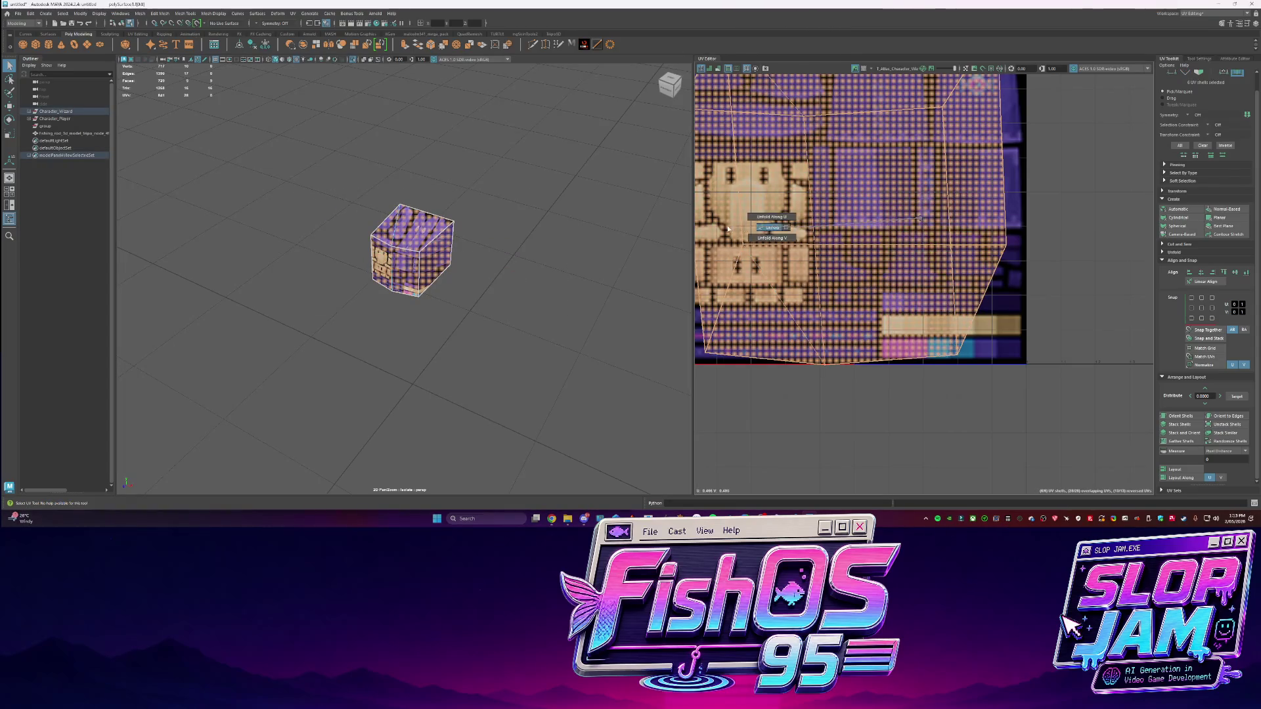
pyautogui.hotkey('ctrl', 'alt', 'u')
# Lay out and orient the shells, fit the face shell onto the face artwork, then exit isolation
pyautogui.click(1167, 417)
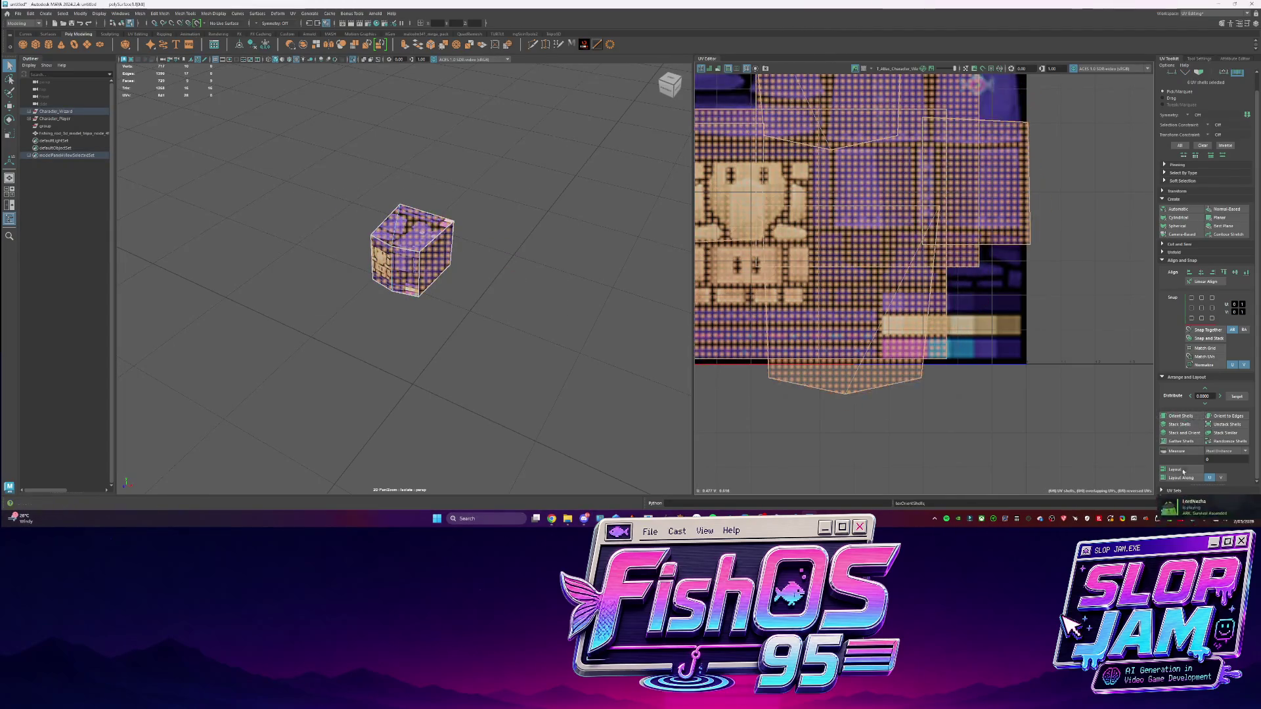
pyautogui.click(874, 184)
pyautogui.scroll(-2, 848, 285)
pyautogui.click(840, 195)
pyautogui.press('w')
pyautogui.moveTo(840, 192)
pyautogui.mouseDown()
pyautogui.moveTo(838, 278)
pyautogui.moveTo(791, 276)
pyautogui.mouseUp()
pyautogui.press('r')
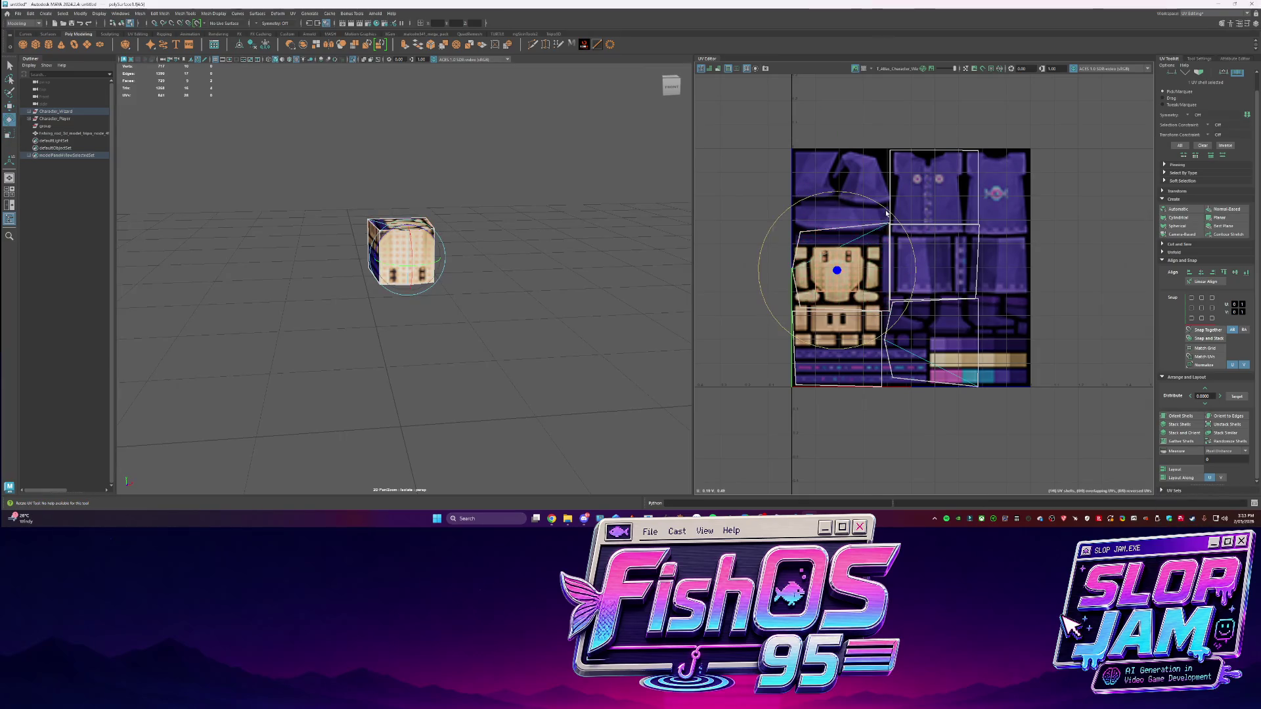
pyautogui.moveTo(886, 212); pyautogui.dragTo(739, 291)
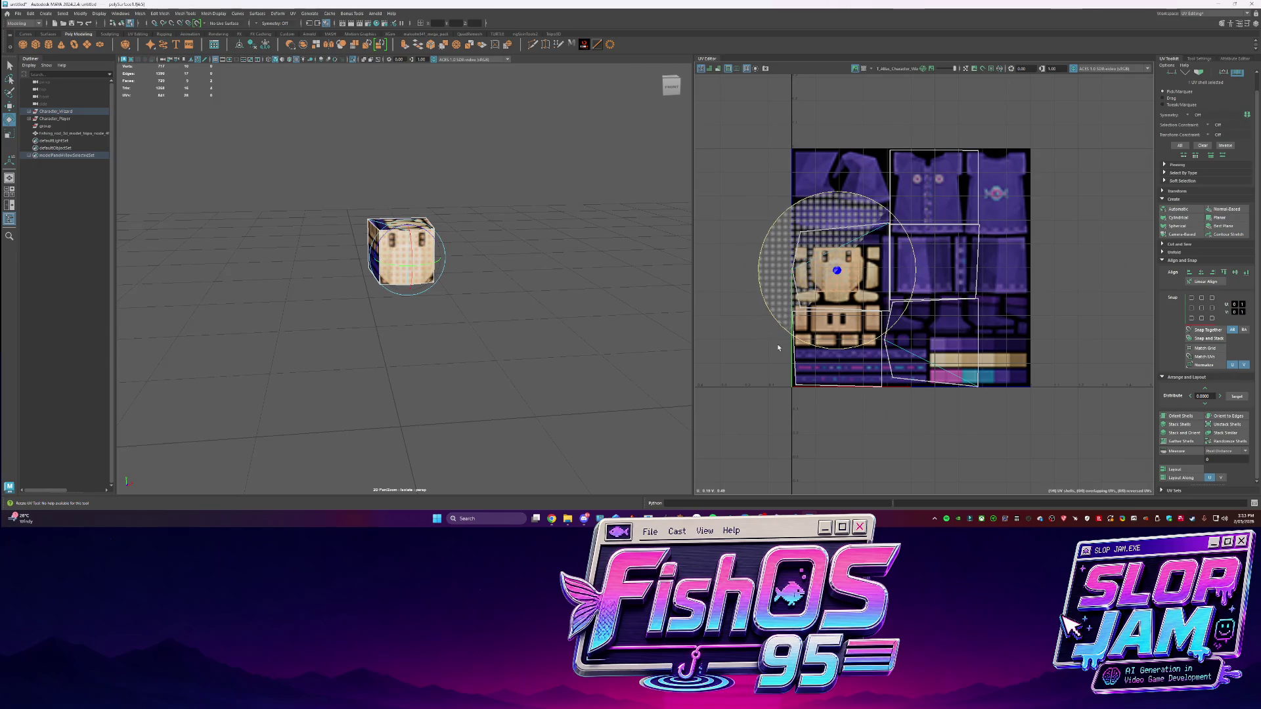
pyautogui.hotkey('ctrl', '1')
pyautogui.press('r')
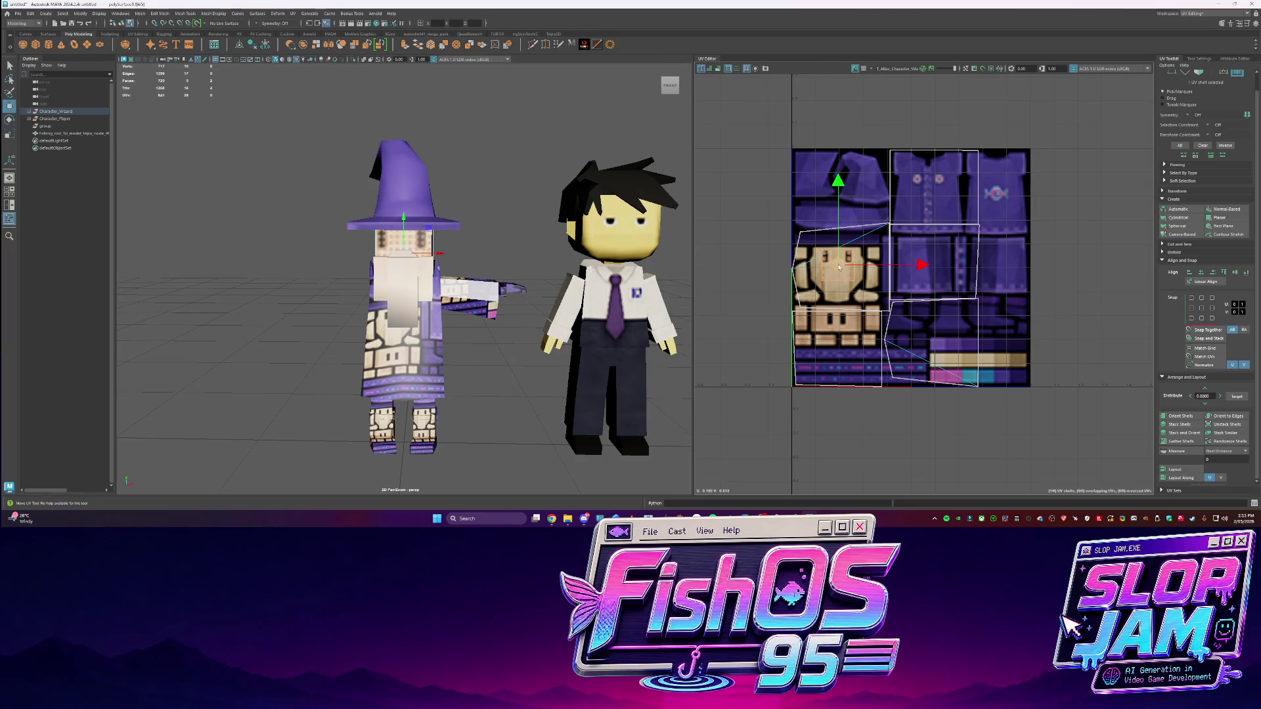
# Scale the head UV shell to refit it over the face artwork
pyautogui.press('q')
pyautogui.click(847, 317)
pyautogui.scroll(3, 847, 317)
pyautogui.moveTo(775, 289); pyautogui.dragTo(840, 287, button='right')
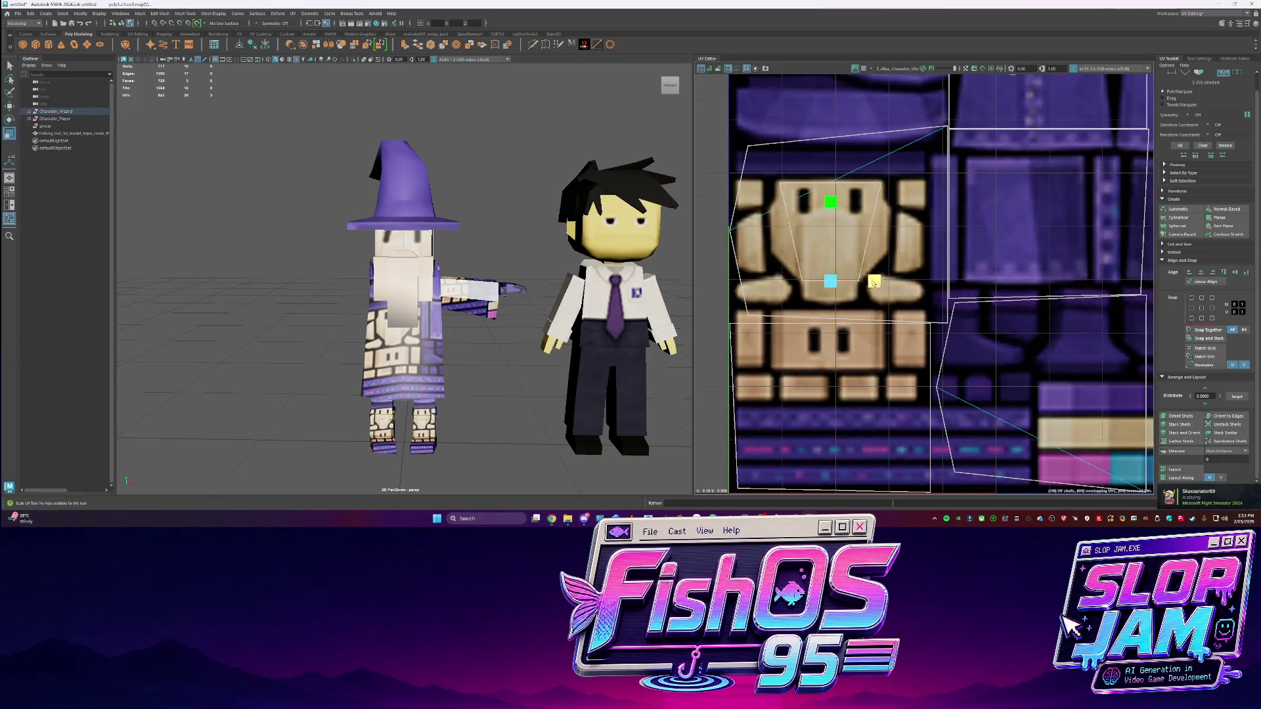
pyautogui.moveTo(443, 243)
pyautogui.keyDown('alt'); pyautogui.mouseDown()
pyautogui.moveTo(549, 267)
pyautogui.moveTo(676, 259)
pyautogui.mouseUp(); pyautogui.keyUp('alt')
pyautogui.press('r')
pyautogui.click(757, 229)
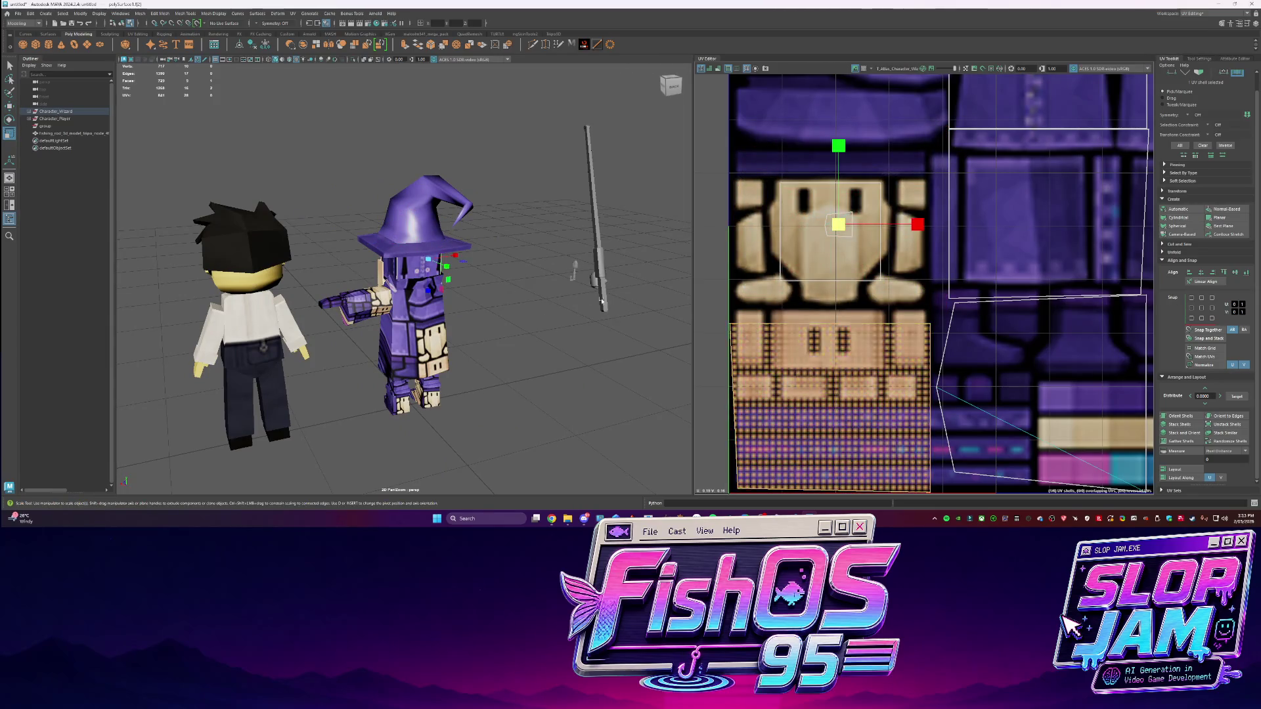
# Move the beard's small tan UV square onto the atlas's cyan strip
pyautogui.click(750, 402)
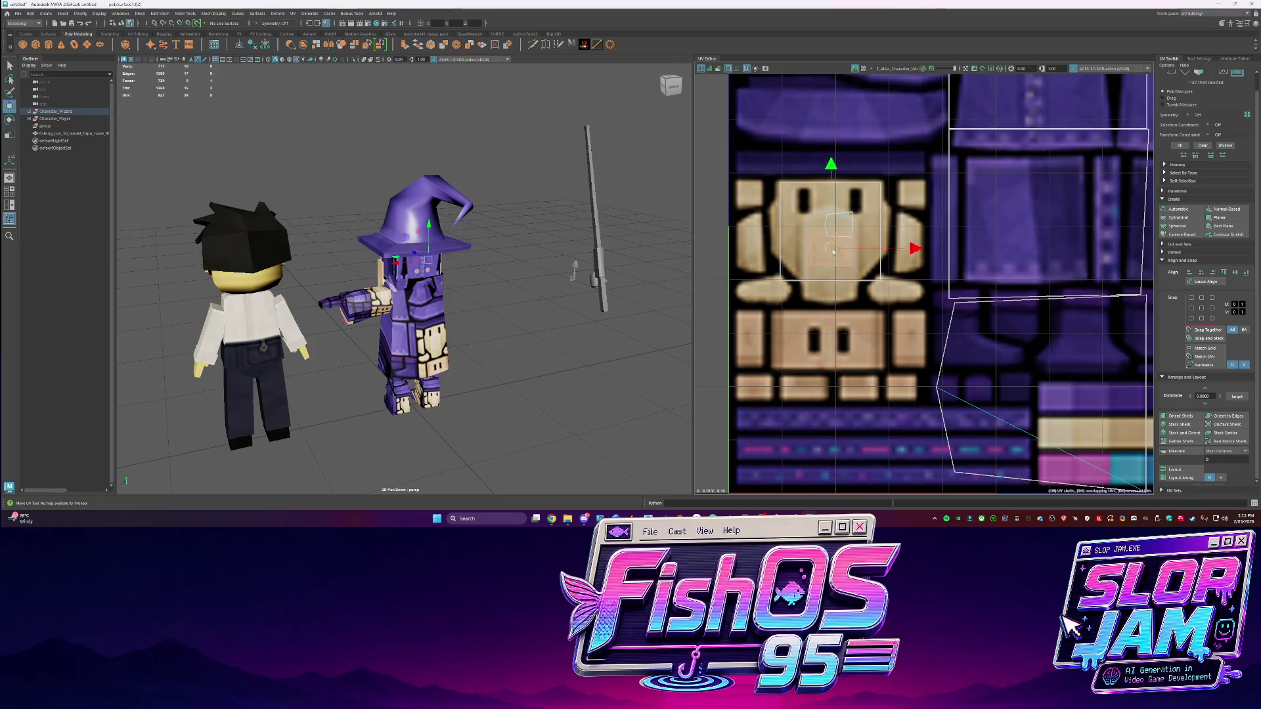
pyautogui.keyDown('alt'); pyautogui.moveTo(539, 262); pyautogui.dragTo(394, 263); pyautogui.keyUp('alt')
pyautogui.keyDown('alt'); pyautogui.moveTo(959, 230); pyautogui.dragTo(1015, 256, button='middle'); pyautogui.keyUp('alt')
pyautogui.press('r')
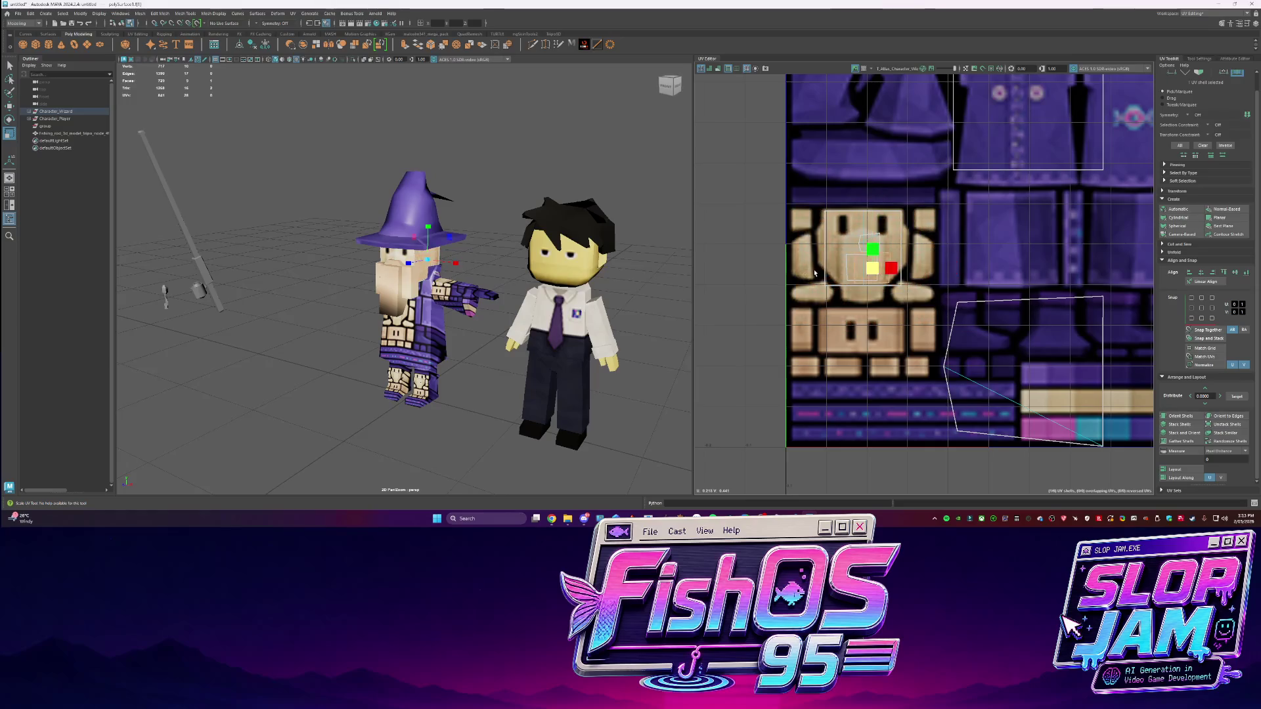
pyautogui.click(882, 367)
pyautogui.scroll(-2, 882, 367)
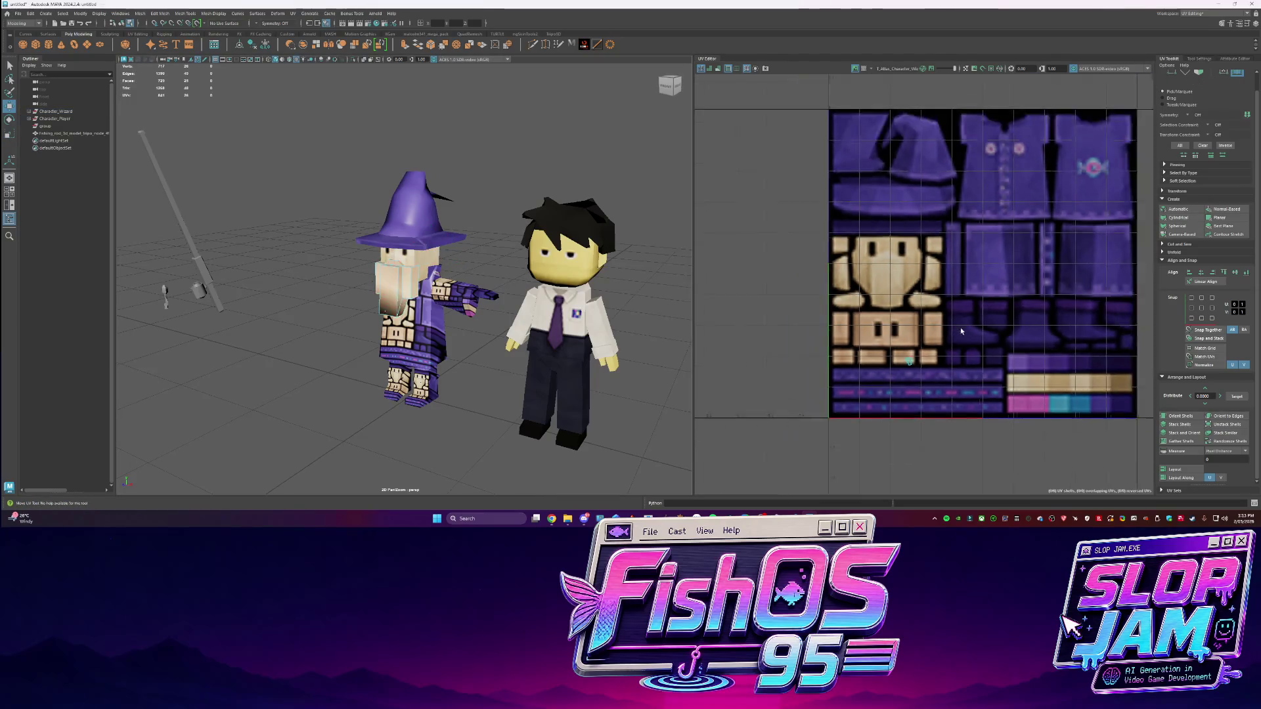
pyautogui.keyDown('alt'); pyautogui.moveTo(920, 345); pyautogui.dragTo(864, 345, button='middle'); pyautogui.keyUp('alt')
pyautogui.moveTo(851, 337); pyautogui.dragTo(1018, 384)
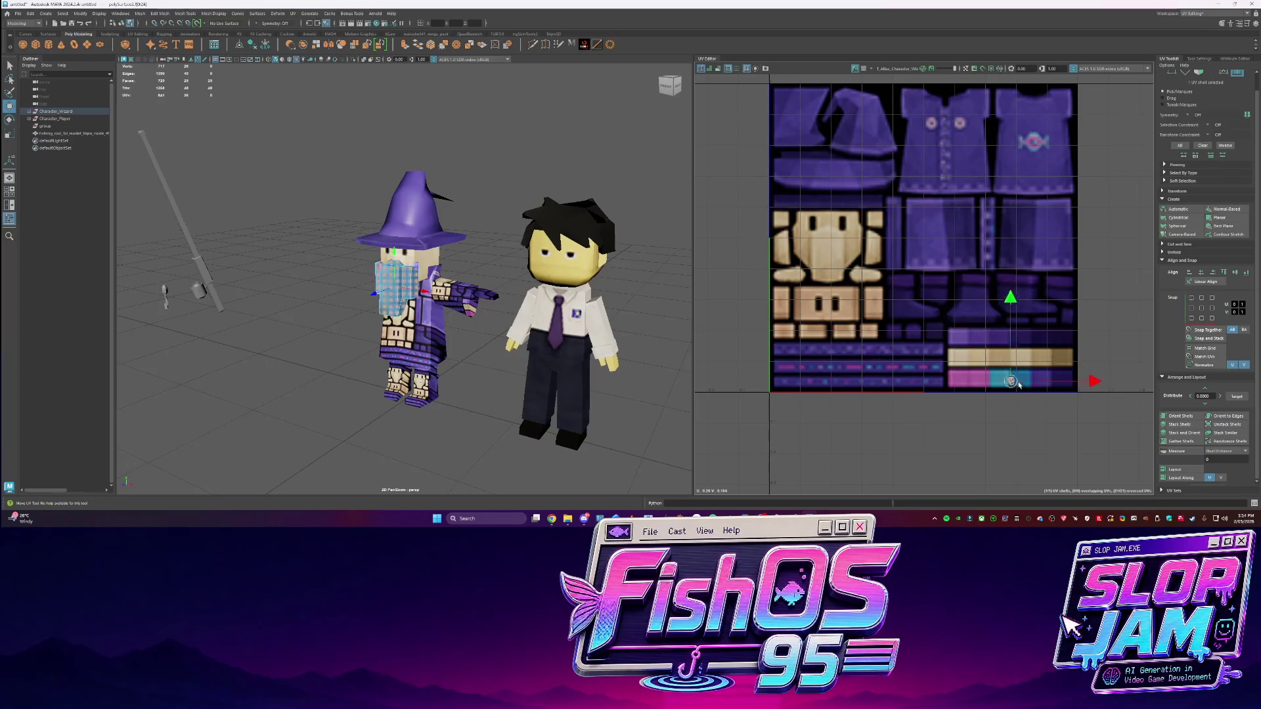
# Orbit around both characters to check the cyan beard, then select the wizard model
pyautogui.click(395, 227)
pyautogui.moveTo(395, 226)
pyautogui.keyDown('alt'); pyautogui.mouseDown()
pyautogui.moveTo(151, 342)
pyautogui.moveTo(118, 384)
pyautogui.mouseUp(); pyautogui.keyUp('alt')
pyautogui.scroll(5, 418, 245)
pyautogui.scroll(-4, 419, 253)
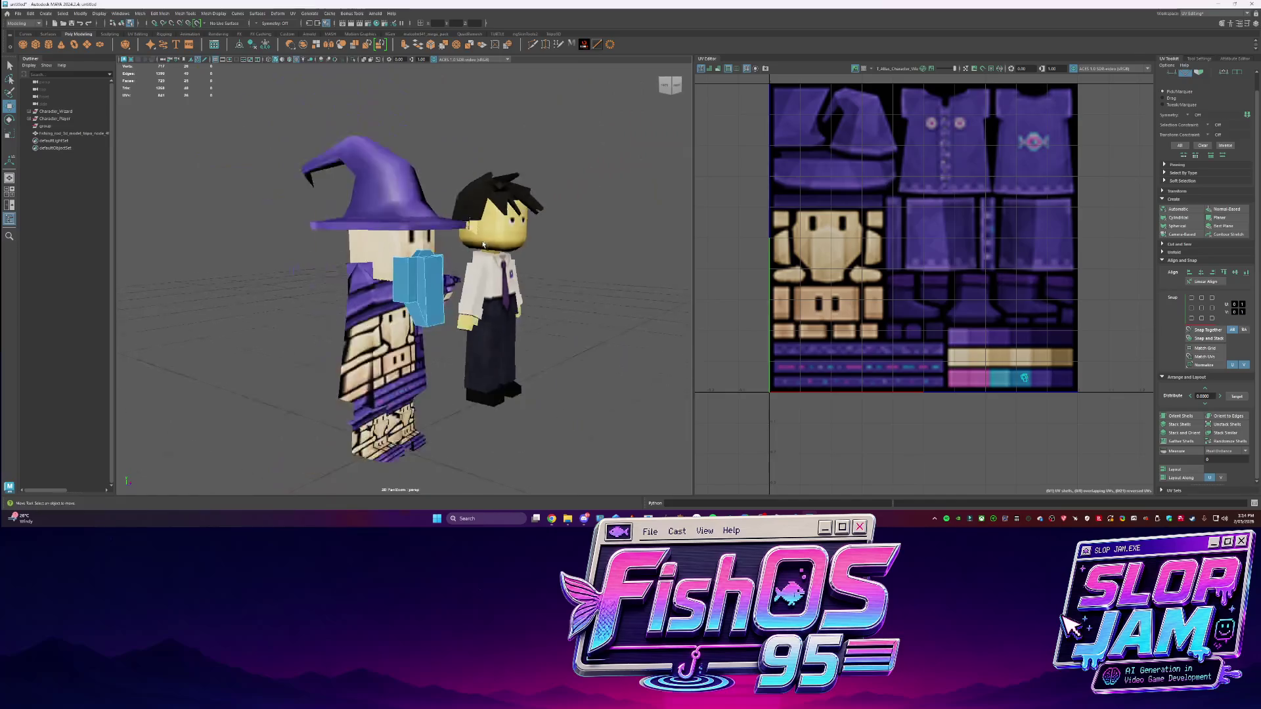
pyautogui.scroll(3, 422, 264)
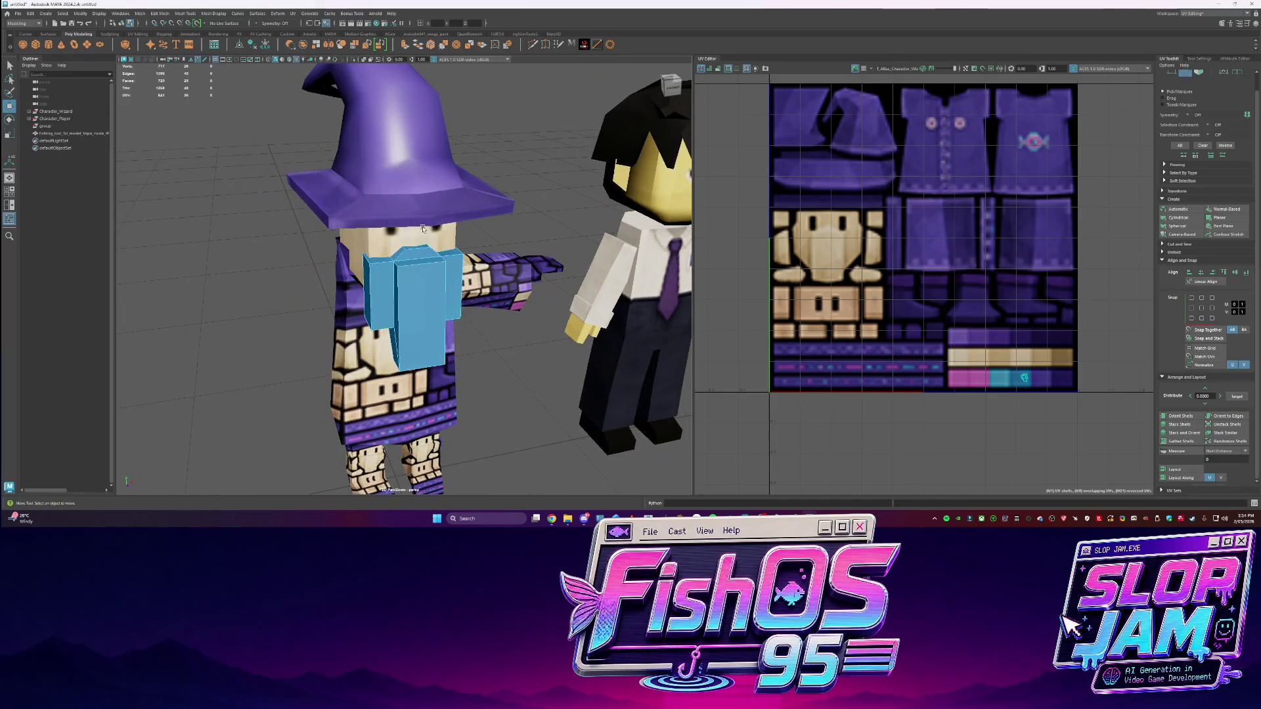
pyautogui.scroll(-5, 425, 243)
pyautogui.moveTo(425, 246)
pyautogui.keyDown('alt'); pyautogui.mouseDown()
pyautogui.moveTo(367, 253)
pyautogui.moveTo(447, 260)
pyautogui.moveTo(432, 262)
pyautogui.mouseUp(); pyautogui.keyUp('alt')
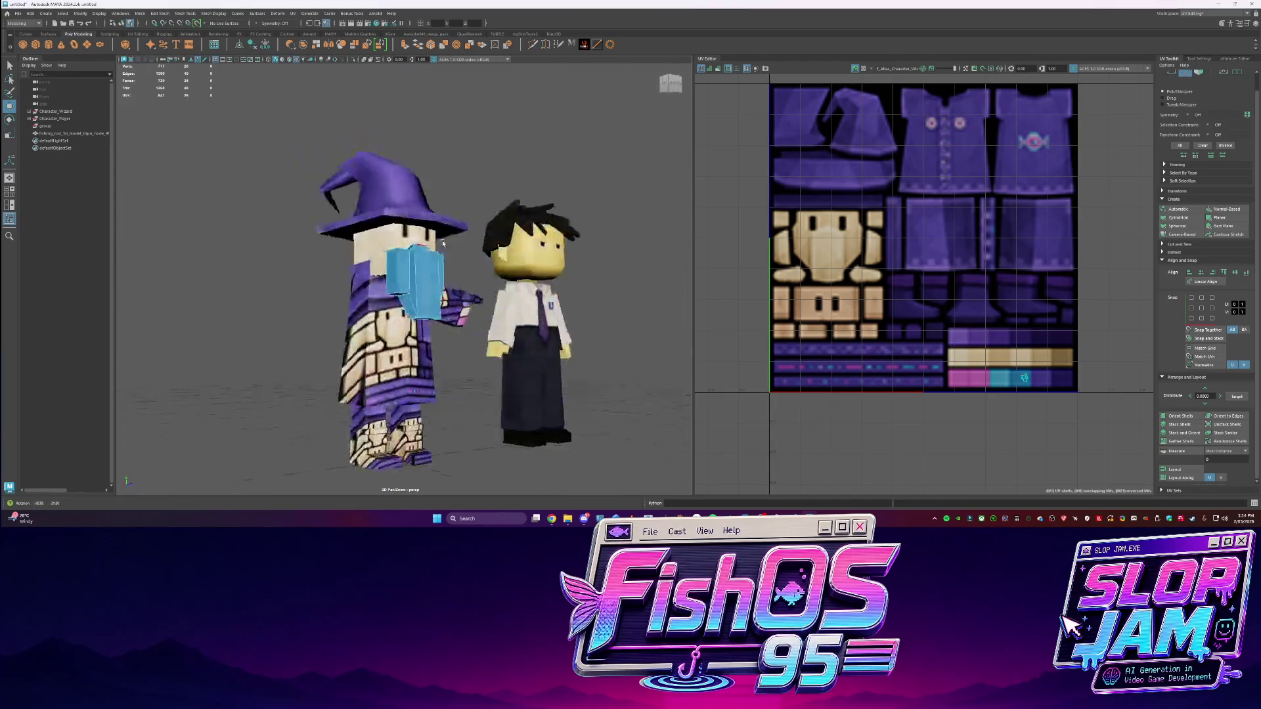
pyautogui.scroll(-6, 431, 262)
pyautogui.scroll(4, 427, 289)
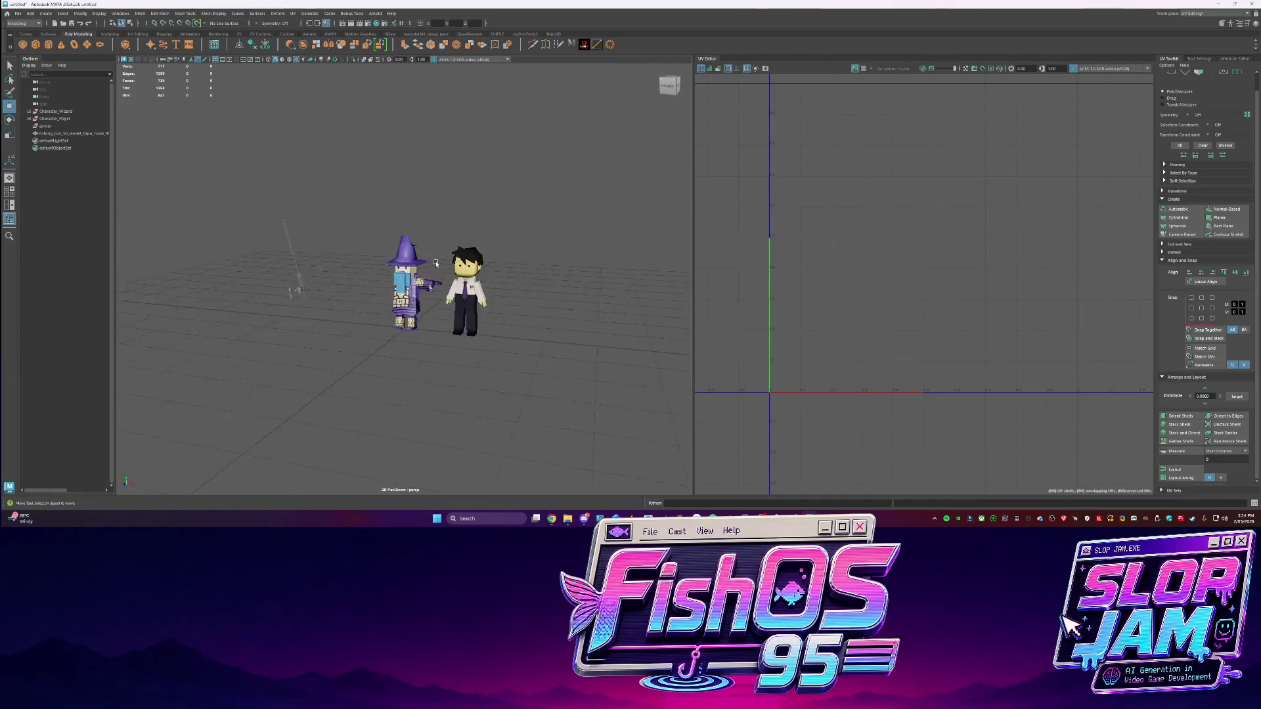
pyautogui.click(425, 320)
# Select two edges on the wizard and cut its UVs along them
pyautogui.press('q')
pyautogui.press('F10')
pyautogui.scroll(3, 373, 324)
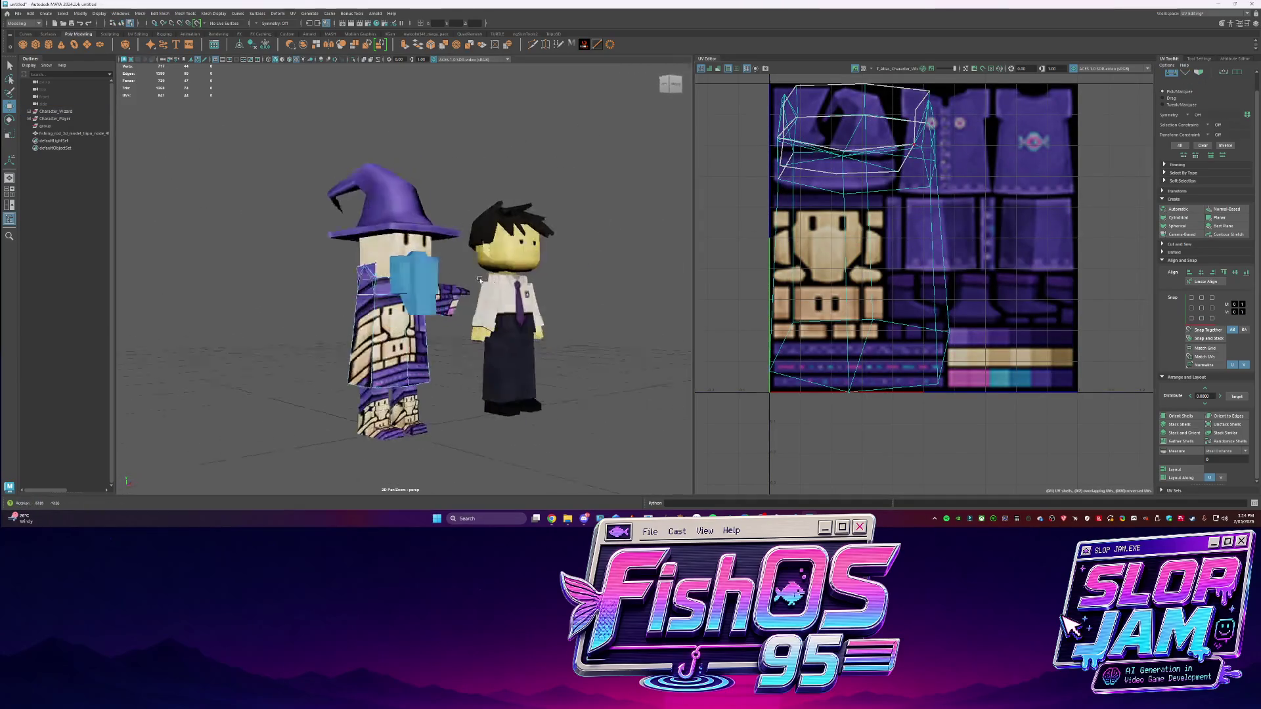
pyautogui.click(374, 324)
pyautogui.keyDown('alt'); pyautogui.moveTo(524, 356); pyautogui.dragTo(442, 342); pyautogui.keyUp('alt')
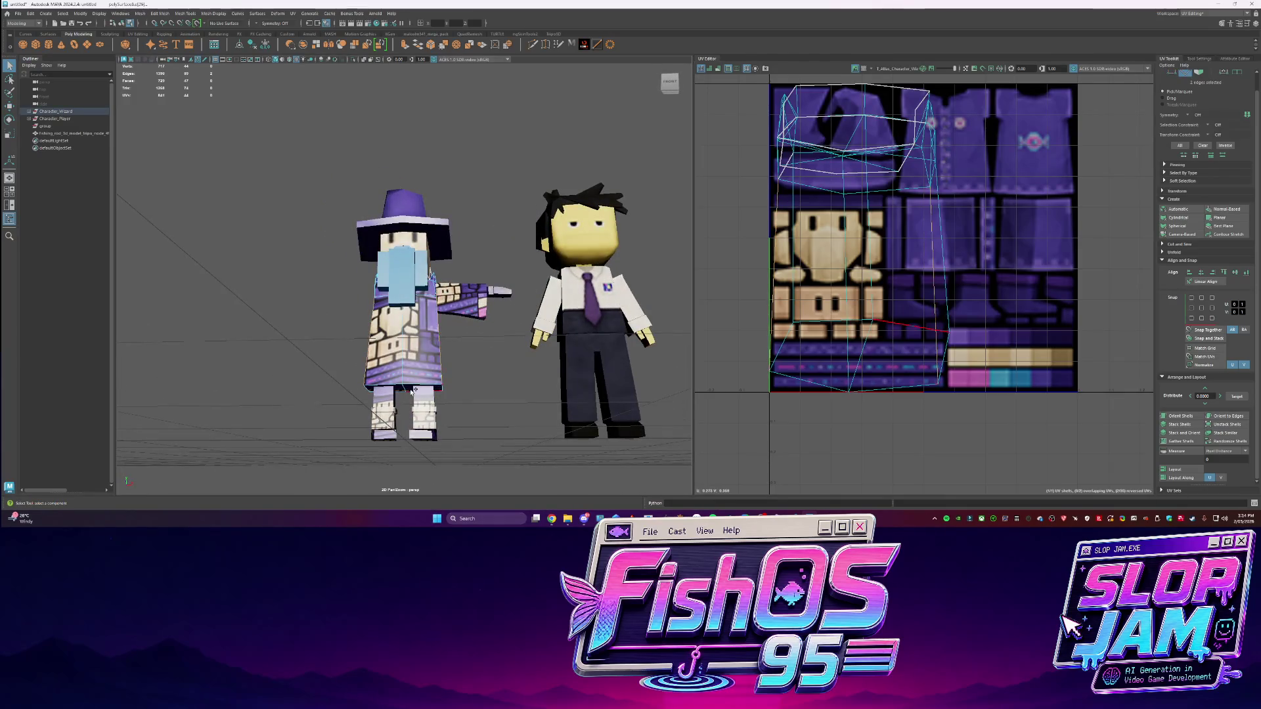
pyautogui.keyDown('shift'); pyautogui.click(367, 390); pyautogui.keyUp('shift')
pyautogui.keyDown('alt'); pyautogui.moveTo(367, 390); pyautogui.dragTo(415, 358); pyautogui.keyUp('alt')
pyautogui.moveTo(473, 295)
pyautogui.keyDown('alt'); pyautogui.mouseDown()
pyautogui.moveTo(384, 309)
pyautogui.moveTo(394, 328)
pyautogui.moveTo(326, 315)
pyautogui.moveTo(374, 263)
pyautogui.mouseUp(); pyautogui.keyUp('alt')
pyautogui.scroll(5, 407, 348)
pyautogui.keyDown('shift'); pyautogui.rightClick(874, 235); pyautogui.keyUp('shift')
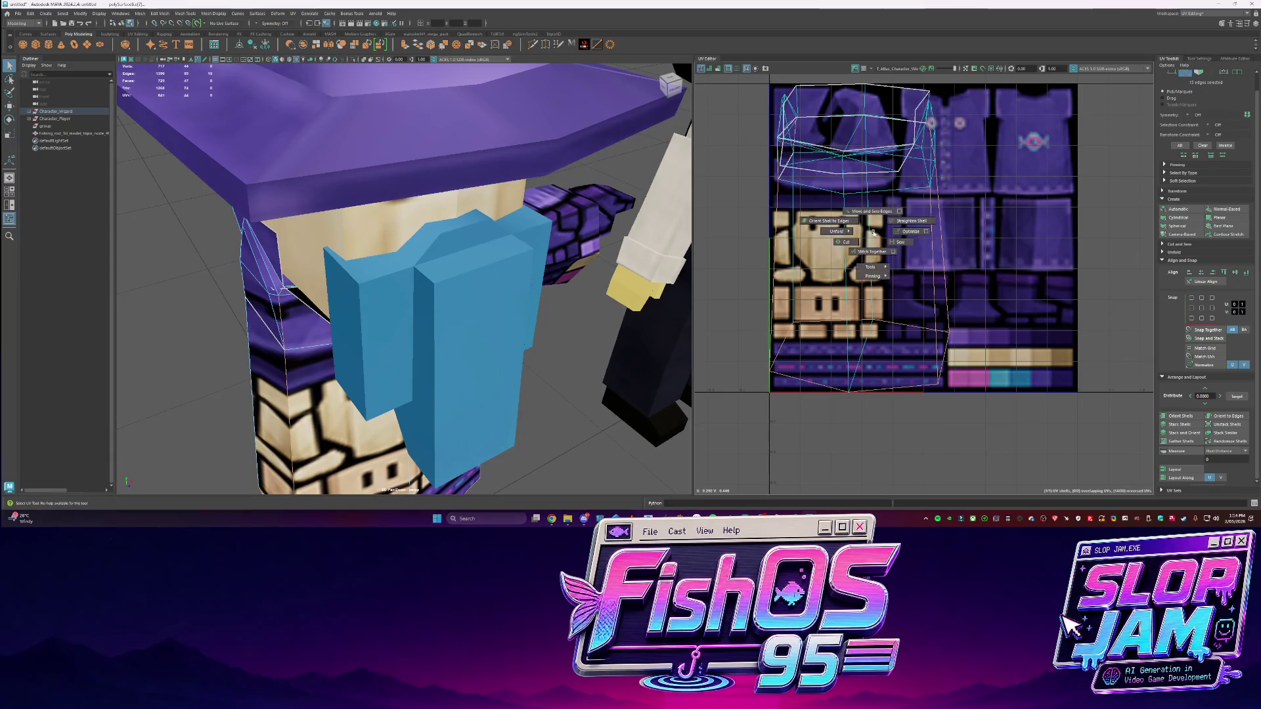
pyautogui.click(846, 241)
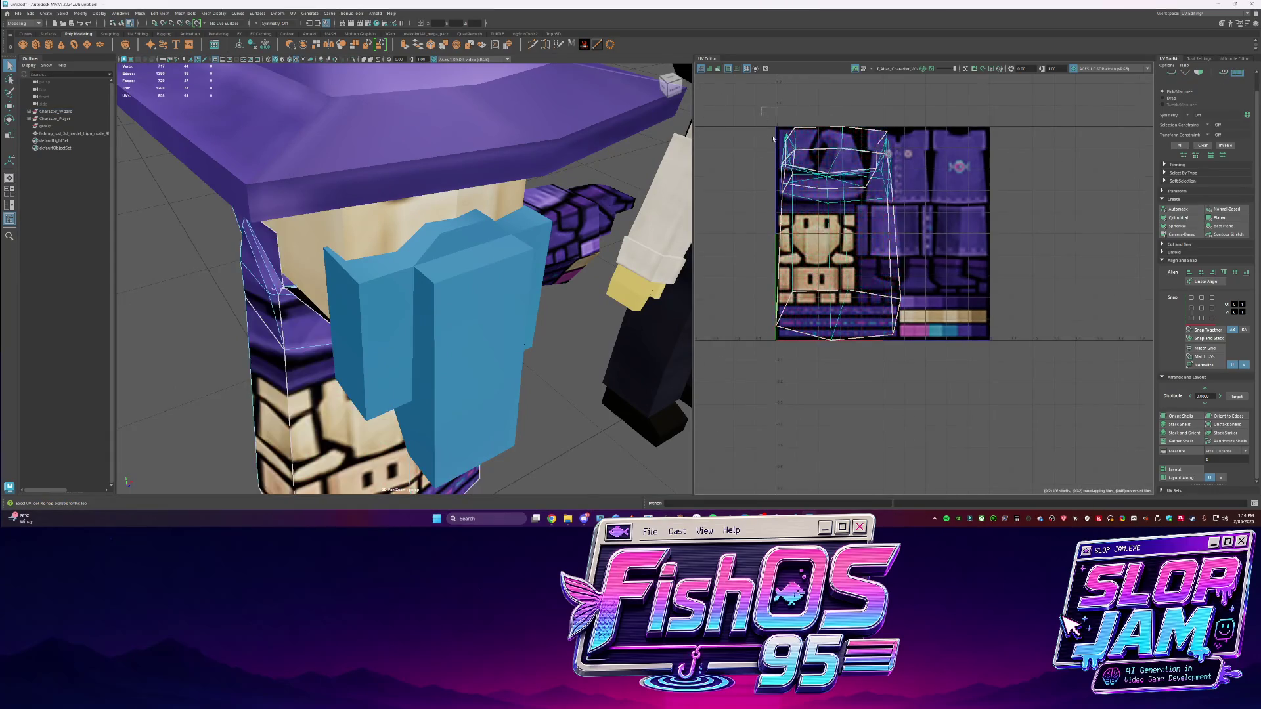
# Lay out and orient the UV shells, then sew the bottom-left shell's seam back
pyautogui.click(1182, 416)
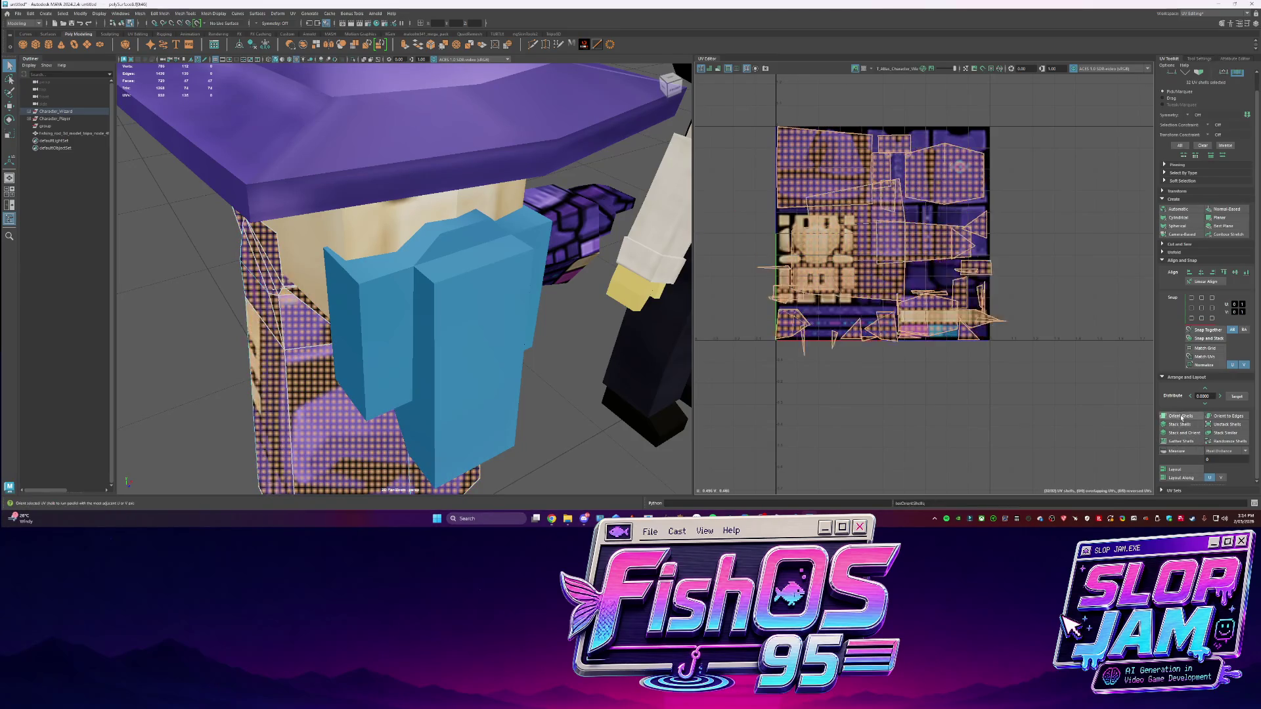
pyautogui.click(818, 281)
pyautogui.press('r')
pyautogui.keyDown('alt'); pyautogui.moveTo(421, 283); pyautogui.dragTo(371, 302); pyautogui.keyUp('alt')
pyautogui.moveTo(371, 302); pyautogui.dragTo(372, 337, button='right')
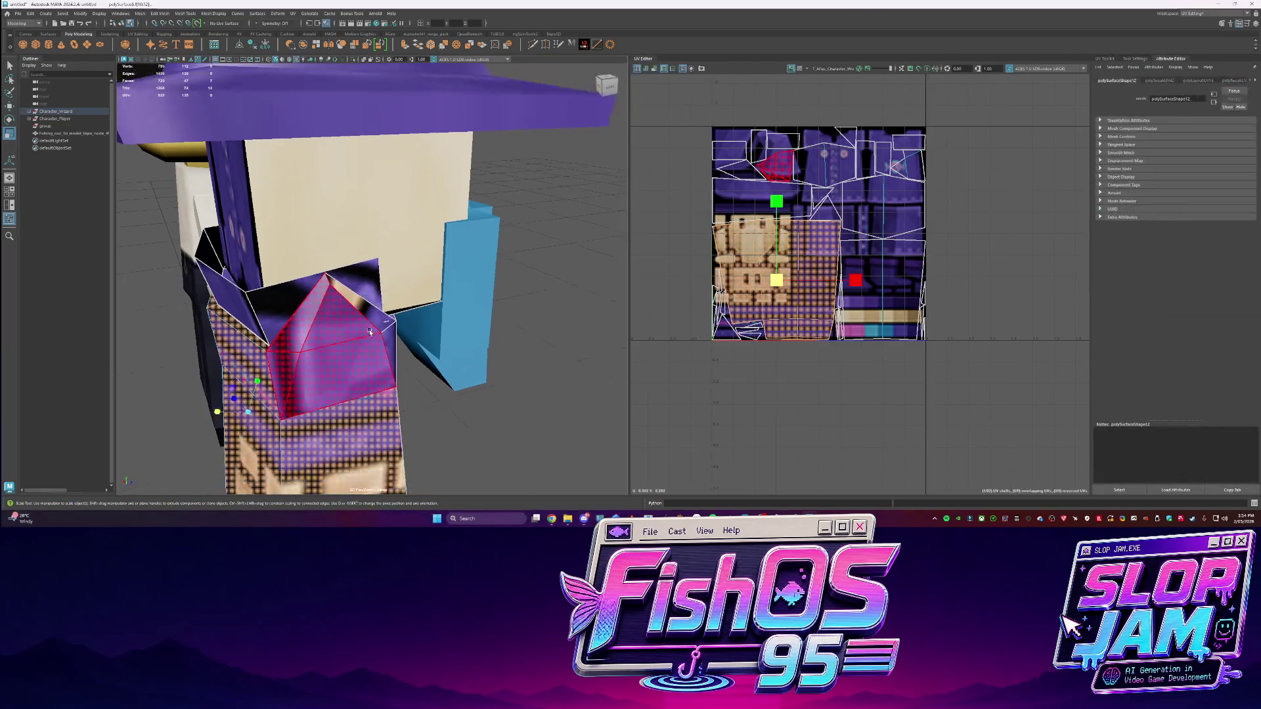
pyautogui.keyDown('shift'); pyautogui.rightClick(791, 282); pyautogui.keyUp('shift')
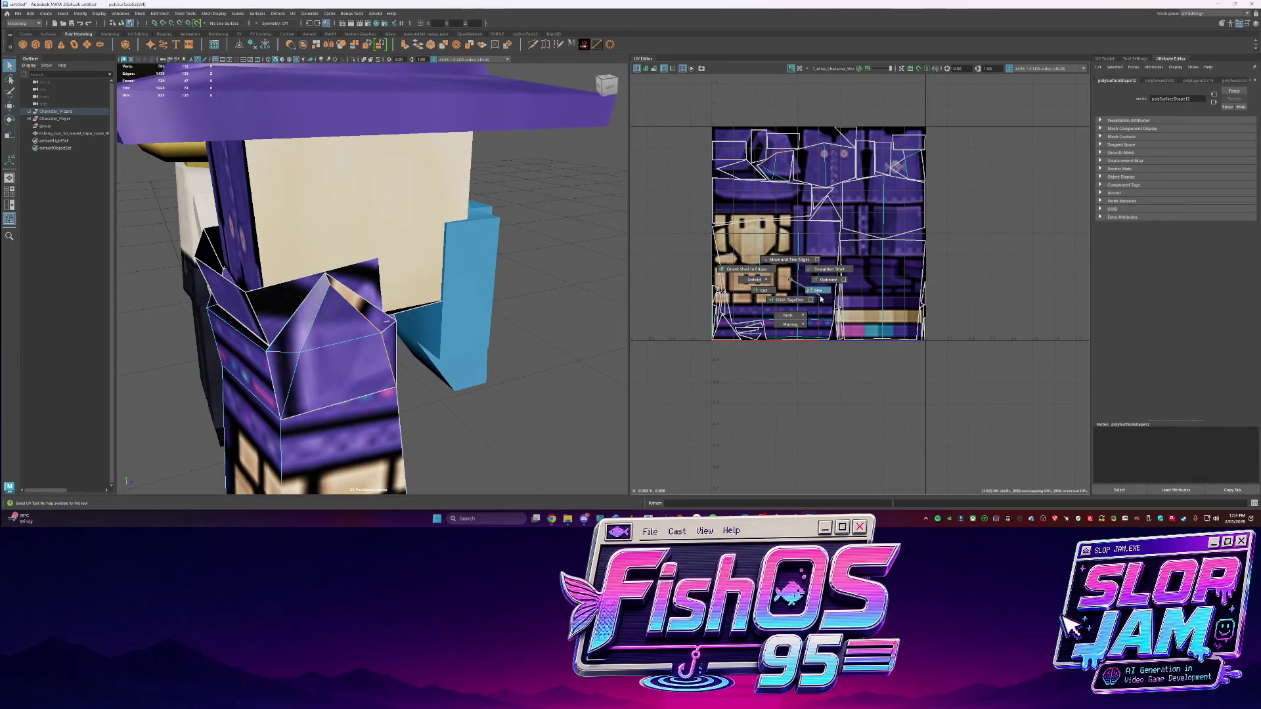
pyautogui.click(818, 290)
pyautogui.keyDown('alt'); pyautogui.moveTo(394, 341); pyautogui.dragTo(344, 345); pyautogui.keyUp('alt')
pyautogui.keyDown('alt'); pyautogui.moveTo(462, 408); pyautogui.dragTo(296, 355); pyautogui.keyUp('alt')
# Target-weld a stray vertex on the wizard mesh into its neighbour
pyautogui.click(268, 340)
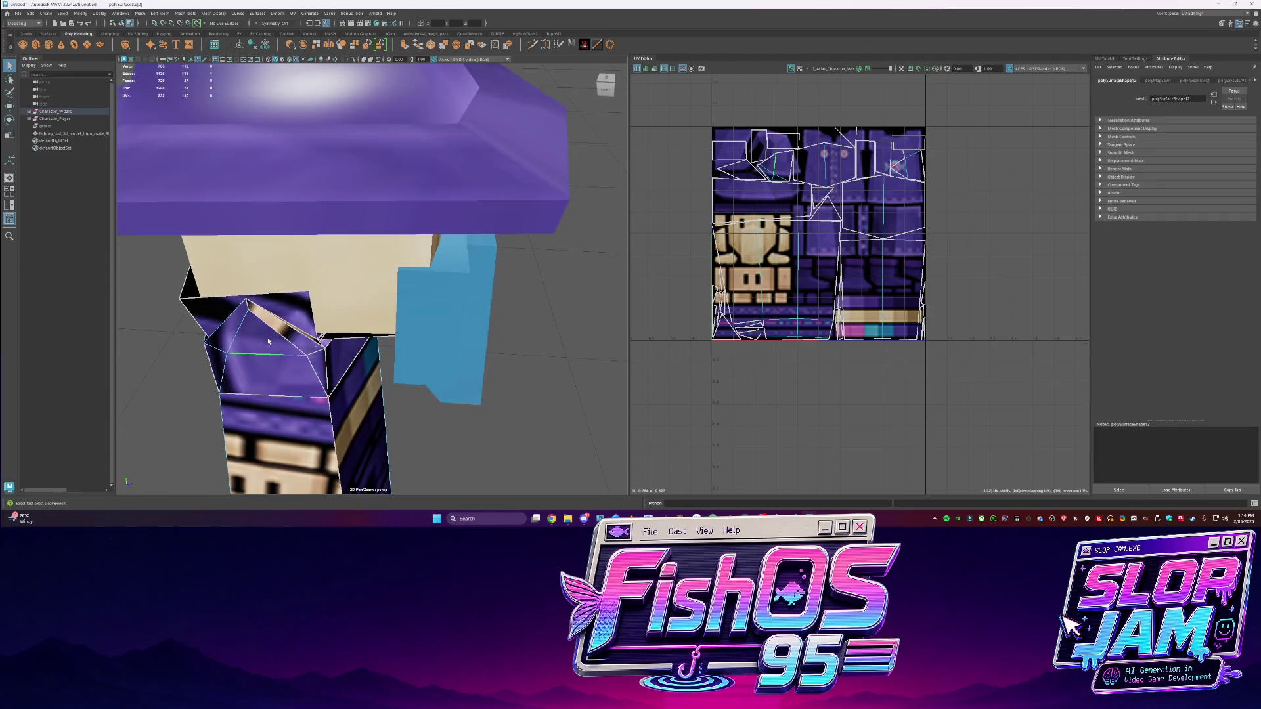
pyautogui.press('w')
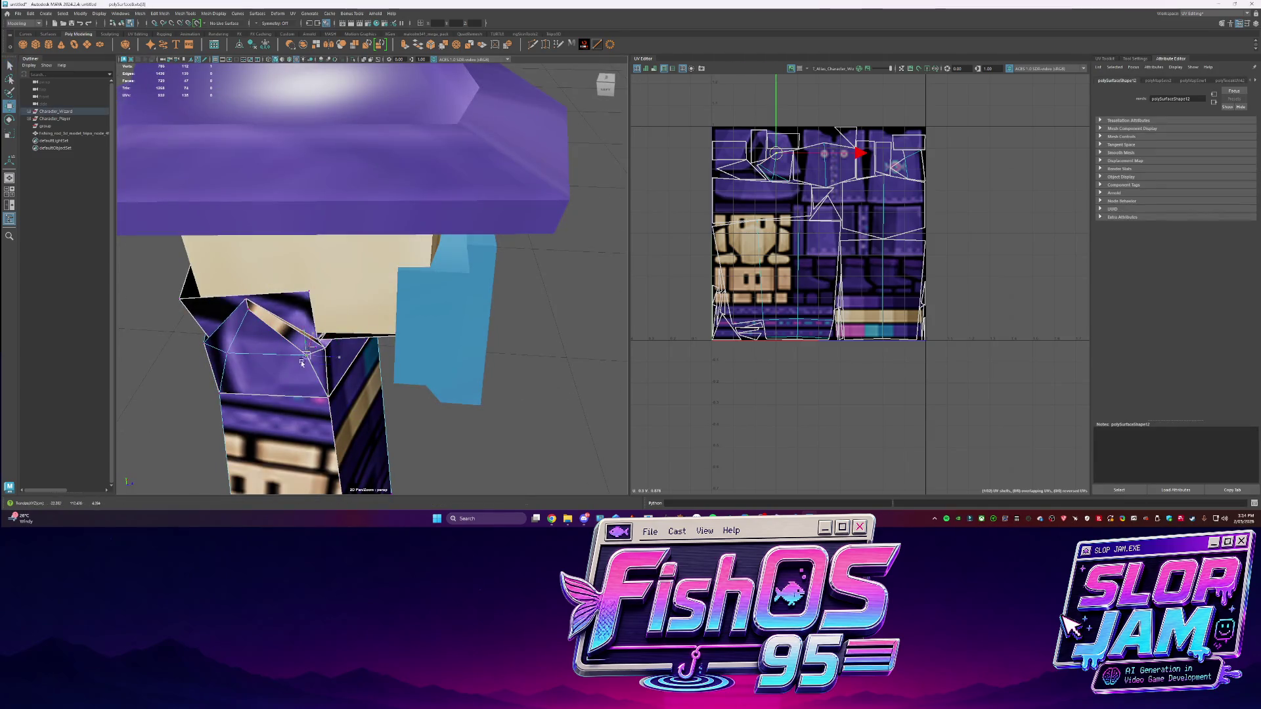
pyautogui.click(575, 289)
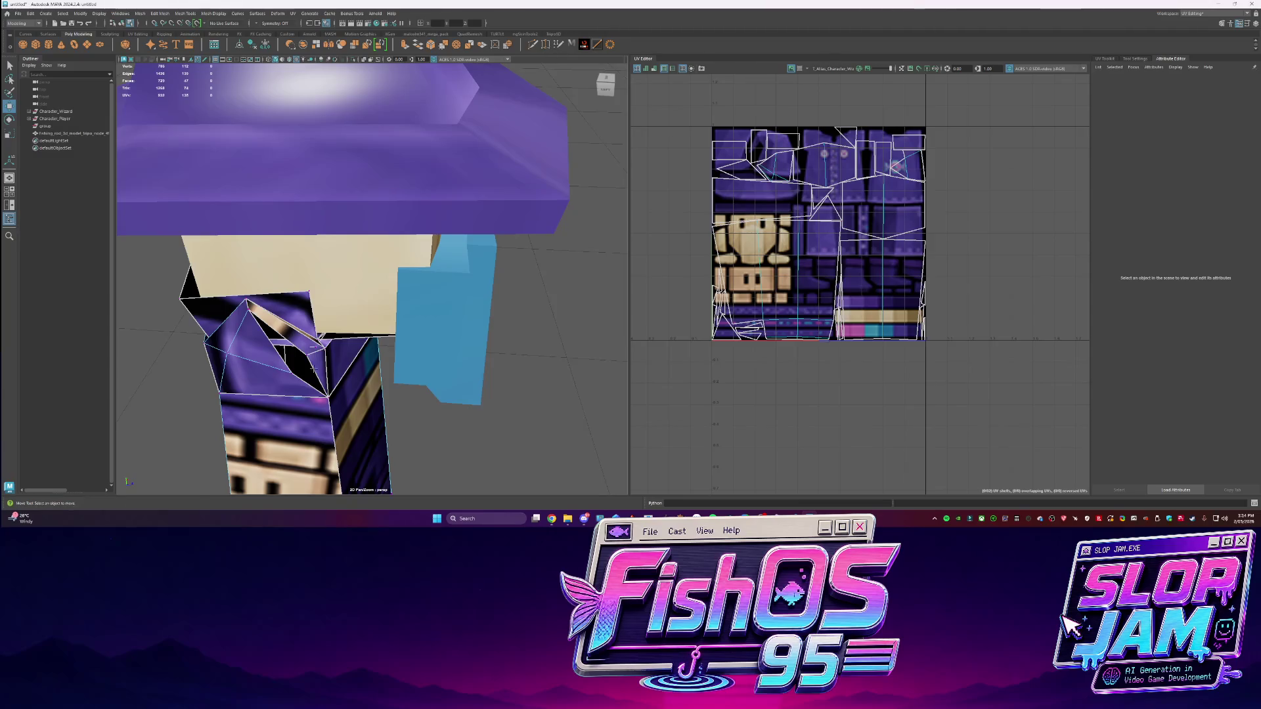
pyautogui.moveTo(285, 371)
pyautogui.keyDown('alt'); pyautogui.mouseDown()
pyautogui.moveTo(452, 310)
pyautogui.moveTo(440, 341)
pyautogui.mouseUp(); pyautogui.keyUp('alt')
pyautogui.click(440, 340)
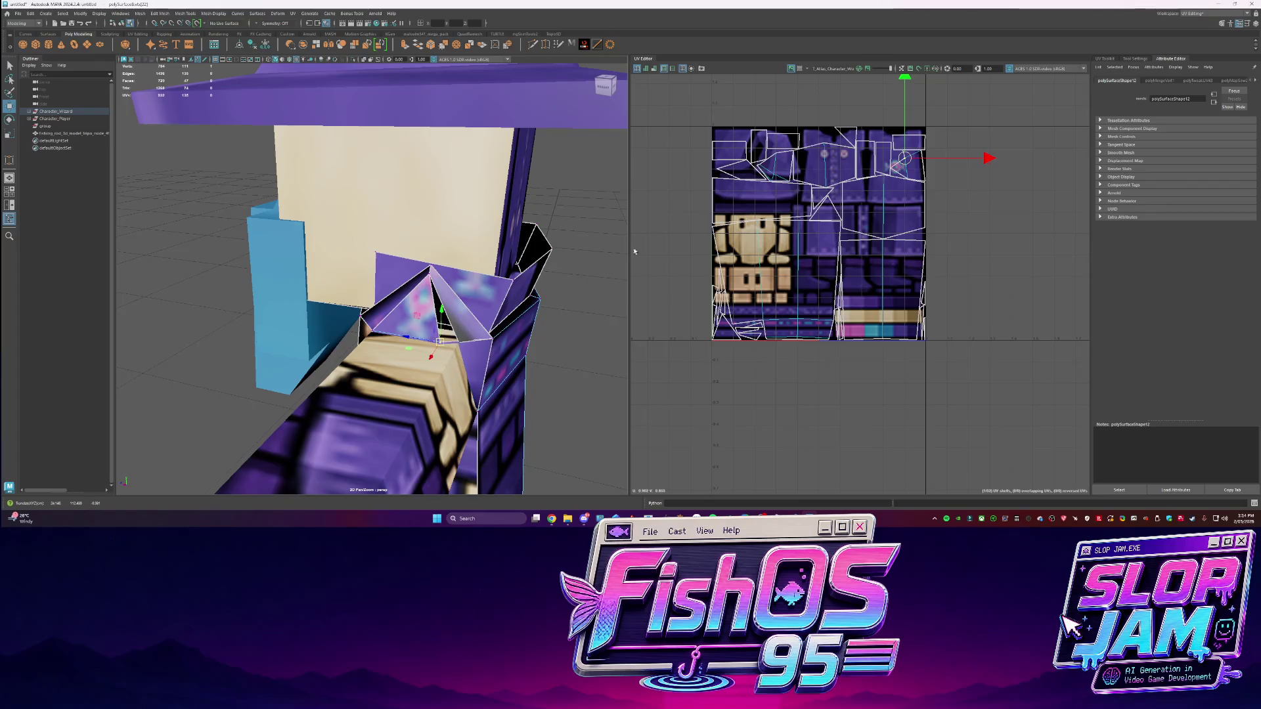
pyautogui.moveTo(440, 349); pyautogui.dragTo(451, 344)
# Select a collar face on the wizard and sew its UVs together
pyautogui.press('q')
pyautogui.press('a')
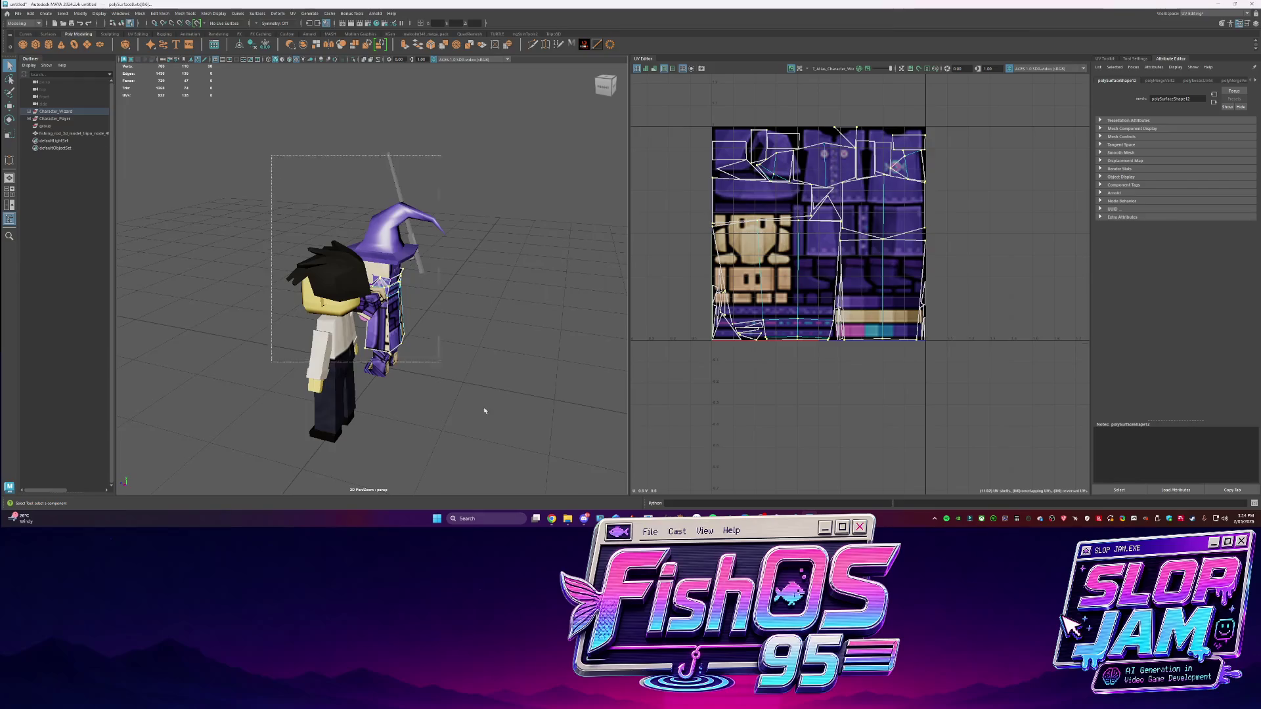
pyautogui.keyDown('alt'); pyautogui.moveTo(432, 319); pyautogui.dragTo(424, 313); pyautogui.keyUp('alt')
pyautogui.keyDown('shift'); pyautogui.rightClick(426, 312); pyautogui.keyUp('shift')
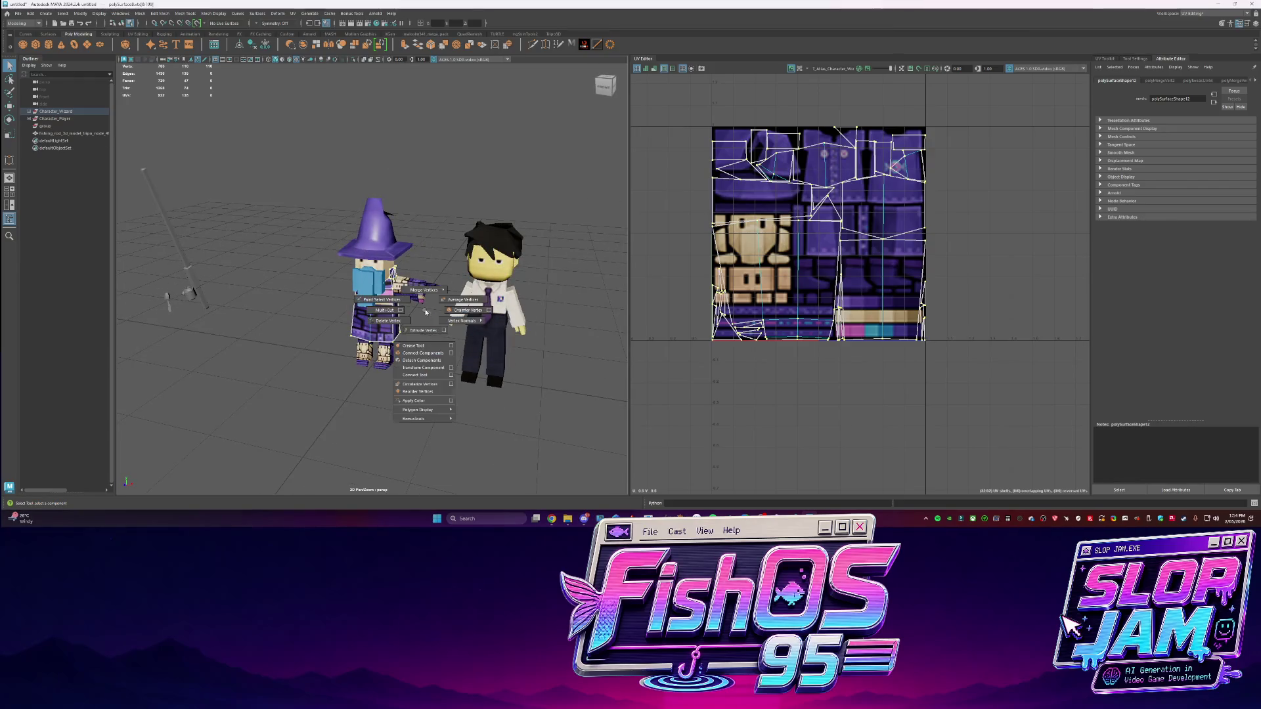
pyautogui.click(505, 257)
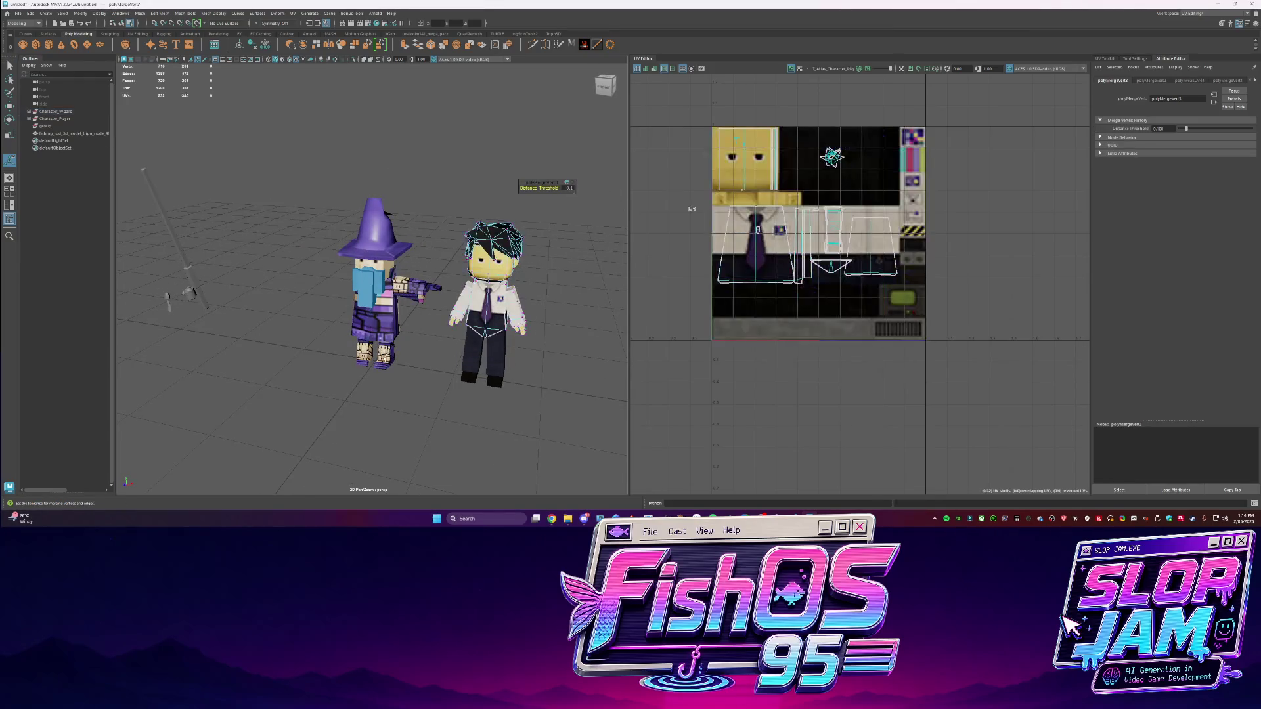
pyautogui.keyDown('alt'); pyautogui.moveTo(506, 256); pyautogui.dragTo(394, 263); pyautogui.keyUp('alt')
pyautogui.click(394, 267)
pyautogui.press('f')
pyautogui.moveTo(394, 315); pyautogui.dragTo(424, 316, button='right')
pyautogui.click(365, 283)
pyautogui.keyDown('shift'); pyautogui.moveTo(772, 259); pyautogui.dragTo(798, 261, button='right'); pyautogui.keyUp('shift')
pyautogui.keyDown('alt'); pyautogui.moveTo(460, 296); pyautogui.dragTo(328, 301); pyautogui.keyUp('alt')
# Rotate the robe-front UV shell upright, place it on the robe artwork, and isolate it
pyautogui.moveTo(327, 300); pyautogui.dragTo(366, 348, button='right')
pyautogui.click(371, 307)
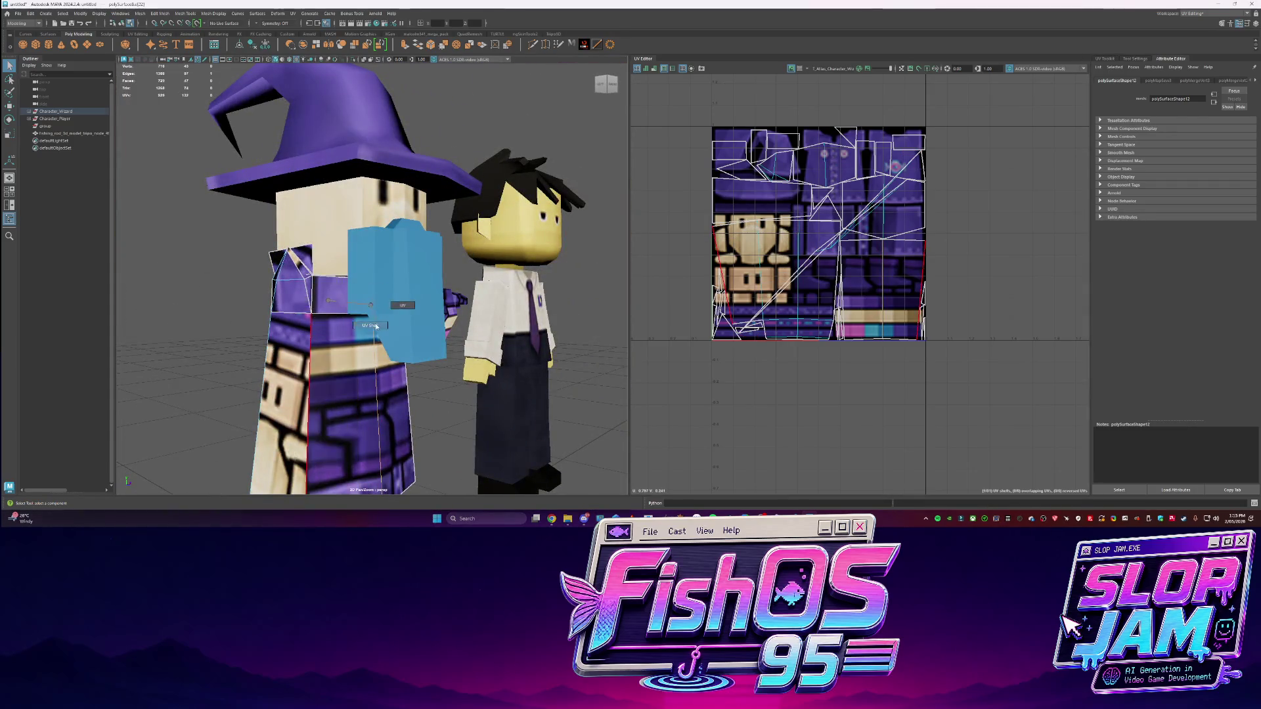
pyautogui.click(368, 394)
pyautogui.press('f')
pyautogui.press('e')
pyautogui.moveTo(789, 117)
pyautogui.mouseDown()
pyautogui.moveTo(849, 99)
pyautogui.moveTo(873, 115)
pyautogui.moveTo(870, 131)
pyautogui.mouseUp()
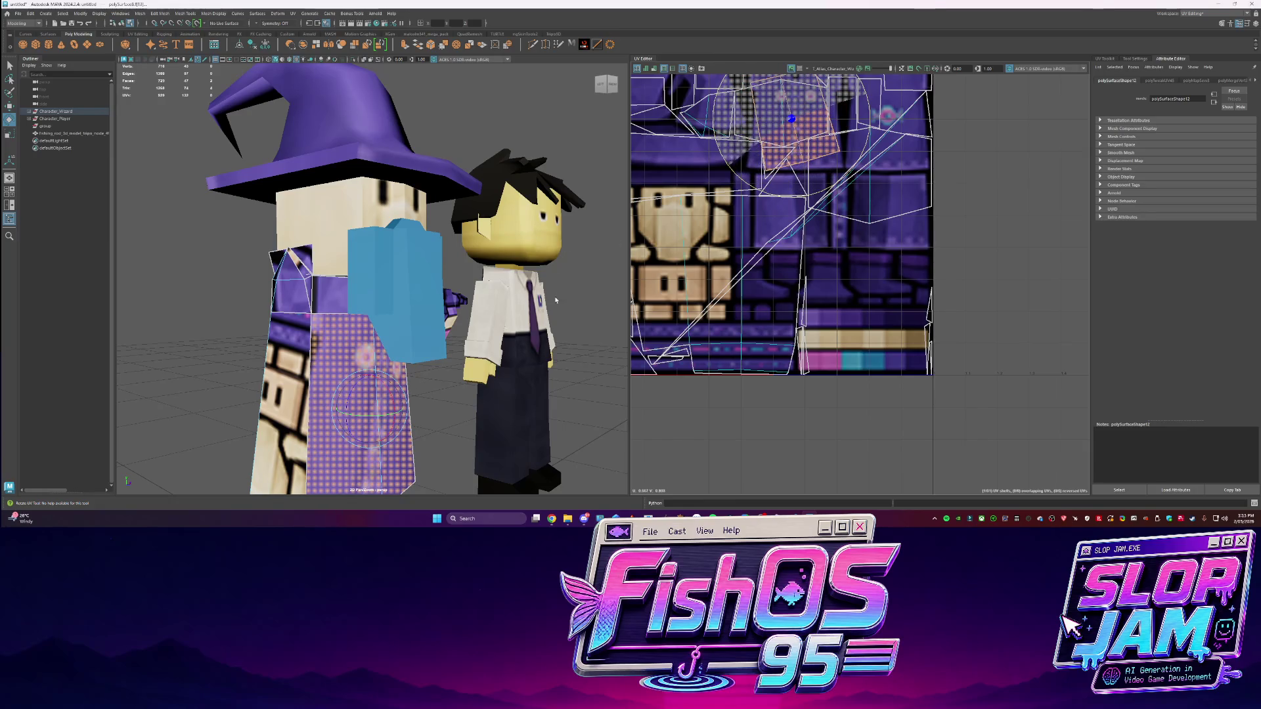
pyautogui.press('w')
pyautogui.press('f')
pyautogui.moveTo(776, 216); pyautogui.dragTo(782, 218)
pyautogui.hotkey('ctrl', '1')
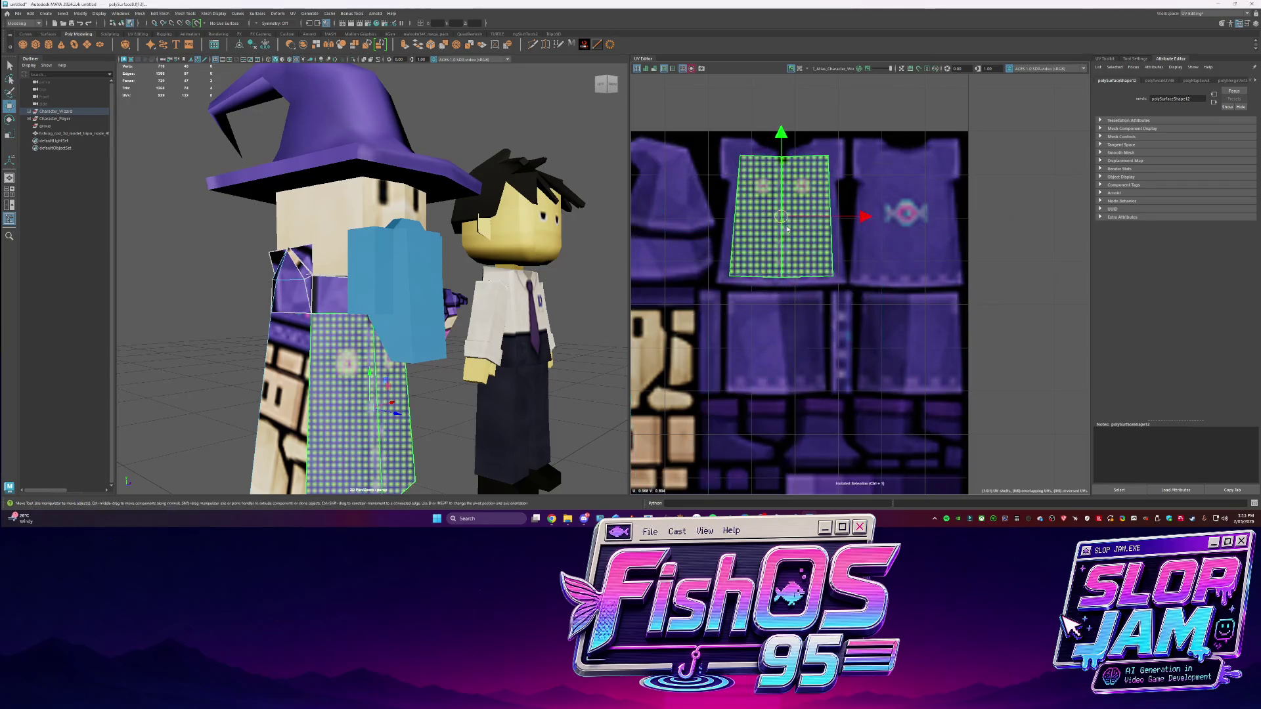
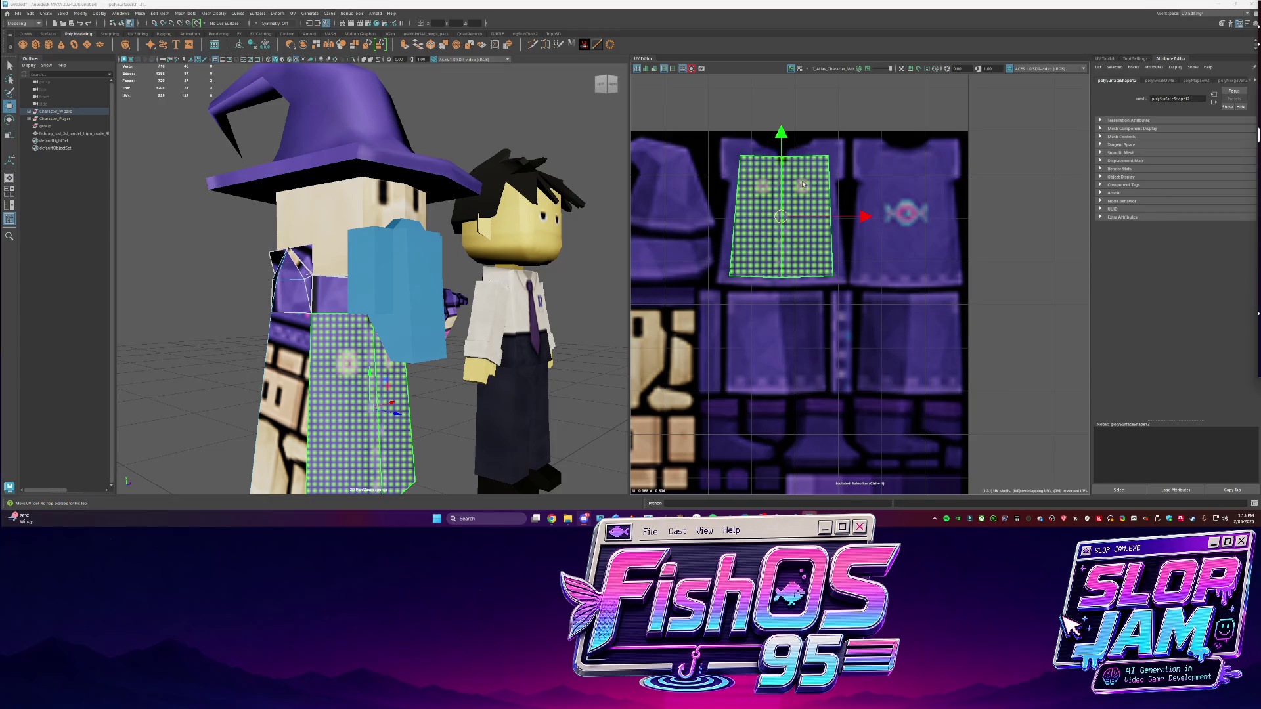
# Raise the wizard's robe-front UV shell and stretch its bottom UVs down over the purple robe texture
pyautogui.click(724, 243)
pyautogui.moveTo(714, 141); pyautogui.dragTo(864, 185)
pyautogui.moveTo(786, 143)
pyautogui.mouseDown()
pyautogui.moveTo(824, 157)
pyautogui.moveTo(785, 115)
pyautogui.mouseUp()
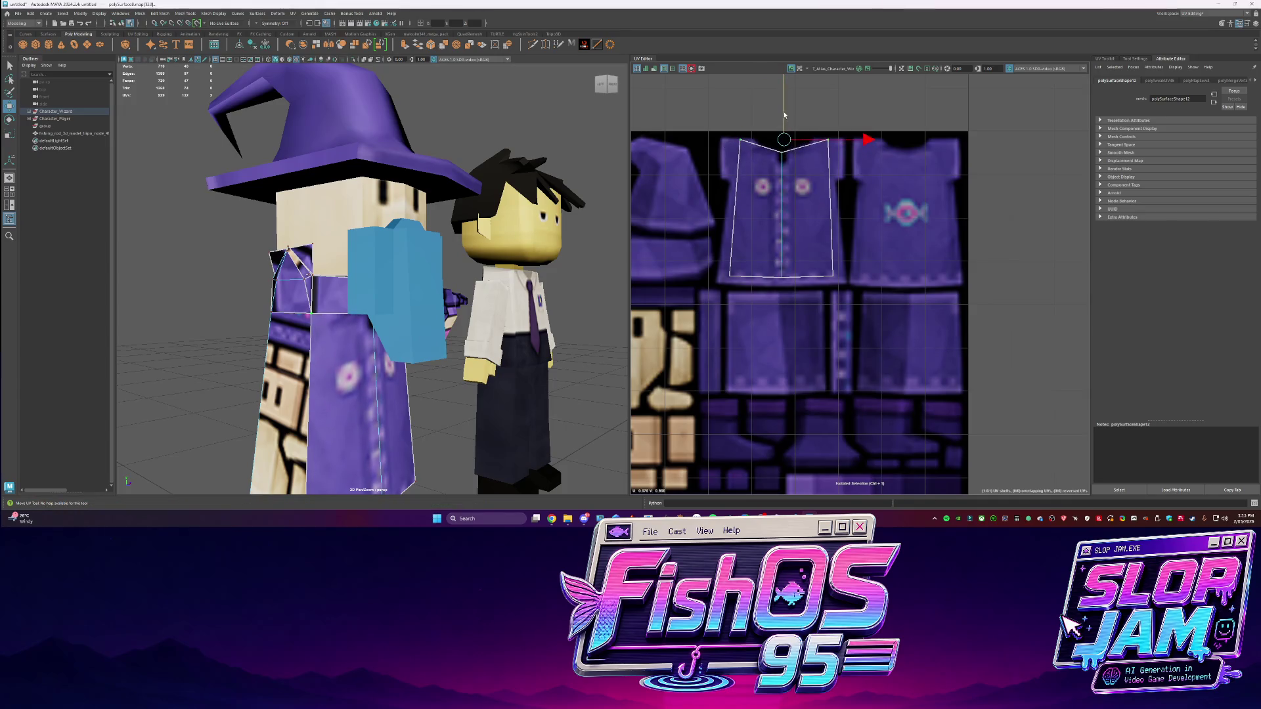
pyautogui.moveTo(775, 233); pyautogui.dragTo(782, 243)
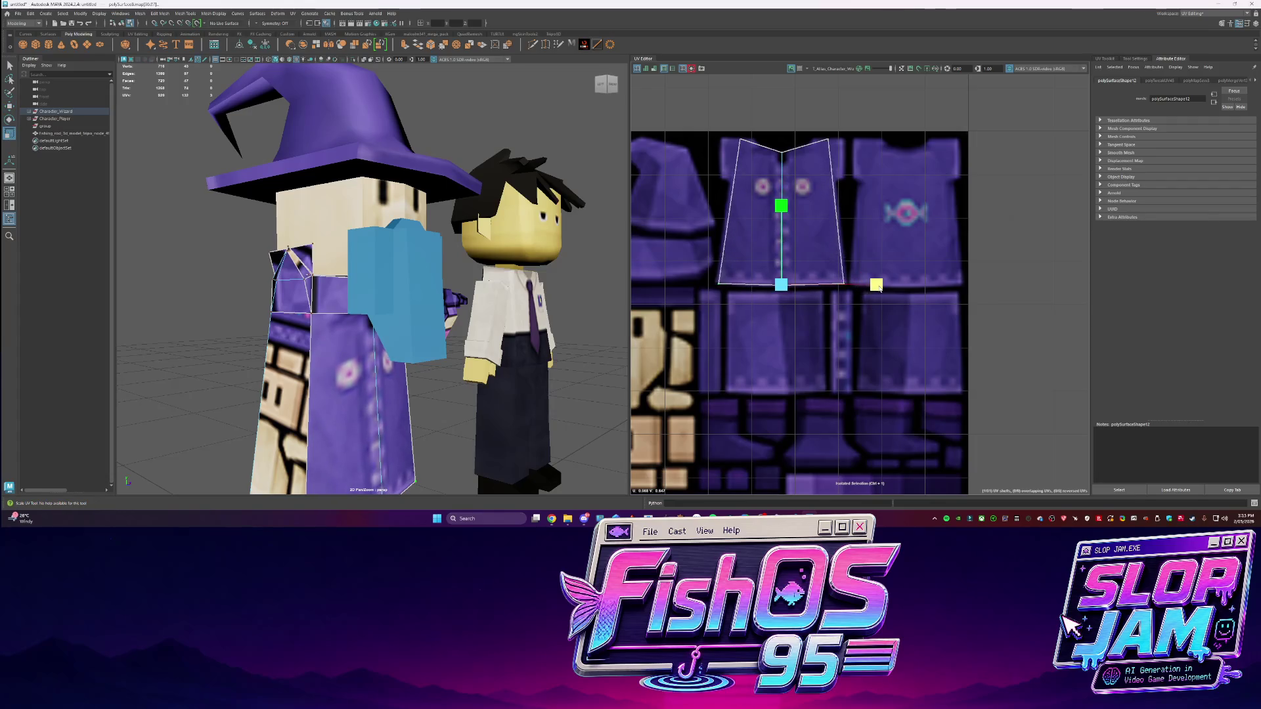
pyautogui.keyDown('alt'); pyautogui.moveTo(422, 331); pyautogui.dragTo(250, 309); pyautogui.keyUp('alt')
pyautogui.click(241, 304)
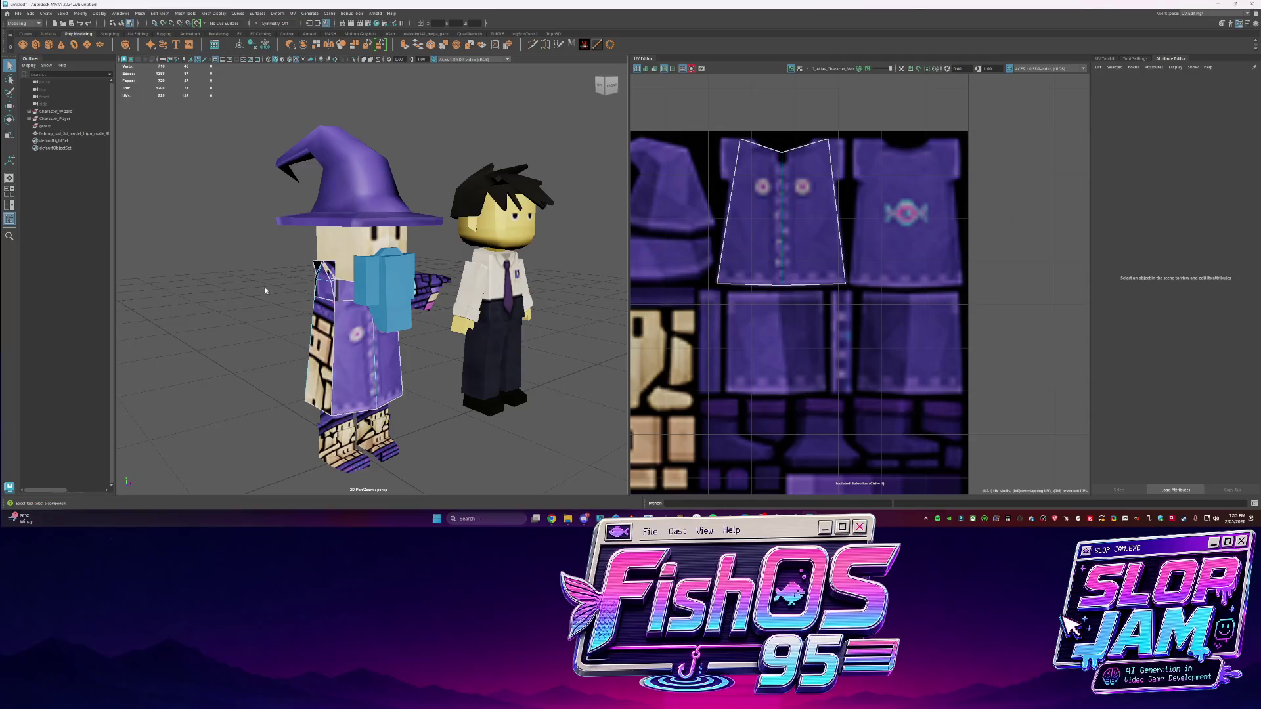
# Select the wizard's body mesh, frame it with F and isolate it with Ctrl+1
pyautogui.scroll(-3, 888, 339)
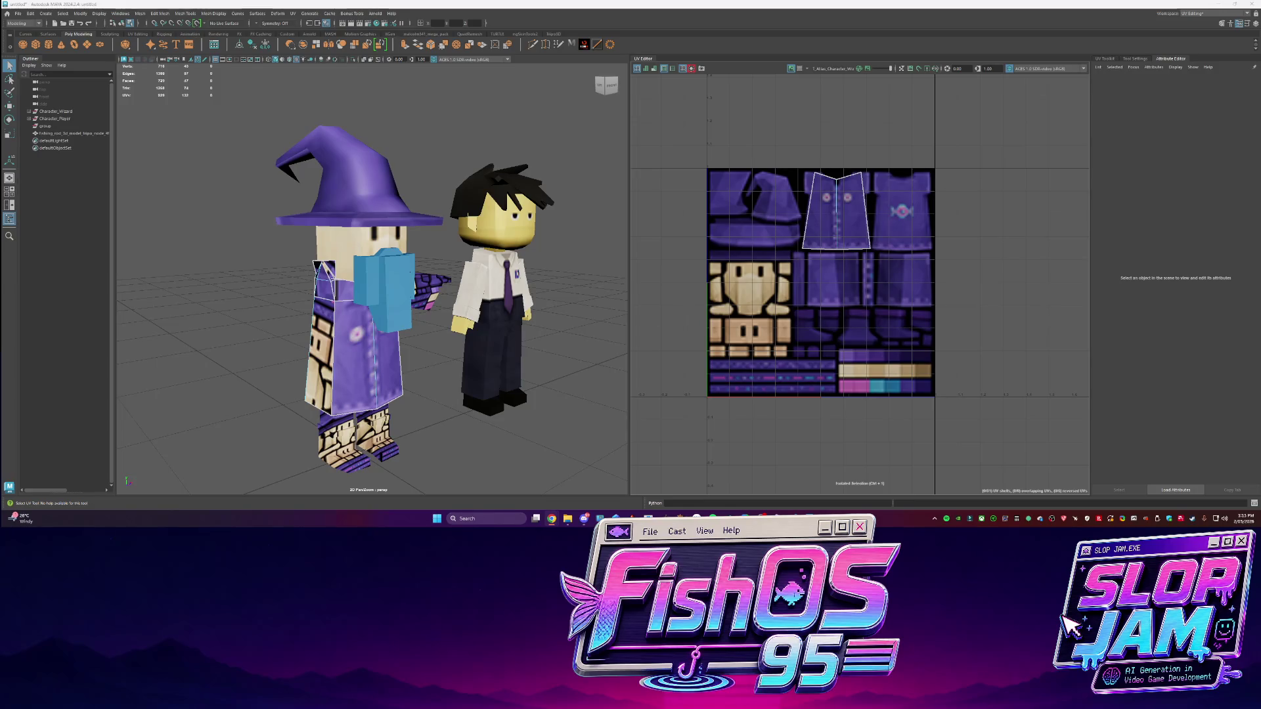
pyautogui.keyDown('alt'); pyautogui.moveTo(198, 371); pyautogui.dragTo(479, 359, button='right'); pyautogui.keyUp('alt')
pyautogui.keyDown('alt'); pyautogui.moveTo(337, 310); pyautogui.dragTo(379, 289); pyautogui.keyUp('alt')
pyautogui.moveTo(379, 289); pyautogui.dragTo(391, 283, button='right')
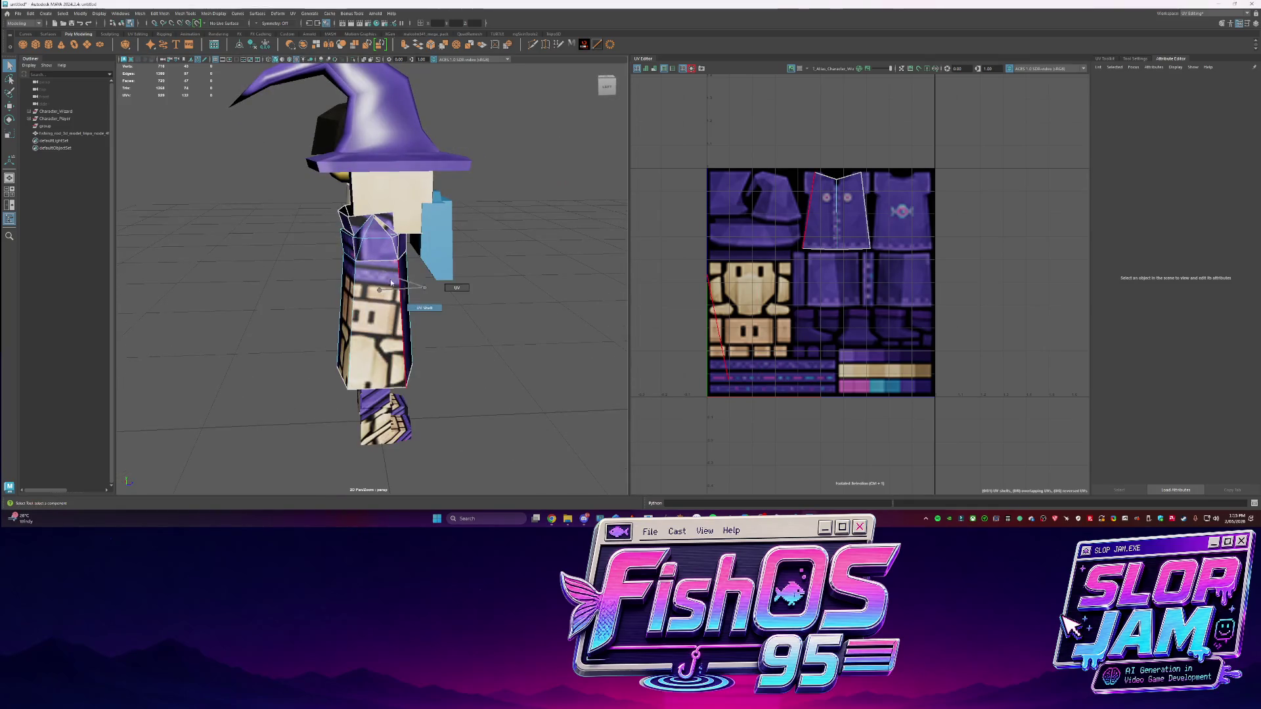
pyautogui.click(424, 307)
pyautogui.press('f')
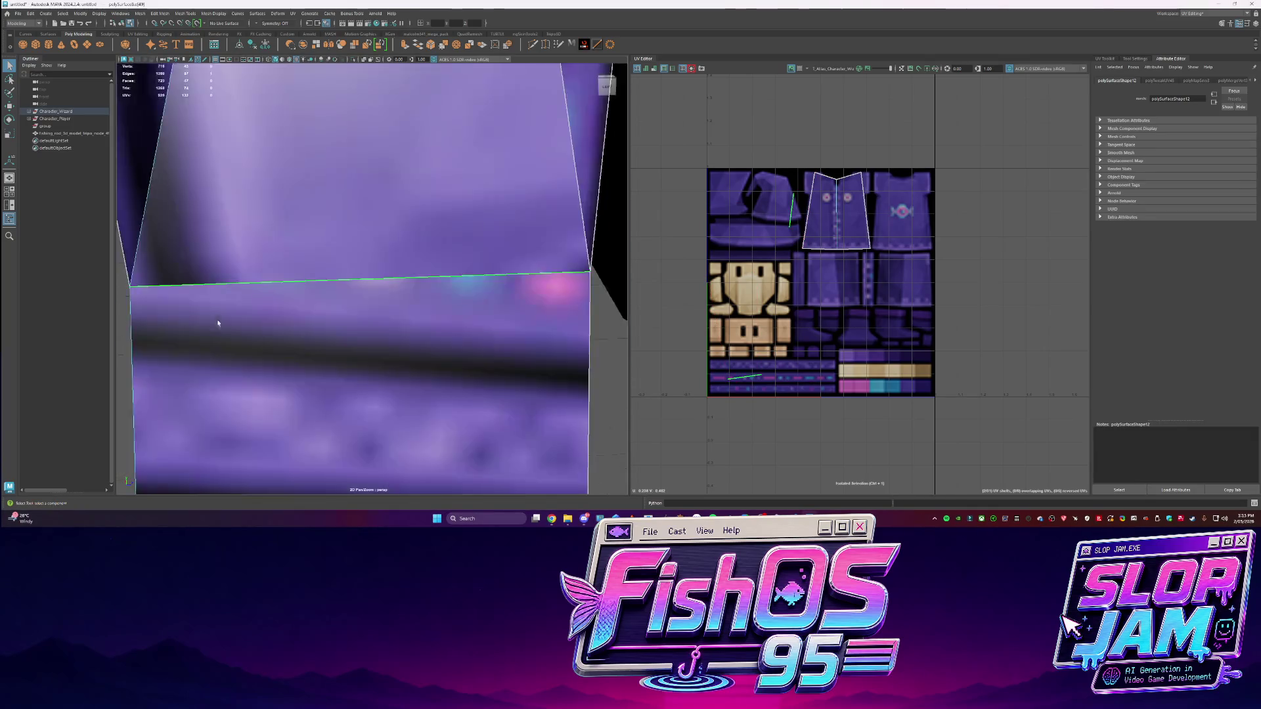
pyautogui.keyDown('alt'); pyautogui.moveTo(341, 346); pyautogui.dragTo(288, 334); pyautogui.keyUp('alt')
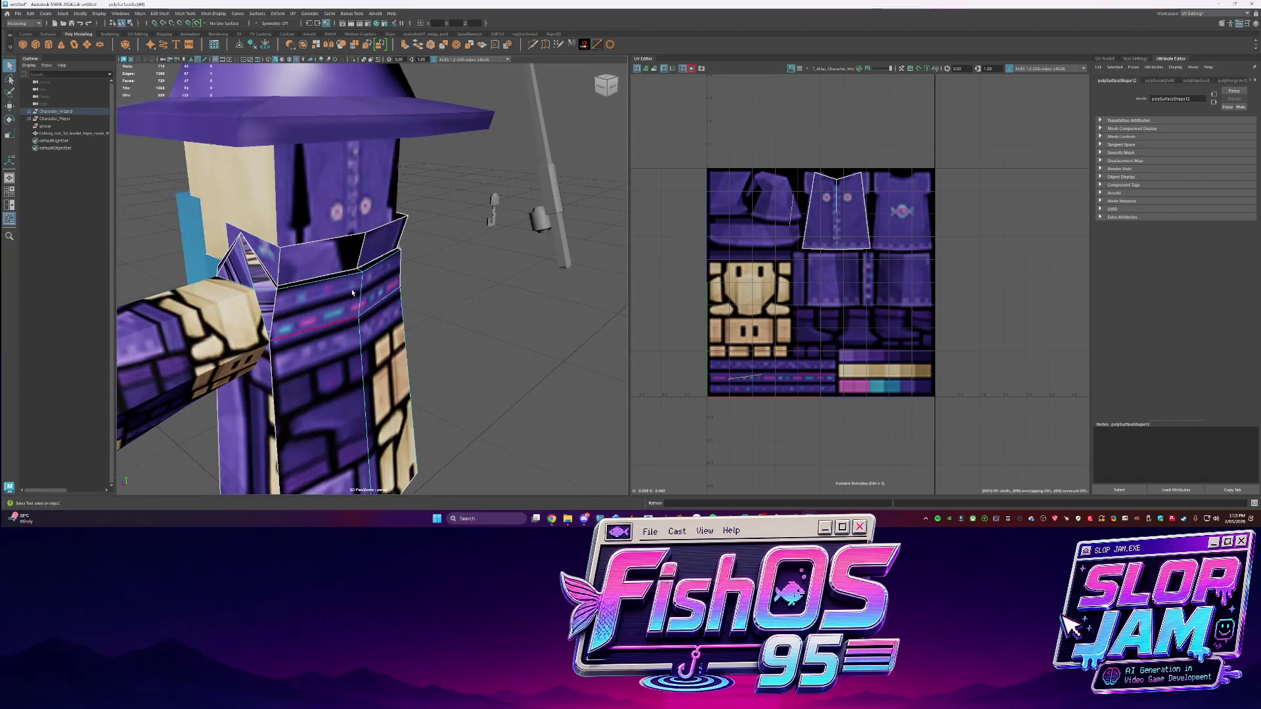
pyautogui.hotkey('ctrl', '1')
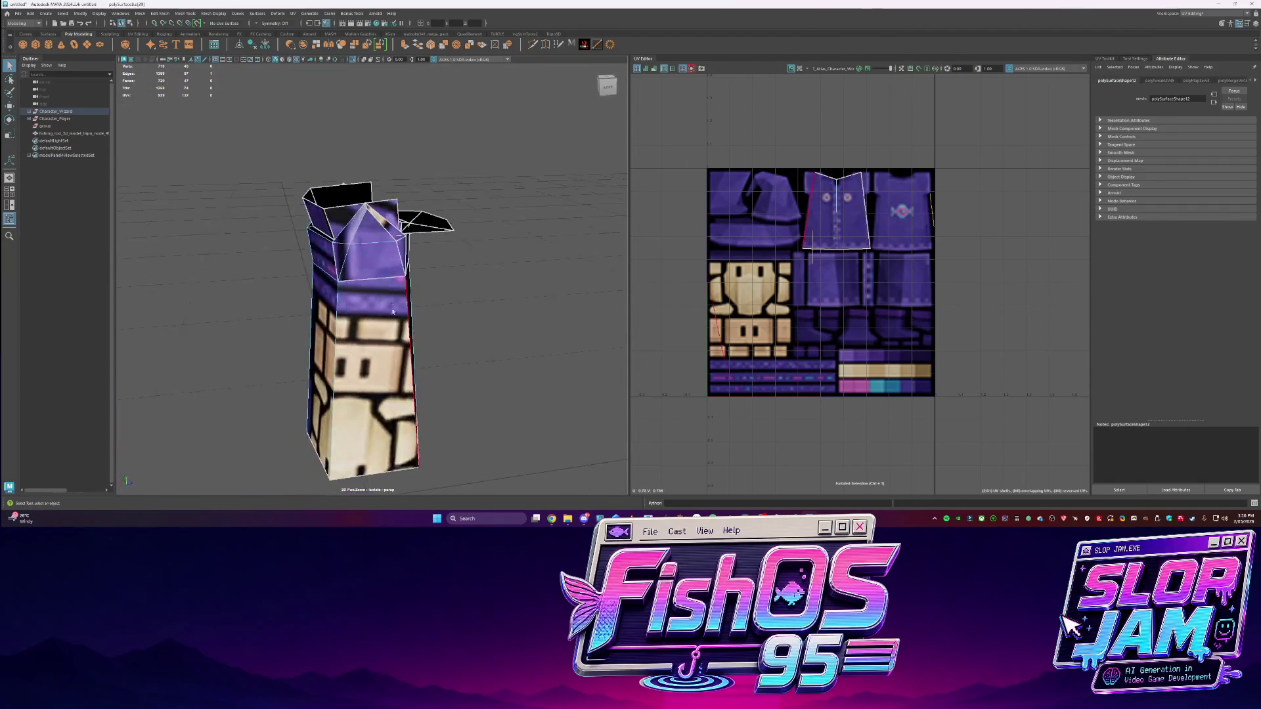
# Cut the wizard head's UVs along the selected edges
pyautogui.keyDown('shift'); pyautogui.rightClick(821, 263); pyautogui.keyUp('shift')
pyautogui.click(772, 279)
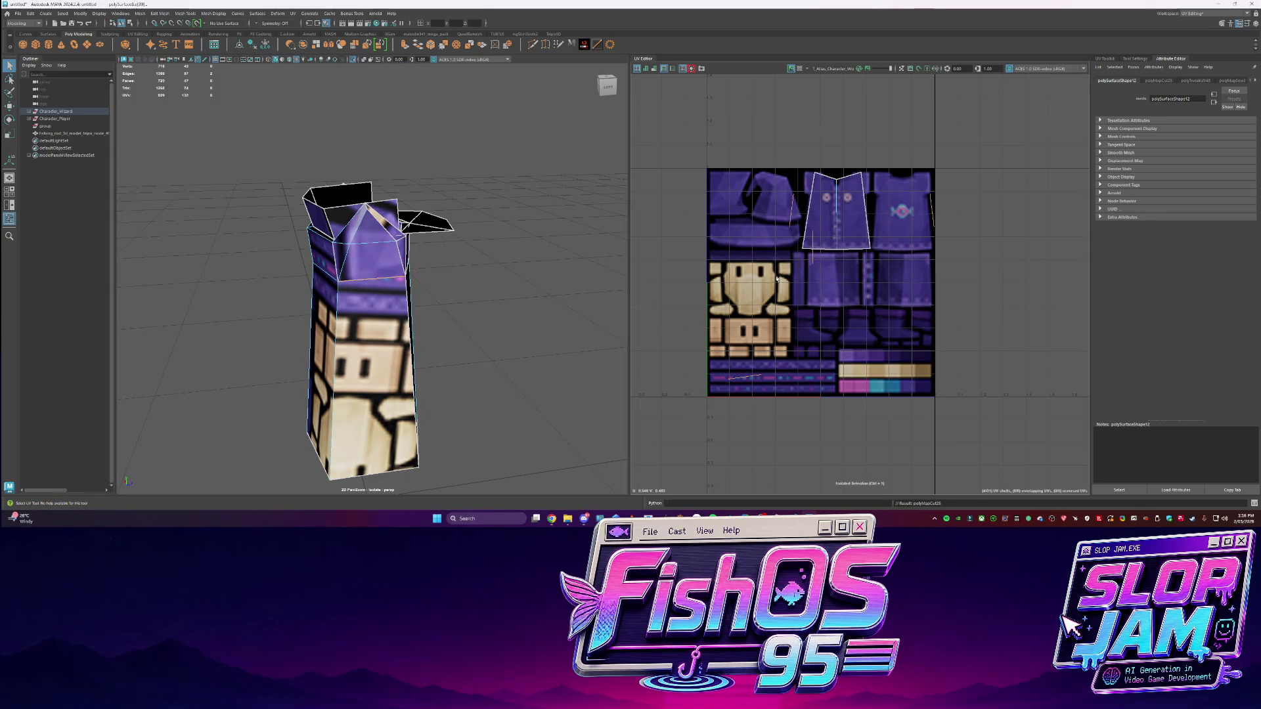
pyautogui.keyDown('alt'); pyautogui.moveTo(459, 295); pyautogui.dragTo(357, 348); pyautogui.keyUp('alt')
pyautogui.click(351, 349)
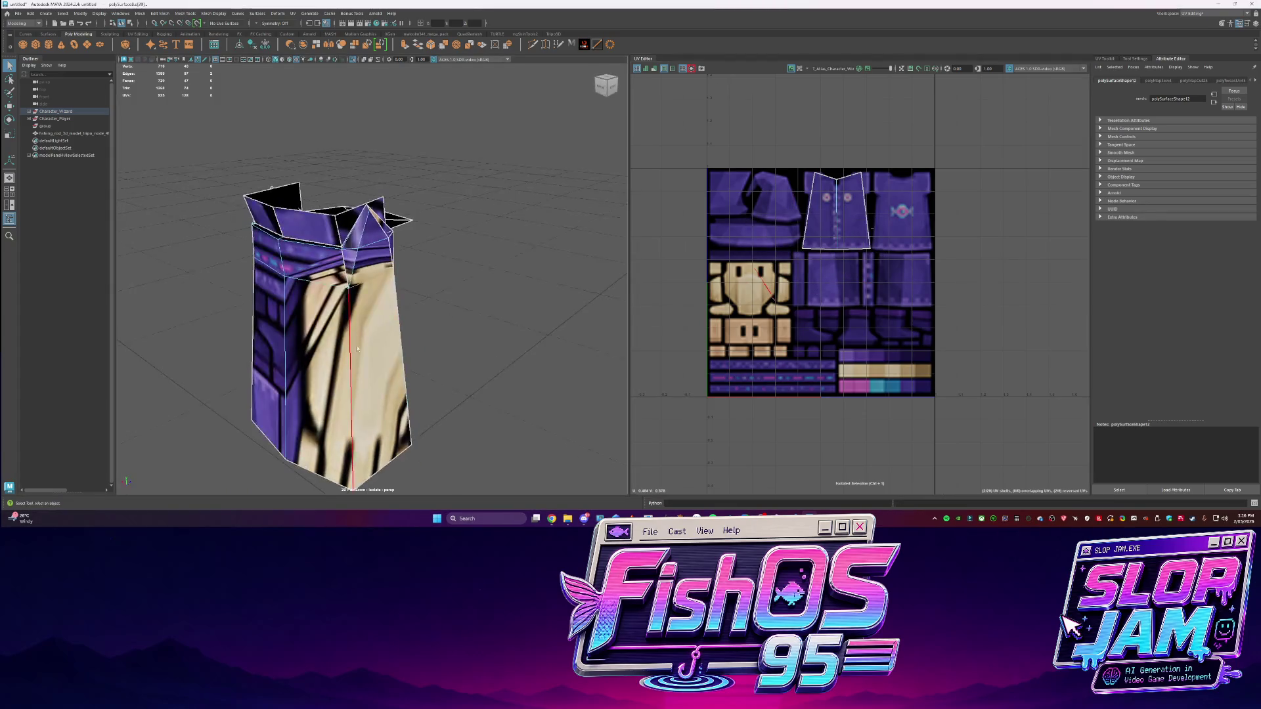
pyautogui.keyDown('alt'); pyautogui.moveTo(285, 332); pyautogui.dragTo(256, 316); pyautogui.keyUp('alt')
pyautogui.keyDown('shift'); pyautogui.rightClick(773, 258); pyautogui.keyUp('shift')
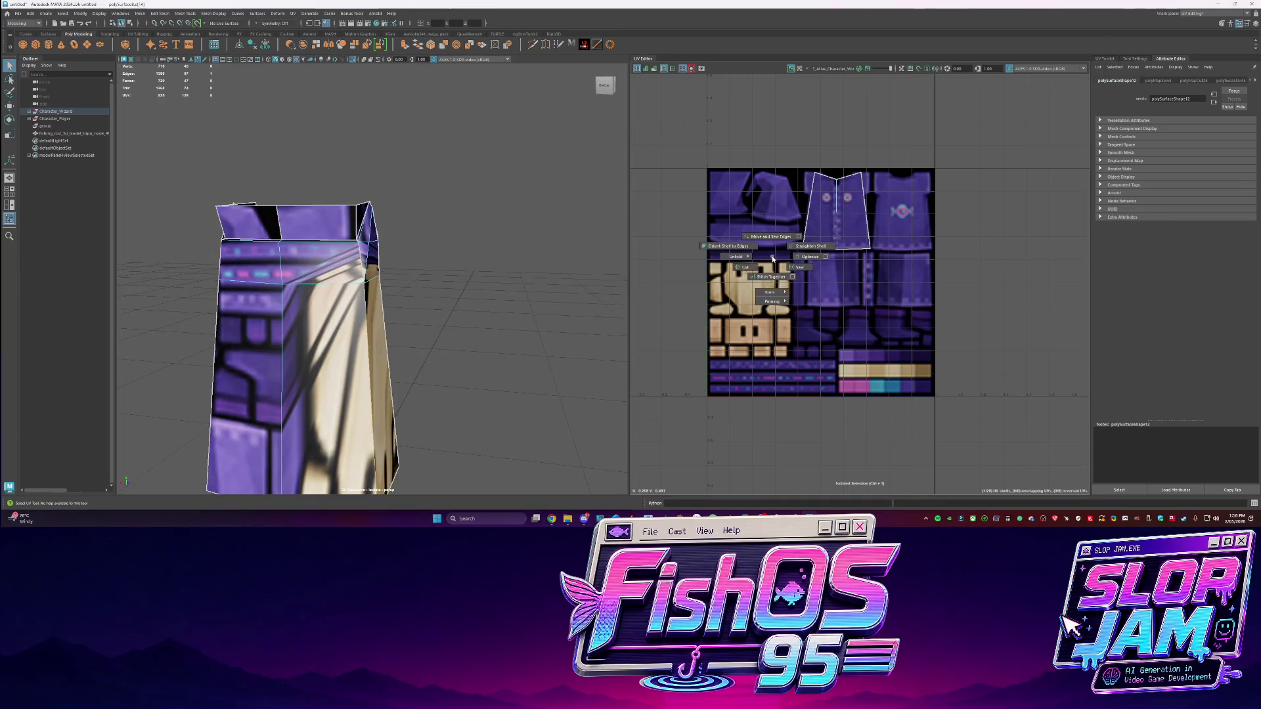
pyautogui.click(733, 261)
pyautogui.moveTo(420, 276)
pyautogui.keyDown('alt'); pyautogui.mouseDown()
pyautogui.moveTo(445, 230)
pyautogui.moveTo(251, 215)
pyautogui.mouseUp(); pyautogui.keyUp('alt')
# Sew the selected UV edges together and unfold the face UV shell
pyautogui.rightClick(335, 252)
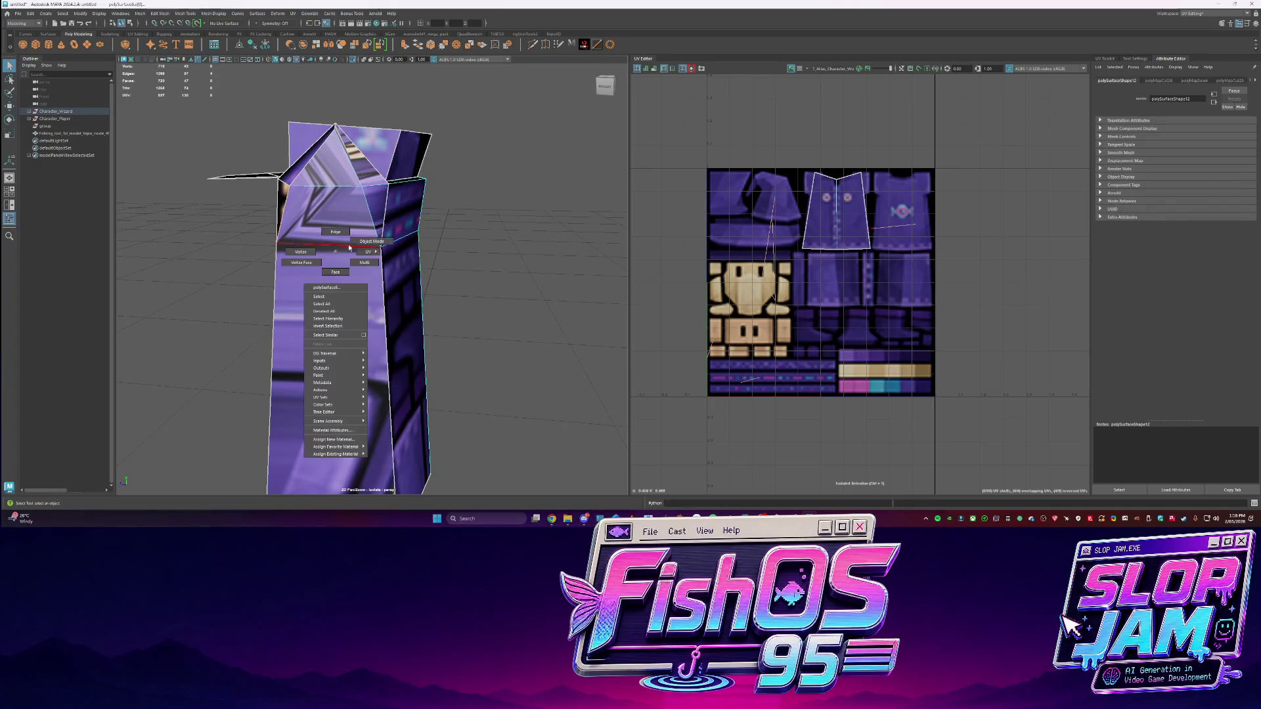
pyautogui.click(324, 232)
pyautogui.keyDown('alt'); pyautogui.moveTo(324, 232); pyautogui.dragTo(363, 281); pyautogui.keyUp('alt')
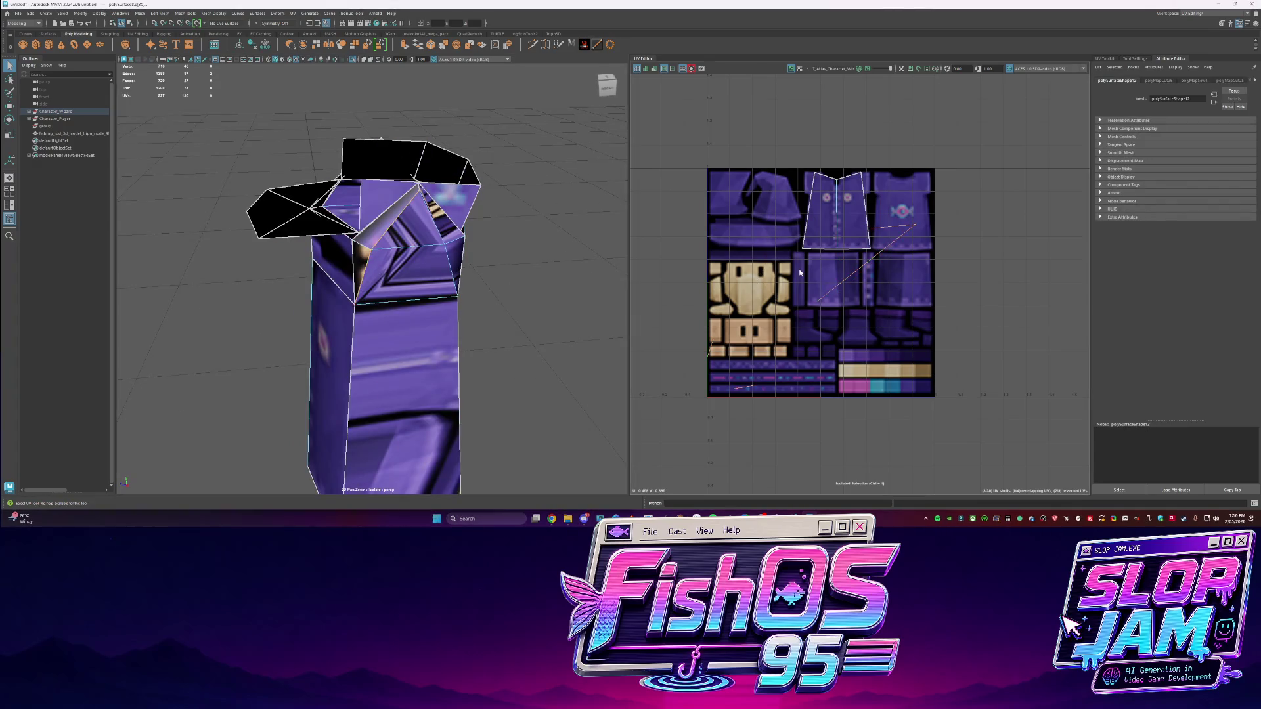
pyautogui.keyDown('shift'); pyautogui.moveTo(799, 269); pyautogui.dragTo(764, 275, button='right'); pyautogui.keyUp('shift')
pyautogui.click(825, 280)
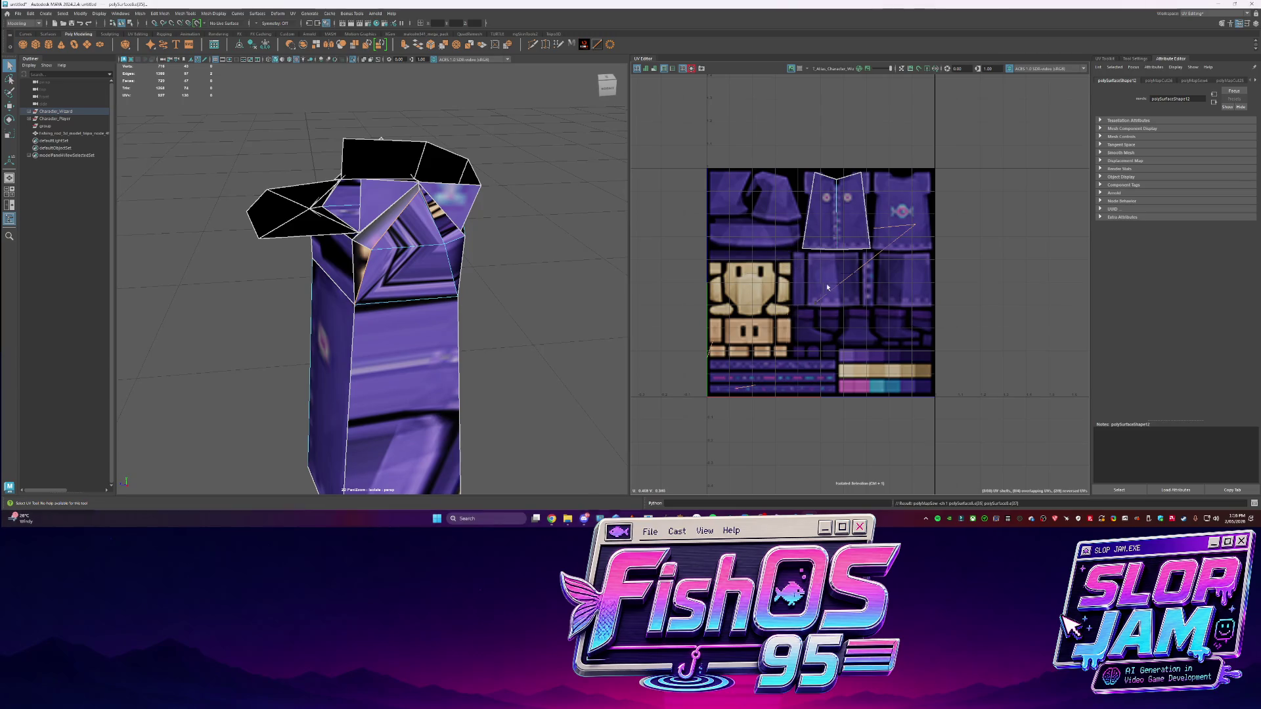
pyautogui.rightClick(473, 274)
pyautogui.click(510, 273)
pyautogui.keyDown('alt'); pyautogui.moveTo(509, 273); pyautogui.dragTo(563, 346); pyautogui.keyUp('alt')
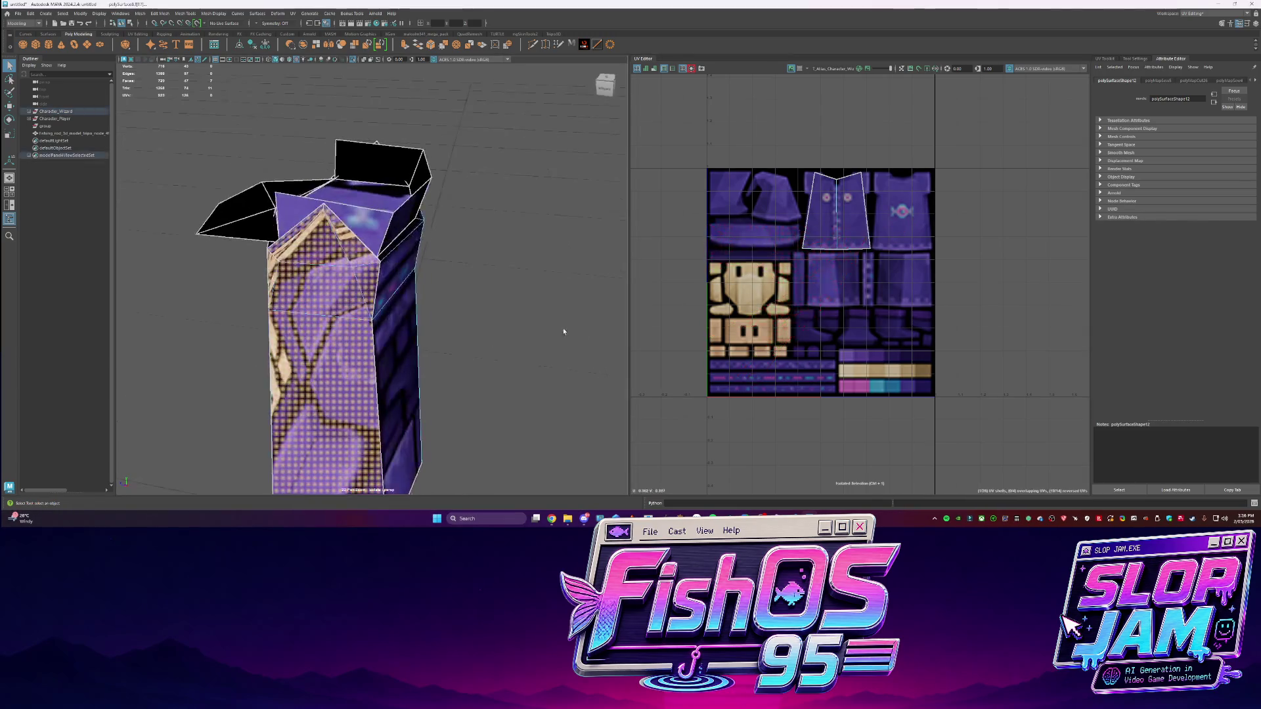
pyautogui.keyDown('shift'); pyautogui.moveTo(818, 301); pyautogui.dragTo(699, 304, button='right'); pyautogui.keyUp('shift')
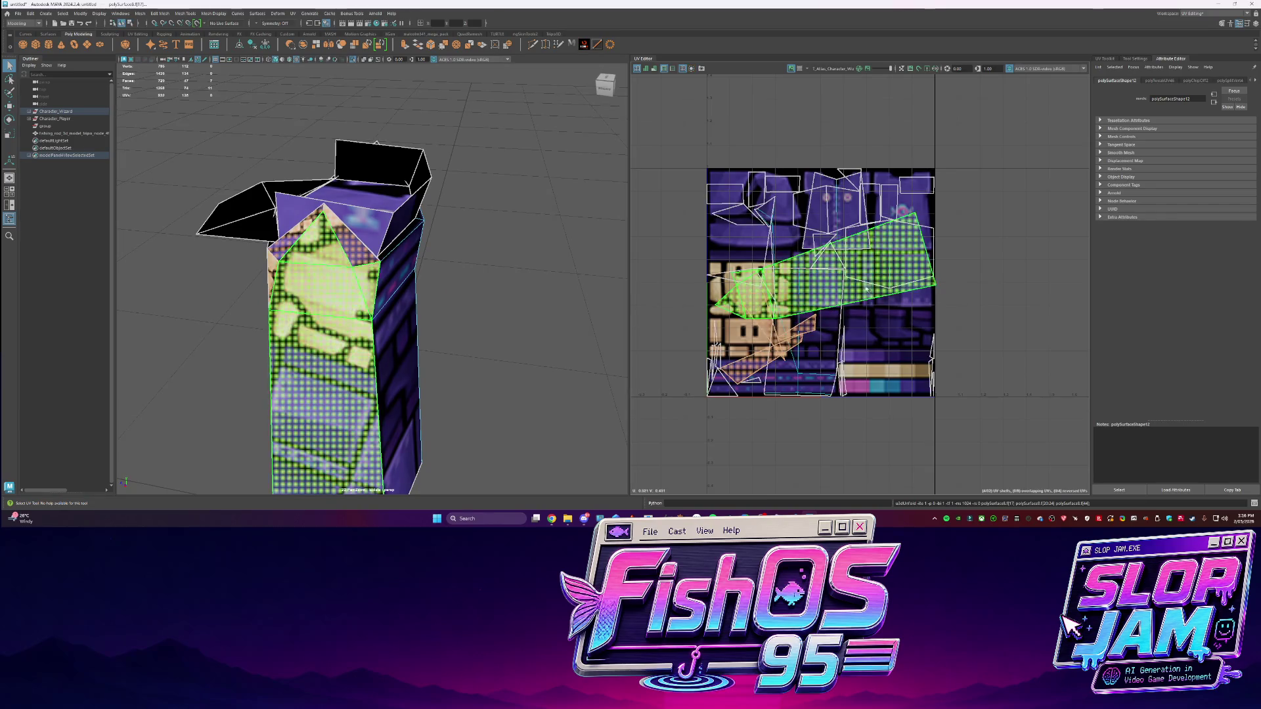
pyautogui.press('e')
# Weld a stray head vertex onto its neighbour with the Target Weld Tool
pyautogui.keyDown('alt'); pyautogui.moveTo(510, 346); pyautogui.dragTo(436, 223); pyautogui.keyUp('alt')
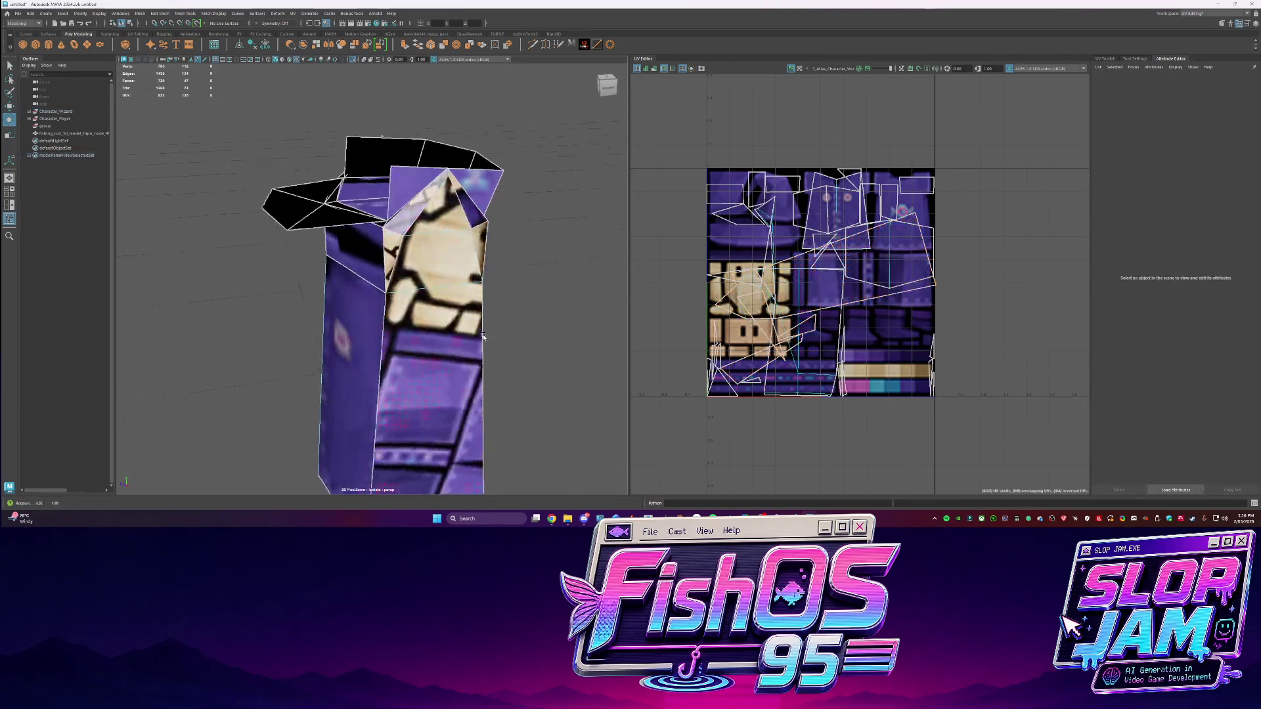
pyautogui.press('w')
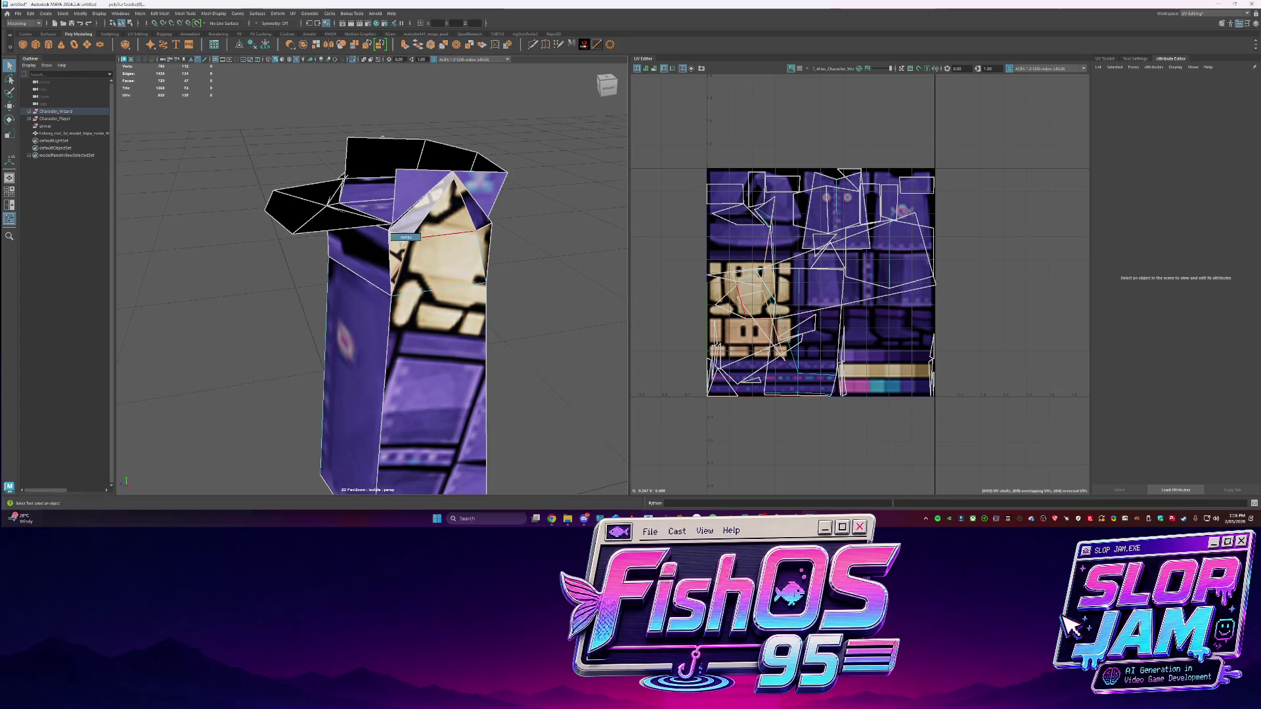
pyautogui.click(424, 253)
pyautogui.click(500, 77)
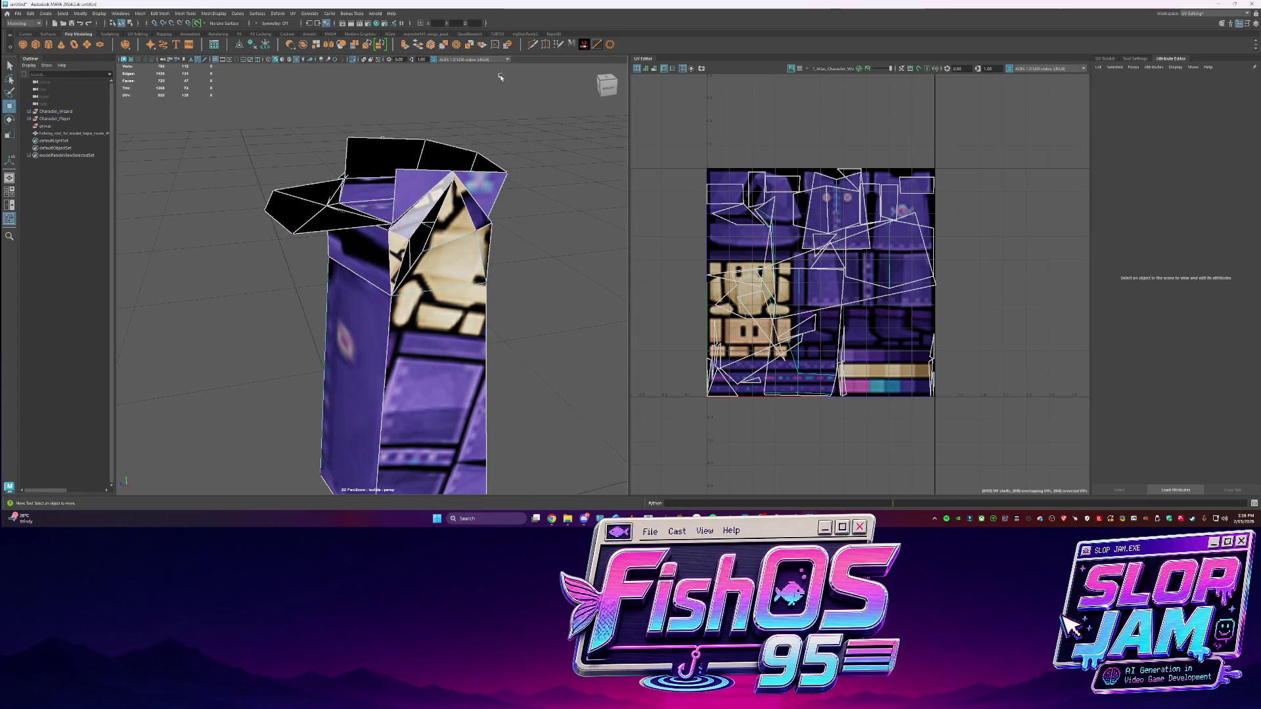
pyautogui.click(547, 45)
pyautogui.scroll(2, 432, 268)
pyautogui.moveTo(441, 240); pyautogui.dragTo(441, 241)
# Sew the selected UV edges and weld another stray head vertex onto its neighbour
pyautogui.press('q')
pyautogui.keyDown('shift'); pyautogui.moveTo(695, 273); pyautogui.dragTo(755, 272, button='right'); pyautogui.keyUp('shift')
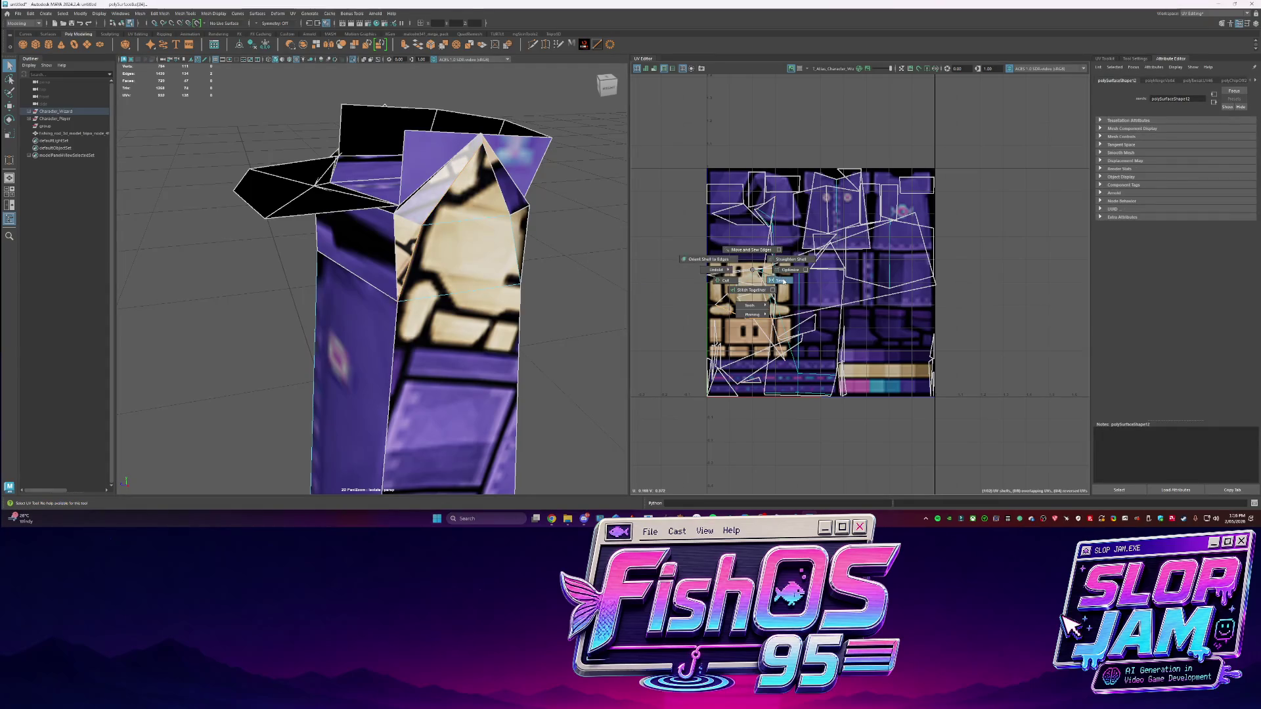
pyautogui.moveTo(433, 272)
pyautogui.mouseDown(button='right')
pyautogui.moveTo(476, 273)
pyautogui.moveTo(609, 357)
pyautogui.mouseUp(button='right')
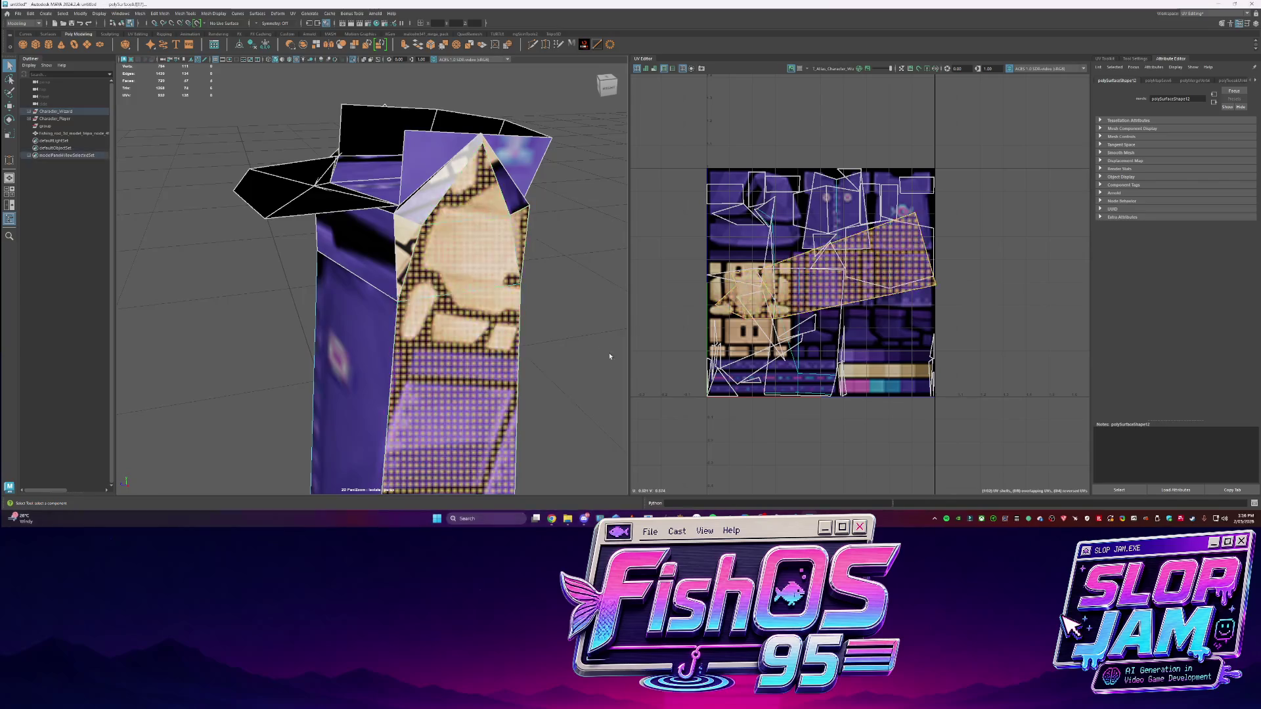
pyautogui.click(544, 333)
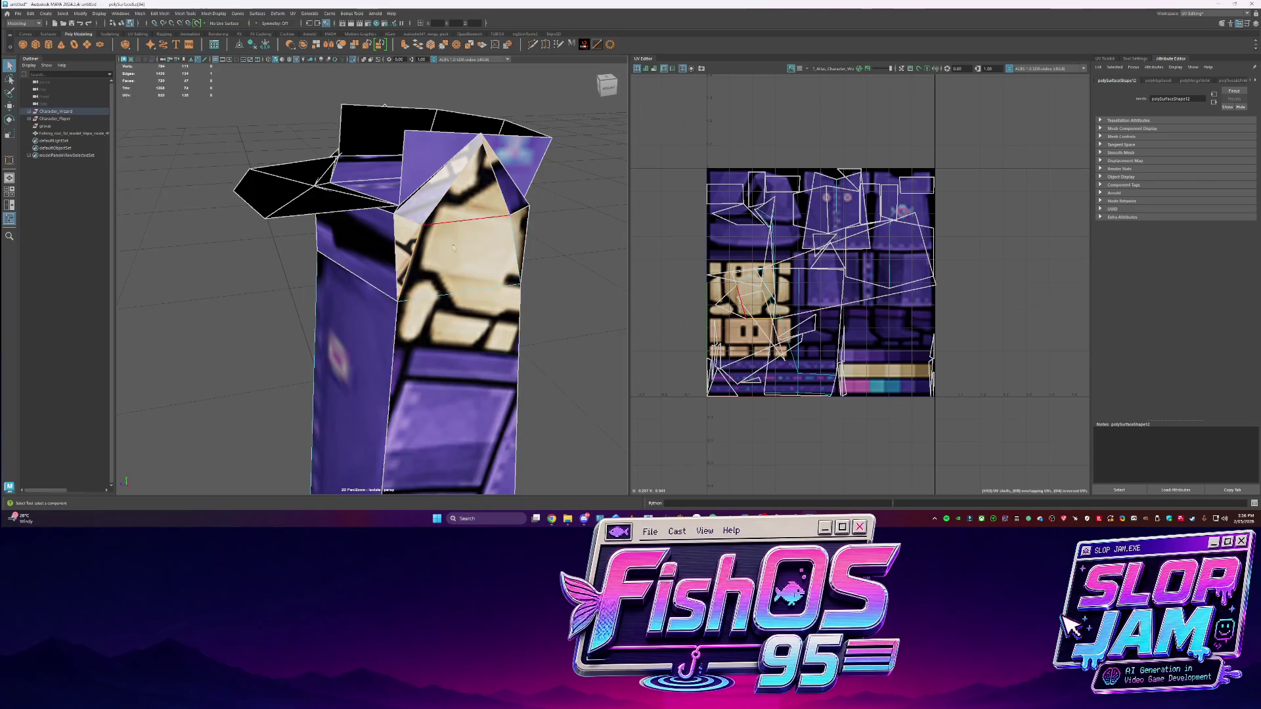
pyautogui.click(428, 235)
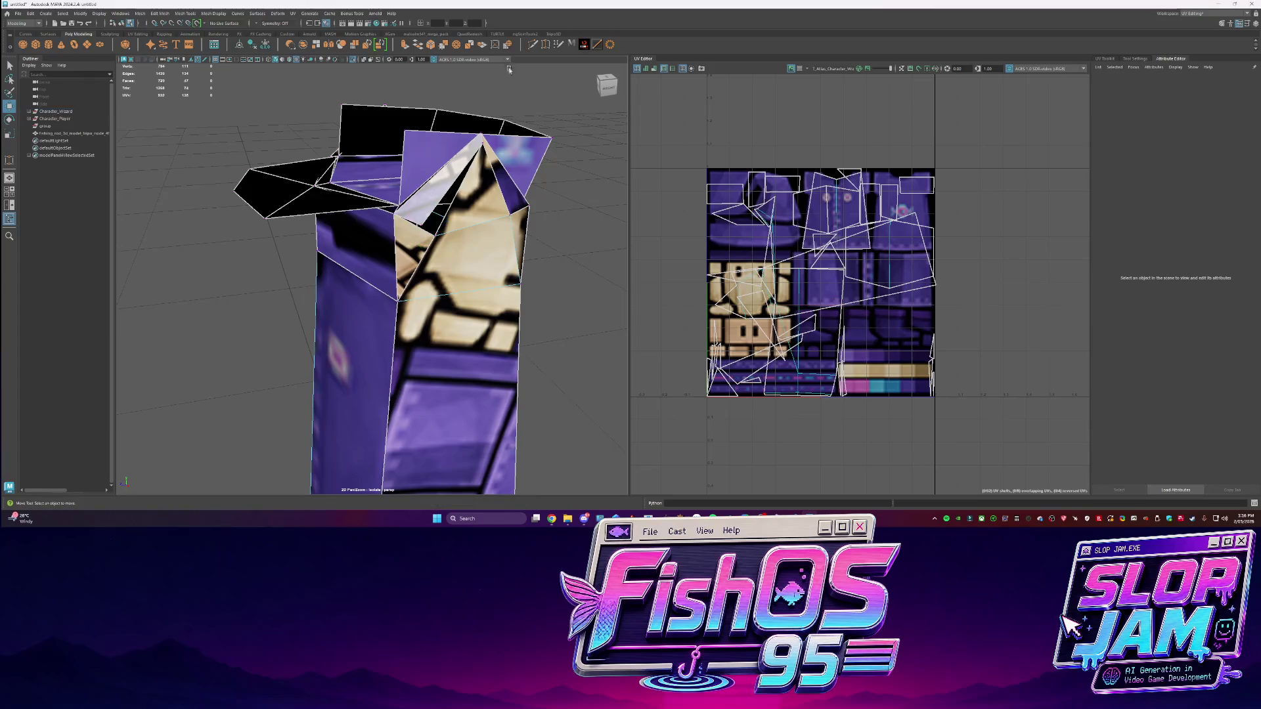
pyautogui.moveTo(443, 230); pyautogui.dragTo(444, 230)
# Cut the face UVs along the selected edge and unfold the face shell
pyautogui.press('q')
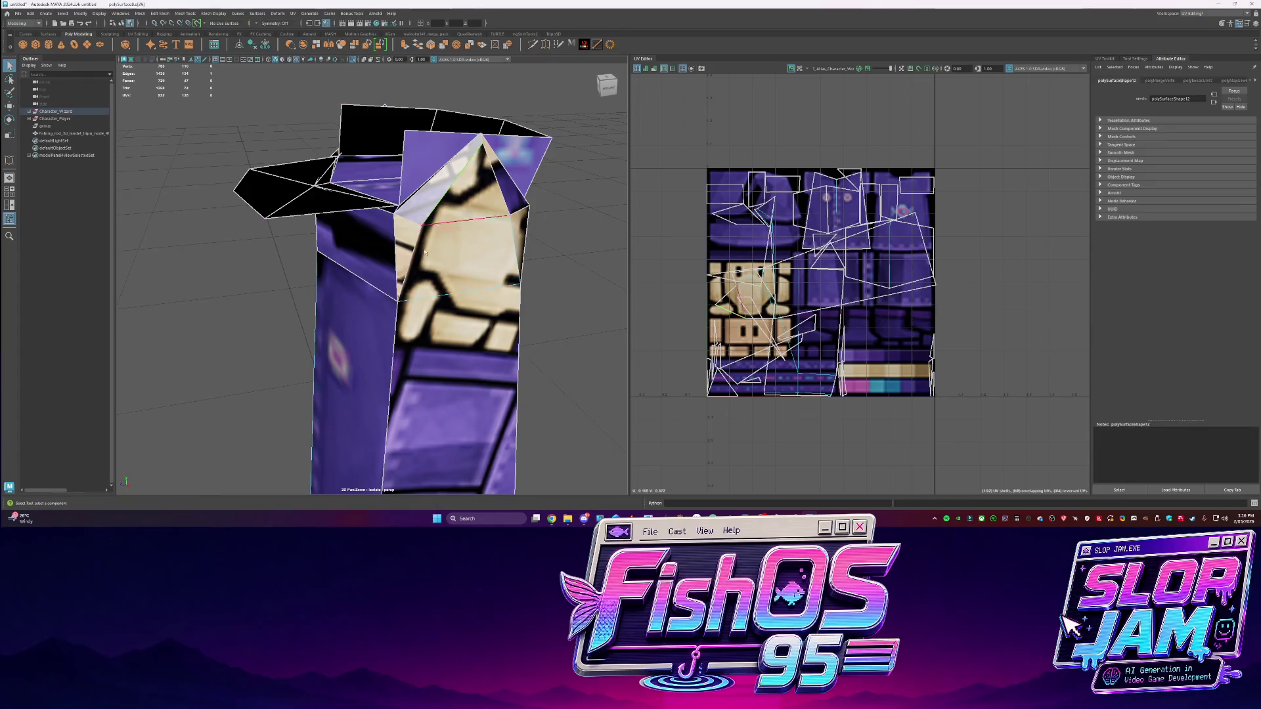
pyautogui.keyDown('shift'); pyautogui.moveTo(762, 258); pyautogui.dragTo(801, 261, button='right'); pyautogui.keyUp('shift')
pyautogui.keyDown('shift'); pyautogui.rightClick(809, 261); pyautogui.keyUp('shift')
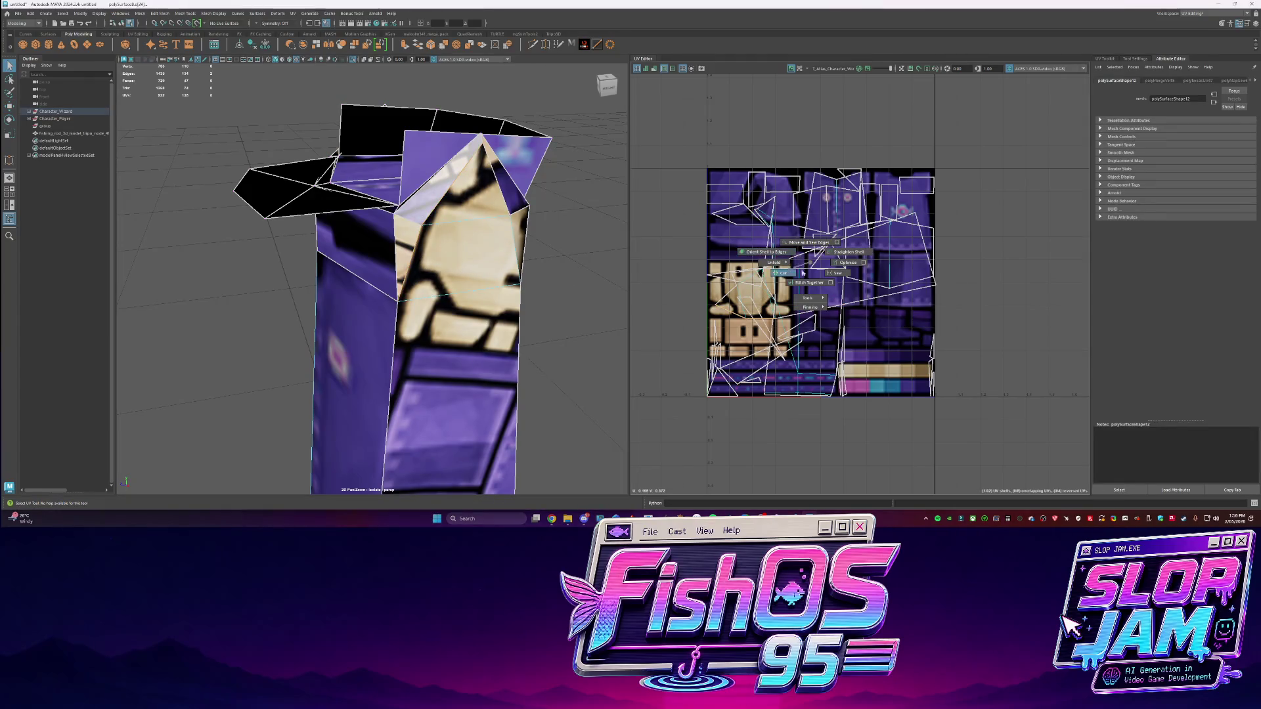
pyautogui.click(803, 272)
pyautogui.click(791, 273)
pyautogui.keyDown('shift'); pyautogui.moveTo(792, 273); pyautogui.dragTo(729, 276, button='right'); pyautogui.keyUp('shift')
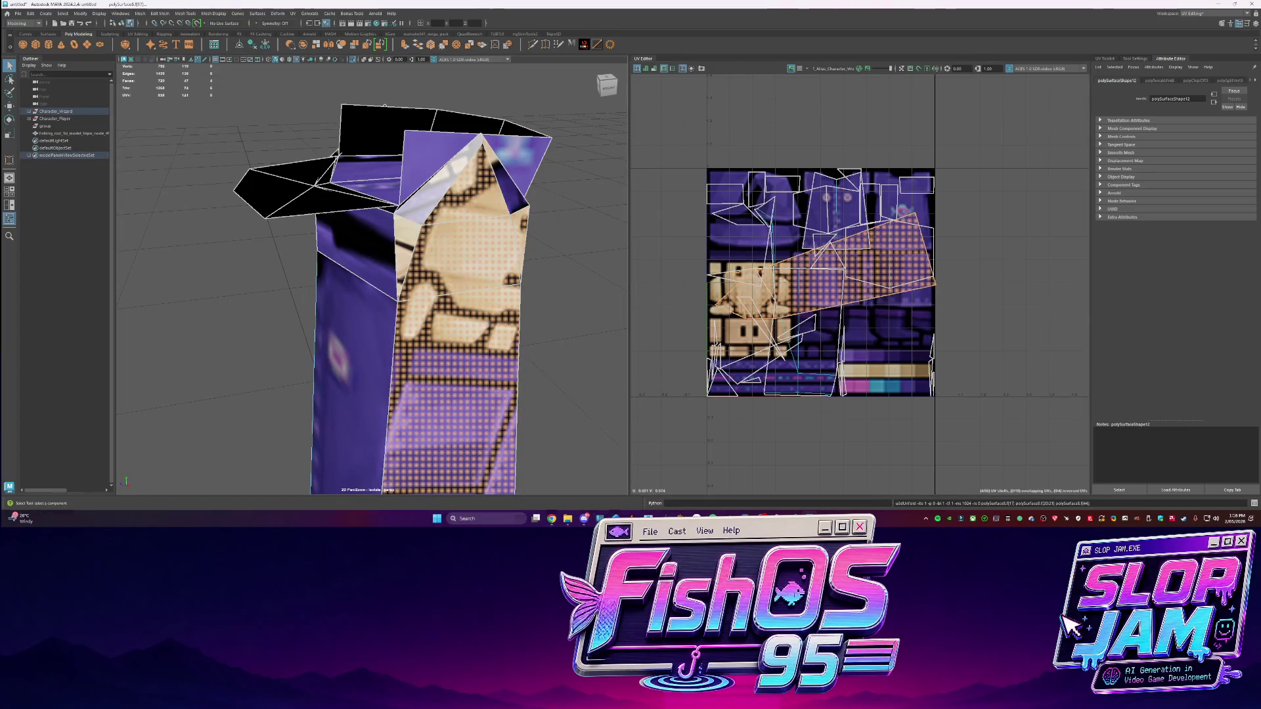
# Select the next edge on the wizard's head
pyautogui.press('w')
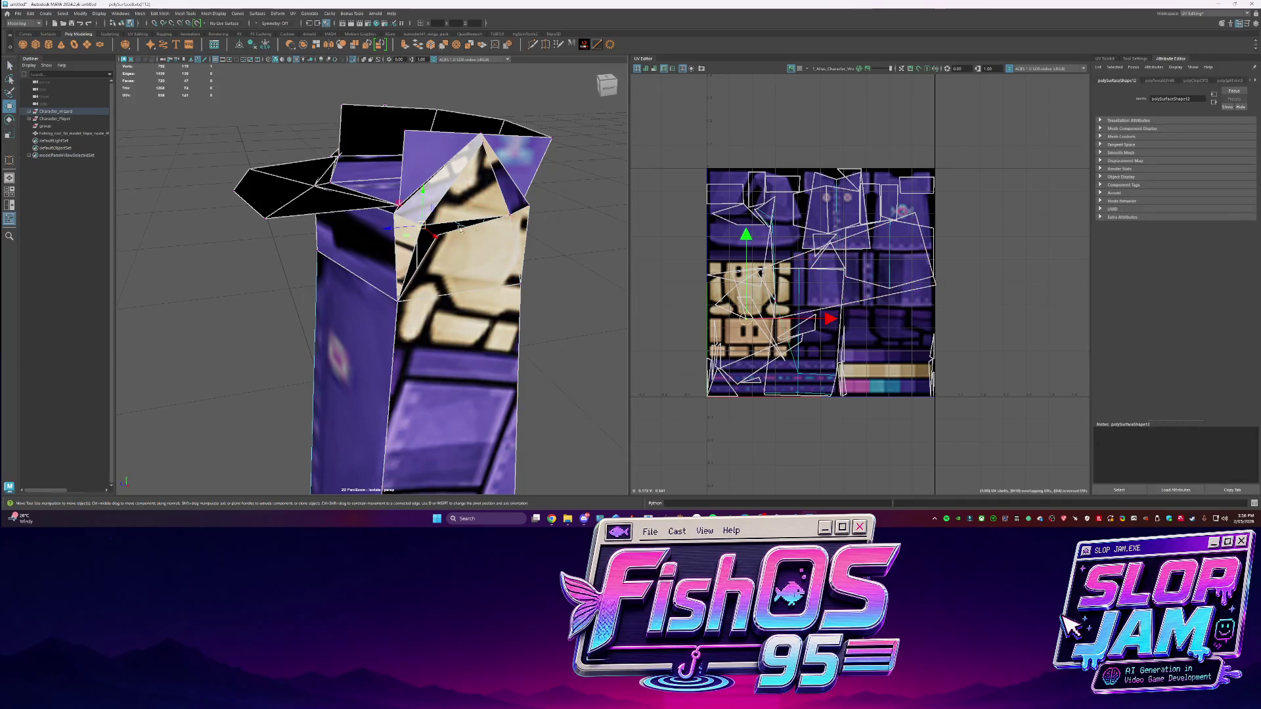
pyautogui.click(571, 286)
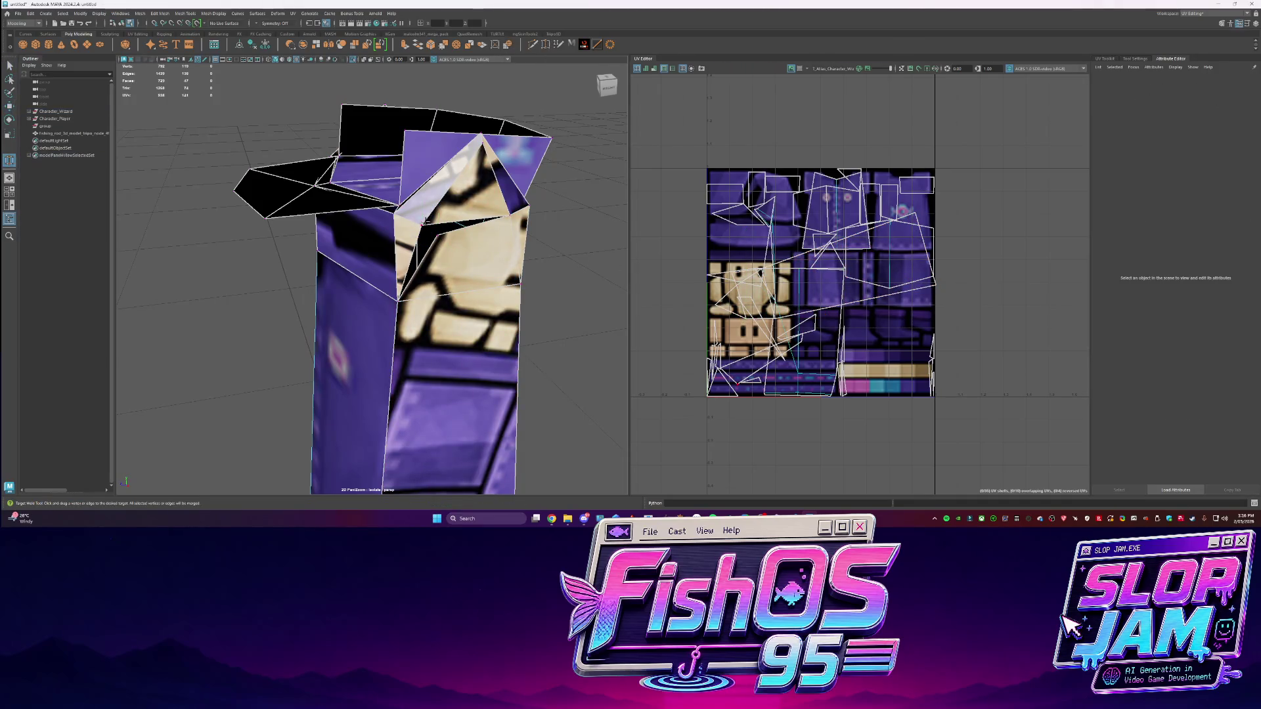
pyautogui.moveTo(489, 268)
pyautogui.keyDown('alt'); pyautogui.mouseDown()
pyautogui.moveTo(509, 224)
pyautogui.moveTo(439, 276)
pyautogui.mouseUp(); pyautogui.keyUp('alt')
pyautogui.press('w')
pyautogui.click(440, 275)
pyautogui.press('q')
pyautogui.scroll(-2, 436, 256)
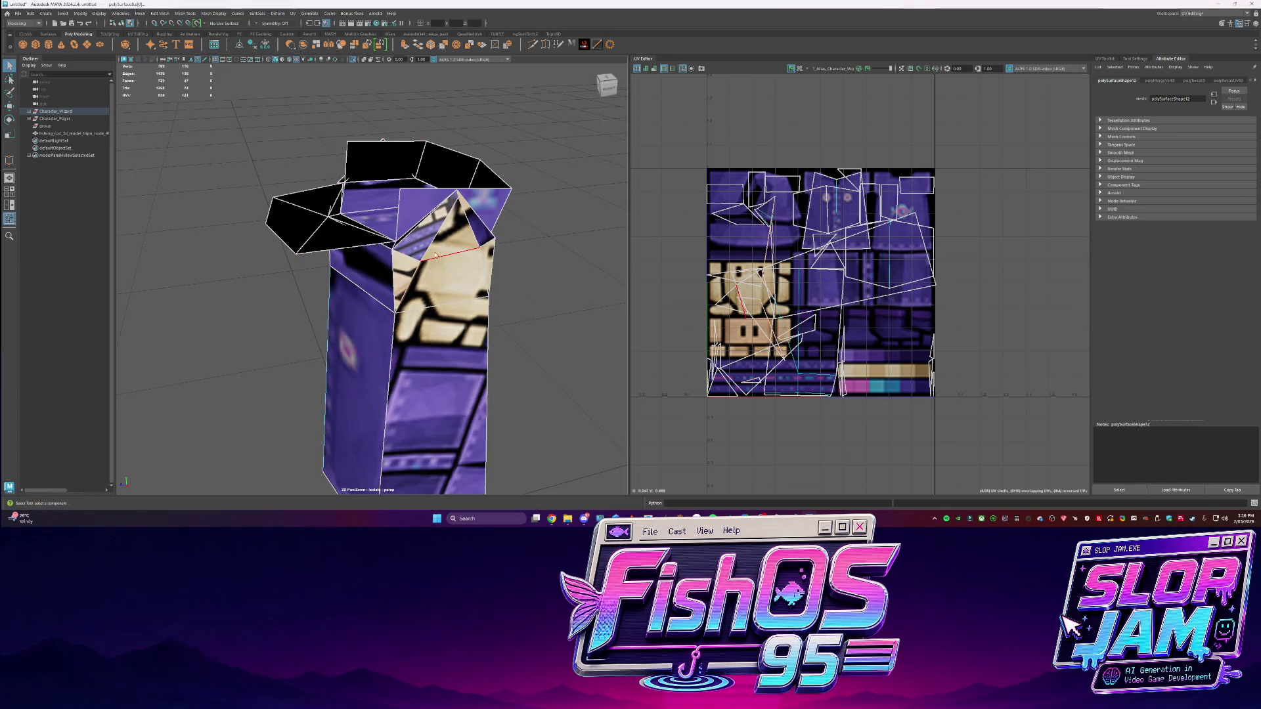
# Sew the UV edges near the face and merge the nearby vertices
pyautogui.keyDown('shift'); pyautogui.moveTo(781, 279); pyautogui.dragTo(726, 270, button='right'); pyautogui.keyUp('shift')
pyautogui.keyDown('shift'); pyautogui.moveTo(477, 270); pyautogui.dragTo(486, 230, button='right'); pyautogui.keyUp('shift')
pyautogui.press('q')
pyautogui.click(431, 251)
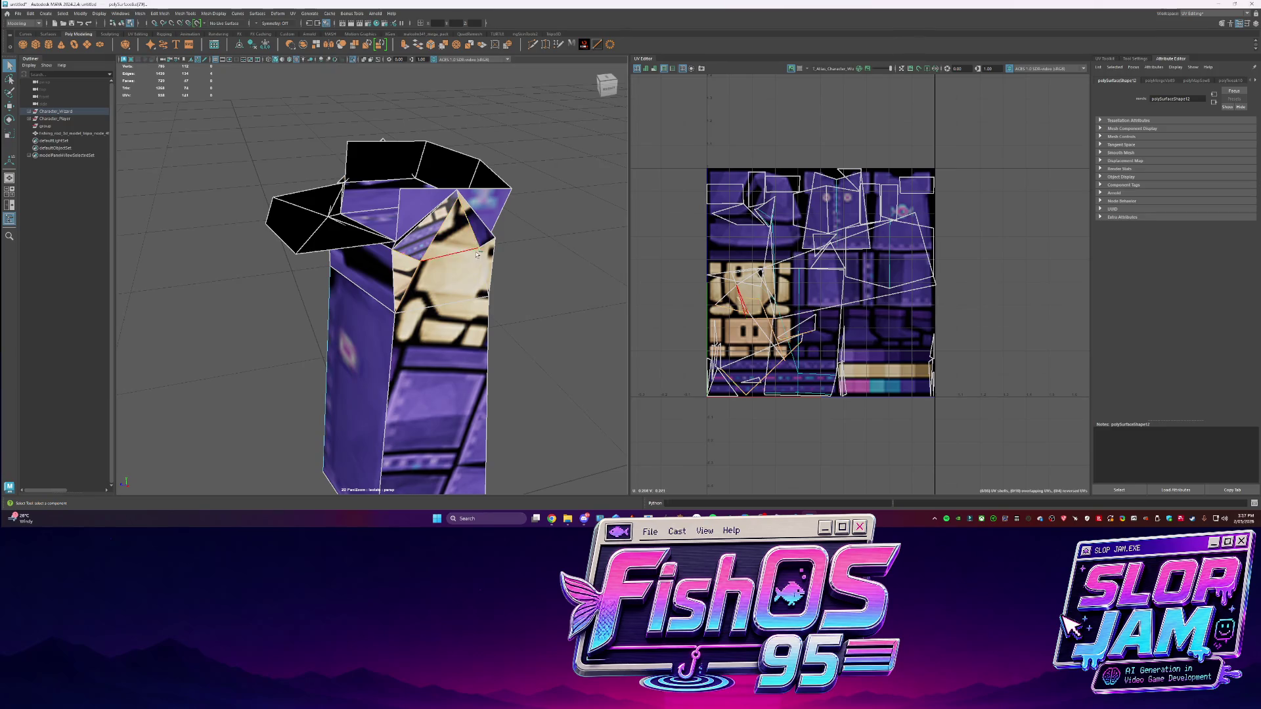
pyautogui.keyDown('shift'); pyautogui.moveTo(779, 296); pyautogui.dragTo(807, 306, button='right'); pyautogui.keyUp('shift')
pyautogui.keyDown('shift'); pyautogui.moveTo(507, 282); pyautogui.dragTo(459, 289, button='right'); pyautogui.keyUp('shift')
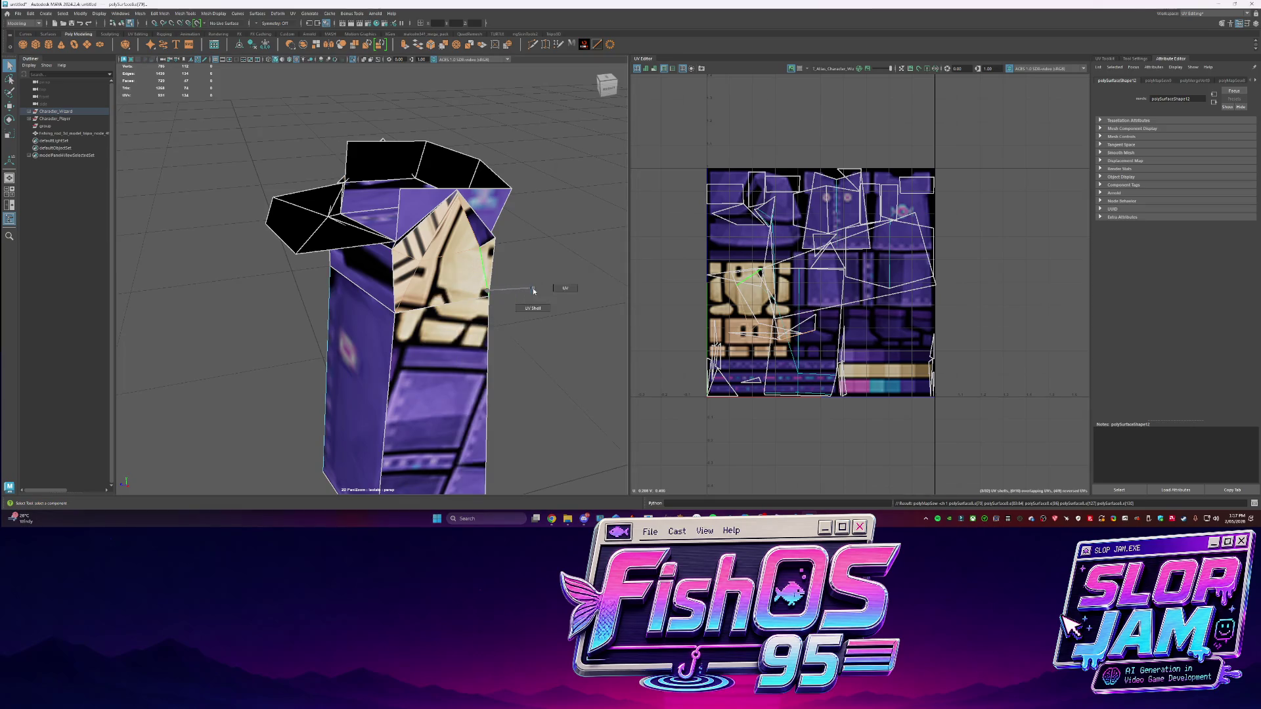
# Sew the UV seam of an edge on the robe mesh
pyautogui.keyDown('alt'); pyautogui.moveTo(441, 283); pyautogui.dragTo(363, 309); pyautogui.keyUp('alt')
pyautogui.click(363, 309)
pyautogui.keyDown('shift'); pyautogui.moveTo(820, 297); pyautogui.dragTo(821, 297, button='right'); pyautogui.keyUp('shift')
pyautogui.click(856, 311)
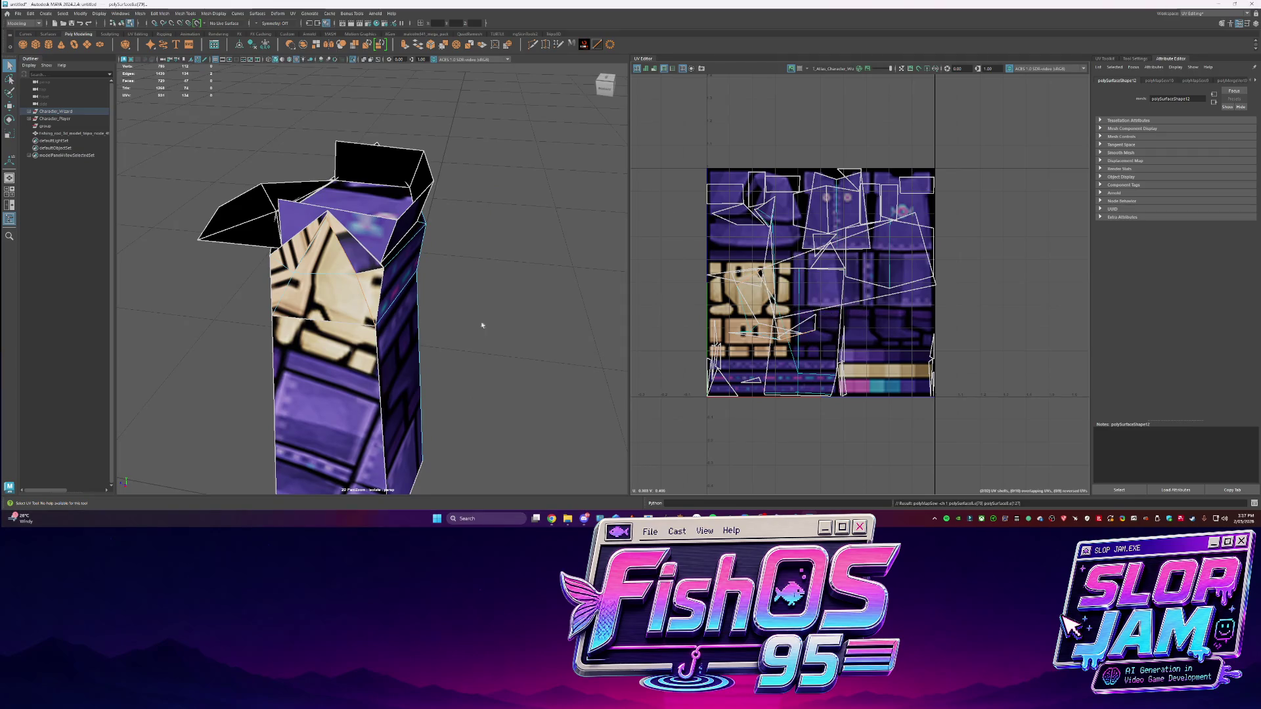
# Merge the loose vertices at the robe's top and frame a close view of it
pyautogui.click(352, 281)
pyautogui.press('w')
pyautogui.click(607, 99)
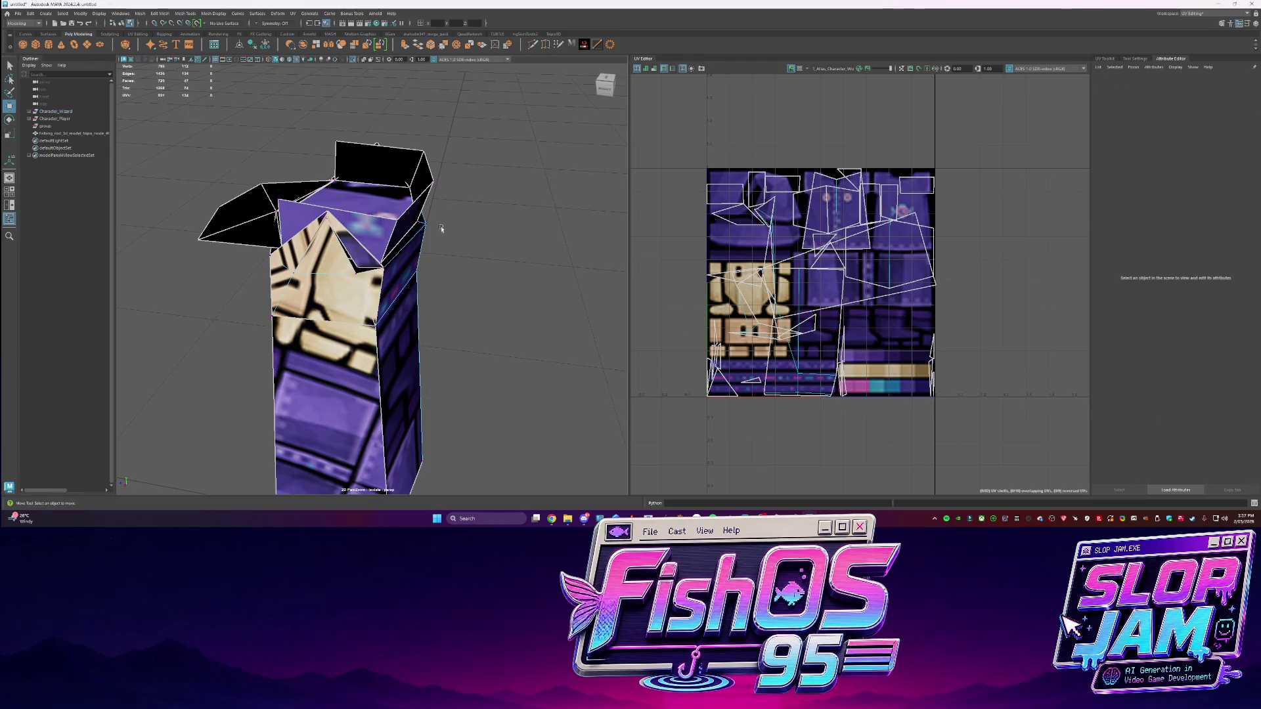
pyautogui.scroll(2, 607, 97)
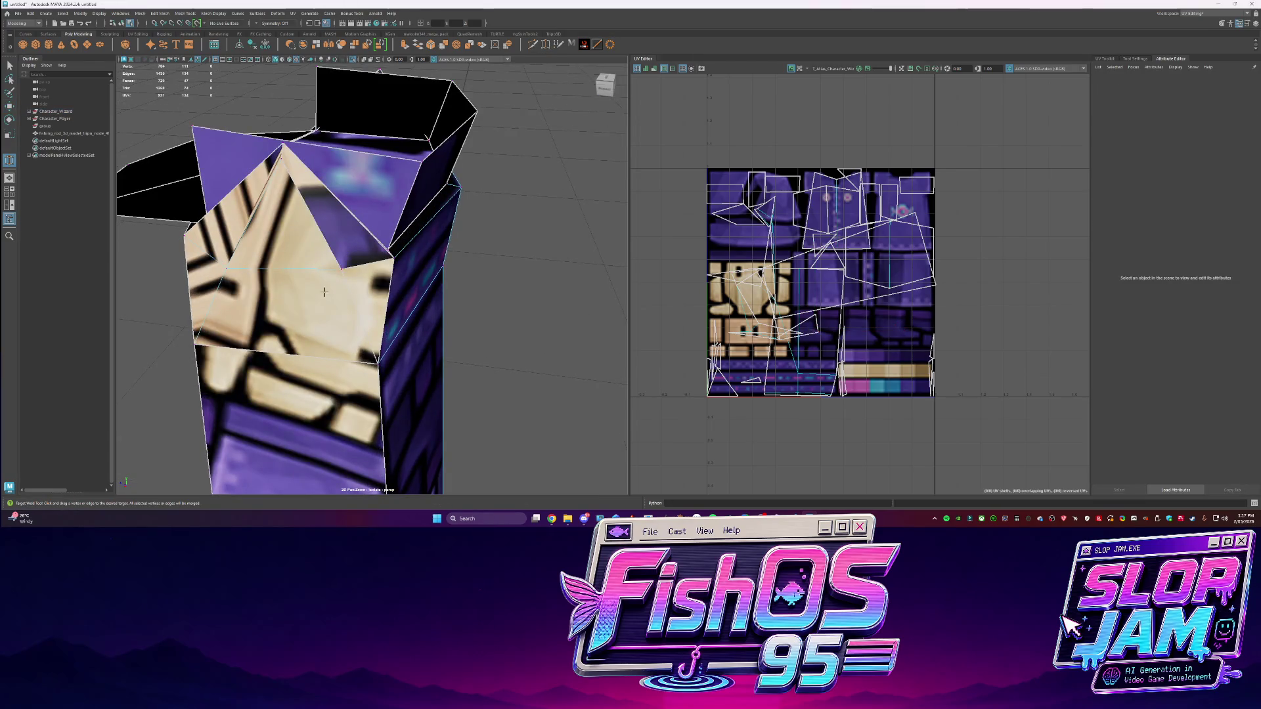
pyautogui.moveTo(324, 292); pyautogui.dragTo(282, 146)
pyautogui.moveTo(321, 217)
pyautogui.keyDown('alt'); pyautogui.mouseDown()
pyautogui.moveTo(483, 305)
pyautogui.moveTo(459, 298)
pyautogui.moveTo(524, 290)
pyautogui.moveTo(473, 276)
pyautogui.moveTo(499, 273)
pyautogui.moveTo(484, 242)
pyautogui.moveTo(349, 243)
pyautogui.moveTo(366, 251)
pyautogui.mouseUp(); pyautogui.keyUp('alt')
pyautogui.click(524, 290)
pyautogui.click(460, 275)
pyautogui.click(366, 251)
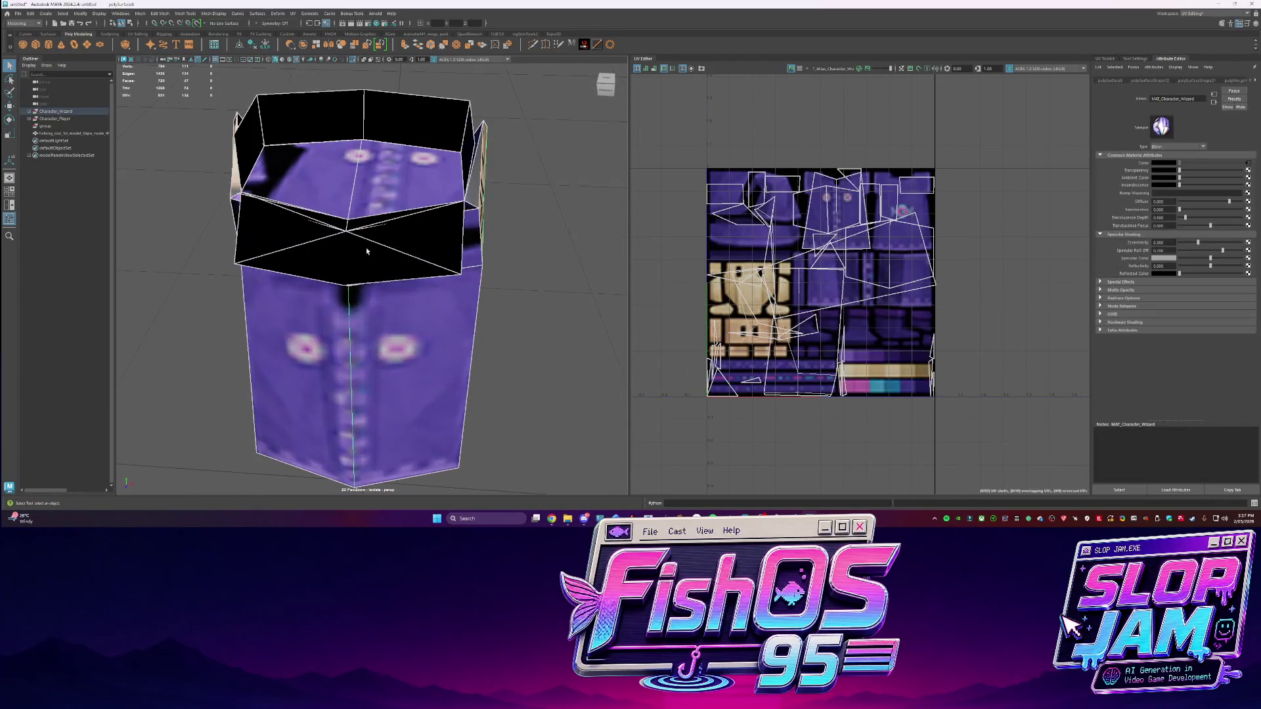
# Rescale the robe top face's UVs on the texture with the Scale tool
pyautogui.click(360, 193)
pyautogui.press('r')
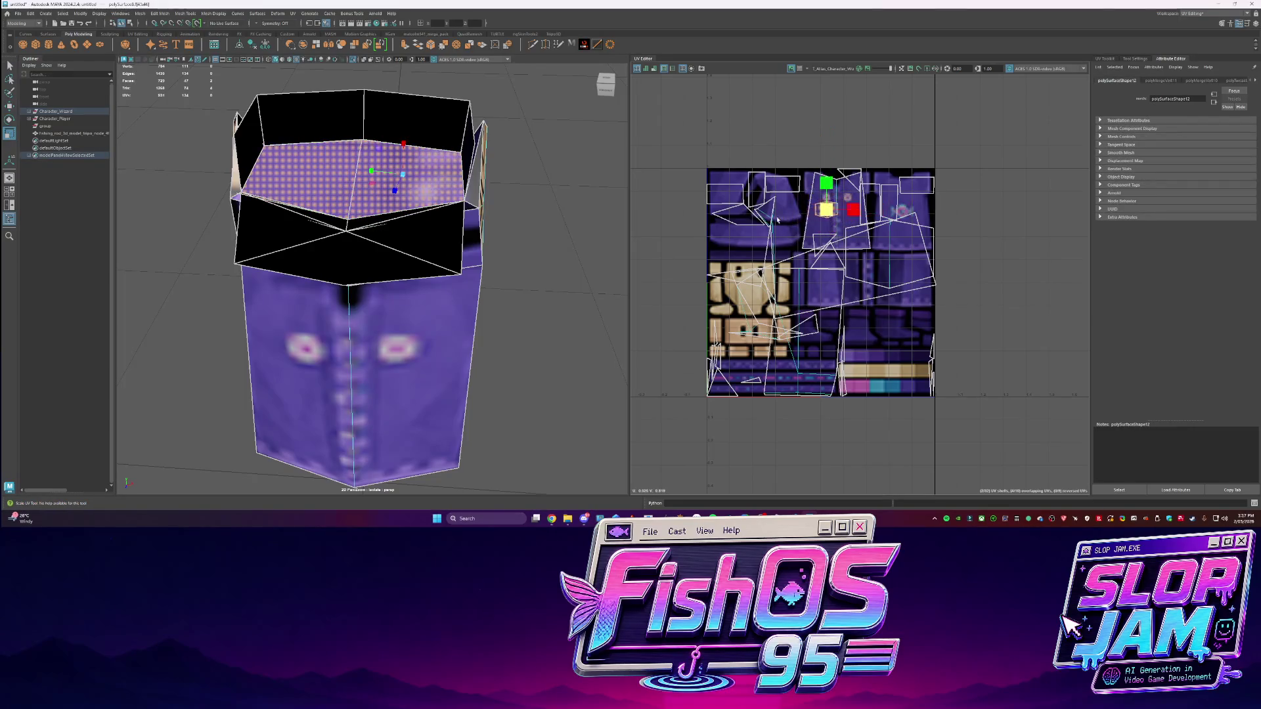
pyautogui.scroll(3, 777, 220)
pyautogui.moveTo(775, 191); pyautogui.dragTo(712, 203)
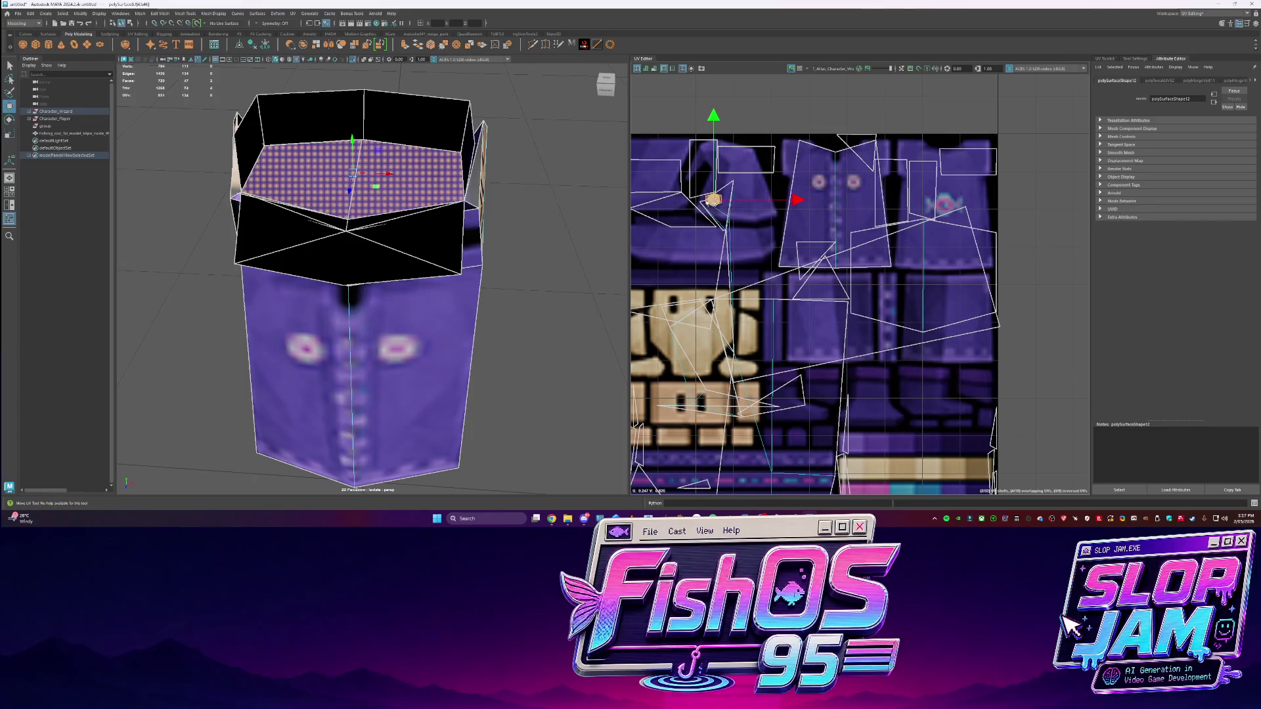
pyautogui.press('q')
pyautogui.click(464, 273)
pyautogui.press('f')
# Select edges on the Character_Wizard mesh and sew their UV seams
pyautogui.keyDown('alt'); pyautogui.moveTo(464, 274); pyautogui.dragTo(394, 276); pyautogui.keyUp('alt')
pyautogui.click(342, 295)
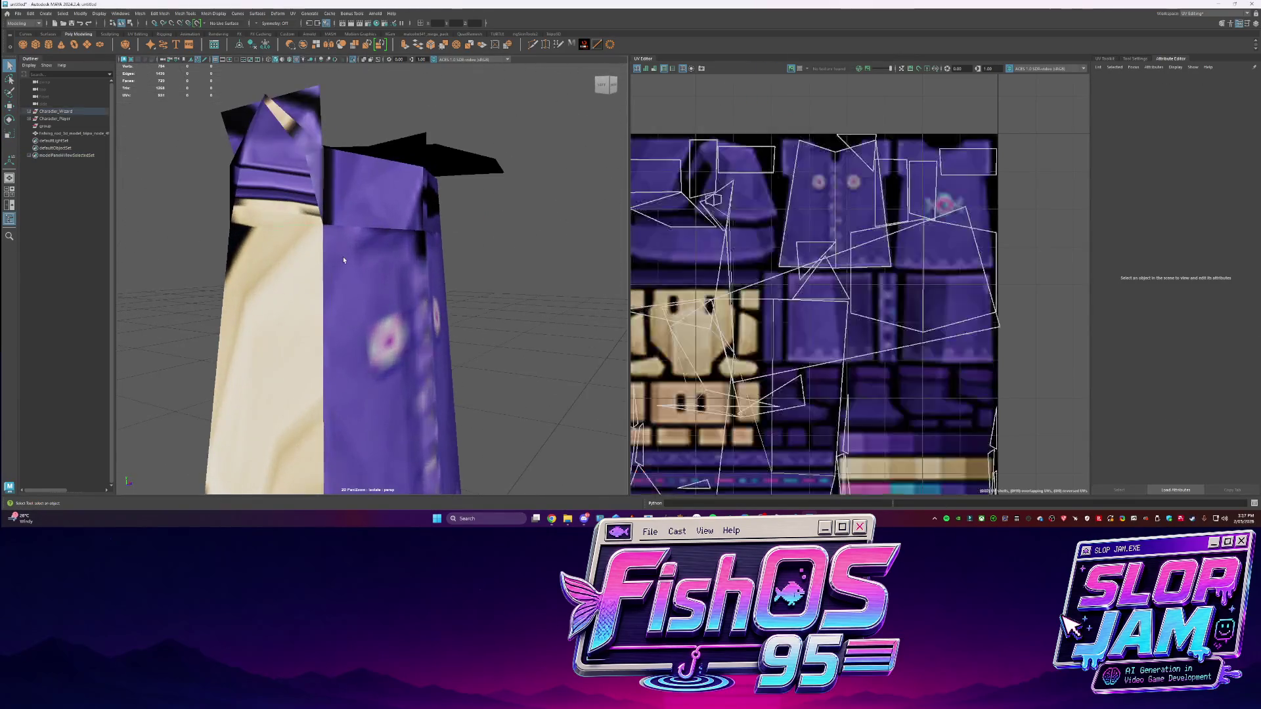
pyautogui.scroll(3, 342, 296)
pyautogui.moveTo(297, 249); pyautogui.dragTo(339, 259, button='right')
pyautogui.click(339, 259)
pyautogui.moveTo(339, 259)
pyautogui.keyDown('alt'); pyautogui.mouseDown()
pyautogui.moveTo(429, 258)
pyautogui.moveTo(427, 276)
pyautogui.moveTo(460, 274)
pyautogui.mouseUp(); pyautogui.keyUp('alt')
pyautogui.press('F10')
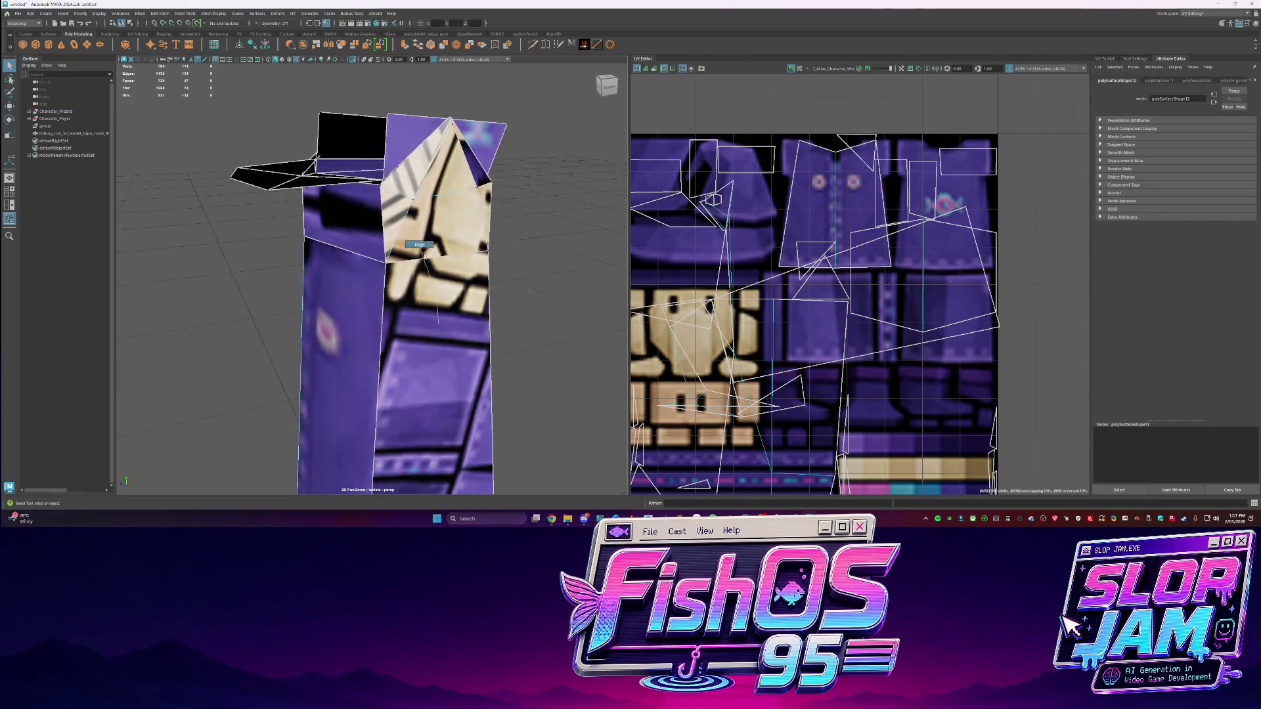
pyautogui.keyDown('shift'); pyautogui.moveTo(835, 333); pyautogui.dragTo(906, 352, button='right'); pyautogui.keyUp('shift')
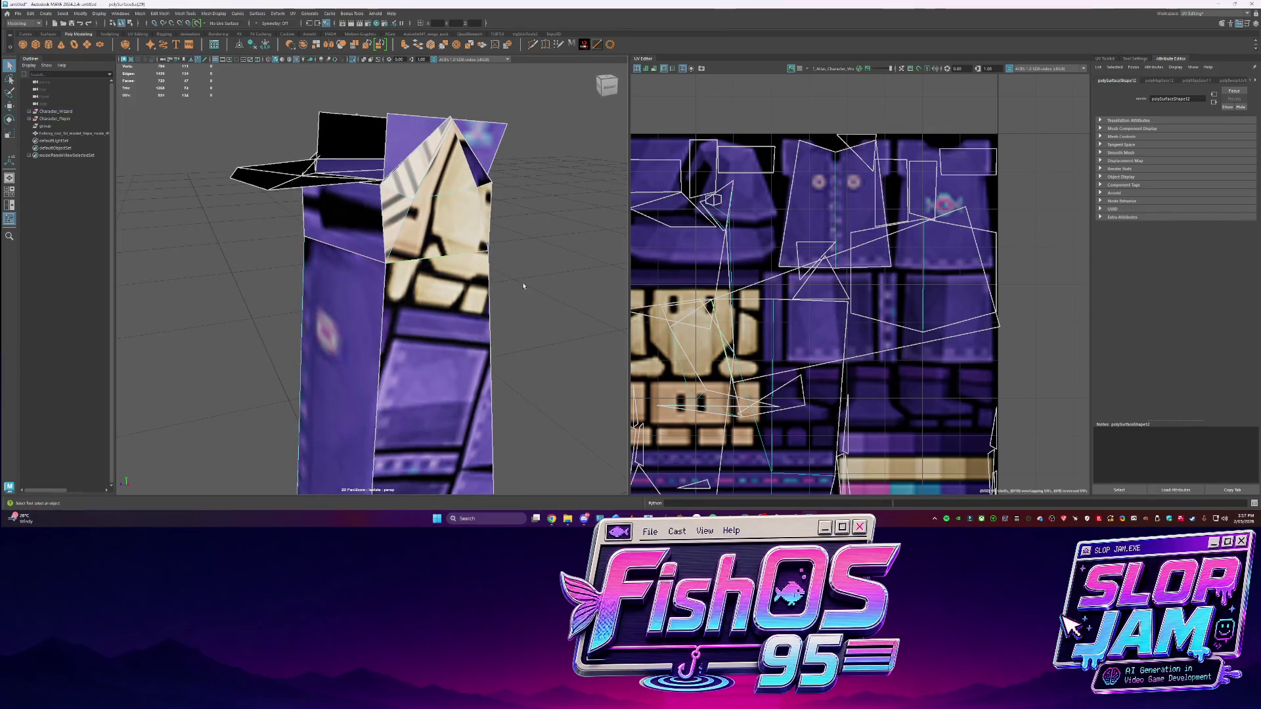
pyautogui.moveTo(459, 284); pyautogui.dragTo(484, 297, button='right')
# Undo an accidental face move on the robe and merge the selected vertices
pyautogui.click(437, 197)
pyautogui.press('w')
pyautogui.moveTo(497, 199); pyautogui.dragTo(596, 225)
pyautogui.hotkey('ctrl', 'z')
pyautogui.scroll(-5, 394, 296)
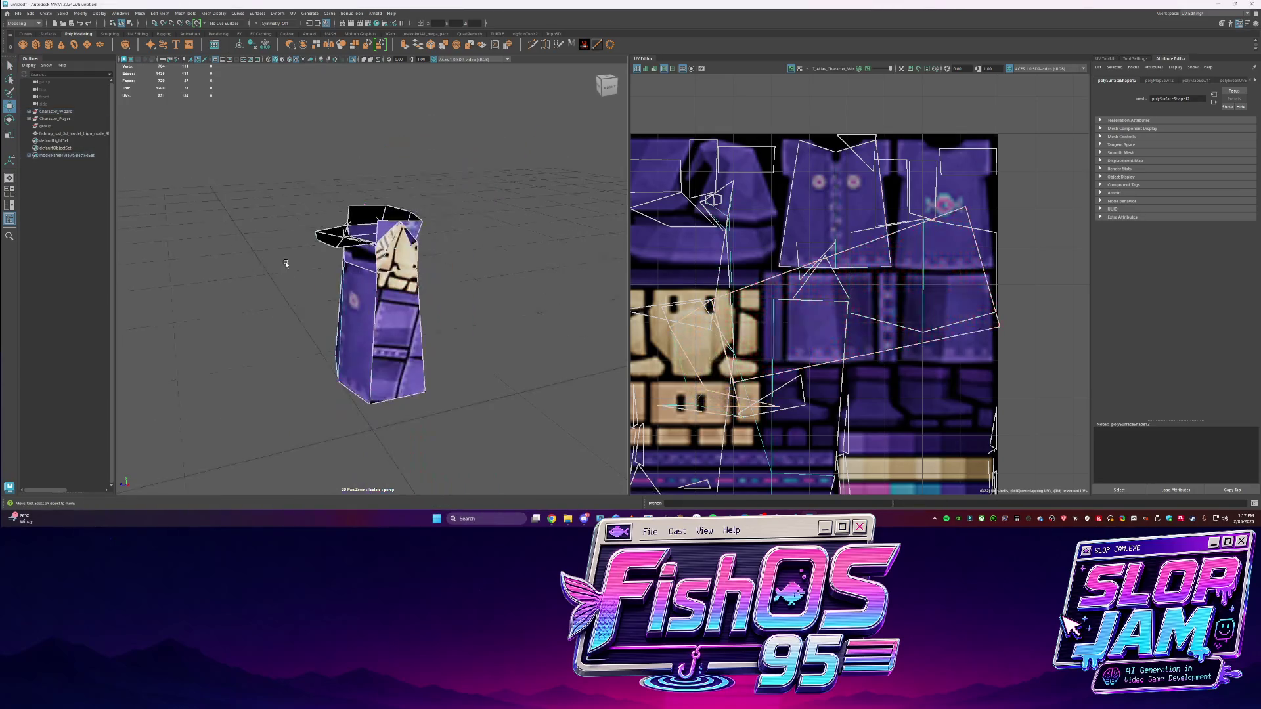
pyautogui.keyDown('shift'); pyautogui.moveTo(384, 239); pyautogui.dragTo(387, 220, button='right'); pyautogui.keyUp('shift')
pyautogui.press('q')
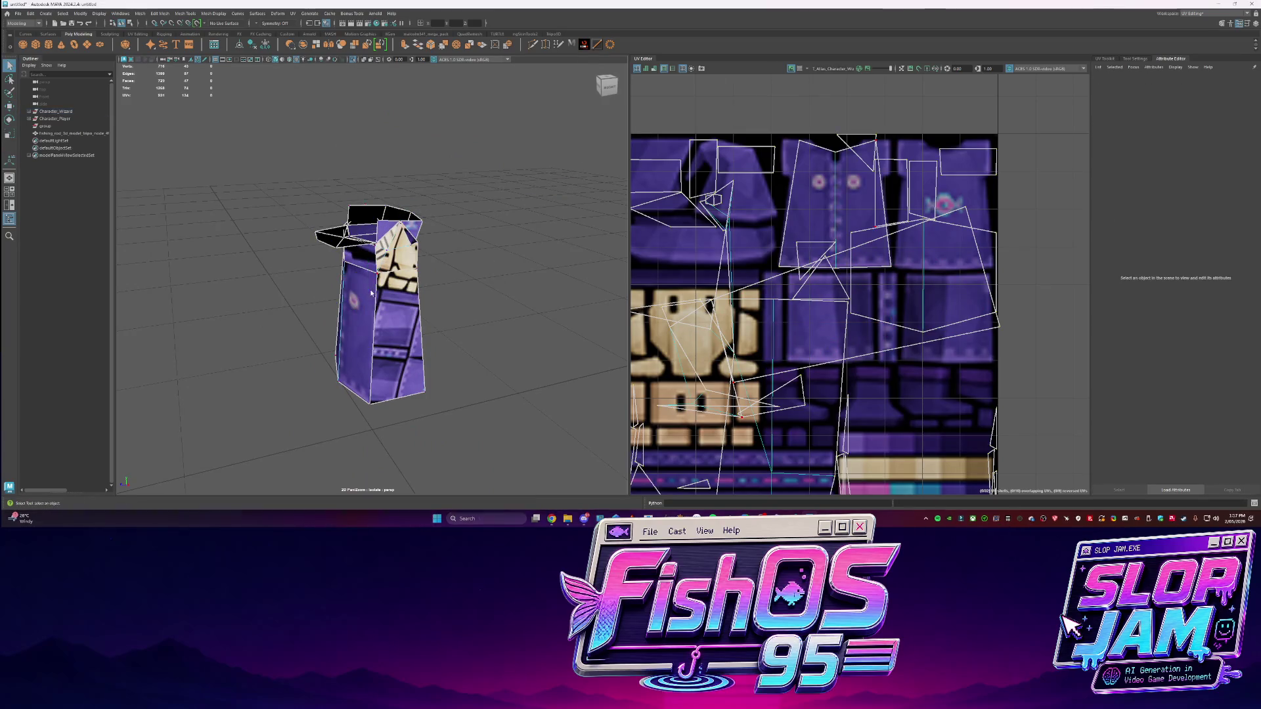
# Re-isolate the wizard's robe mesh and undo a stray vertex merge
pyautogui.hotkey('ctrl', '1')
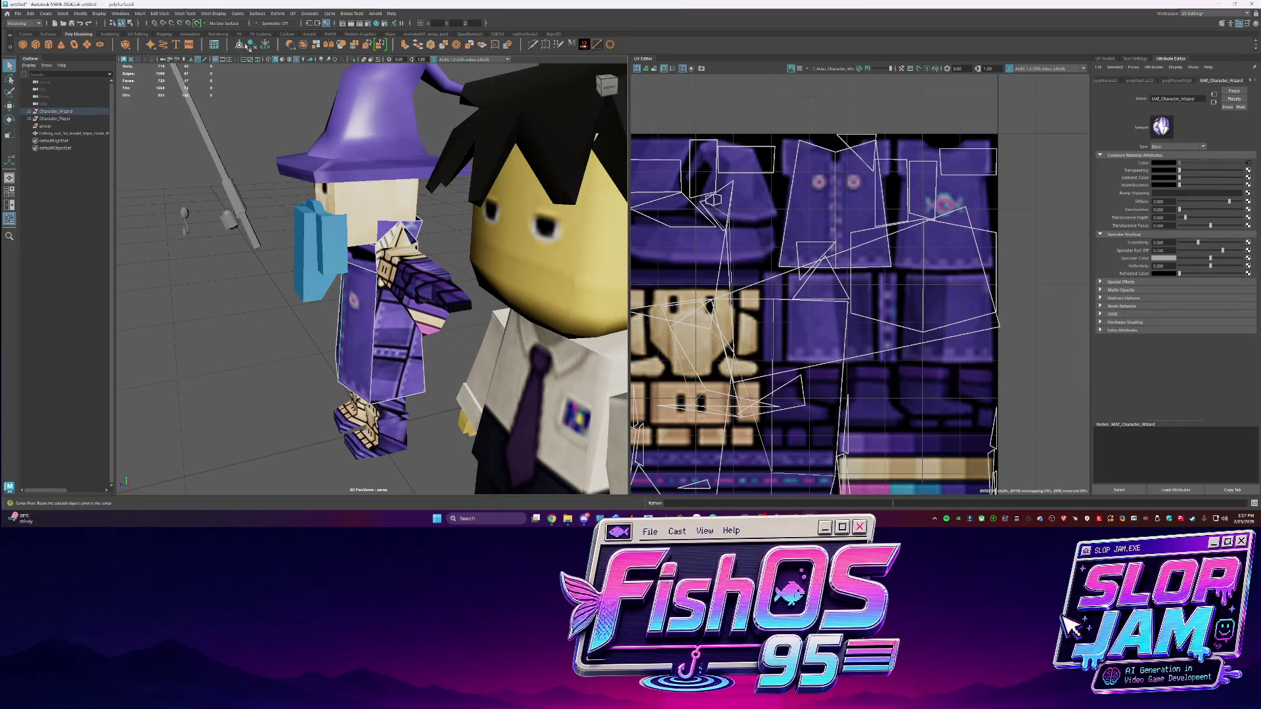
pyautogui.click(241, 270)
pyautogui.click(364, 353)
pyautogui.hotkey('ctrl', '1')
pyautogui.press('F9')
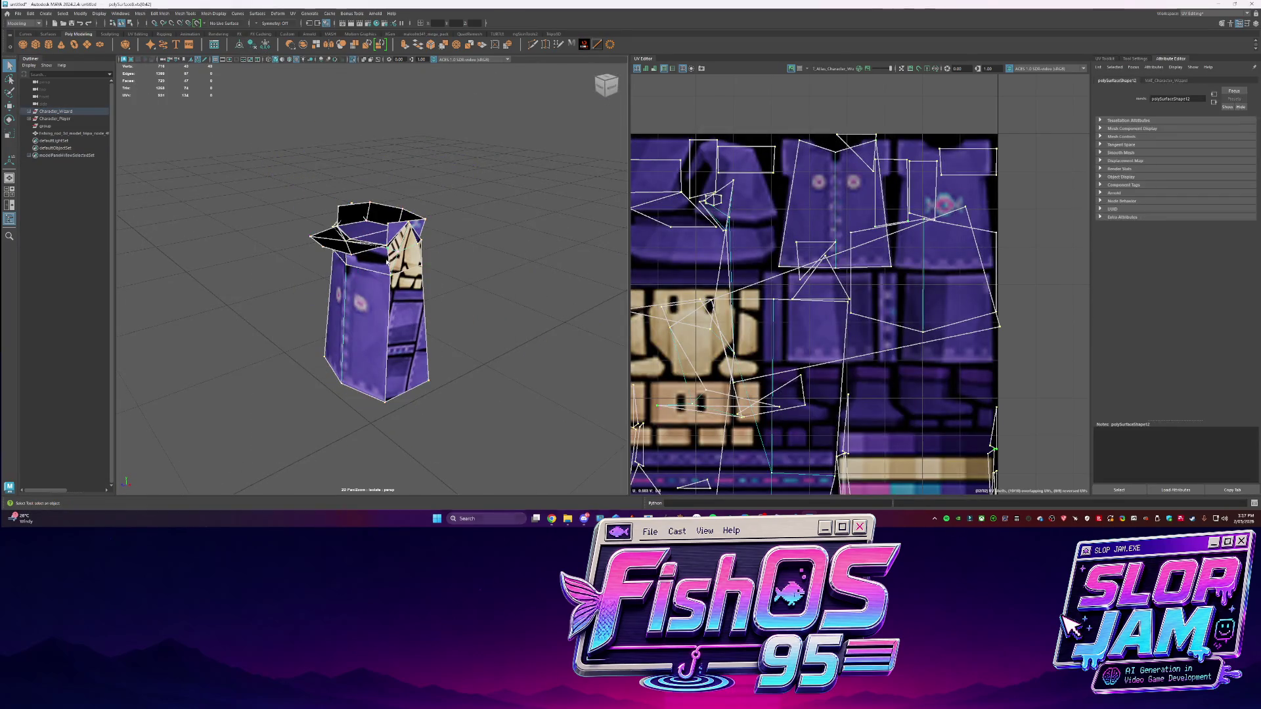
pyautogui.keyDown('shift'); pyautogui.moveTo(499, 316); pyautogui.dragTo(503, 308, button='right'); pyautogui.keyUp('shift')
pyautogui.hotkey('ctrl', 'z')
pyautogui.hotkey('ctrl', 'z')
pyautogui.hotkey('ctrl', 'z')
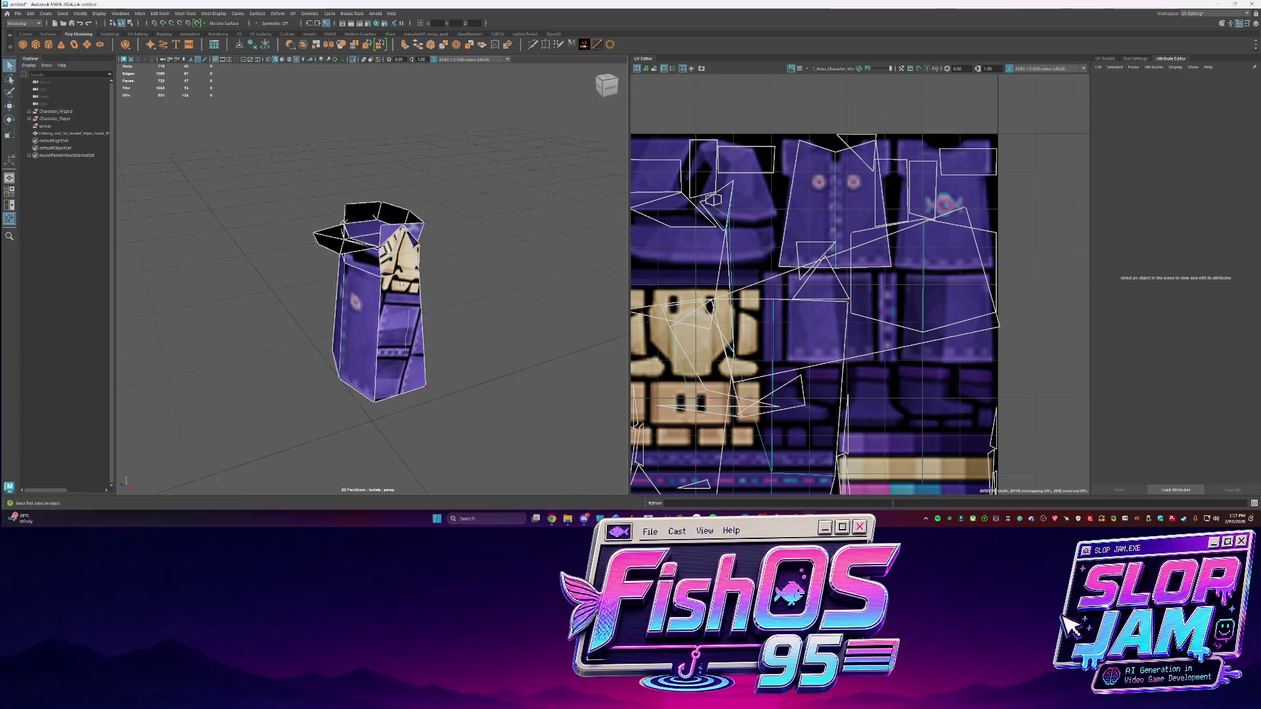
pyautogui.press('q')
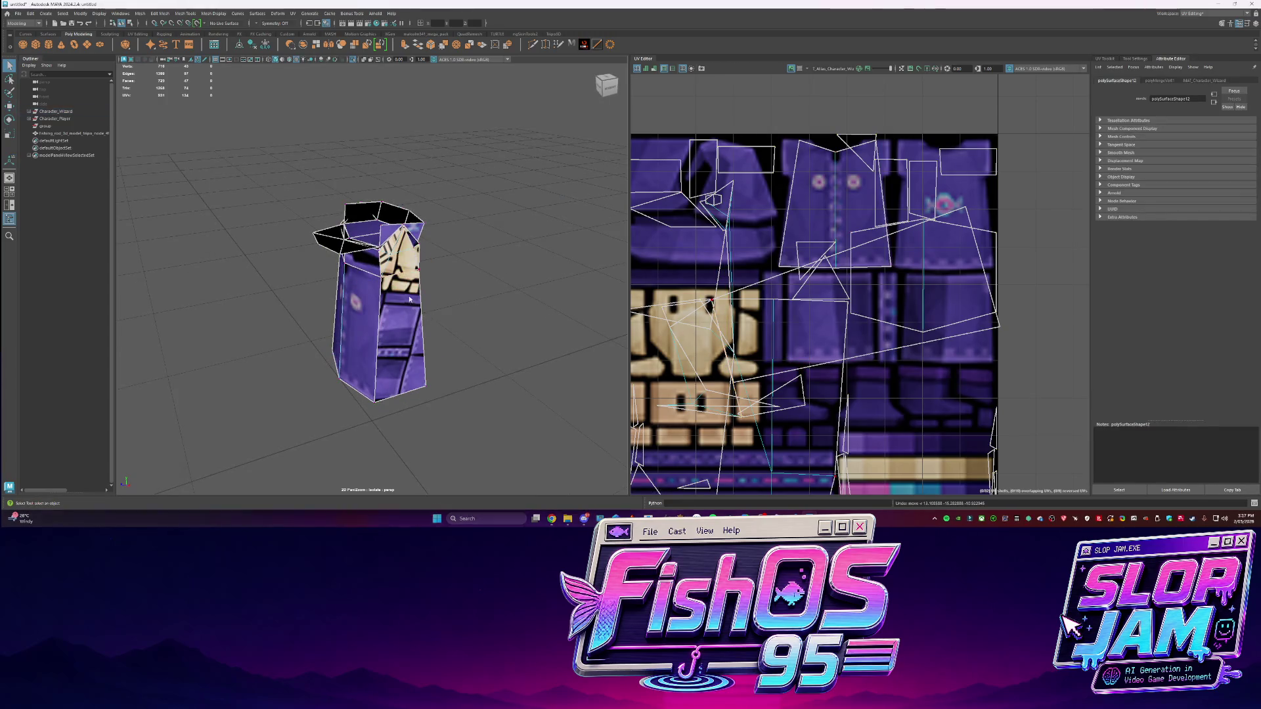
# Sew another UV seam and select the robe's front UV shell
pyautogui.keyDown('shift'); pyautogui.moveTo(719, 294); pyautogui.dragTo(754, 304, button='right'); pyautogui.keyUp('shift')
pyautogui.moveTo(410, 301); pyautogui.dragTo(460, 308, button='right')
pyautogui.click(798, 328)
# Unfold the robe's front UV shell, rotate it upright, shrink it and place it on purple
pyautogui.moveTo(798, 329)
pyautogui.keyDown('shift'); pyautogui.mouseDown(button='right')
pyautogui.moveTo(837, 333)
pyautogui.moveTo(790, 336)
pyautogui.mouseUp(button='right'); pyautogui.keyUp('shift')
pyautogui.press('e')
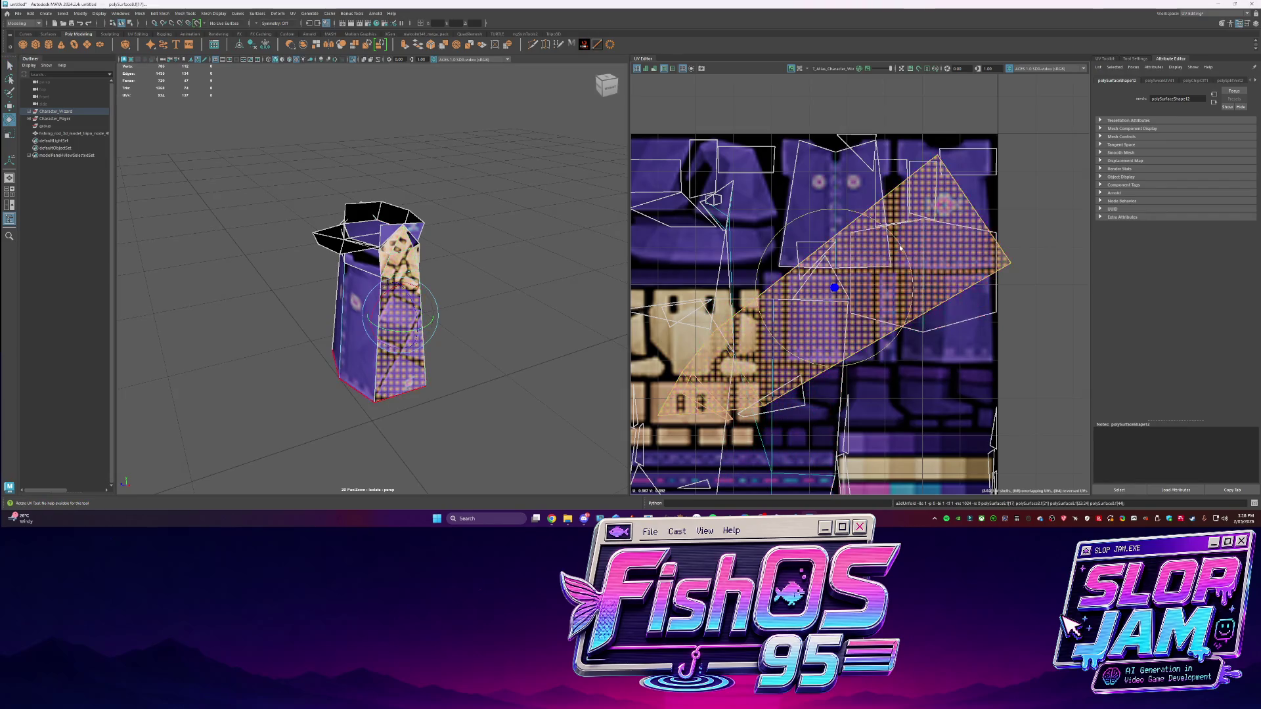
pyautogui.moveTo(898, 247); pyautogui.dragTo(838, 211)
pyautogui.press('r')
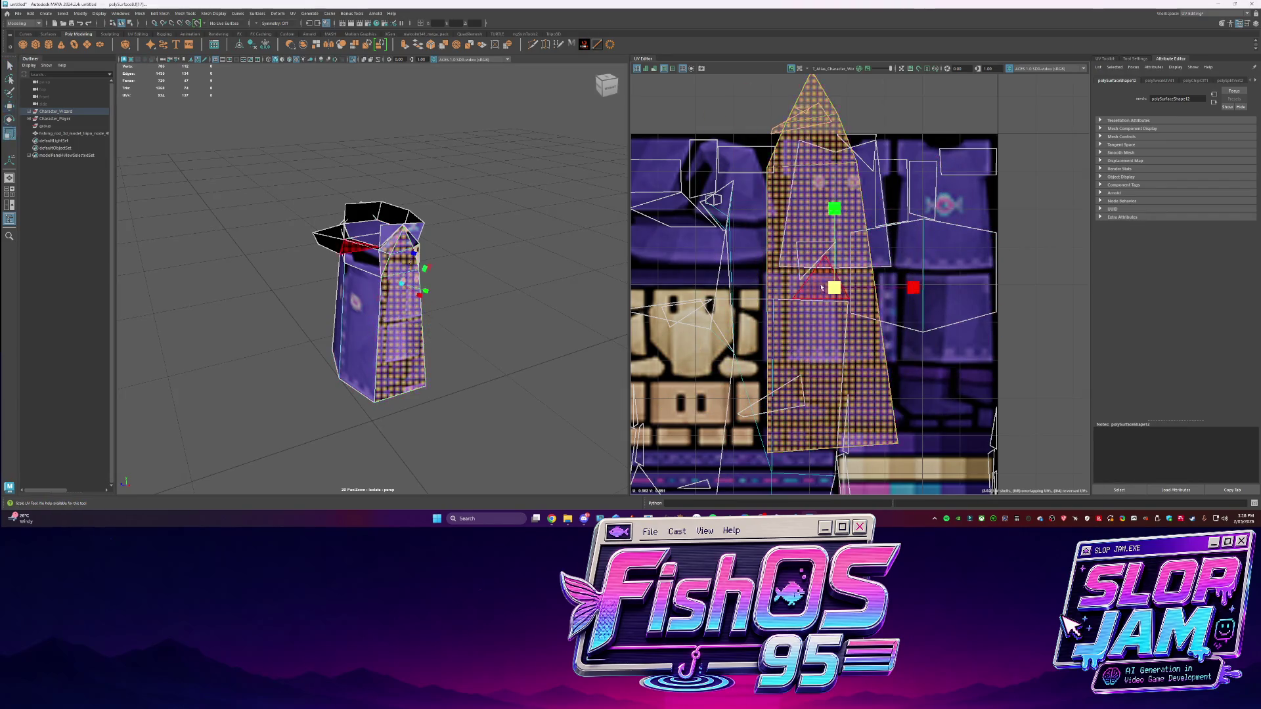
pyautogui.moveTo(834, 287); pyautogui.dragTo(742, 303)
pyautogui.press('w')
pyautogui.scroll(1, 878, 352)
pyautogui.moveTo(819, 275)
pyautogui.mouseDown()
pyautogui.moveTo(803, 327)
pyautogui.moveTo(828, 326)
pyautogui.mouseUp()
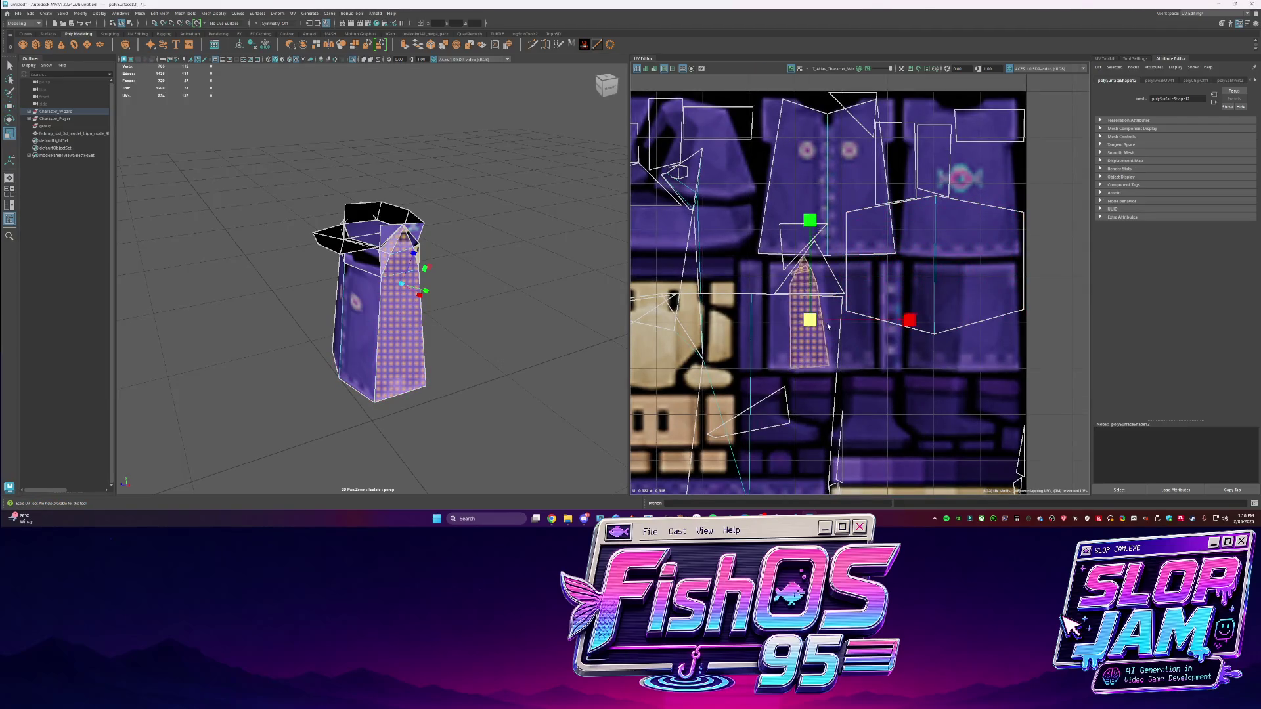
# Select the small top face of the robe and frame it in the view
pyautogui.press('e')
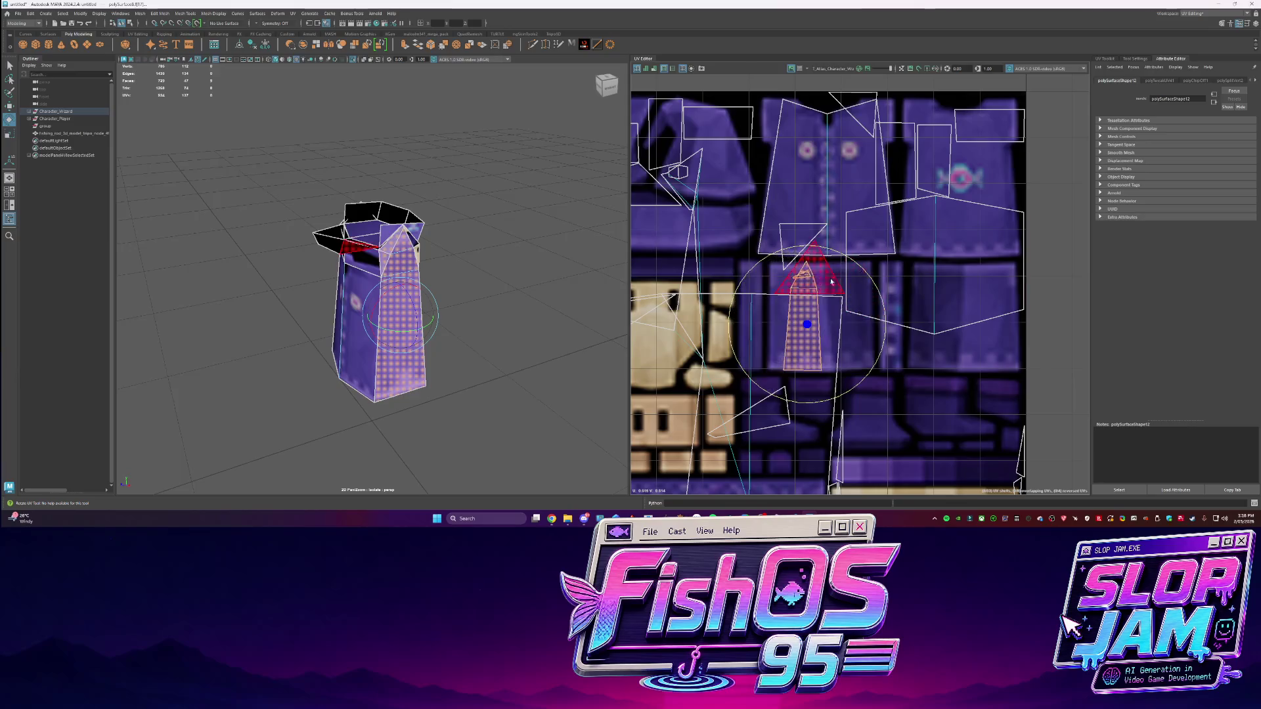
pyautogui.click(798, 278)
pyautogui.press('f')
pyautogui.press('q')
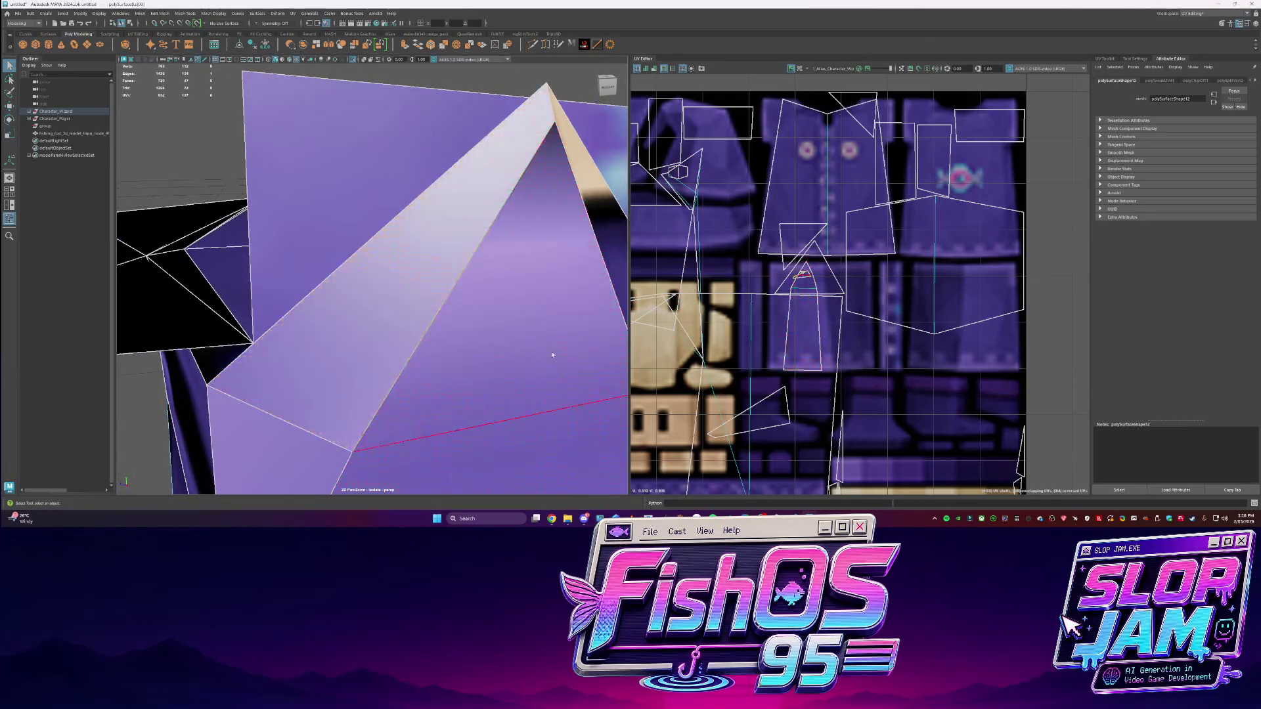
pyautogui.scroll(-3, 503, 210)
pyautogui.keyDown('alt'); pyautogui.moveTo(503, 210); pyautogui.dragTo(465, 216); pyautogui.keyUp('alt')
# Pull the top vertex up and delete the broken faces at the robe's top and bottom
pyautogui.press('w')
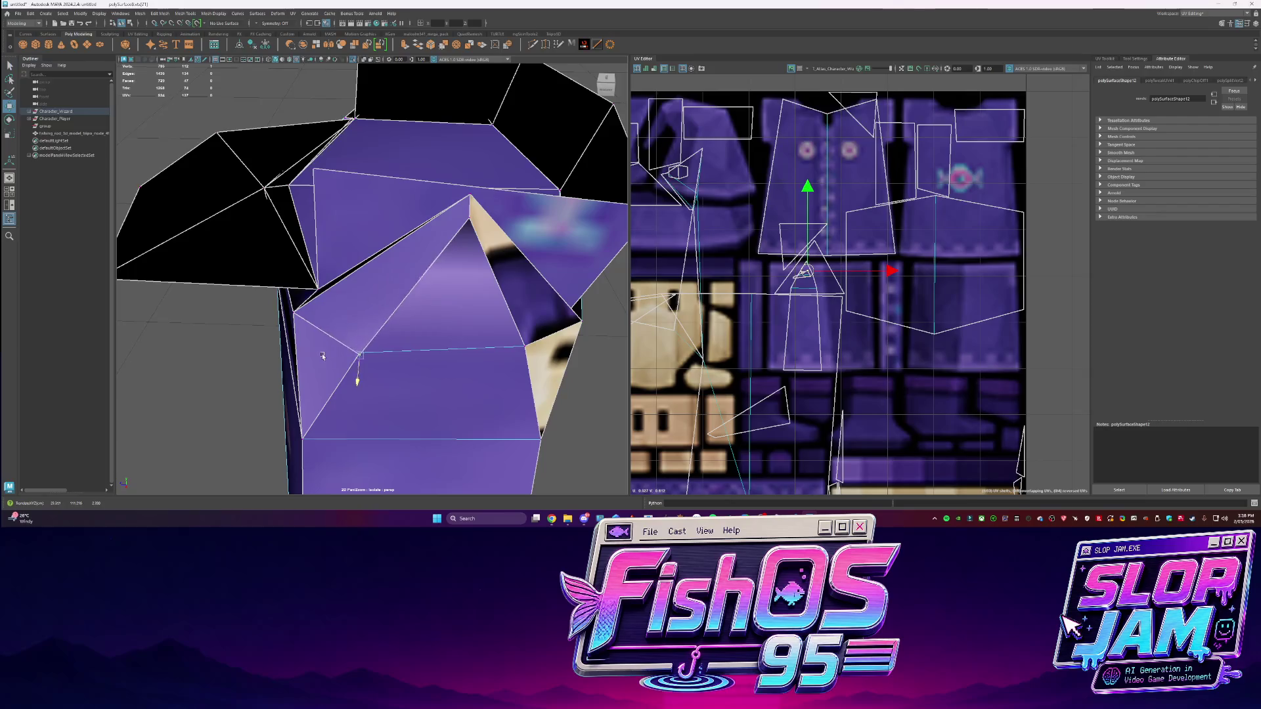
pyautogui.moveTo(356, 331); pyautogui.dragTo(394, 331, button='middle')
pyautogui.press('Delete')
pyautogui.click(312, 368)
pyautogui.press('Delete')
pyautogui.click(519, 283)
pyautogui.press('Delete')
pyautogui.click(525, 362)
pyautogui.press('Delete')
# Bridge the gaps between the border edges along the robe's open top
pyautogui.moveTo(525, 363)
pyautogui.keyDown('alt'); pyautogui.mouseDown()
pyautogui.moveTo(487, 304)
pyautogui.moveTo(394, 282)
pyautogui.mouseUp(); pyautogui.keyUp('alt')
pyautogui.click(390, 279)
pyautogui.keyDown('shift'); pyautogui.moveTo(395, 281); pyautogui.dragTo(427, 309, button='right'); pyautogui.keyUp('shift')
pyautogui.keyDown('alt'); pyautogui.moveTo(427, 309); pyautogui.dragTo(328, 405); pyautogui.keyUp('alt')
pyautogui.press('g')
pyautogui.moveTo(503, 394)
pyautogui.keyDown('alt'); pyautogui.mouseDown()
pyautogui.moveTo(486, 368)
pyautogui.moveTo(507, 348)
pyautogui.moveTo(482, 281)
pyautogui.mouseUp(); pyautogui.keyUp('alt')
pyautogui.click(507, 348)
pyautogui.click(482, 281)
pyautogui.keyDown('shift'); pyautogui.click(482, 280); pyautogui.keyUp('shift')
pyautogui.press('g')
pyautogui.click(507, 389)
pyautogui.press('g')
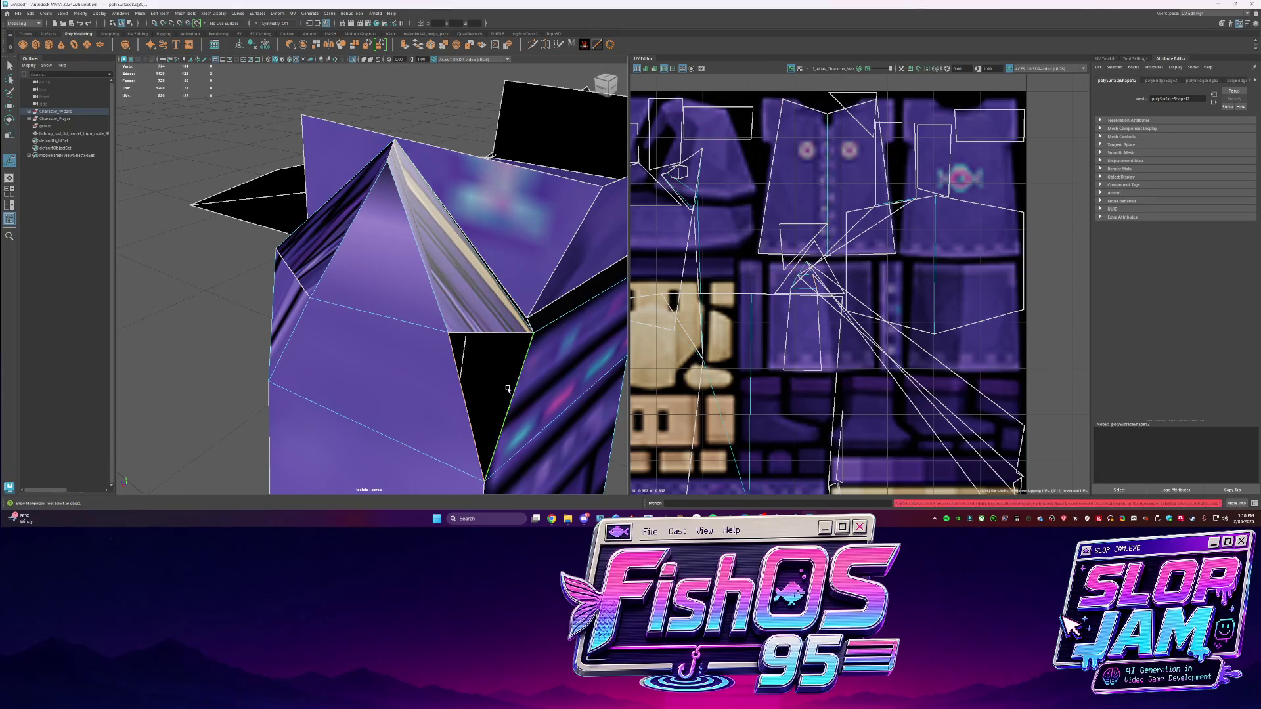
# Fill the remaining open hole in the robe using Fill Hole from the edge menu
pyautogui.scroll(-3, 508, 388)
pyautogui.press('q')
pyautogui.hotkey('ctrl', 'z')
pyautogui.keyDown('alt'); pyautogui.moveTo(447, 316); pyautogui.dragTo(407, 315); pyautogui.keyUp('alt')
pyautogui.scroll(3, 396, 321)
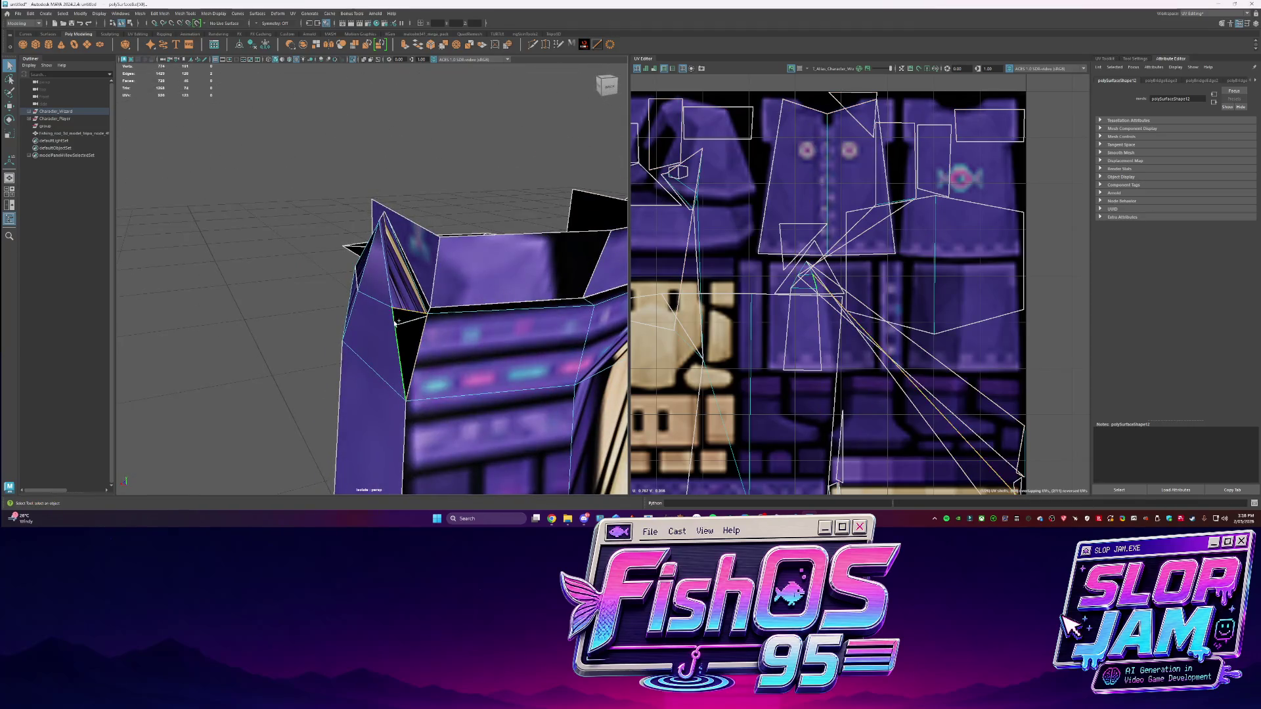
pyautogui.scroll(10, 397, 322)
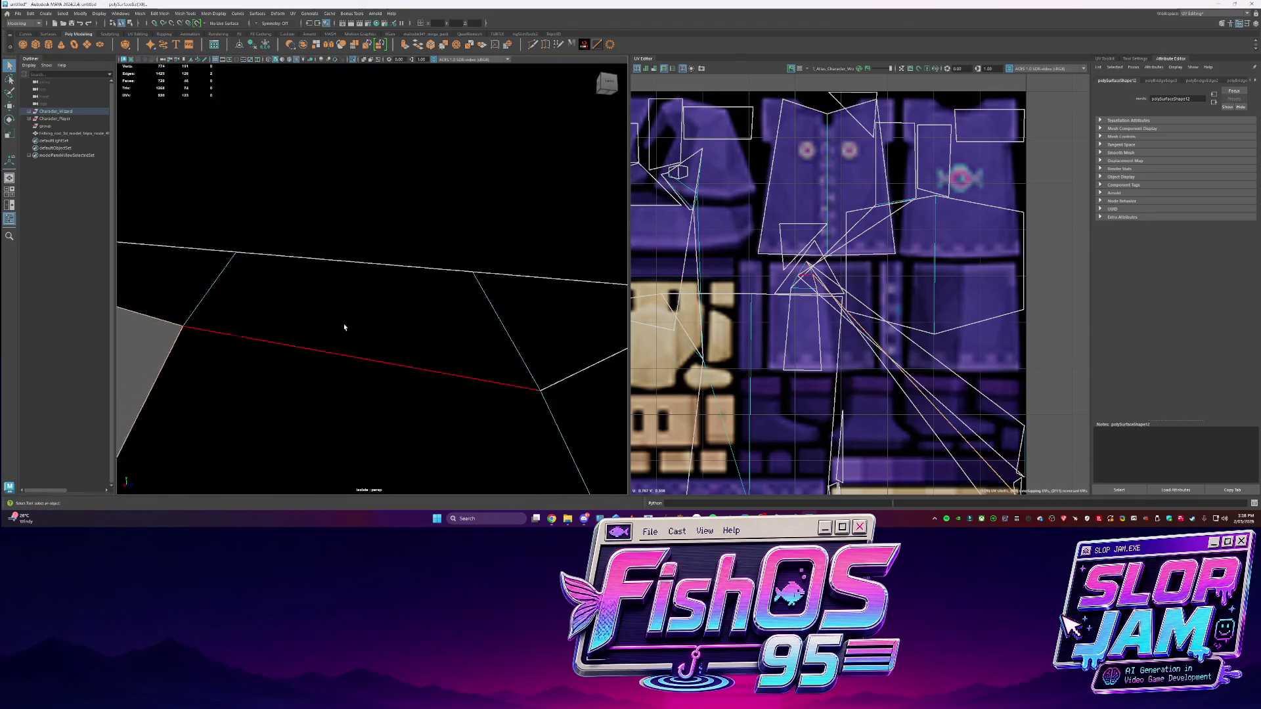
pyautogui.keyDown('alt'); pyautogui.moveTo(344, 327); pyautogui.dragTo(416, 298); pyautogui.keyUp('alt')
pyautogui.click(242, 308)
pyautogui.click(245, 201)
pyautogui.keyDown('shift'); pyautogui.rightClick(293, 251); pyautogui.keyUp('shift')
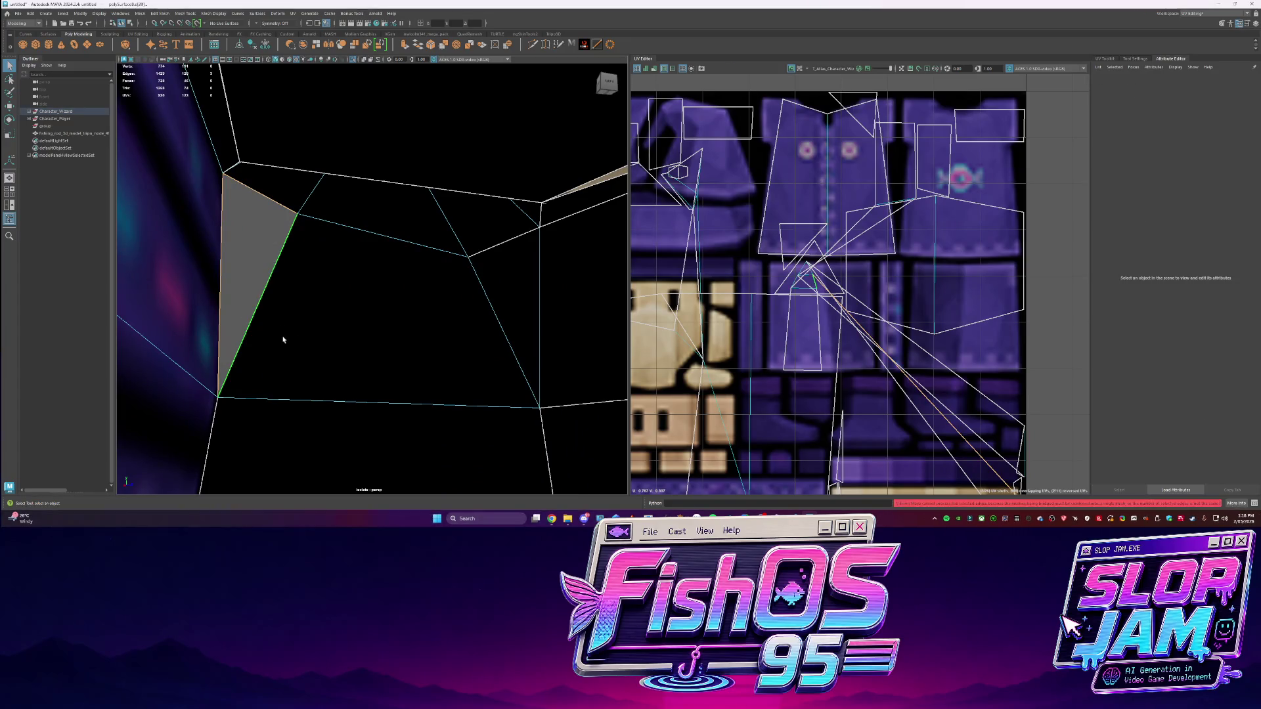
pyautogui.keyDown('alt'); pyautogui.moveTo(281, 338); pyautogui.dragTo(261, 304); pyautogui.keyUp('alt')
pyautogui.keyDown('shift'); pyautogui.rightClick(273, 293); pyautogui.keyUp('shift')
pyautogui.click(269, 386)
# Select faces on the robe and grow the selection to the whole mesh
pyautogui.moveTo(268, 388)
pyautogui.keyDown('alt'); pyautogui.mouseDown()
pyautogui.moveTo(489, 412)
pyautogui.moveTo(460, 283)
pyautogui.mouseUp(); pyautogui.keyUp('alt')
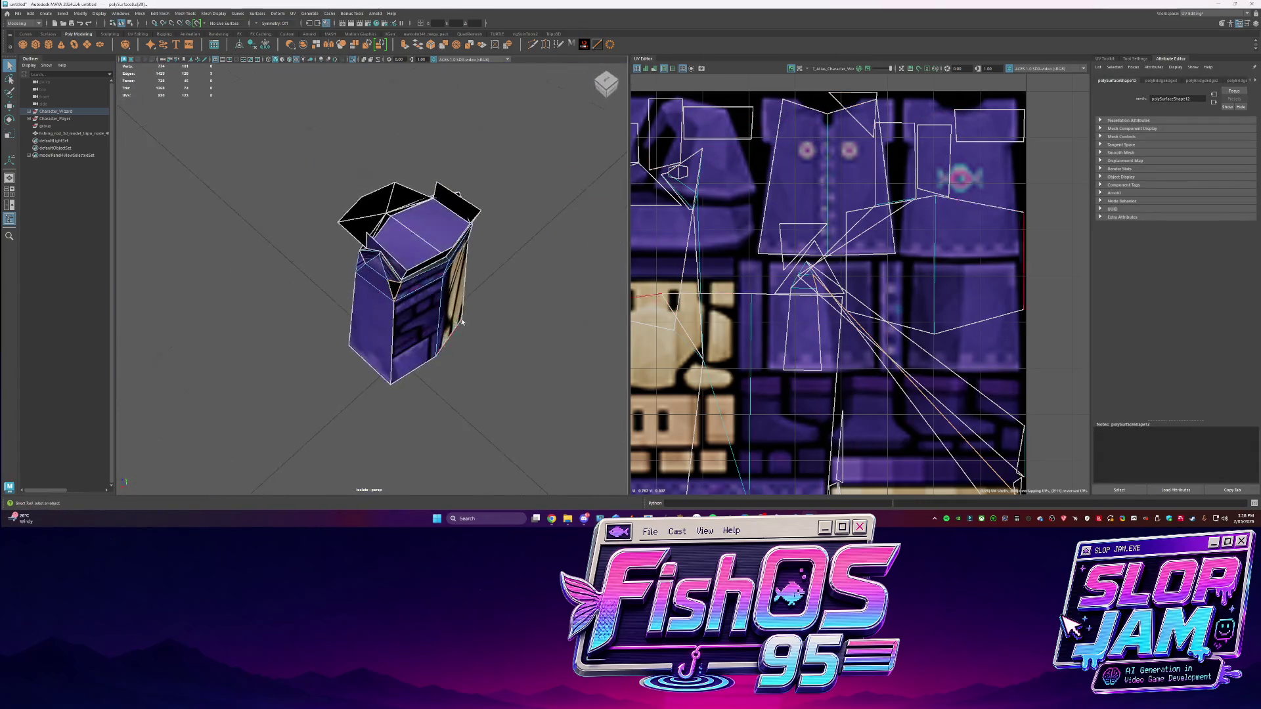
pyautogui.rightClick(460, 282)
pyautogui.click(460, 381)
pyautogui.moveTo(460, 381)
pyautogui.keyDown('alt'); pyautogui.mouseDown()
pyautogui.moveTo(585, 286)
pyautogui.moveTo(394, 315)
pyautogui.mouseUp(); pyautogui.keyUp('alt')
pyautogui.click(585, 286)
pyautogui.click(370, 326)
pyautogui.hotkey('ctrl', 'shift', 'a')
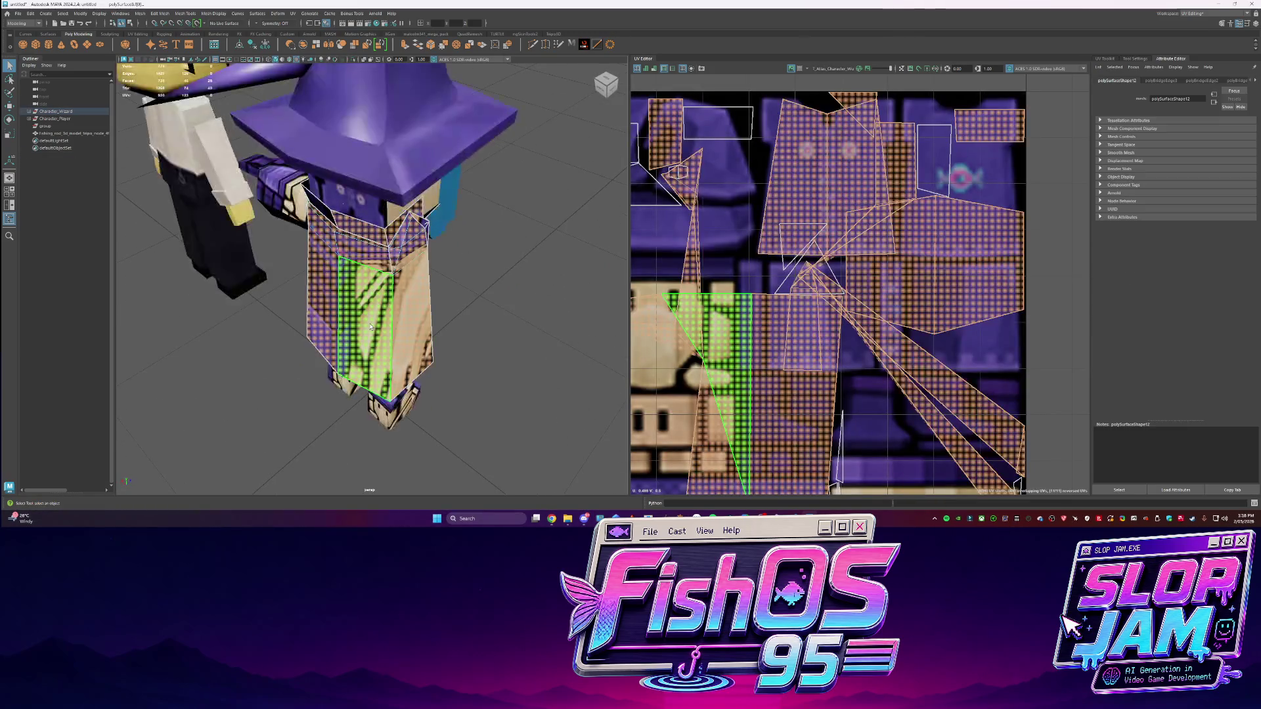
# Extrude the open edge of the wizard's arm mesh
pyautogui.keyDown('alt'); pyautogui.moveTo(262, 293); pyautogui.dragTo(454, 309); pyautogui.keyUp('alt')
pyautogui.click(454, 309)
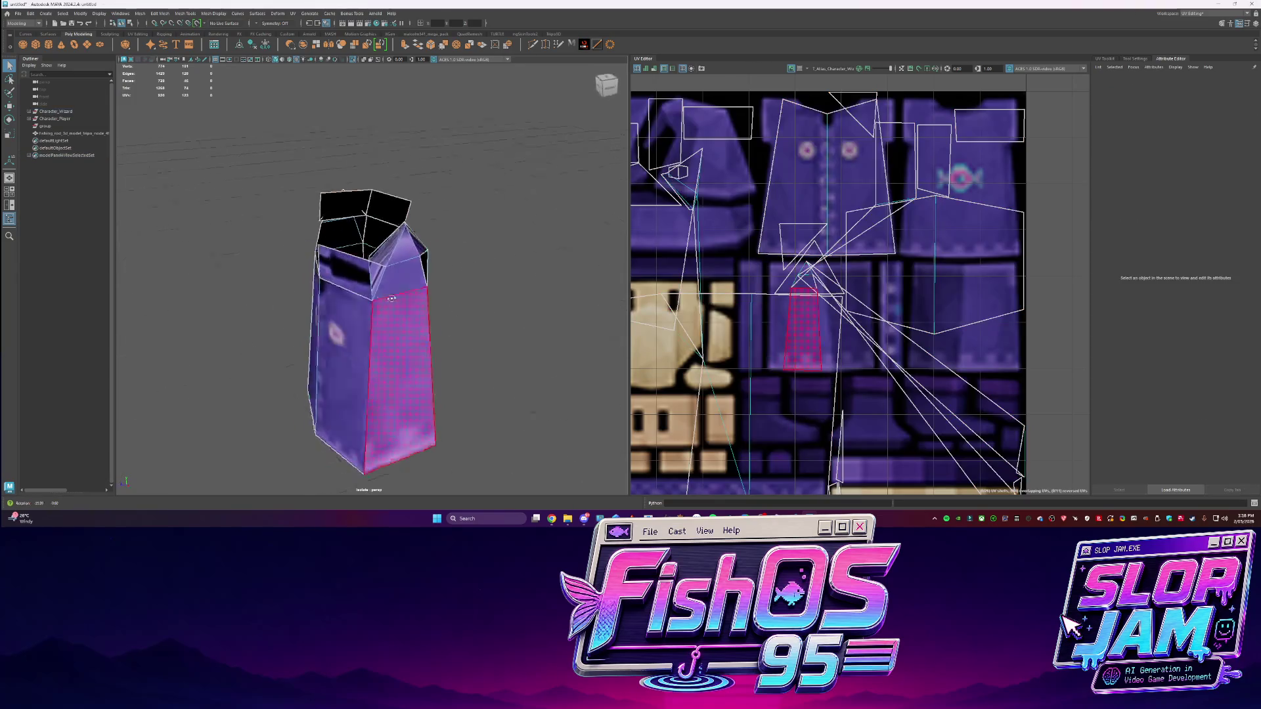
pyautogui.scroll(5, 460, 316)
pyautogui.hotkey('ctrl', '1')
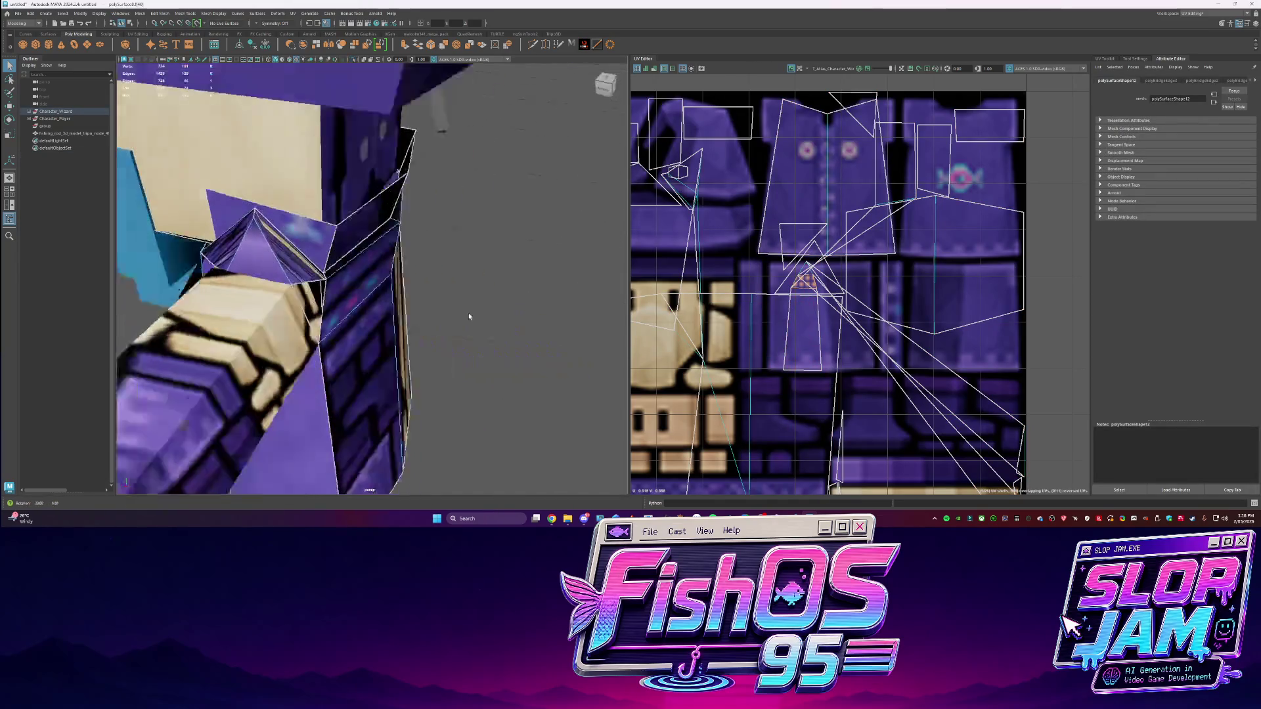
pyautogui.click(515, 269)
pyautogui.hotkey('ctrl', 'e')
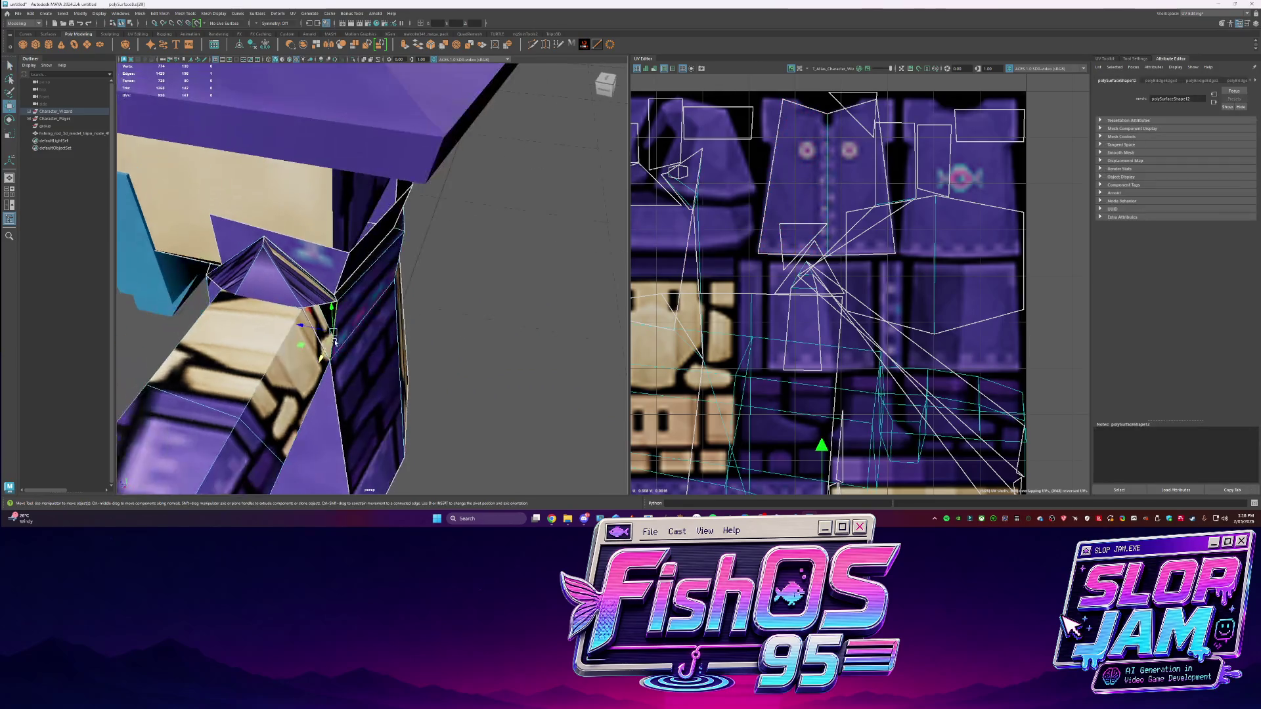
pyautogui.moveTo(357, 300); pyautogui.dragTo(372, 327, button='right')
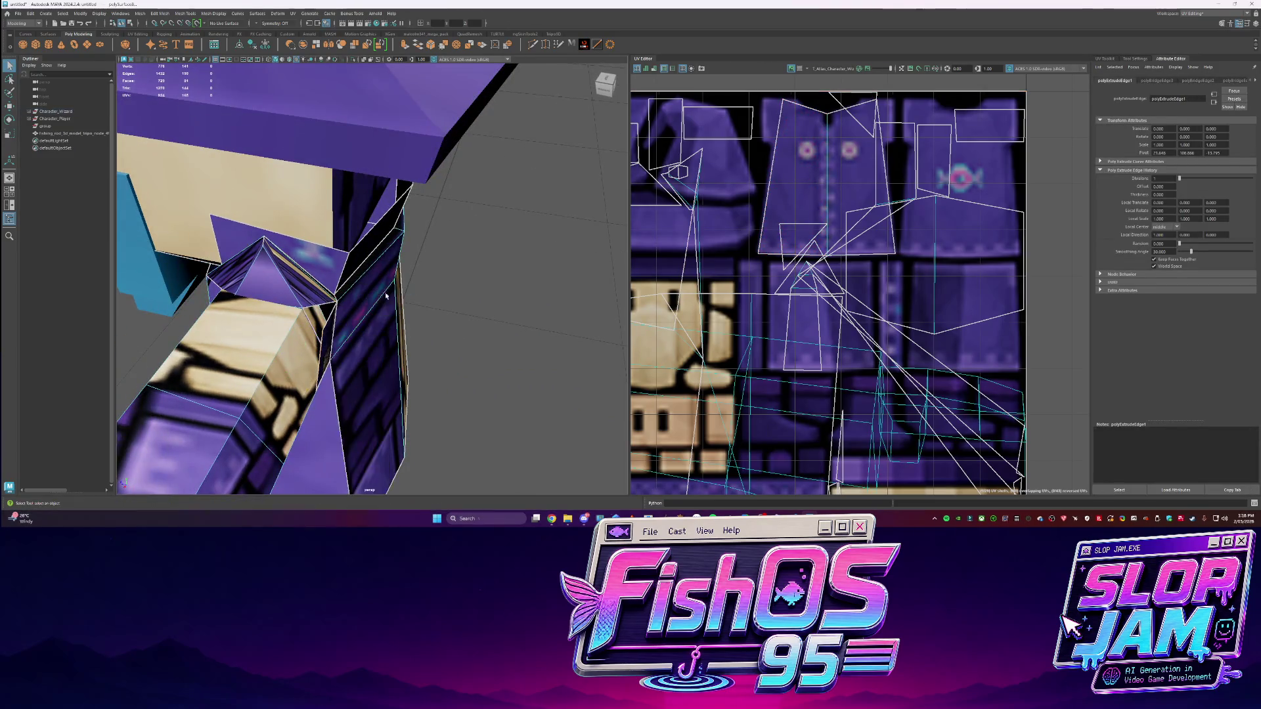
# Isolate the arm mesh, Target Weld the stray vertex and sew the UV seam
pyautogui.hotkey('ctrl', '1')
pyautogui.keyDown('shift'); pyautogui.moveTo(445, 358); pyautogui.dragTo(303, 359, button='right'); pyautogui.keyUp('shift')
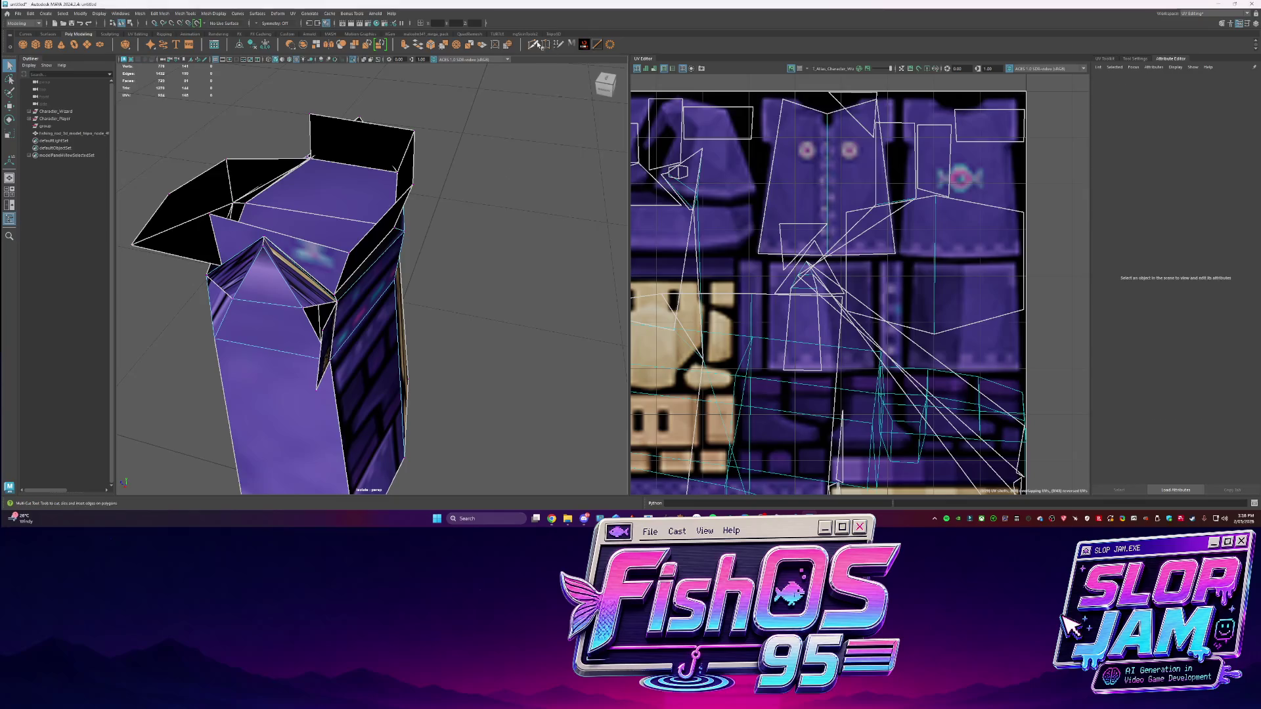
pyautogui.moveTo(319, 325); pyautogui.dragTo(321, 330)
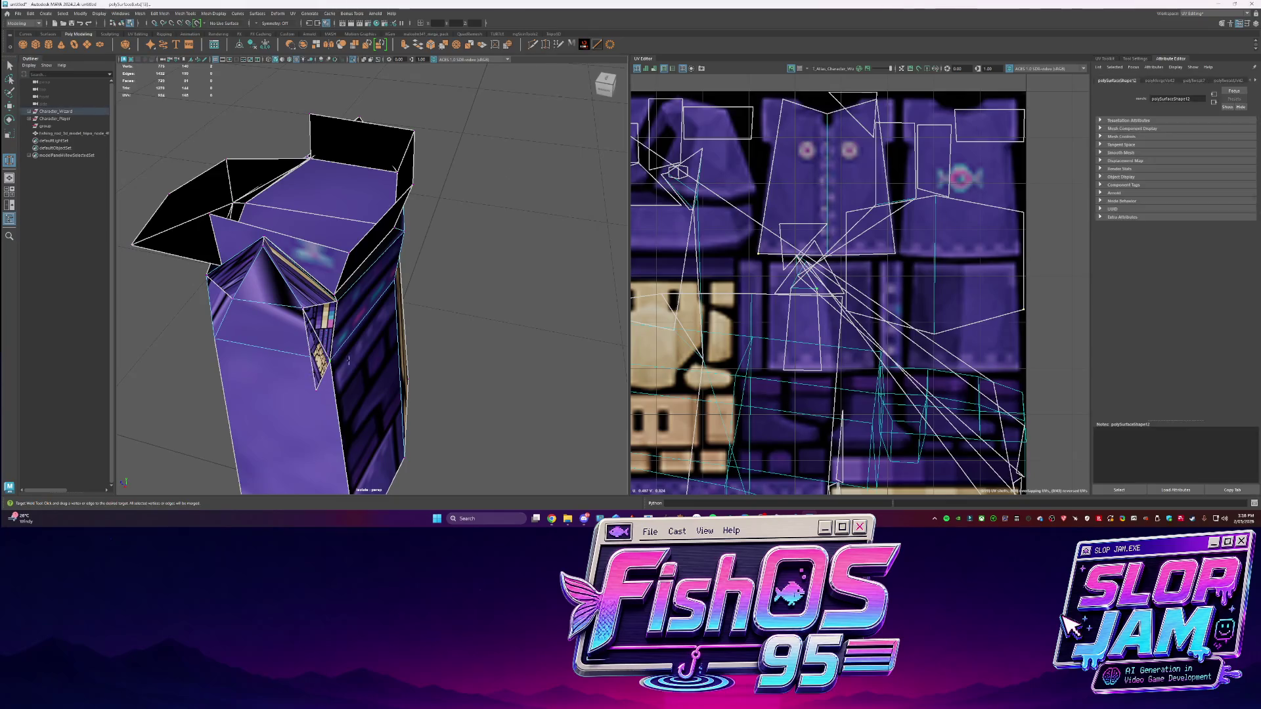
pyautogui.press('q')
pyautogui.keyDown('shift'); pyautogui.moveTo(844, 246); pyautogui.dragTo(868, 256, button='right'); pyautogui.keyUp('shift')
pyautogui.moveTo(355, 297); pyautogui.dragTo(394, 313, button='right')
# Move the corner vertex to tuck it against the neighbouring faces, undoing an overshoot
pyautogui.click(323, 314)
pyautogui.click(323, 314)
pyautogui.press('w')
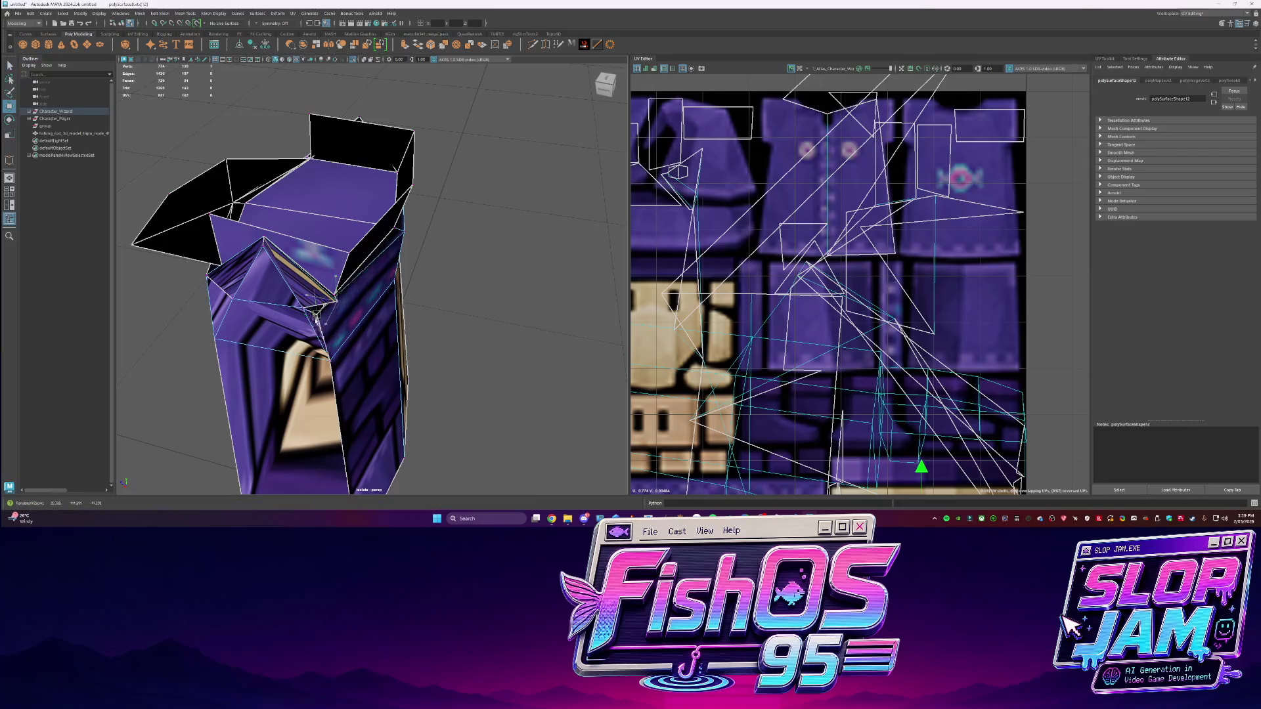
pyautogui.press('f')
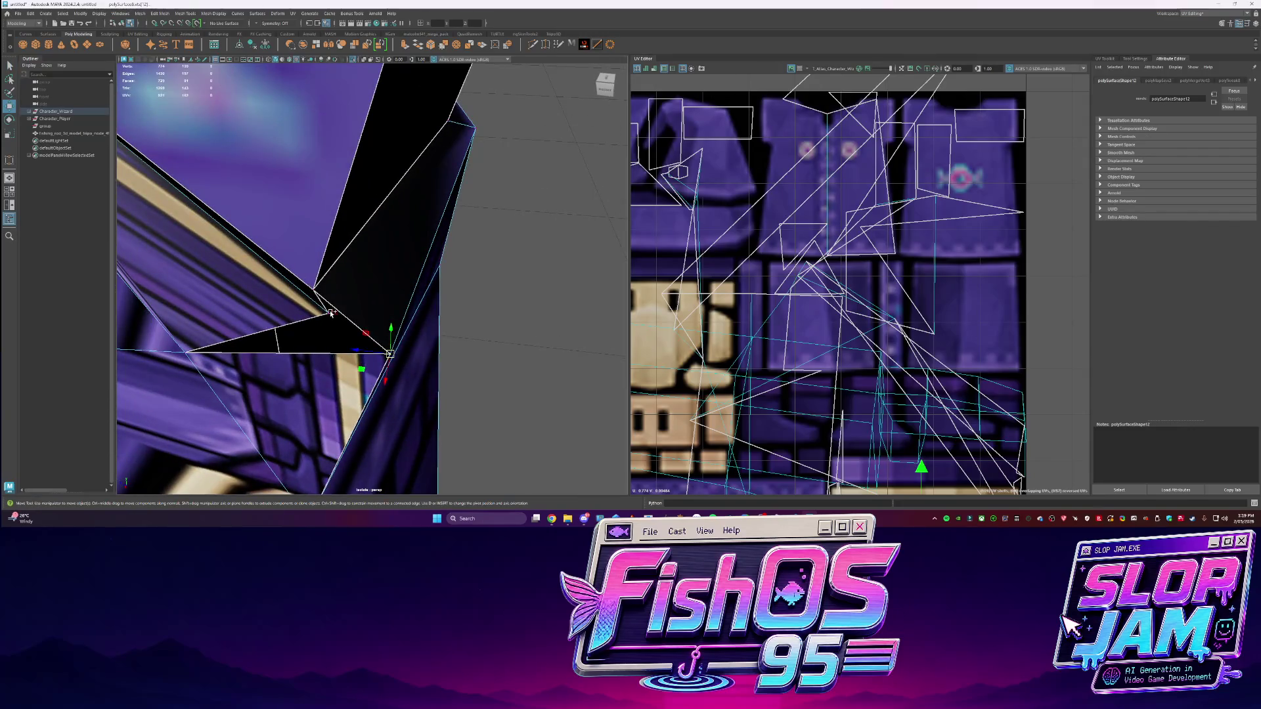
pyautogui.moveTo(476, 79)
pyautogui.mouseDown(button='middle')
pyautogui.moveTo(451, 138)
pyautogui.moveTo(361, 192)
pyautogui.mouseUp(button='middle')
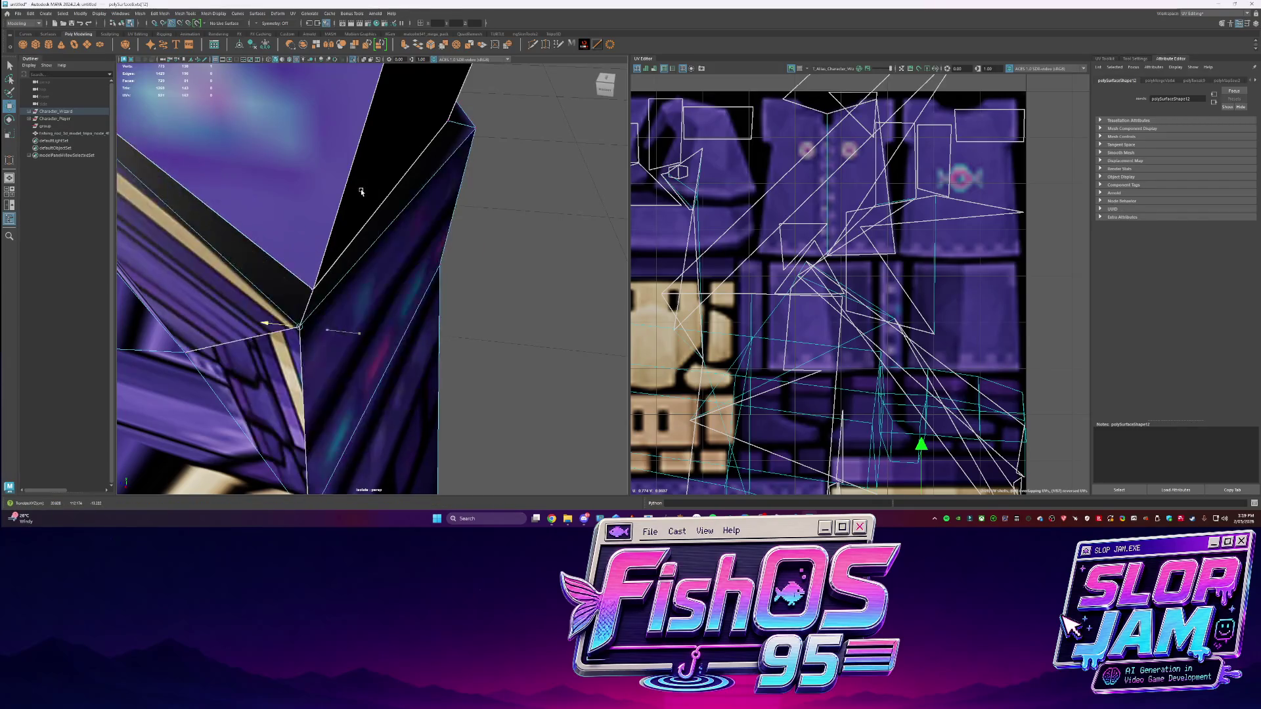
pyautogui.moveTo(479, 248)
pyautogui.keyDown('alt'); pyautogui.mouseDown()
pyautogui.moveTo(476, 262)
pyautogui.moveTo(216, 278)
pyautogui.mouseUp(); pyautogui.keyUp('alt')
pyautogui.moveTo(216, 279)
pyautogui.mouseDown(button='middle')
pyautogui.moveTo(244, 294)
pyautogui.moveTo(234, 327)
pyautogui.mouseUp(button='middle')
pyautogui.hotkey('ctrl', 'z')
pyautogui.press('q')
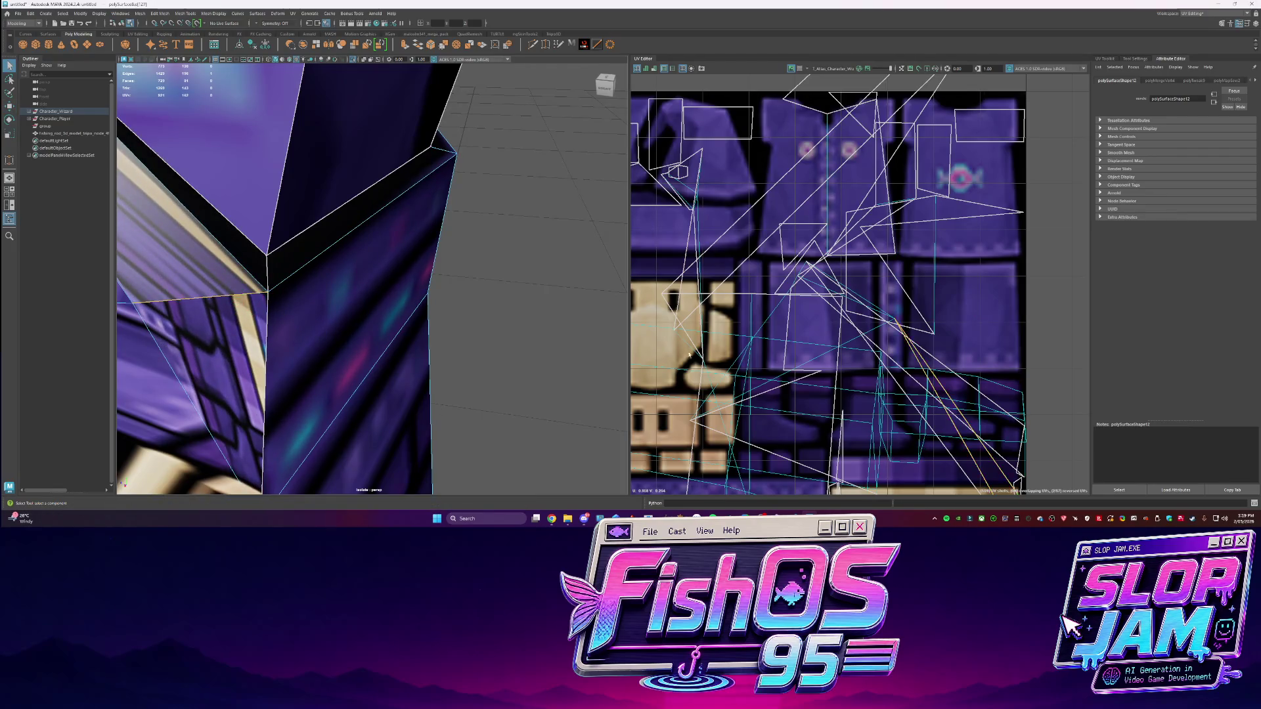
pyautogui.scroll(-5, 302, 296)
pyautogui.moveTo(301, 301)
pyautogui.mouseDown(button='right')
pyautogui.moveTo(358, 302)
pyautogui.moveTo(297, 308)
pyautogui.mouseUp(button='right')
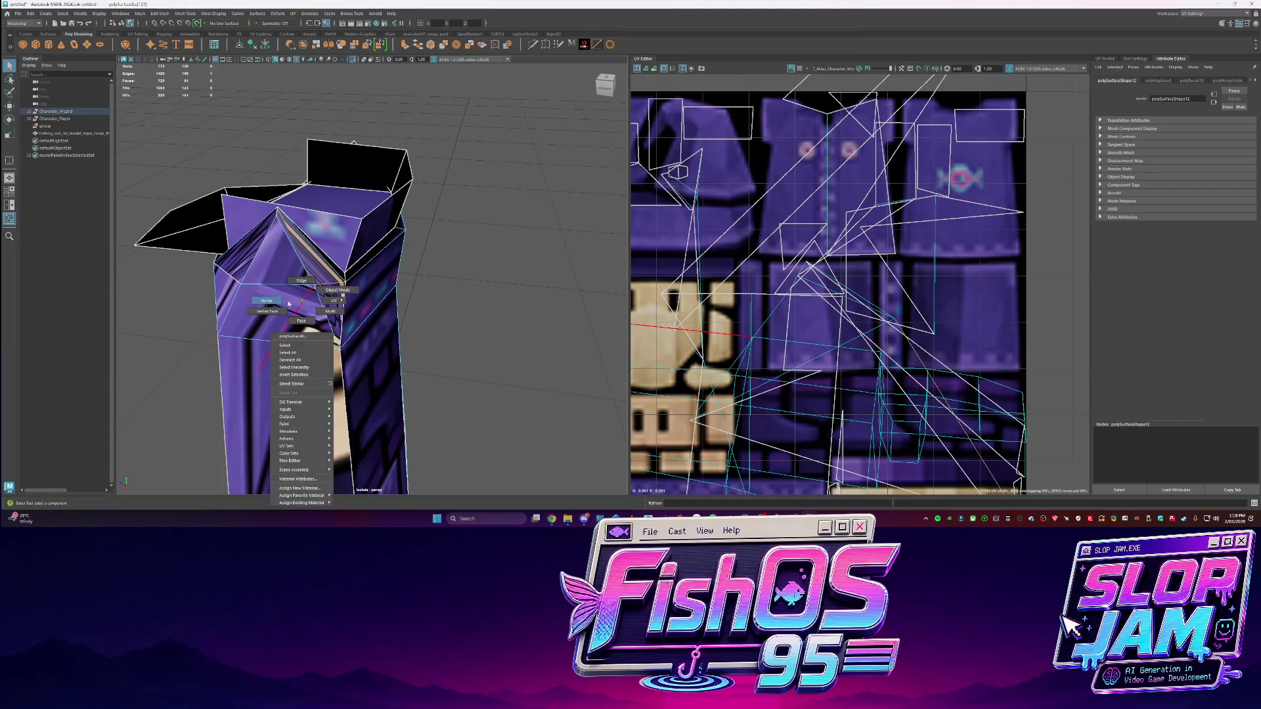
# Pick a UV point and an edge on the arm and bring up the edge's commands
pyautogui.click(239, 283)
pyautogui.press('w')
pyautogui.press('q')
pyautogui.click(255, 253)
pyautogui.moveTo(258, 254)
pyautogui.keyDown('shift'); pyautogui.mouseDown(button='right')
pyautogui.moveTo(299, 269)
pyautogui.moveTo(262, 258)
pyautogui.mouseUp(button='right'); pyautogui.keyUp('shift')
pyautogui.keyDown('alt'); pyautogui.moveTo(295, 283); pyautogui.dragTo(328, 290); pyautogui.keyUp('alt')
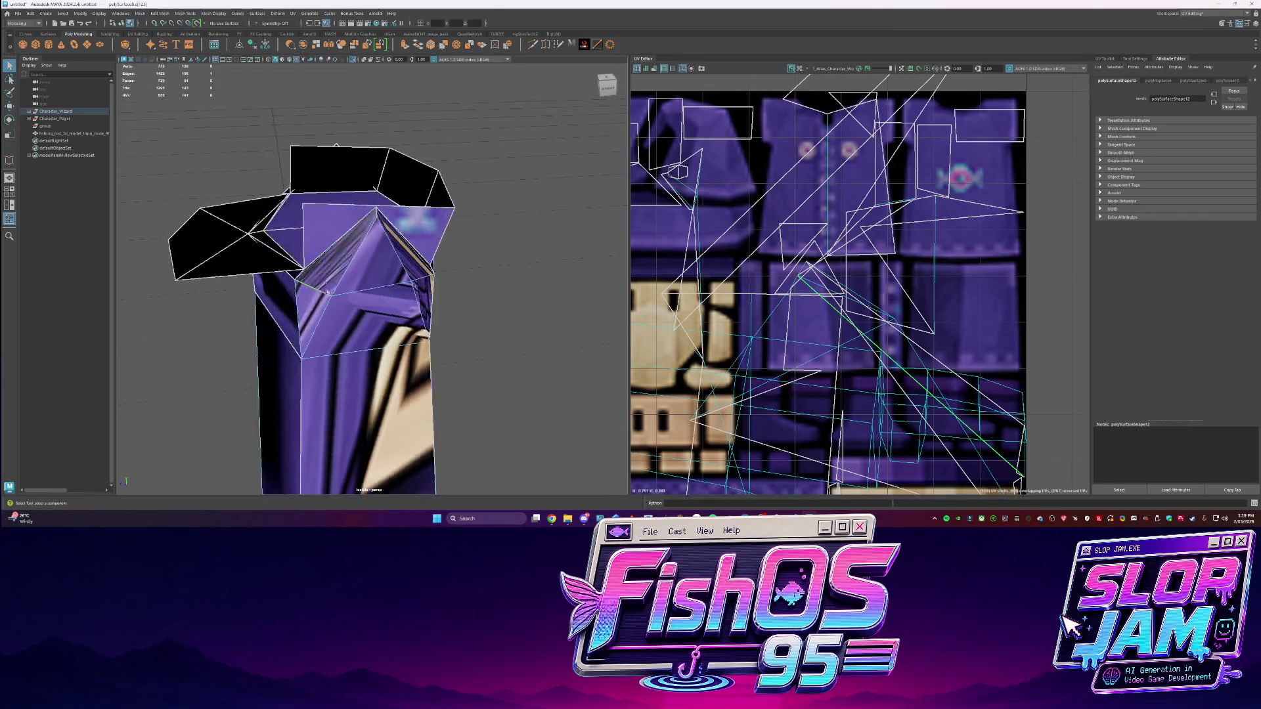
# Sew the UVs along the selected arm edge
pyautogui.press('w')
pyautogui.click(464, 211)
pyautogui.click(299, 309)
pyautogui.keyDown('alt'); pyautogui.moveTo(299, 309); pyautogui.dragTo(360, 278); pyautogui.keyUp('alt')
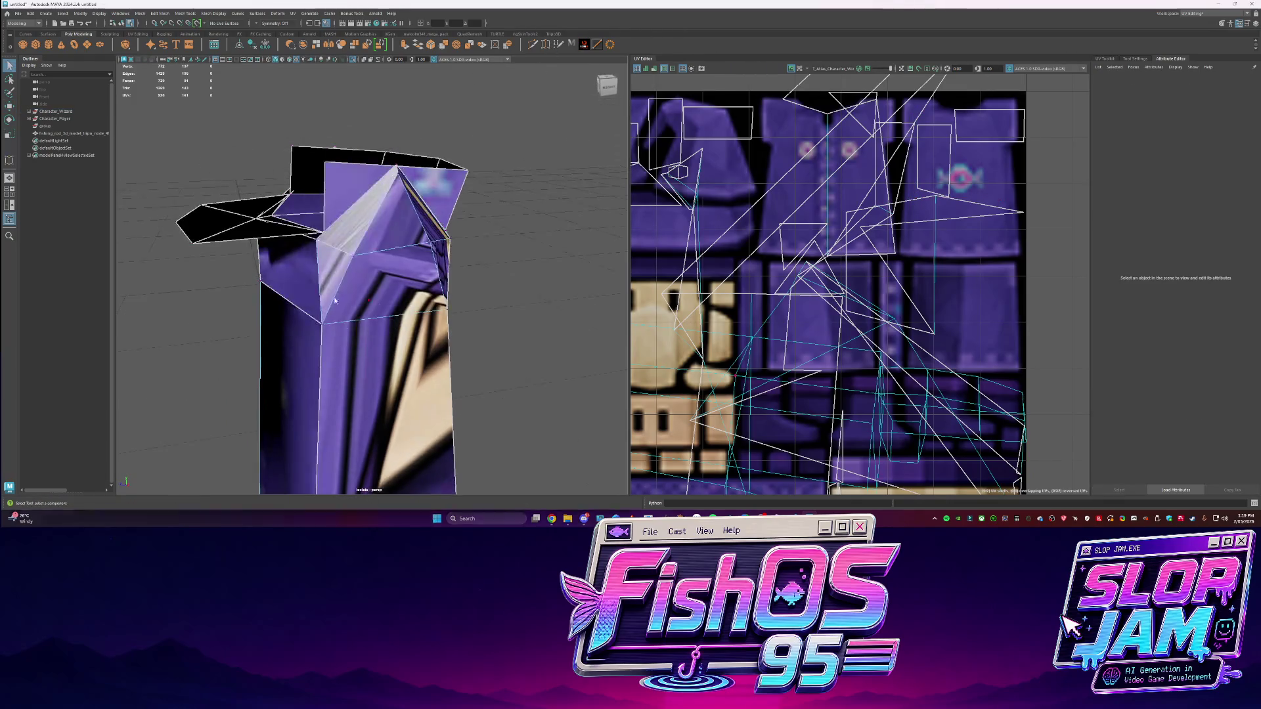
pyautogui.press('q')
pyautogui.click(338, 250)
pyautogui.keyDown('shift'); pyautogui.rightClick(339, 256); pyautogui.keyUp('shift')
pyautogui.keyDown('shift'); pyautogui.moveTo(339, 256); pyautogui.dragTo(368, 261, button='right'); pyautogui.keyUp('shift')
# Select the arm's UV shell, then cut and re-sew the UVs along an edge
pyautogui.hotkey('ctrl', 'F11')
pyautogui.press('f')
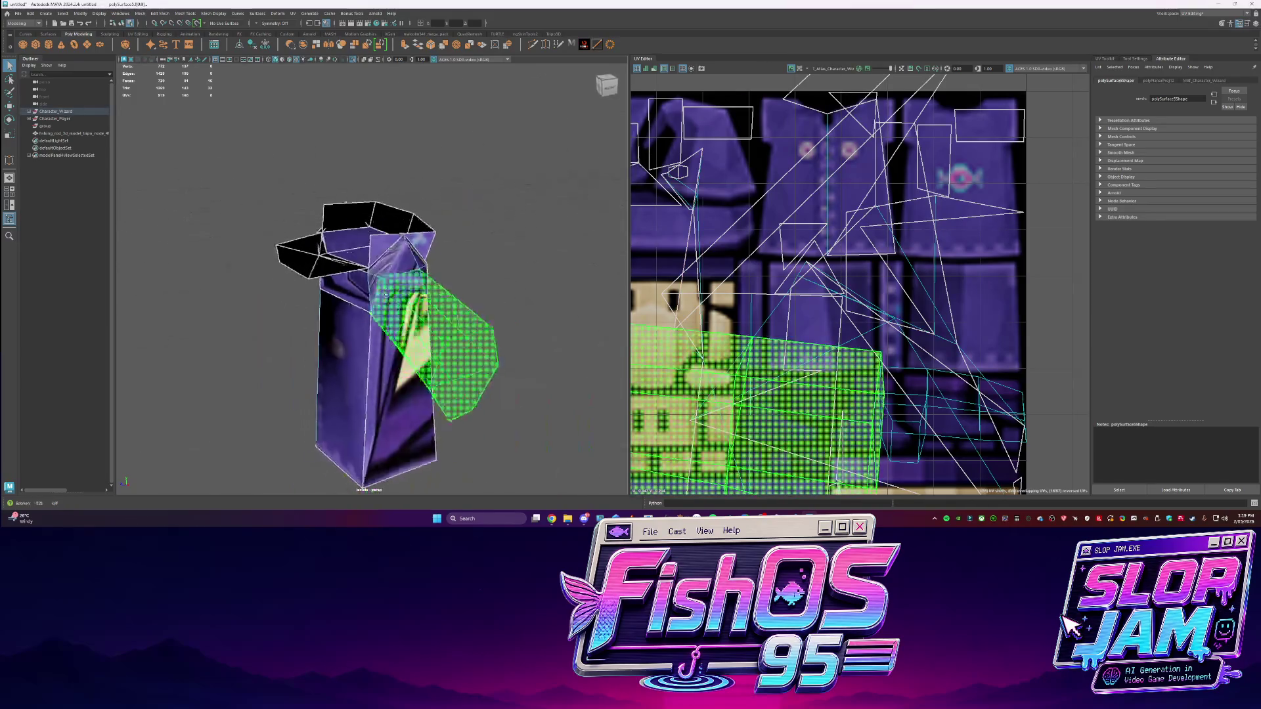
pyautogui.keyDown('alt'); pyautogui.moveTo(460, 295); pyautogui.dragTo(587, 325); pyautogui.keyUp('alt')
pyautogui.press('F10')
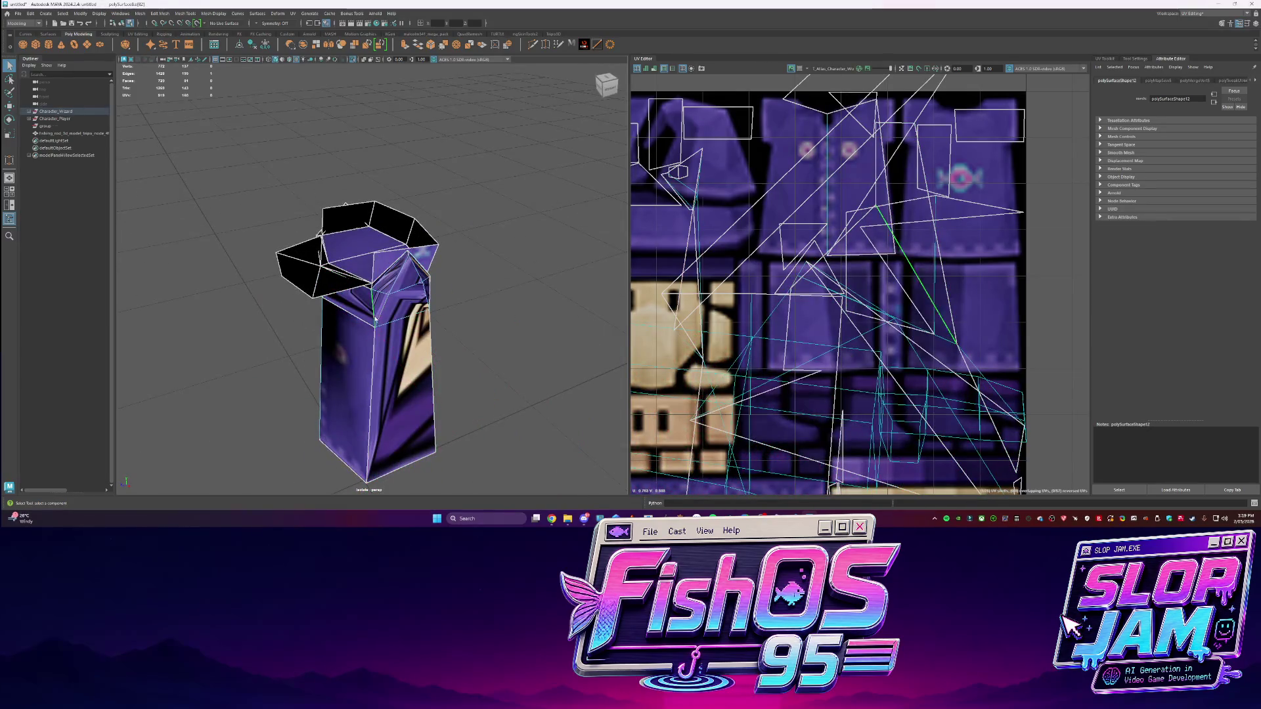
pyautogui.keyDown('shift'); pyautogui.rightClick(779, 244); pyautogui.keyUp('shift')
pyautogui.click(806, 253)
pyautogui.keyDown('shift'); pyautogui.rightClick(799, 220); pyautogui.keyUp('shift')
pyautogui.click(826, 232)
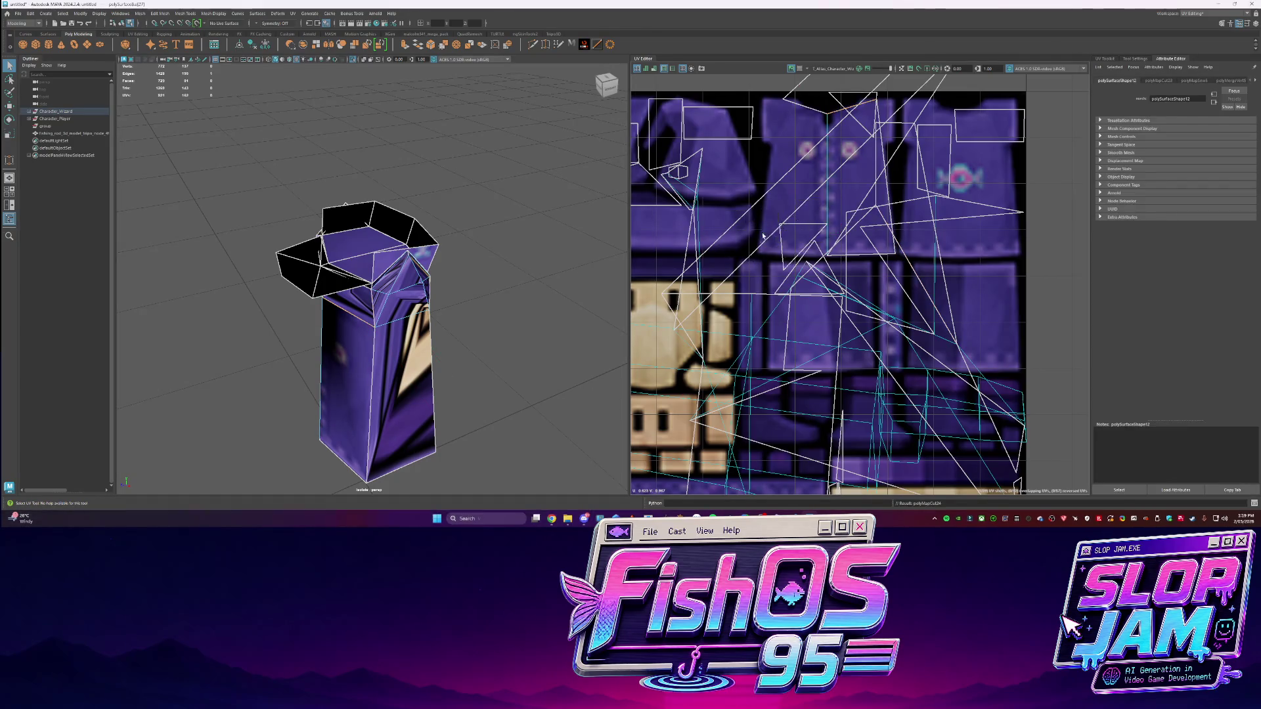
pyautogui.moveTo(392, 360); pyautogui.dragTo(333, 308, button='right')
pyautogui.press('w')
pyautogui.press('q')
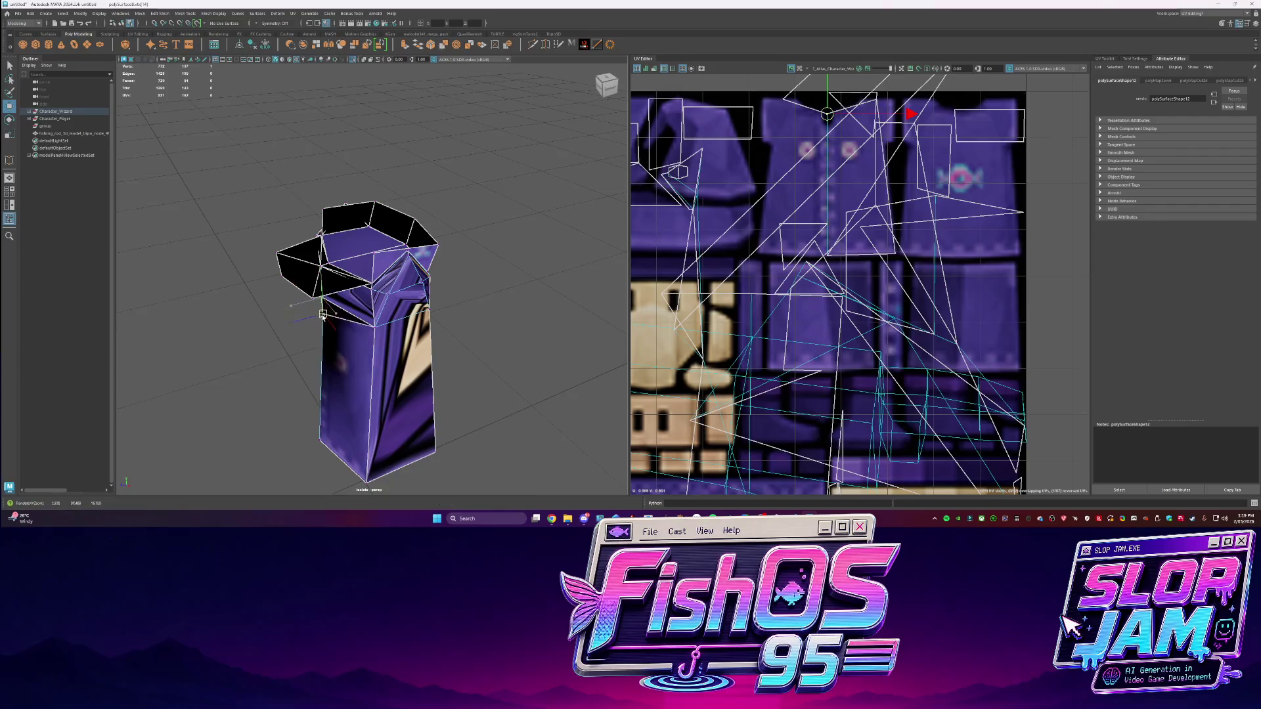
# Exit isolate select to view both characters and minimize Photoshop
pyautogui.press('F8')
pyautogui.hotkey('ctrl', '1')
pyautogui.keyDown('alt'); pyautogui.moveTo(455, 278); pyautogui.dragTo(526, 283); pyautogui.keyUp('alt')
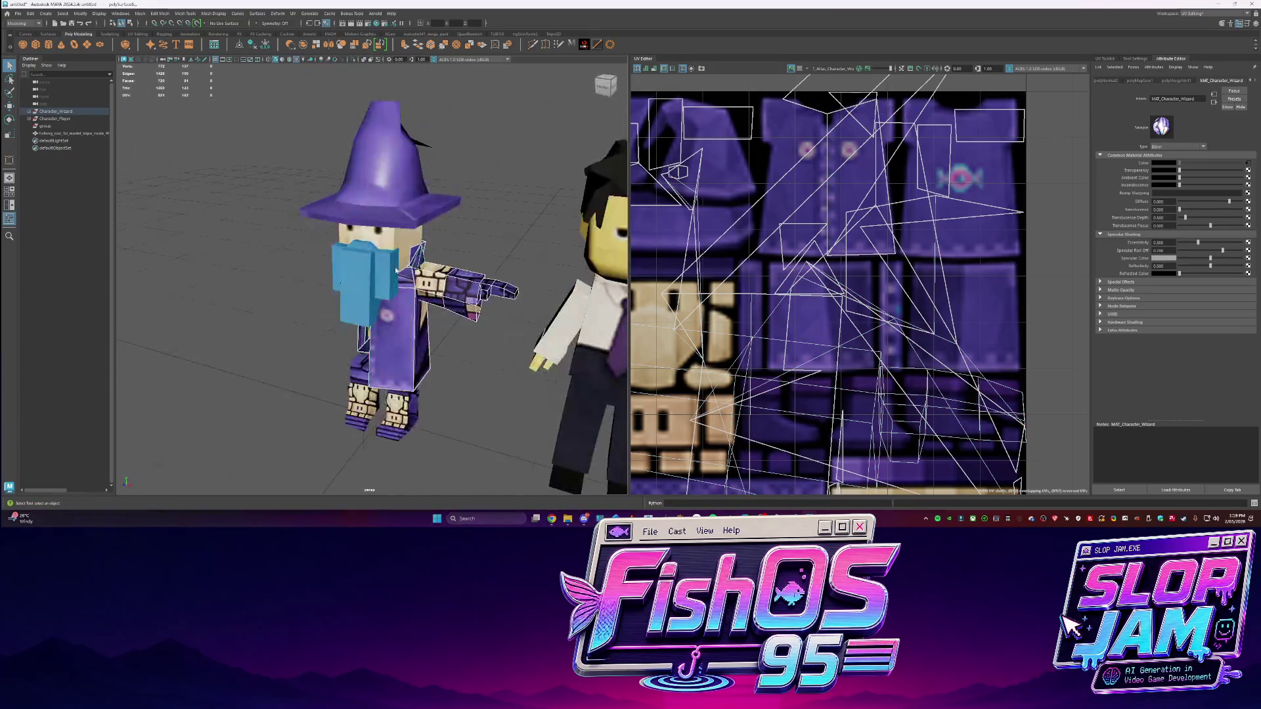
pyautogui.click(262, 394)
pyautogui.hotkey('alt', 'Tab')
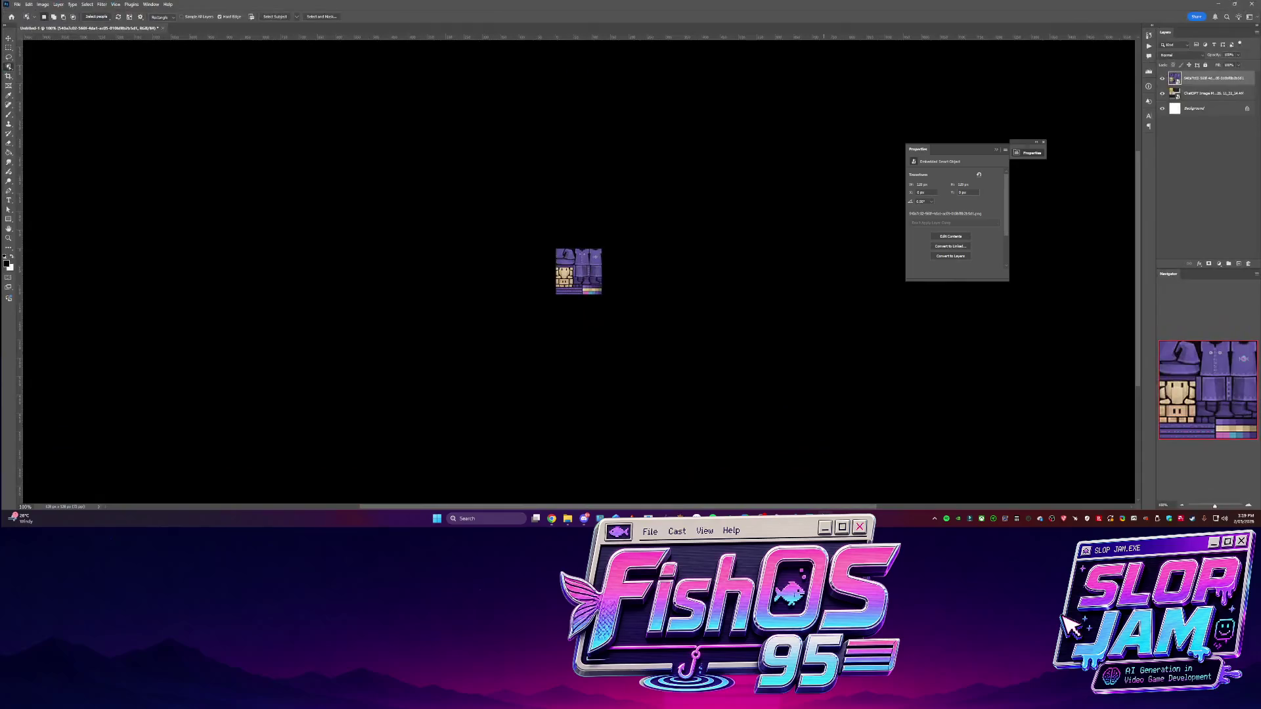
pyautogui.click(1224, 5)
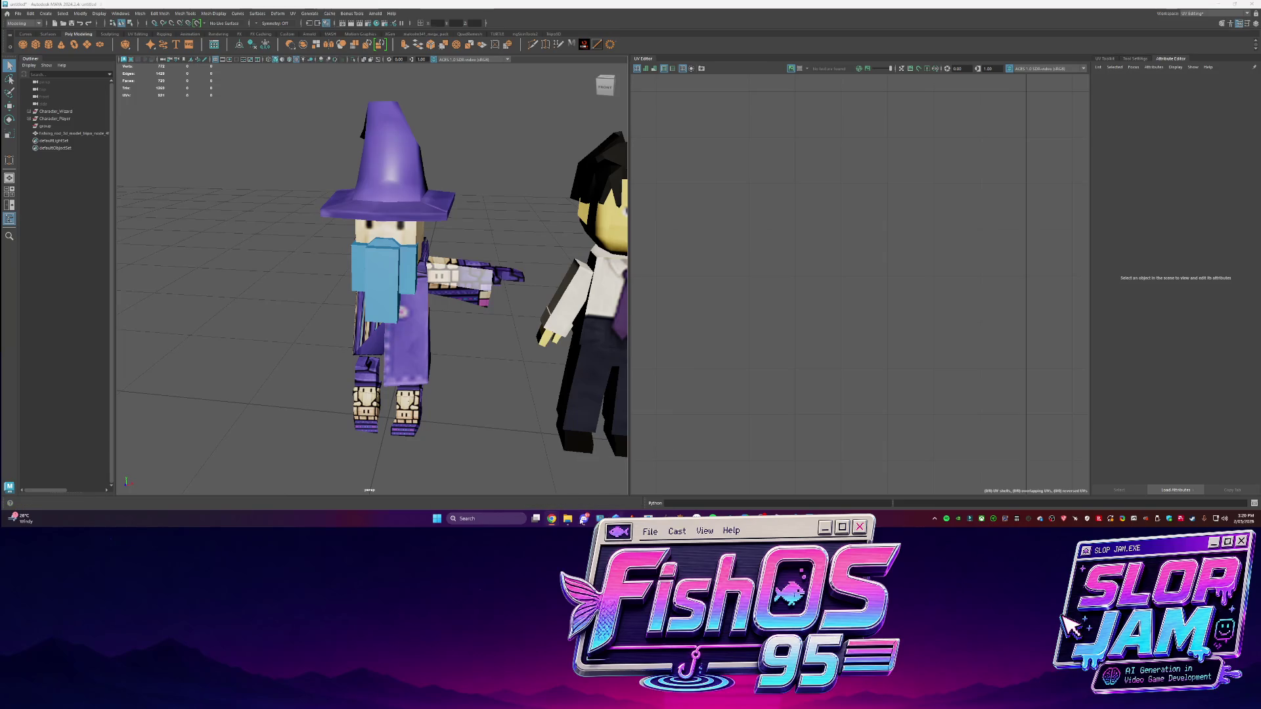
# Type the opening of the walking-animation request for the split-mesh character in Codex
pyautogui.hotkey('alt', 'Tab')
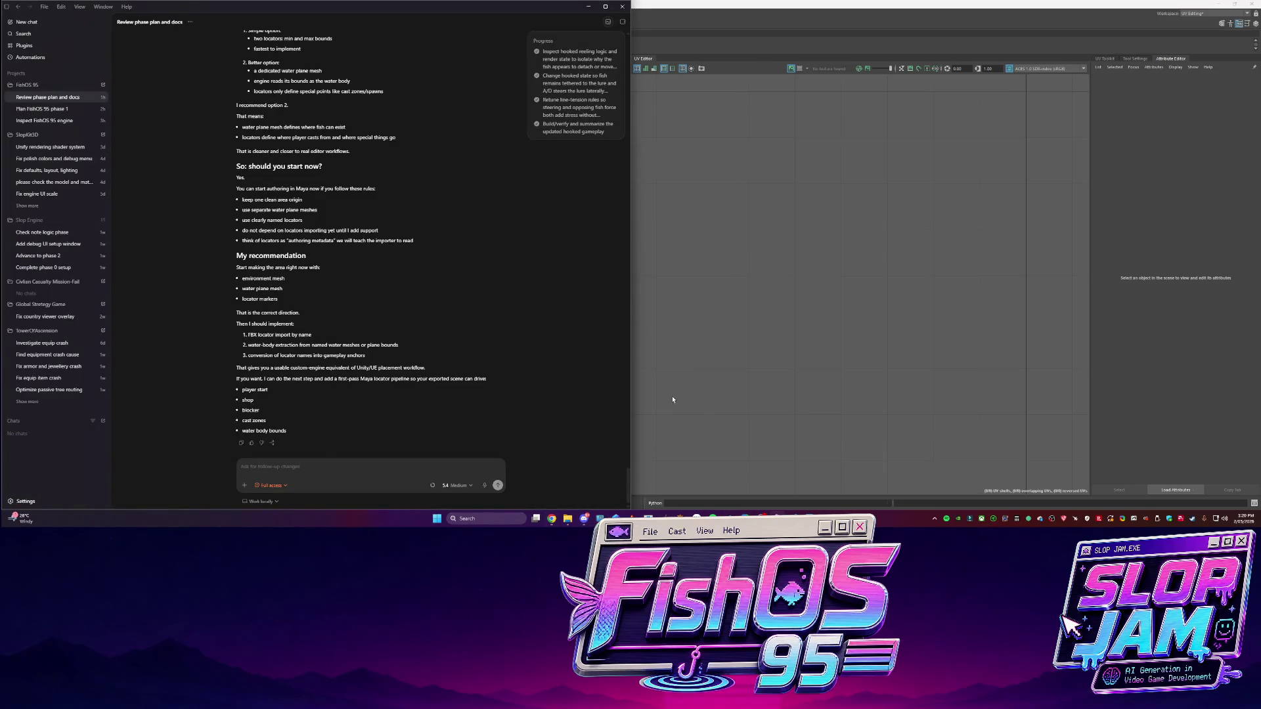
pyautogui.scroll(3, 274, 355)
pyautogui.write('okay wh')
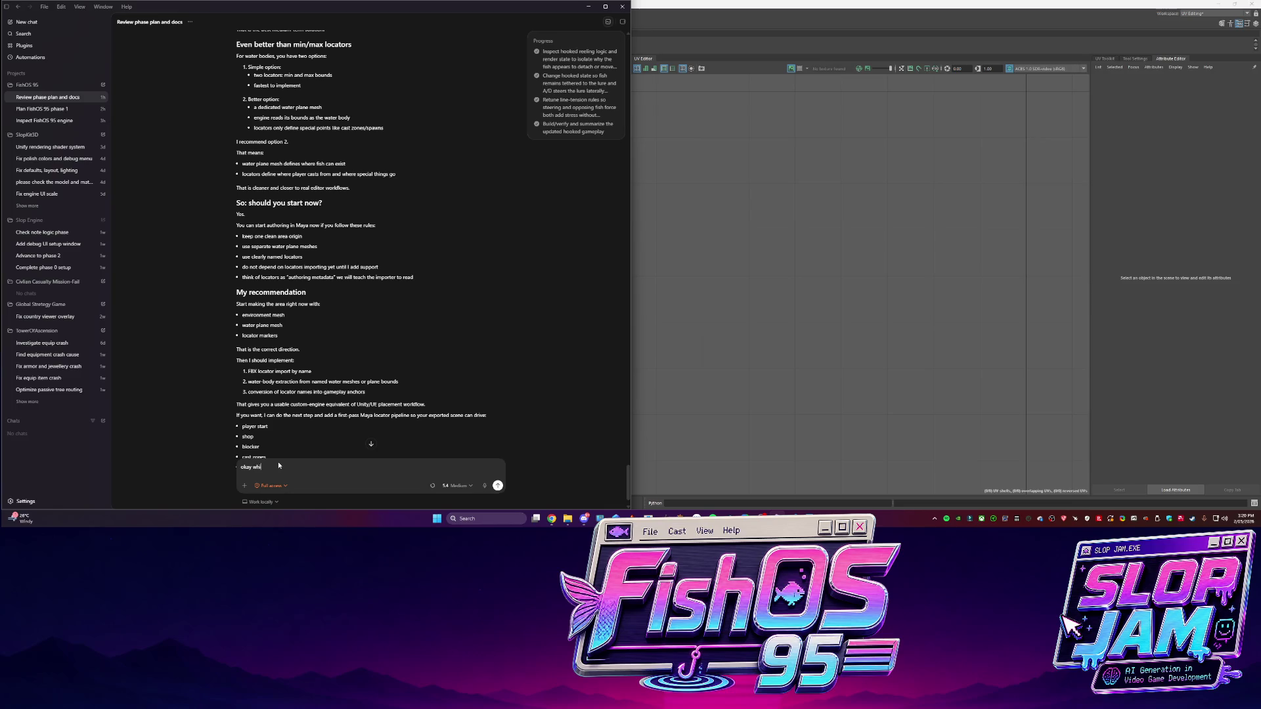
pyautogui.write('le I do that . lets setup player animation. so its setup that the m')
pyautogui.write('esh')
pyautogui.write('when walking we want to')
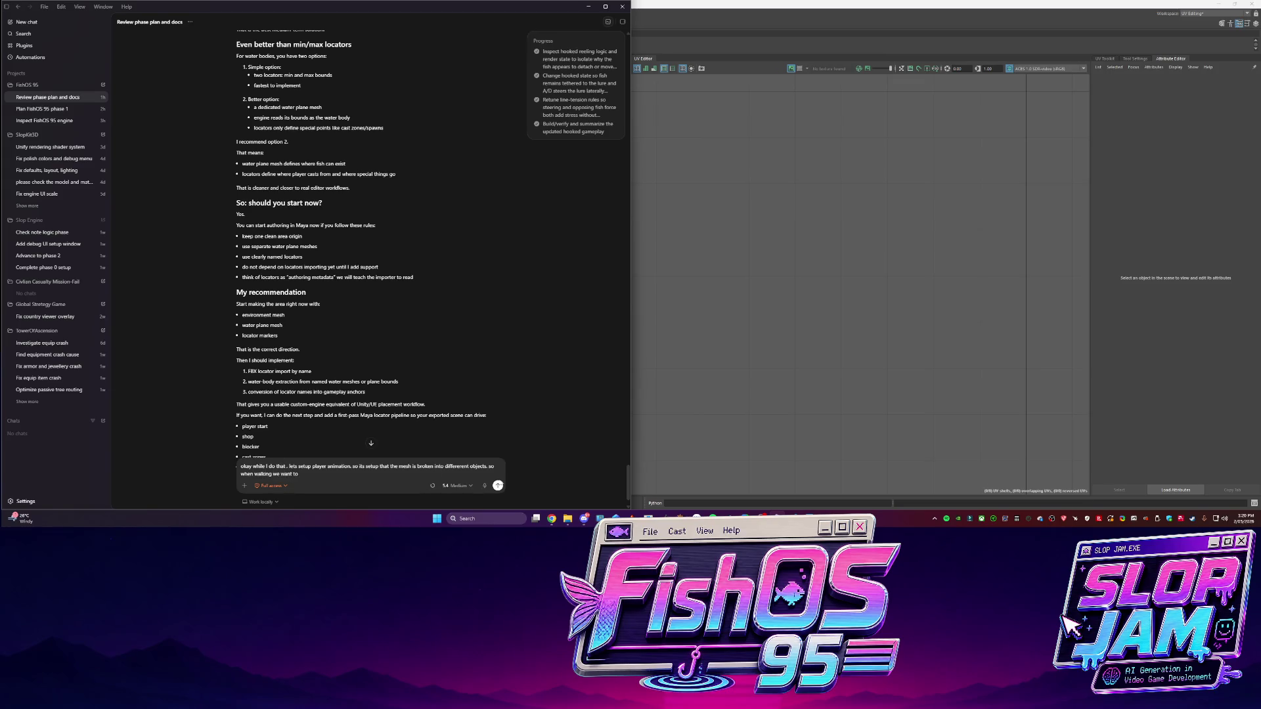
pyautogui.hotkey('alt', 'Tab')
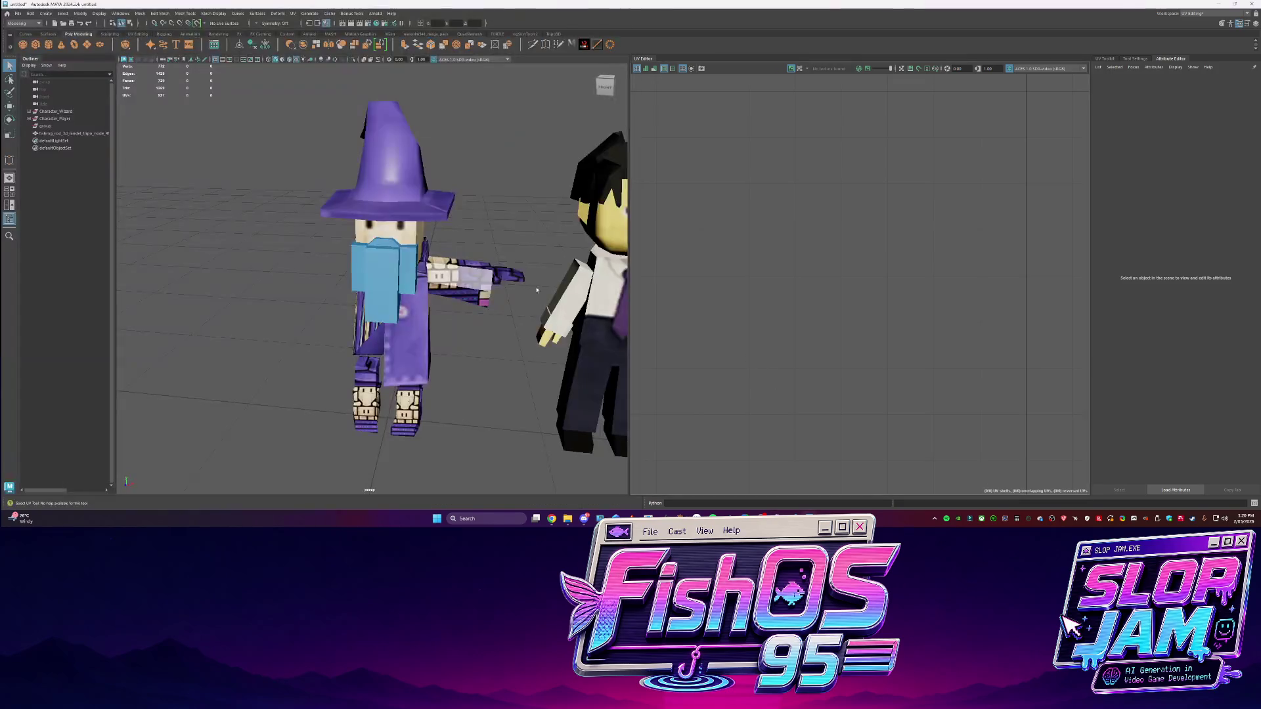
# Switch to the General layout and test-swing Character_Player_Arm_L at the shoulder, then undo it
pyautogui.hotkey('ctrl', 'z')
pyautogui.press('e')
pyautogui.hotkey('ctrl', 'z')
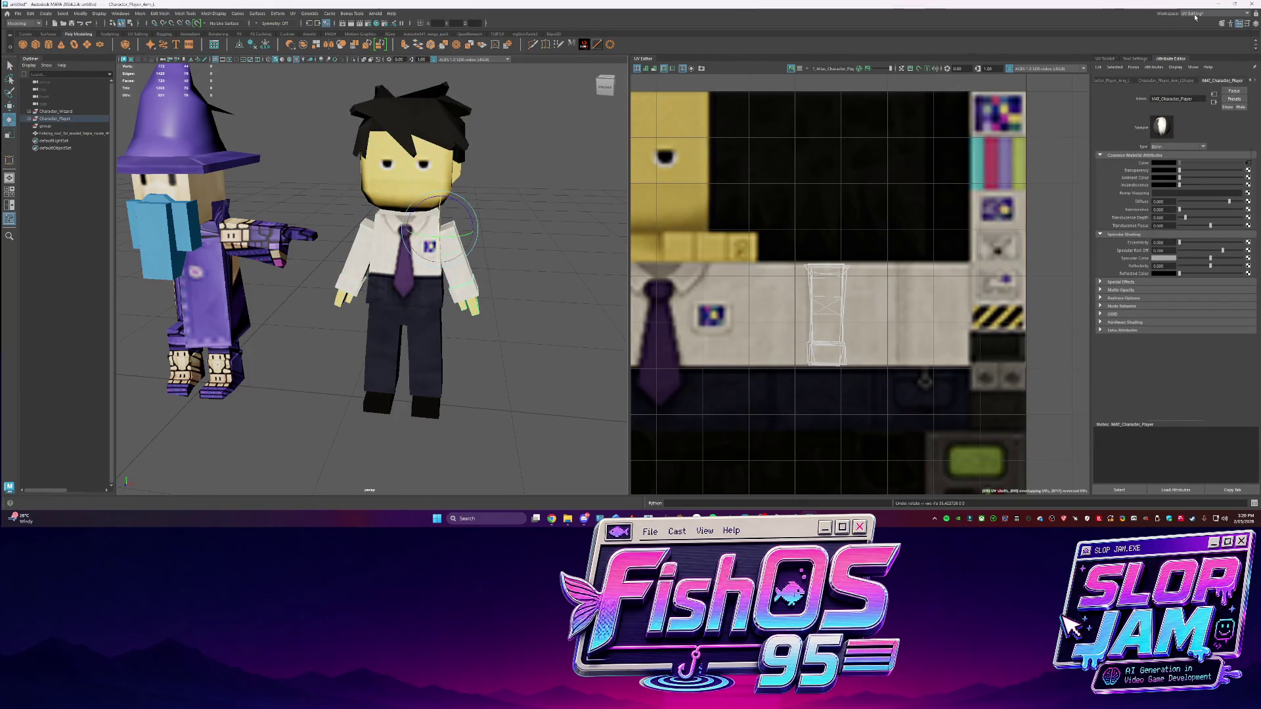
pyautogui.click(1193, 13)
pyautogui.click(1193, 21)
pyautogui.hotkey('ctrl', 'z')
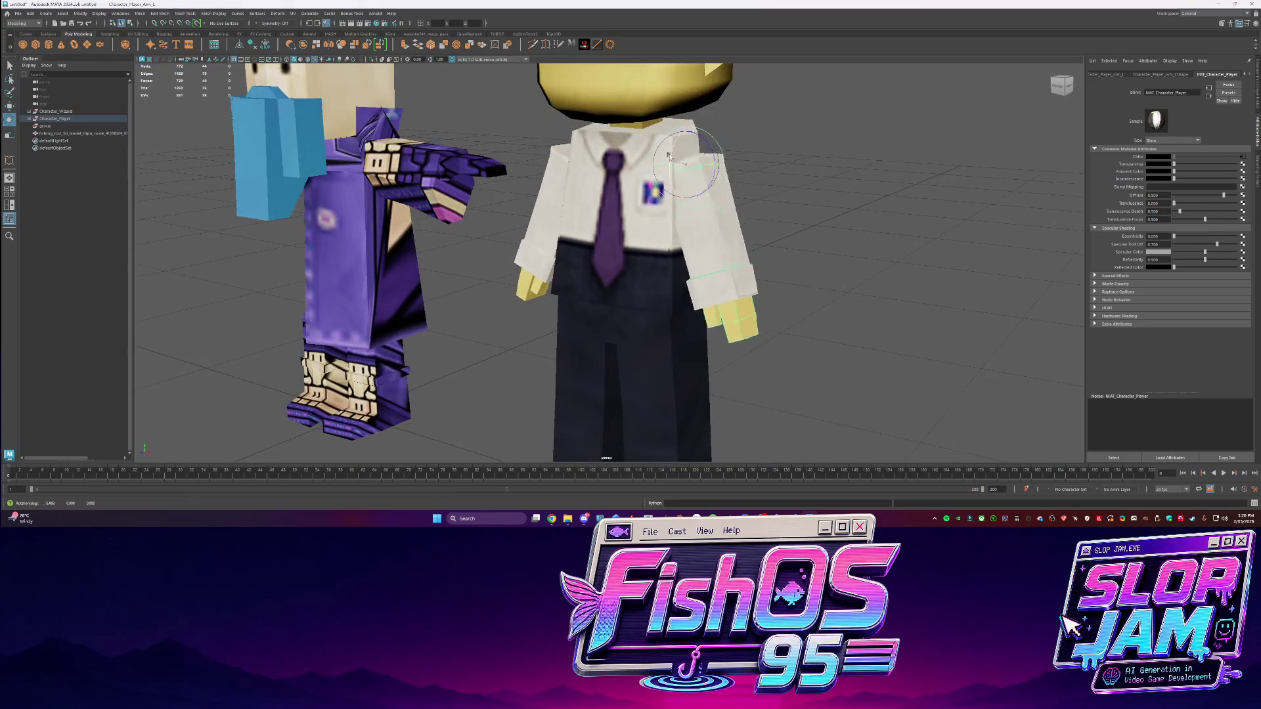
pyautogui.hotkey('ctrl', 'a')
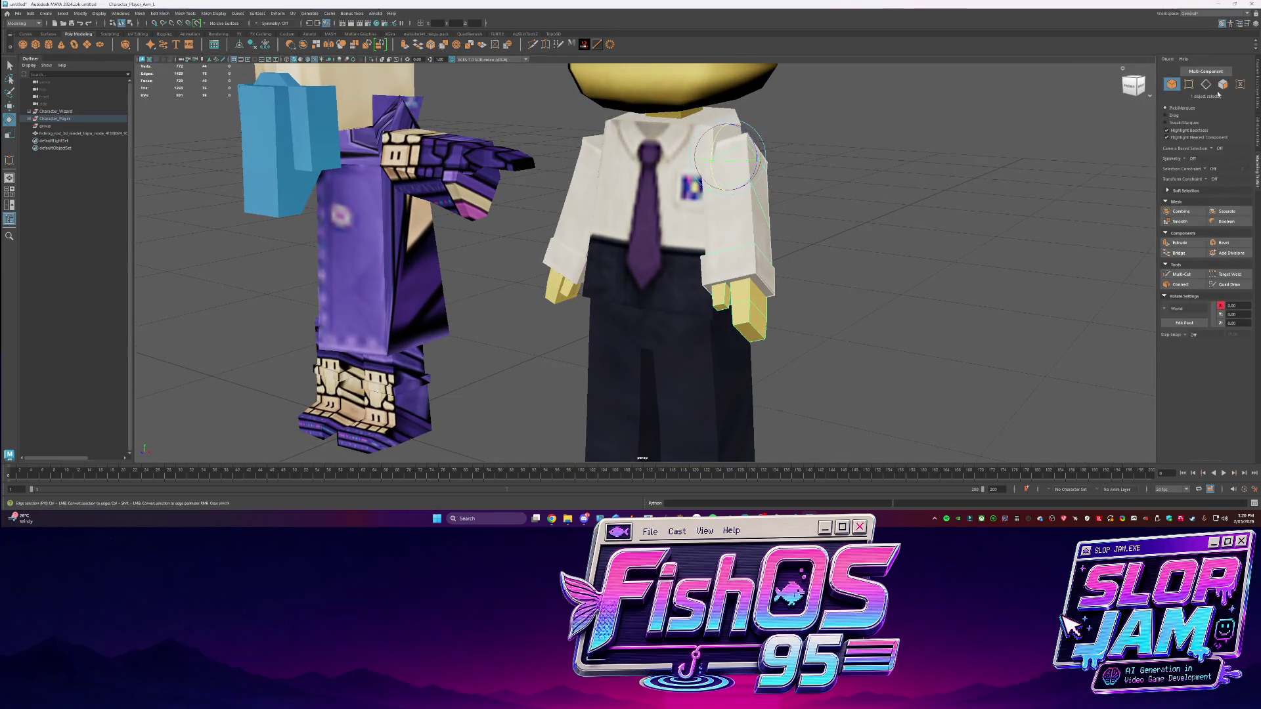
pyautogui.moveTo(711, 161); pyautogui.dragTo(719, 170)
pyautogui.hotkey('ctrl', 'z')
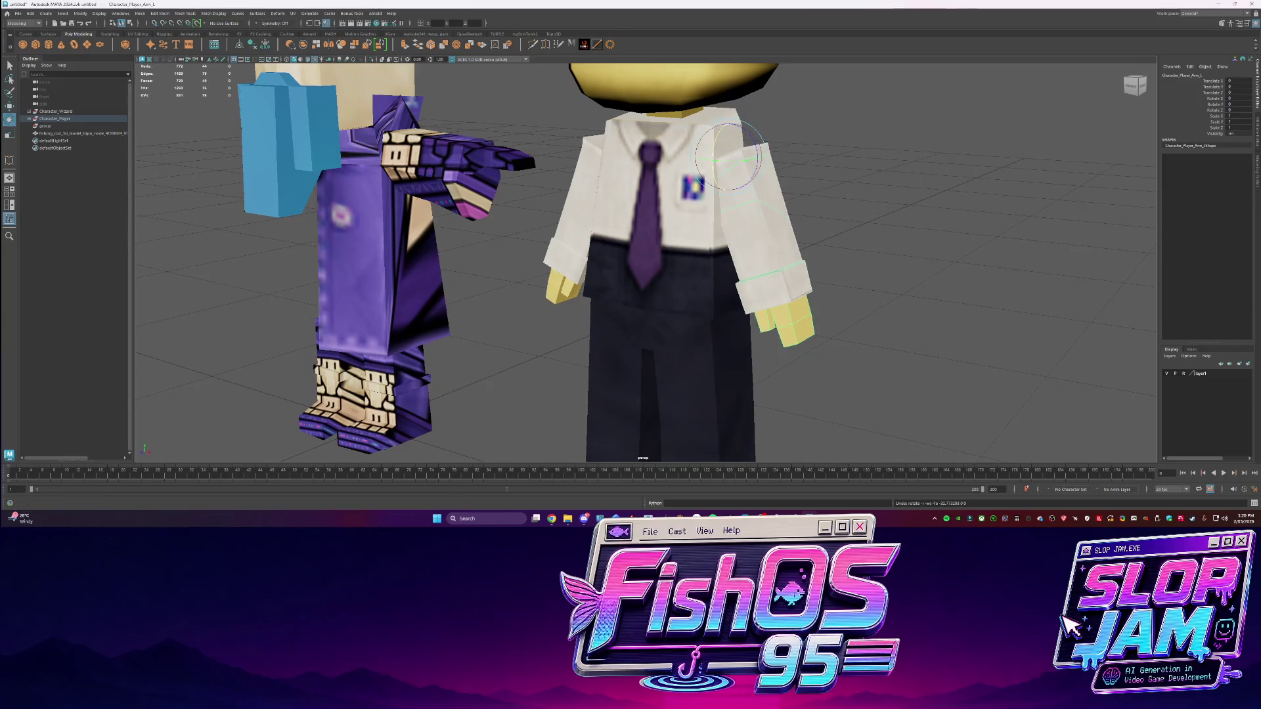
pyautogui.hotkey('alt', 'Tab')
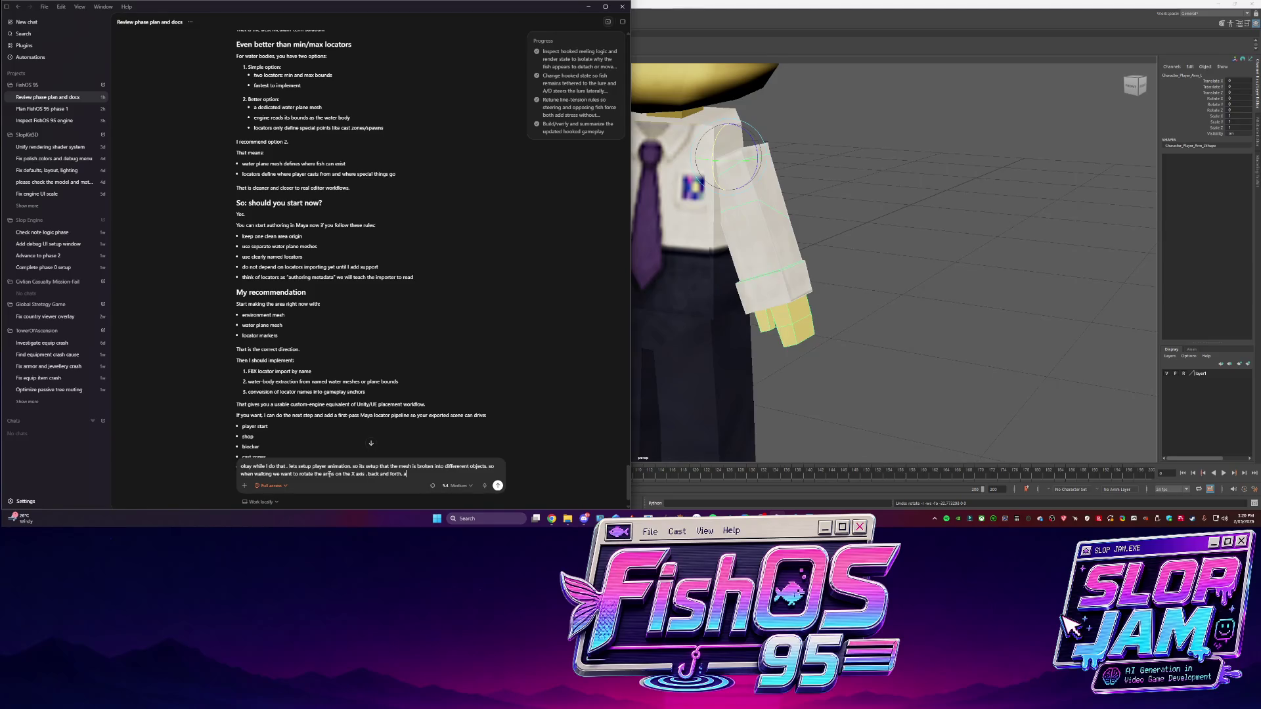
# Add the legs-swing-opposite-the-same-side-arm part to the Codex walk-cycle message
pyautogui.write('leg')
pyautogui.write('ppo')
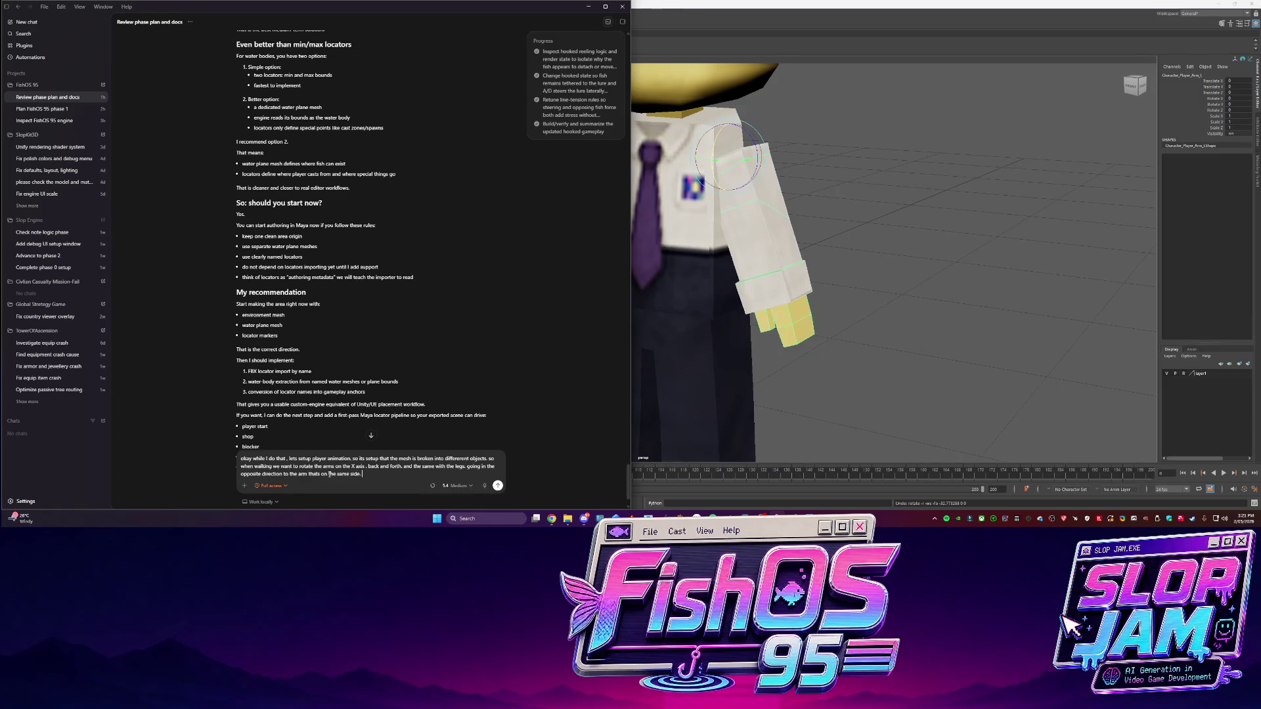
pyautogui.click(330, 132)
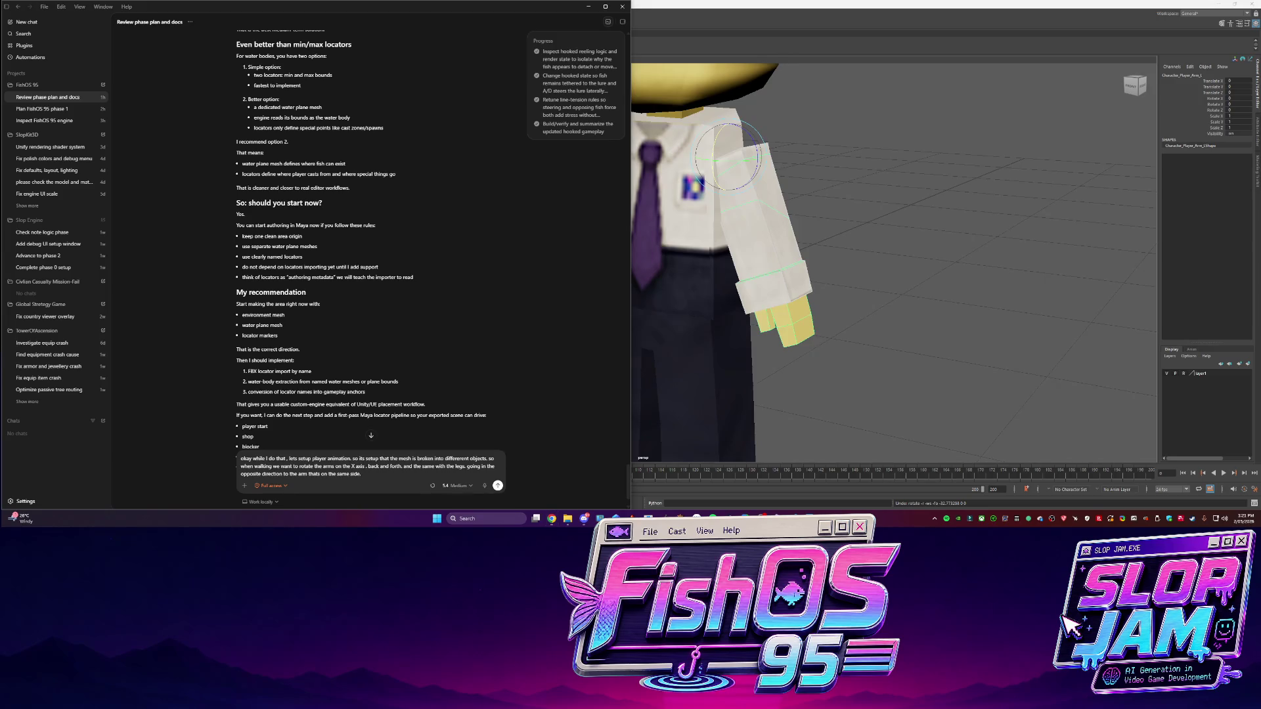
pyautogui.hotkey('alt', 'Tab')
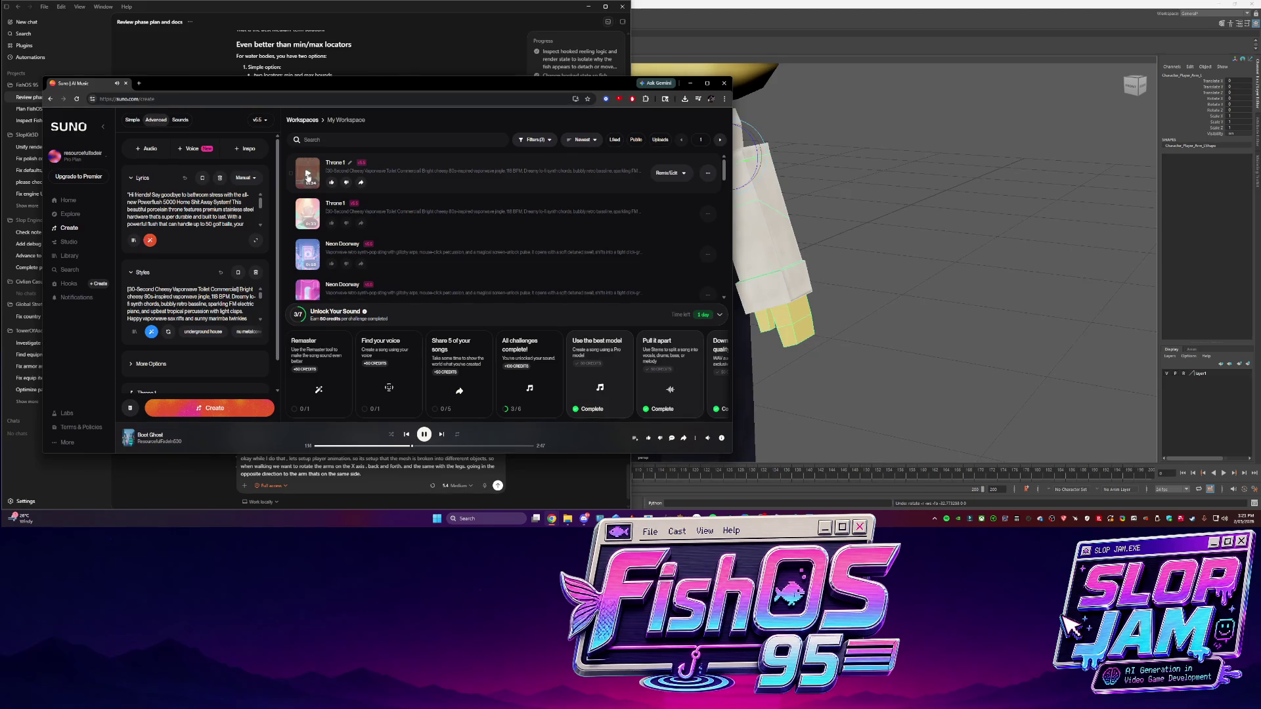
# Locate the Throne 1.wav song file in the Downloads folder
pyautogui.click(707, 172)
pyautogui.click(708, 173)
pyautogui.click(1258, 314)
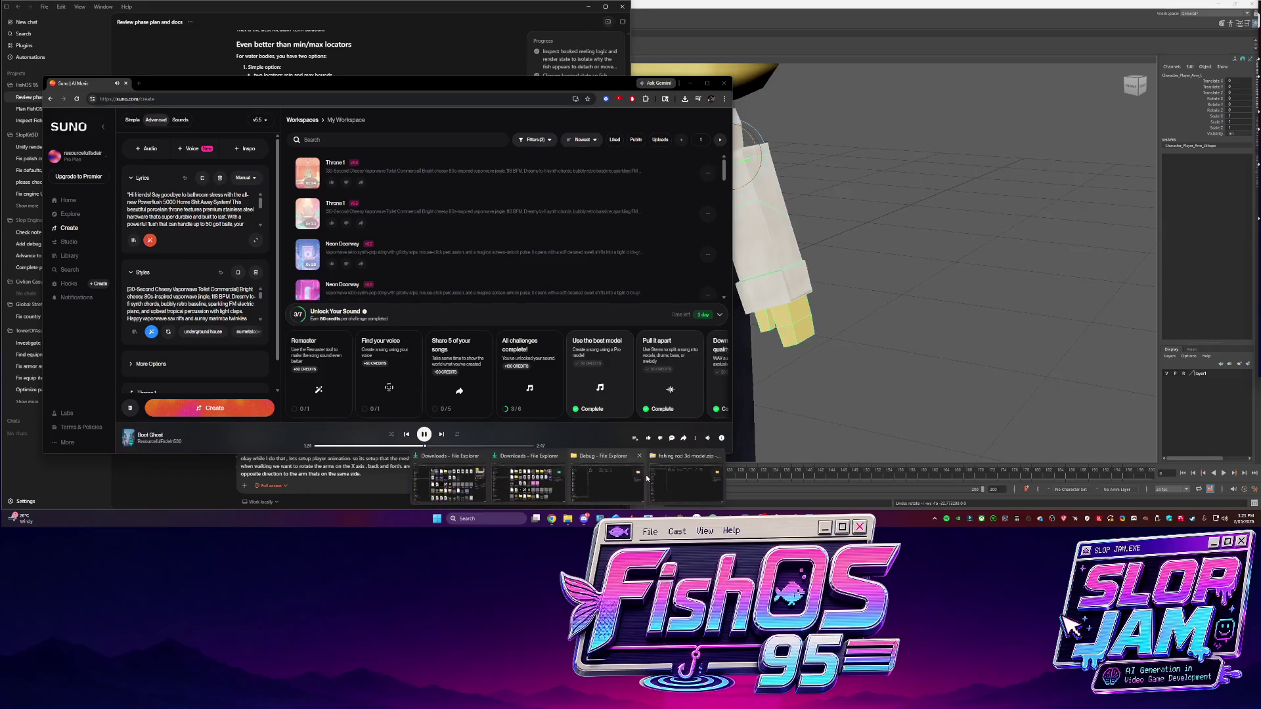
pyautogui.click(567, 518)
pyautogui.click(437, 233)
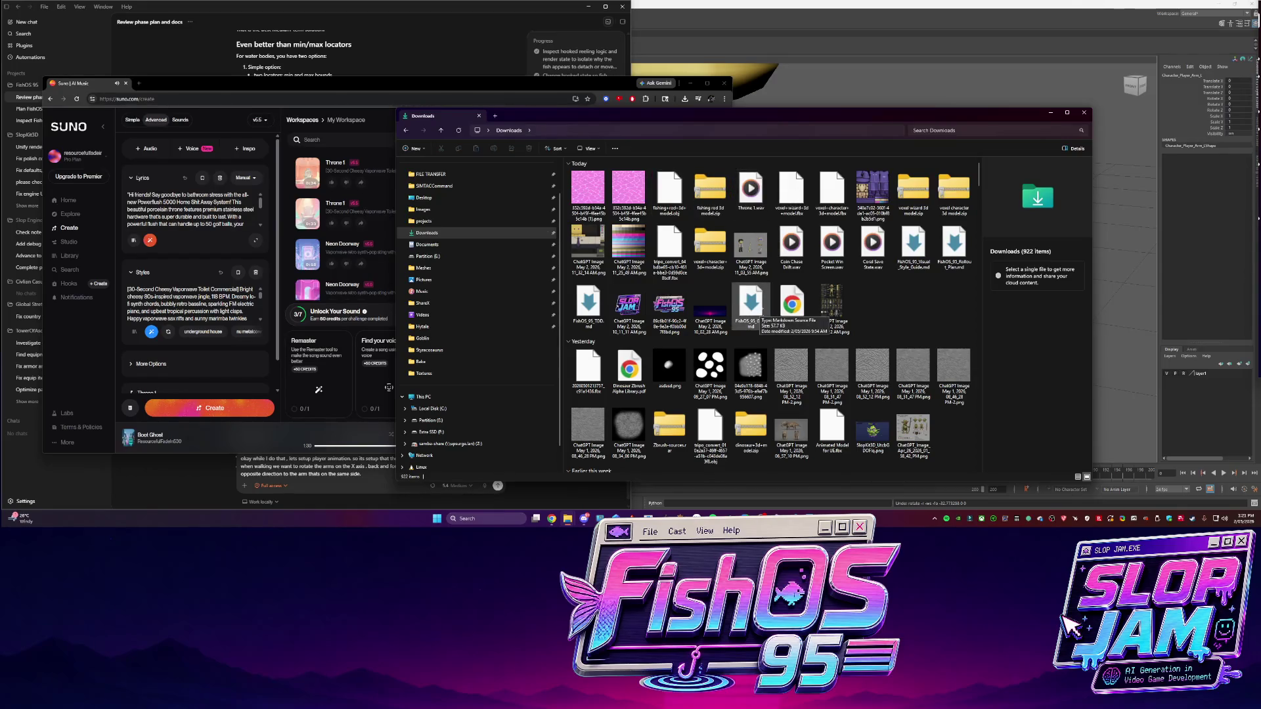
pyautogui.click(744, 190)
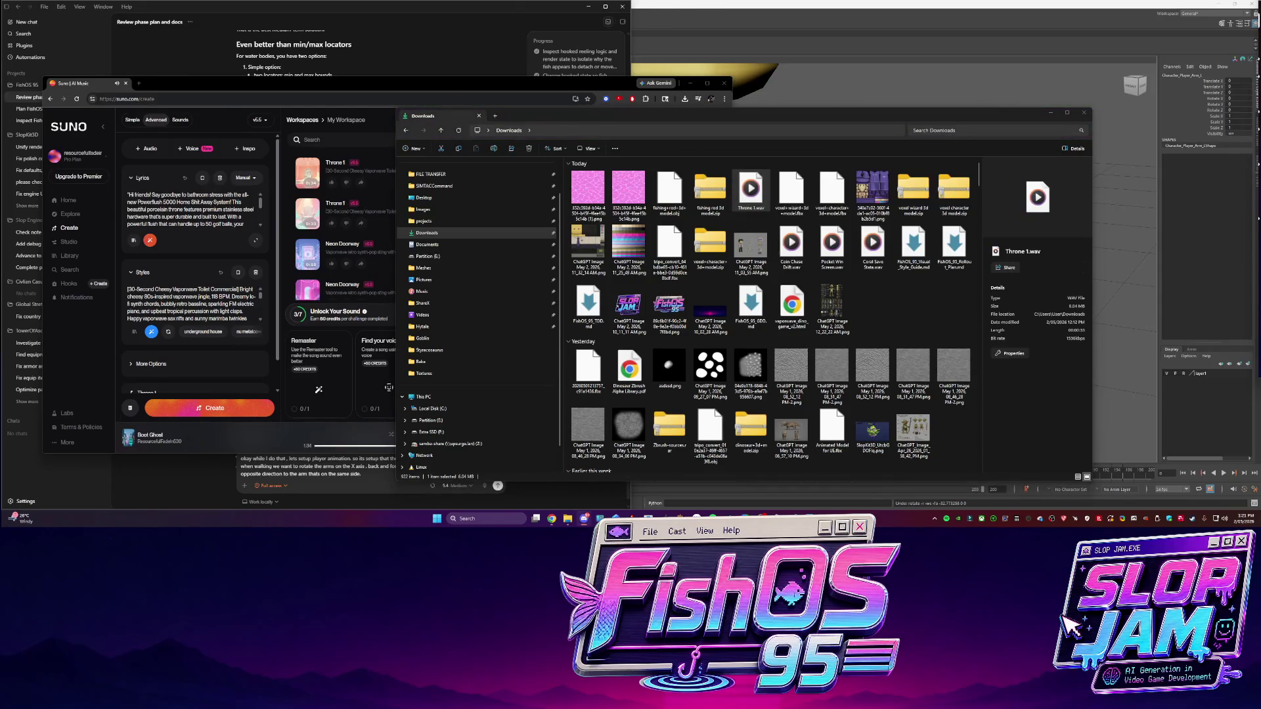
# Hide the Downloads window and minimize the Suno page so the Codex chat shows
pyautogui.hotkey('alt', 'Tab')
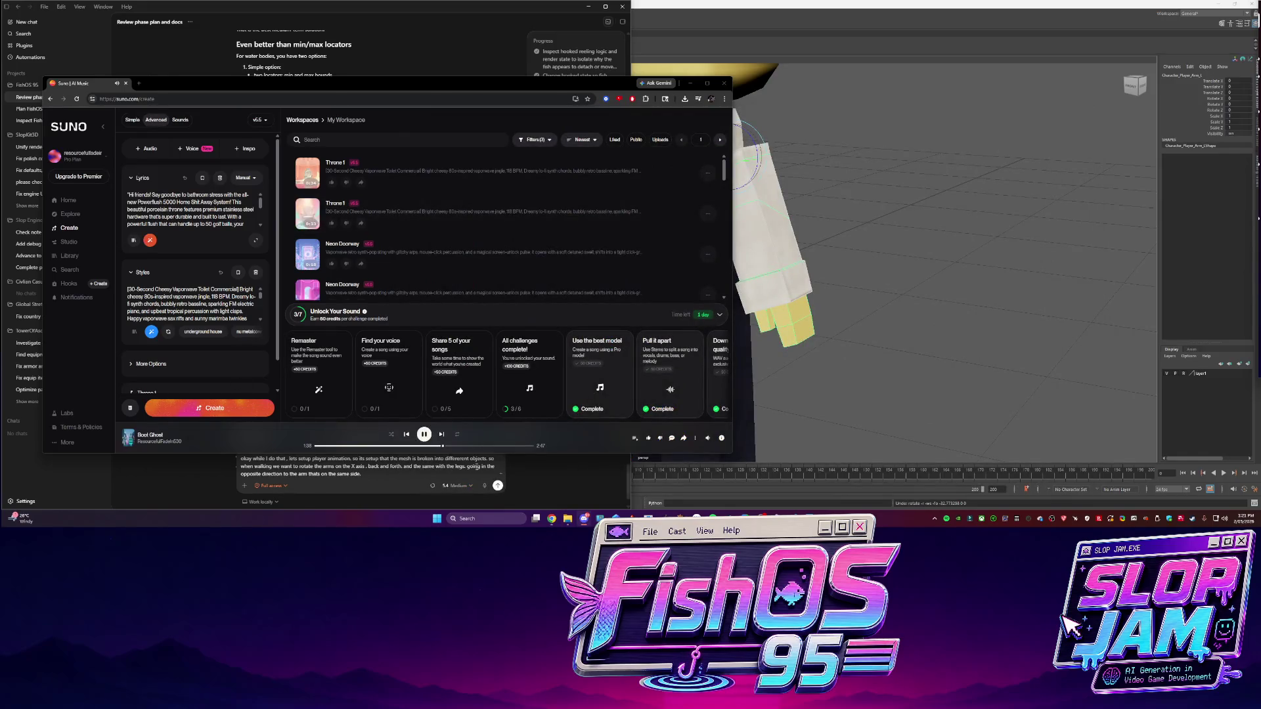
pyautogui.click(532, 477)
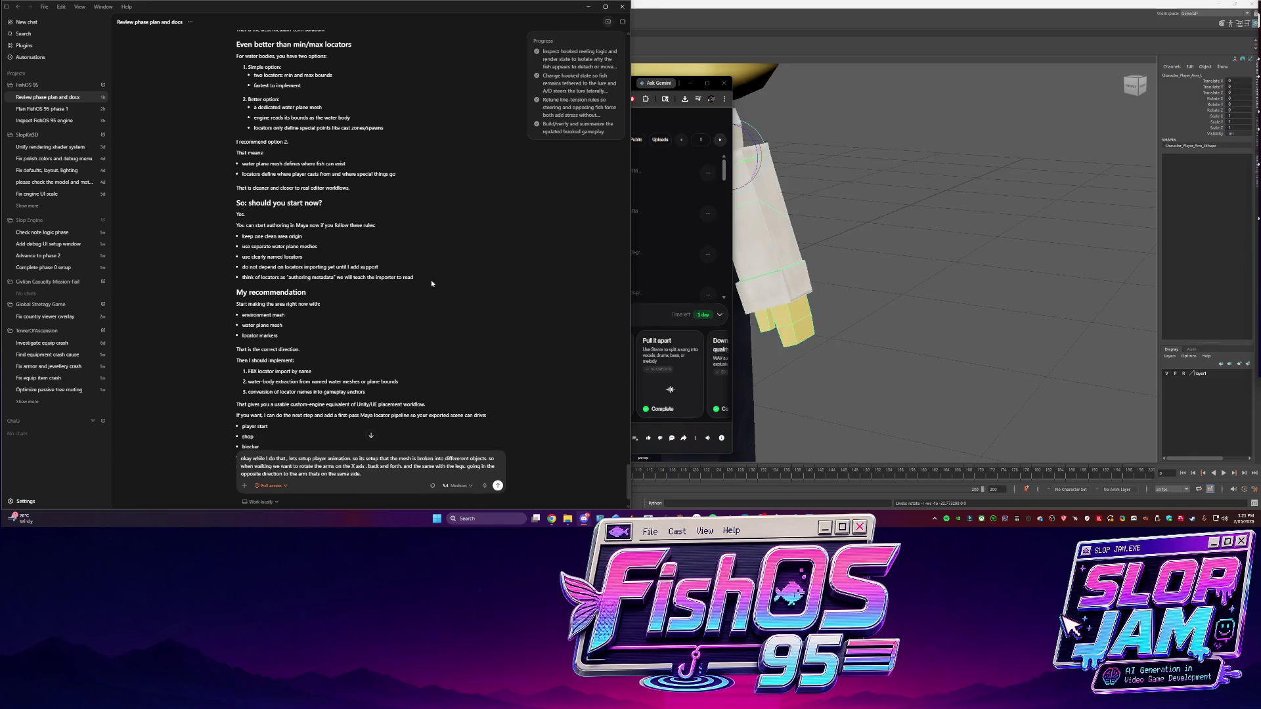
pyautogui.click(695, 454)
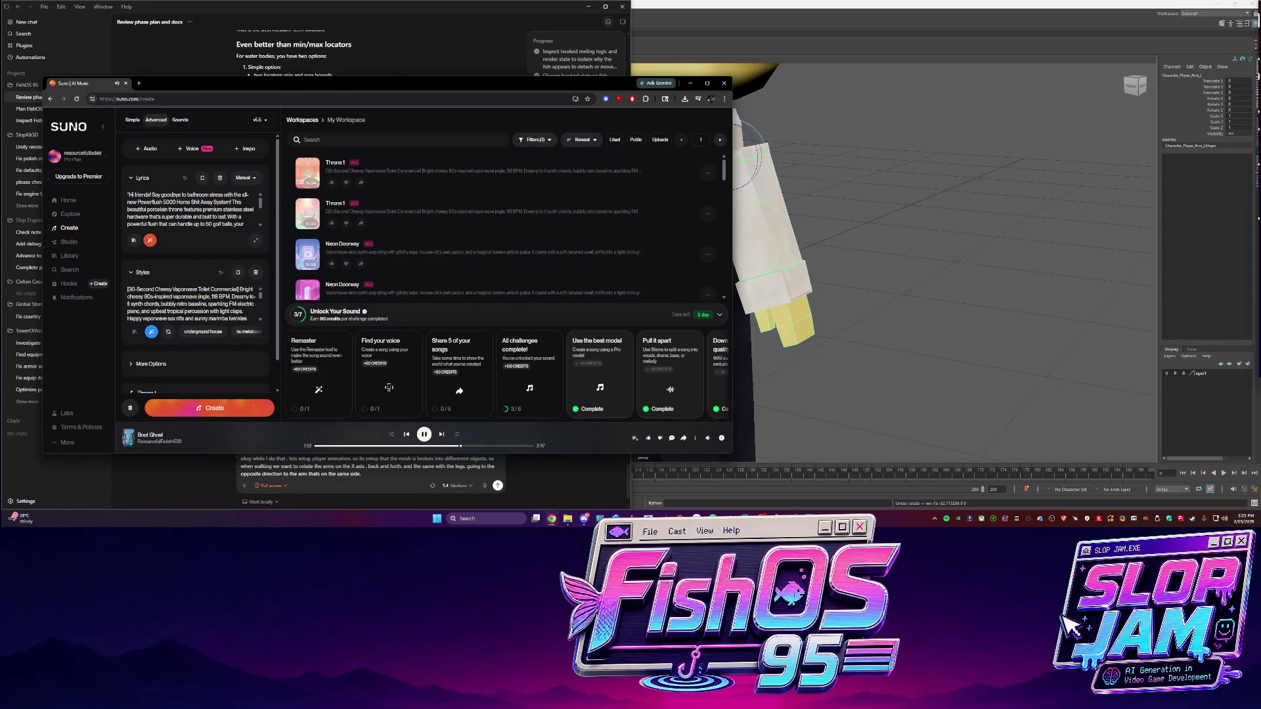
pyautogui.click(690, 83)
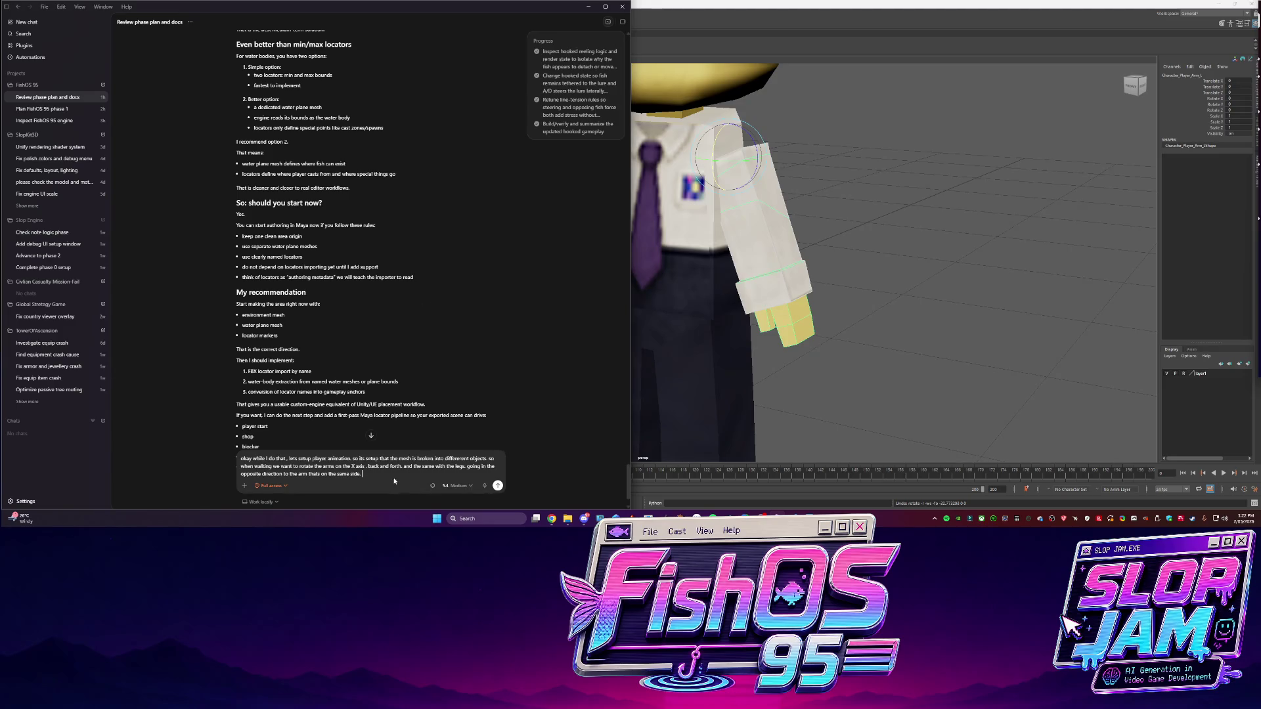
# Test-rotate the player's left leg around X in Maya, then undo it
pyautogui.click(699, 368)
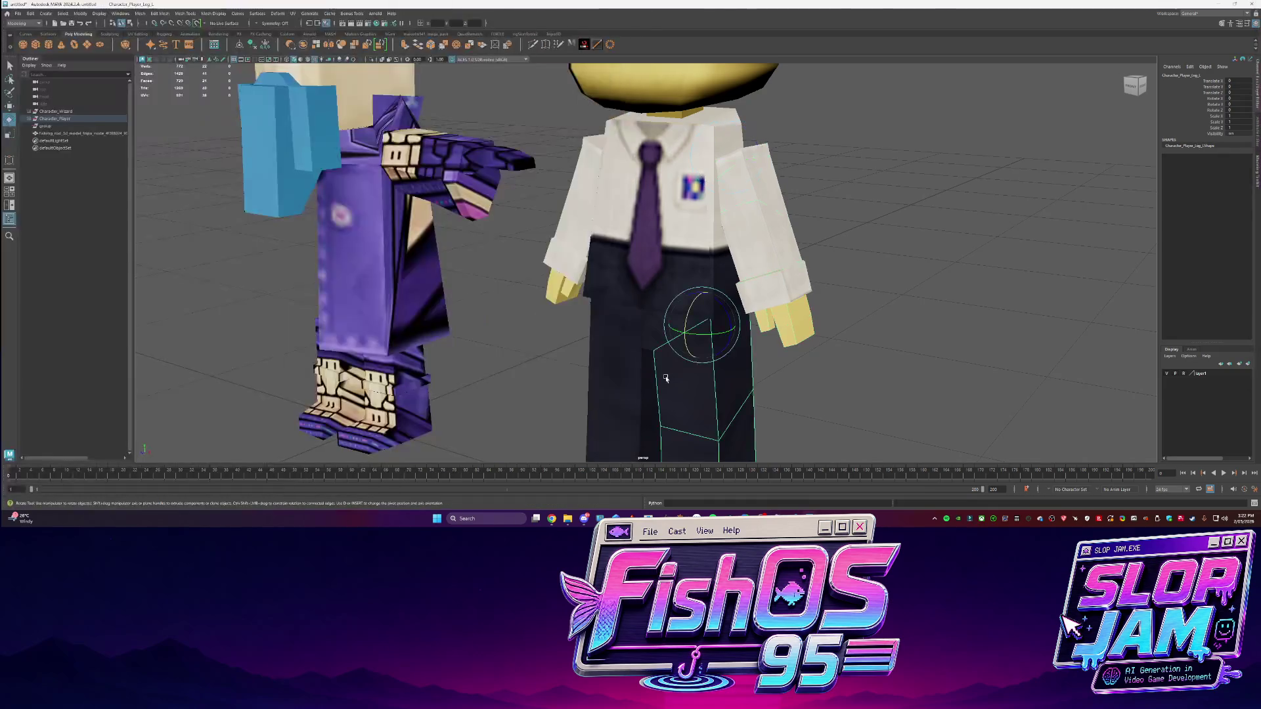
pyautogui.moveTo(696, 309); pyautogui.dragTo(694, 320)
pyautogui.hotkey('ctrl', 'z')
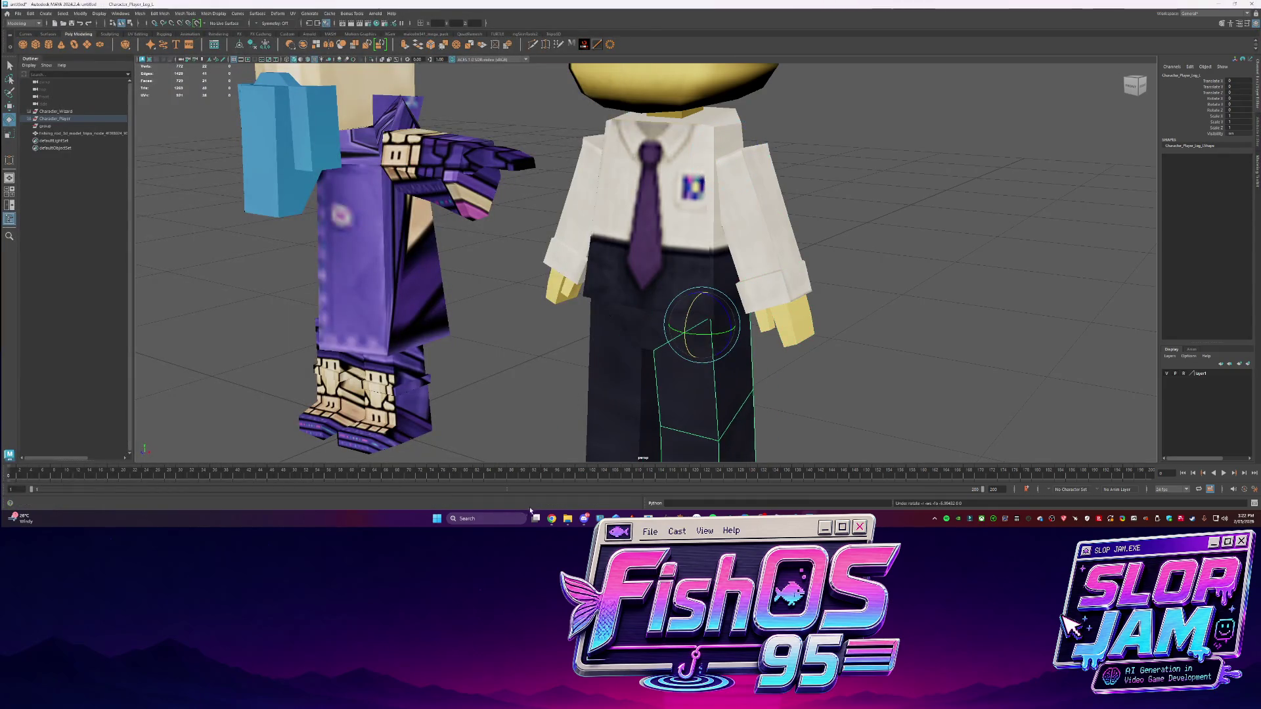
# Add 'also on' to the draft, send the animation request, and return to Maya
pyautogui.click(777, 518)
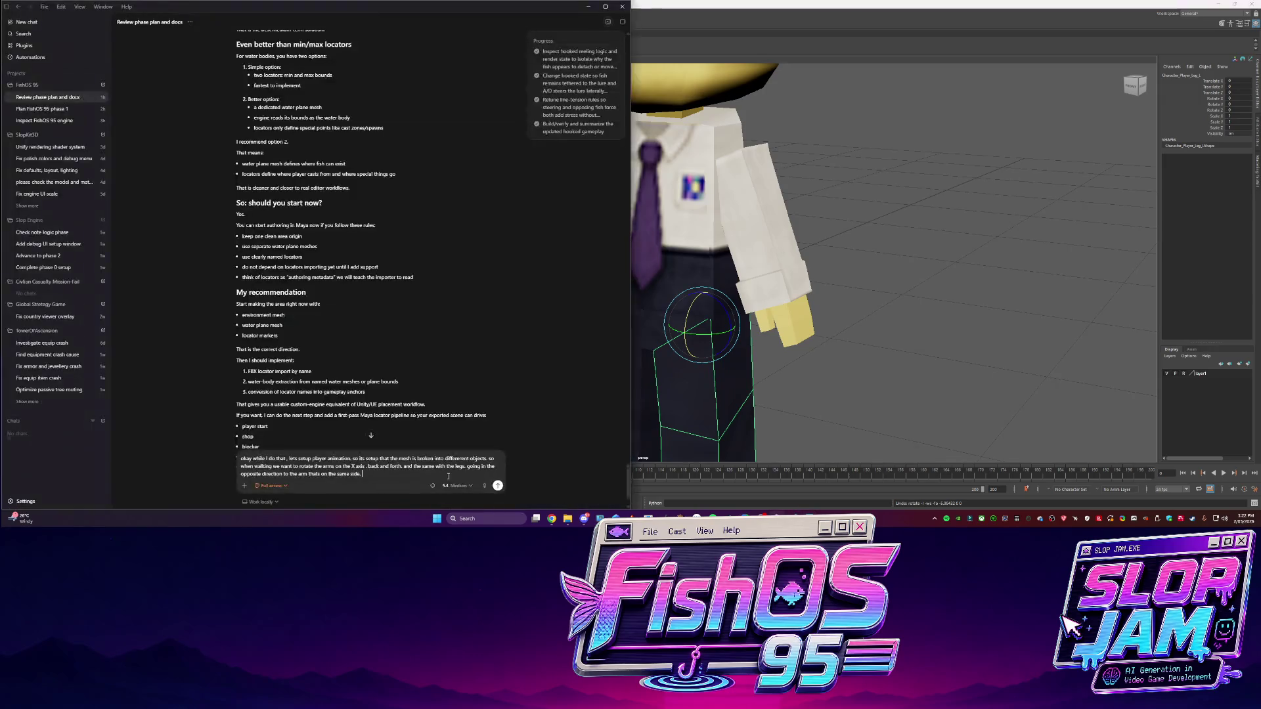
pyautogui.write(' legs also on')
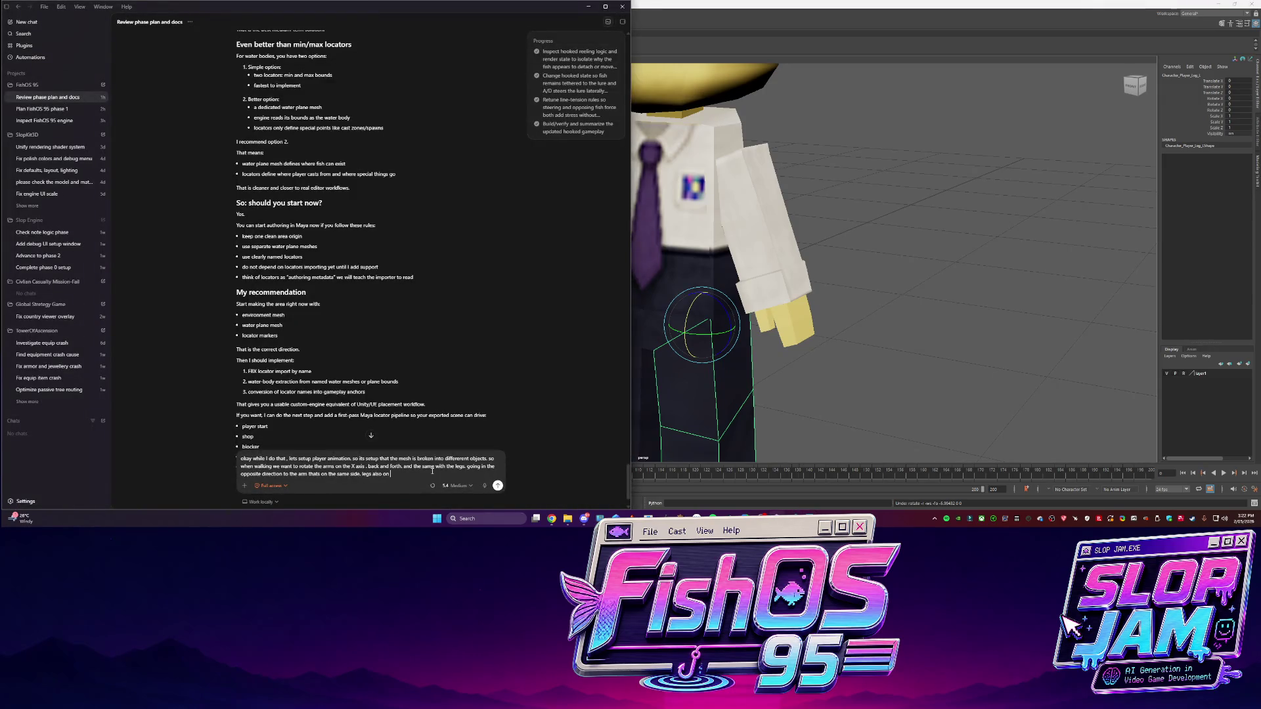
pyautogui.press('Return')
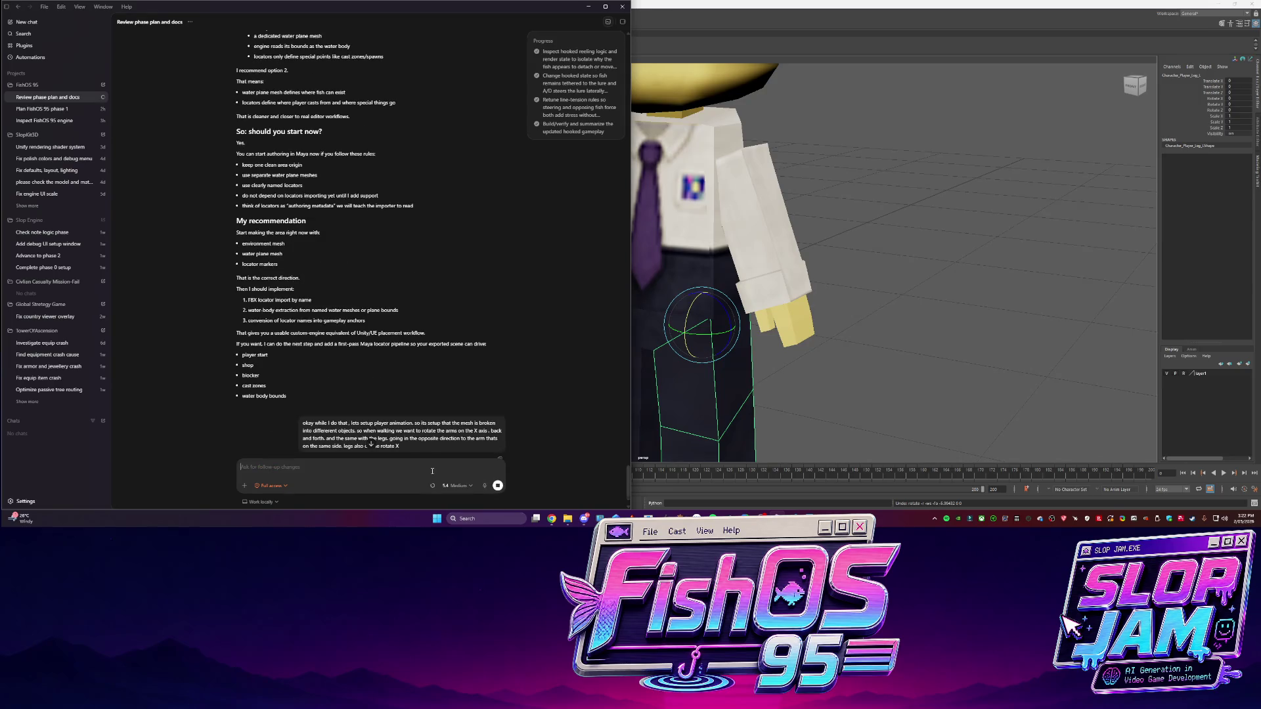
pyautogui.click(588, 7)
pyautogui.click(833, 348)
pyautogui.scroll(-5, 832, 348)
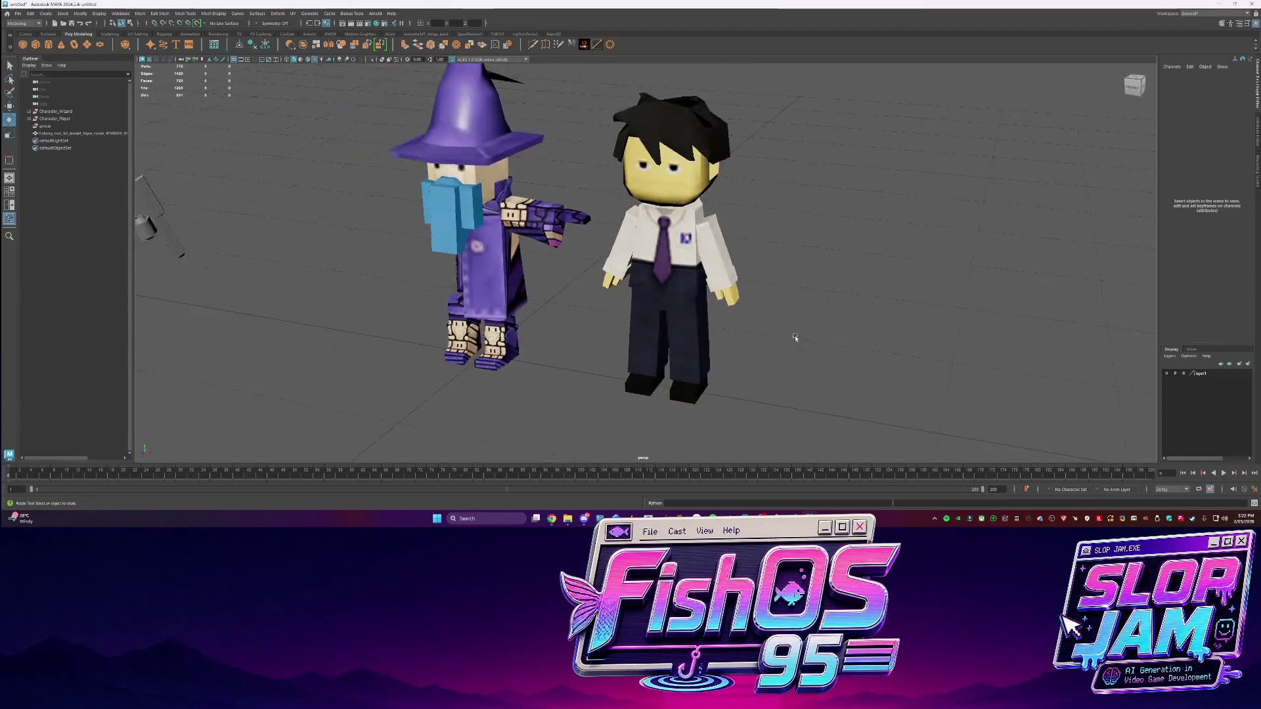
# Create a poly cube, scale it very large, and delete its side and bottom faces
pyautogui.keyDown('alt'); pyautogui.moveTo(815, 335); pyautogui.dragTo(787, 316); pyautogui.keyUp('alt')
pyautogui.scroll(-3, 787, 317)
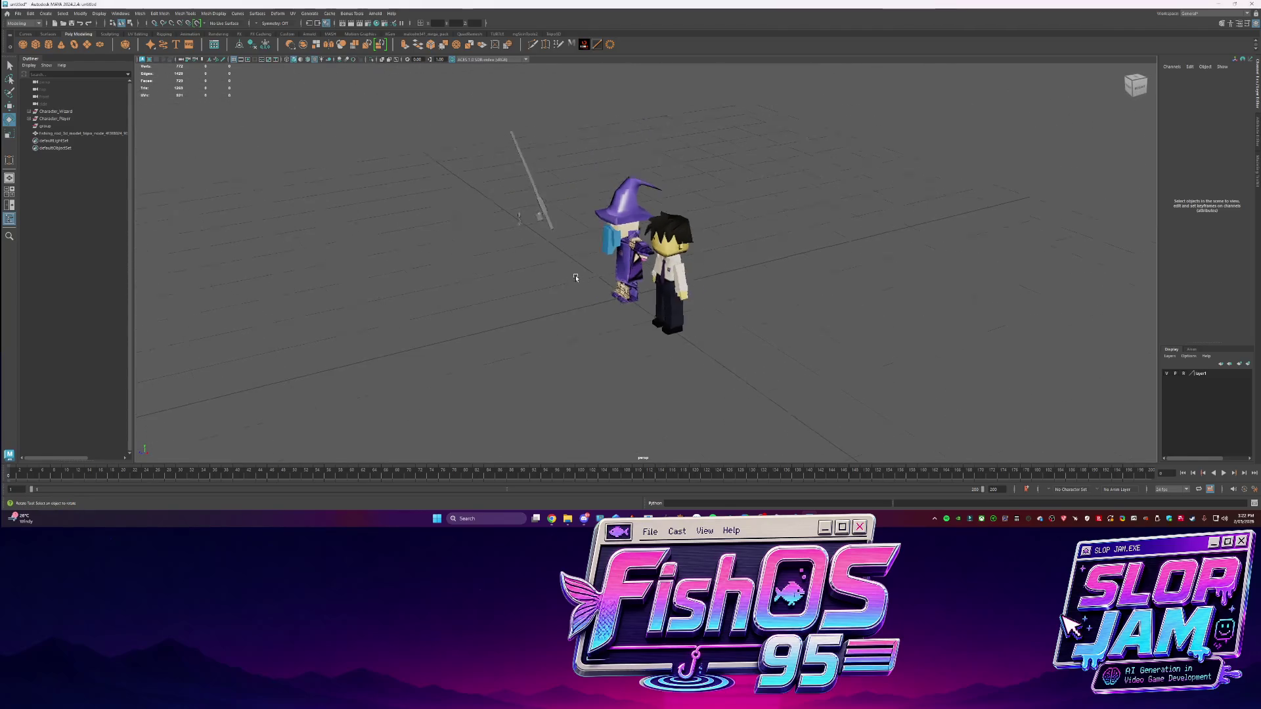
pyautogui.click(35, 44)
pyautogui.press('r')
pyautogui.moveTo(634, 283); pyautogui.dragTo(941, 294)
pyautogui.scroll(-5, 940, 294)
pyautogui.press('F11')
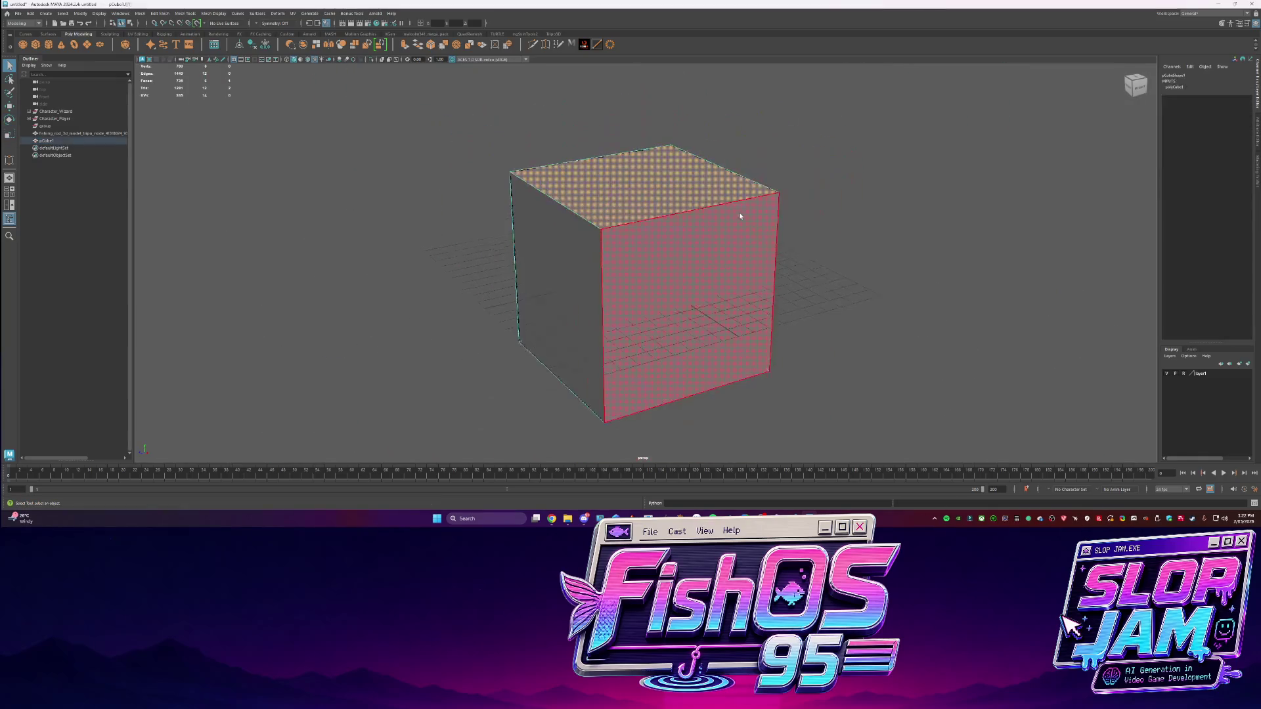
pyautogui.press('Delete')
pyautogui.press('F8')
# Centre the remaining plane's pivot and grid-snap it down onto the ground grid
pyautogui.press('w')
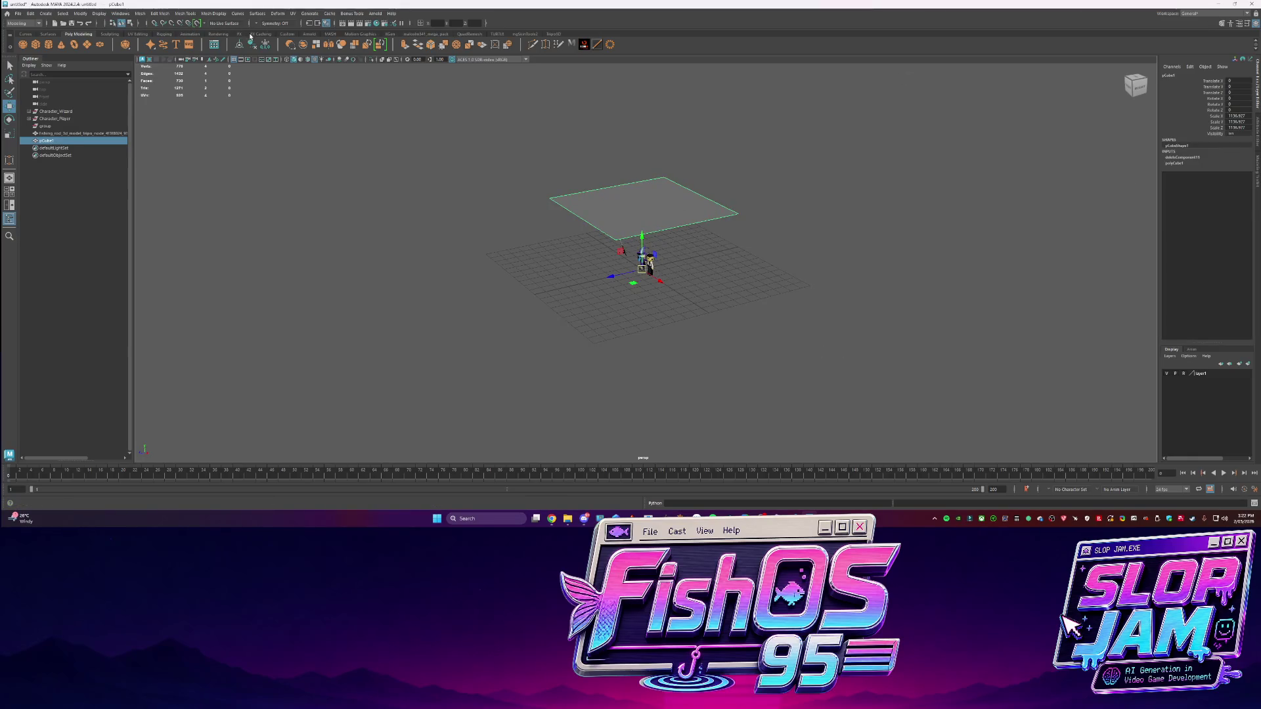
pyautogui.hotkey('ctrl', 'alt', 'c')
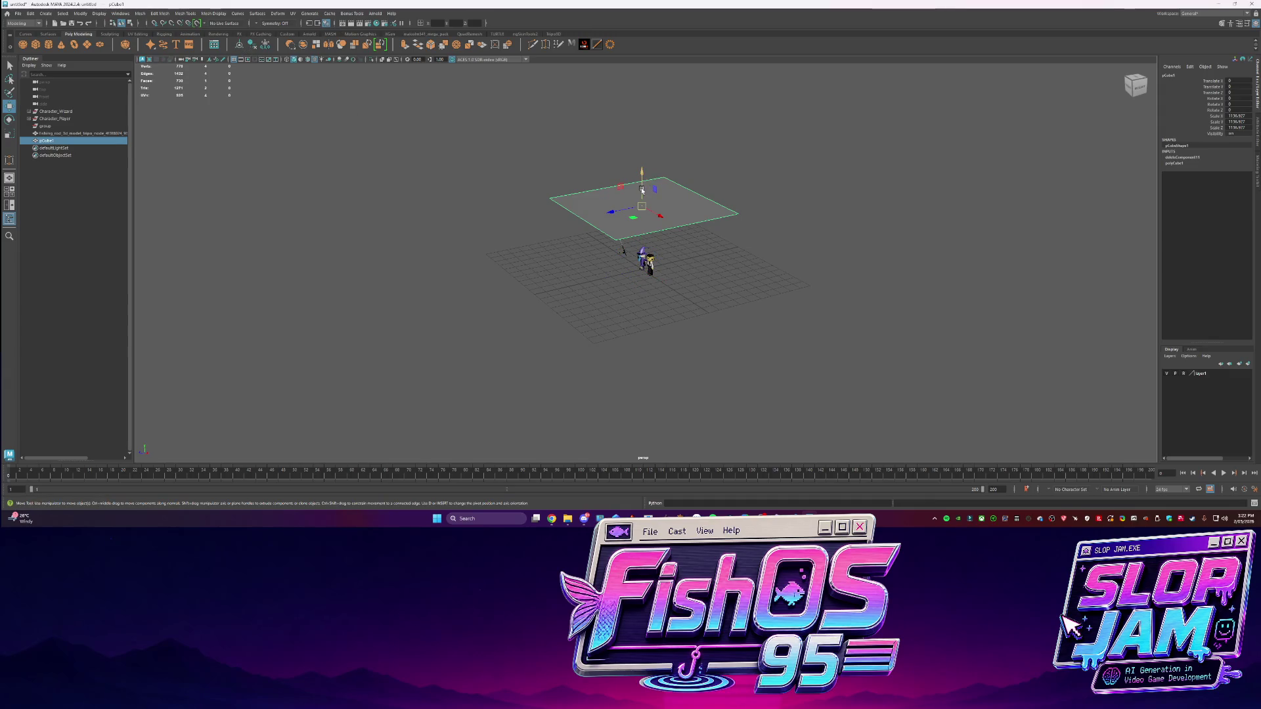
pyautogui.press('x')
pyautogui.moveTo(643, 191); pyautogui.dragTo(652, 274)
pyautogui.scroll(5, 800, 275)
pyautogui.click(800, 274)
pyautogui.click(800, 275)
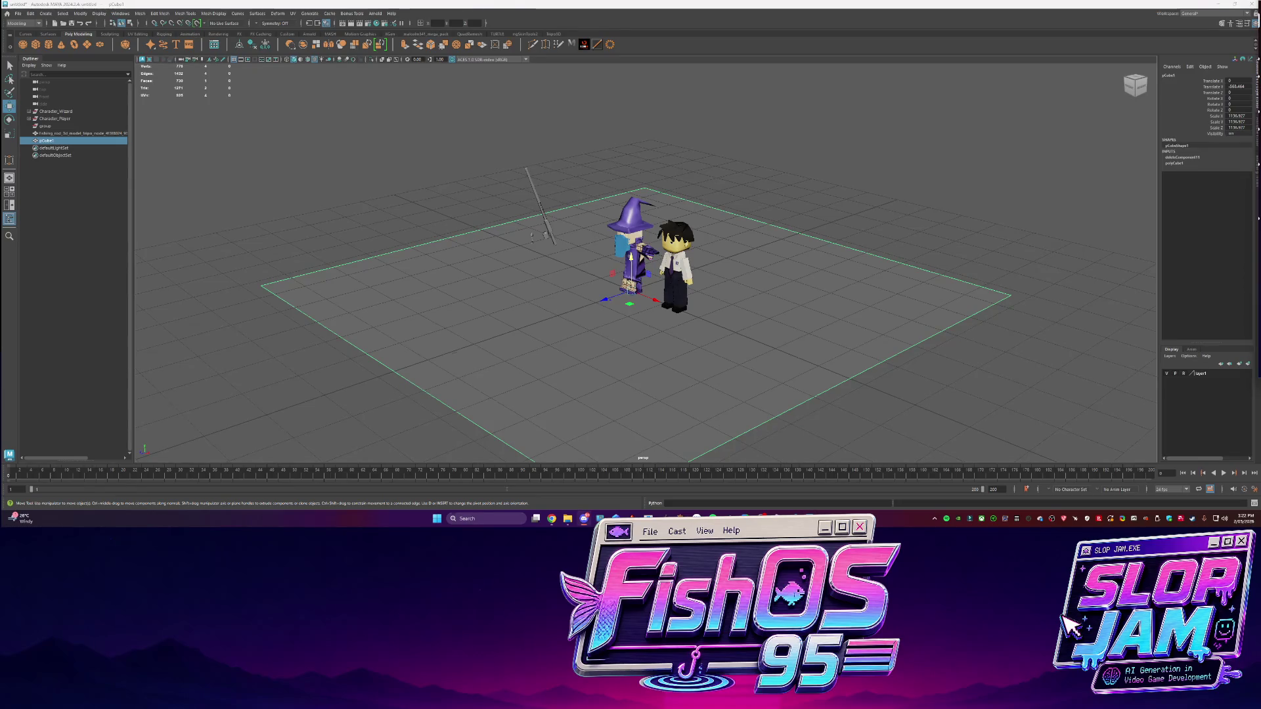
# Scale the ground plane much wider and select the persp camera
pyautogui.scroll(-5, 859, 274)
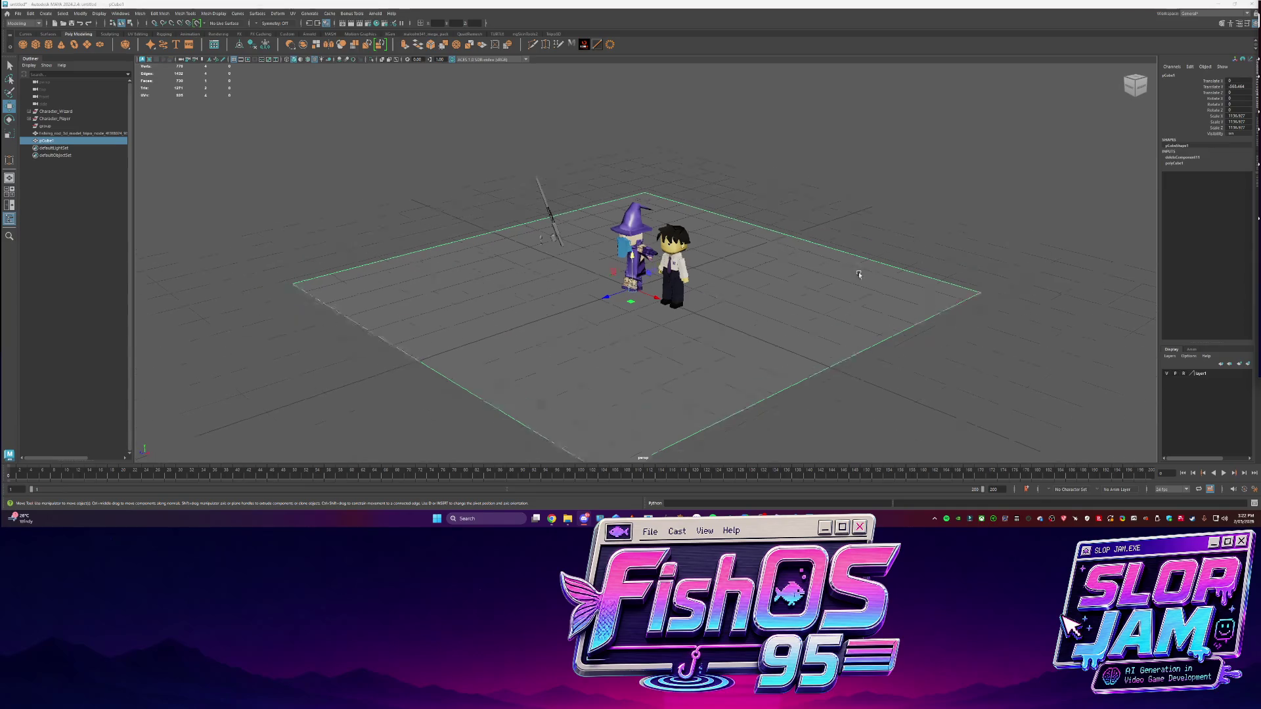
pyautogui.keyDown('alt'); pyautogui.moveTo(766, 282); pyautogui.dragTo(696, 275); pyautogui.keyUp('alt')
pyautogui.press('r')
pyautogui.moveTo(683, 276)
pyautogui.mouseDown(button='middle')
pyautogui.moveTo(708, 275)
pyautogui.moveTo(657, 273)
pyautogui.mouseUp(button='middle')
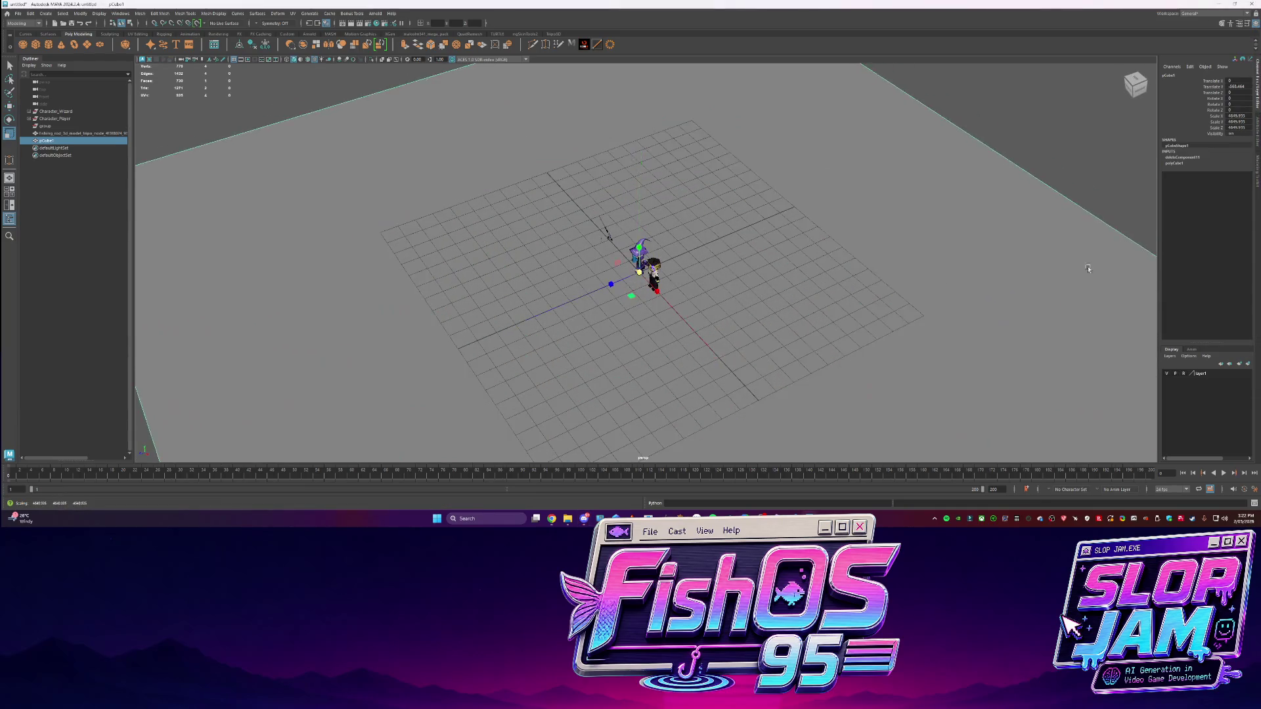
pyautogui.keyDown('alt'); pyautogui.moveTo(657, 273); pyautogui.dragTo(645, 274); pyautogui.keyUp('alt')
pyautogui.click(61, 83)
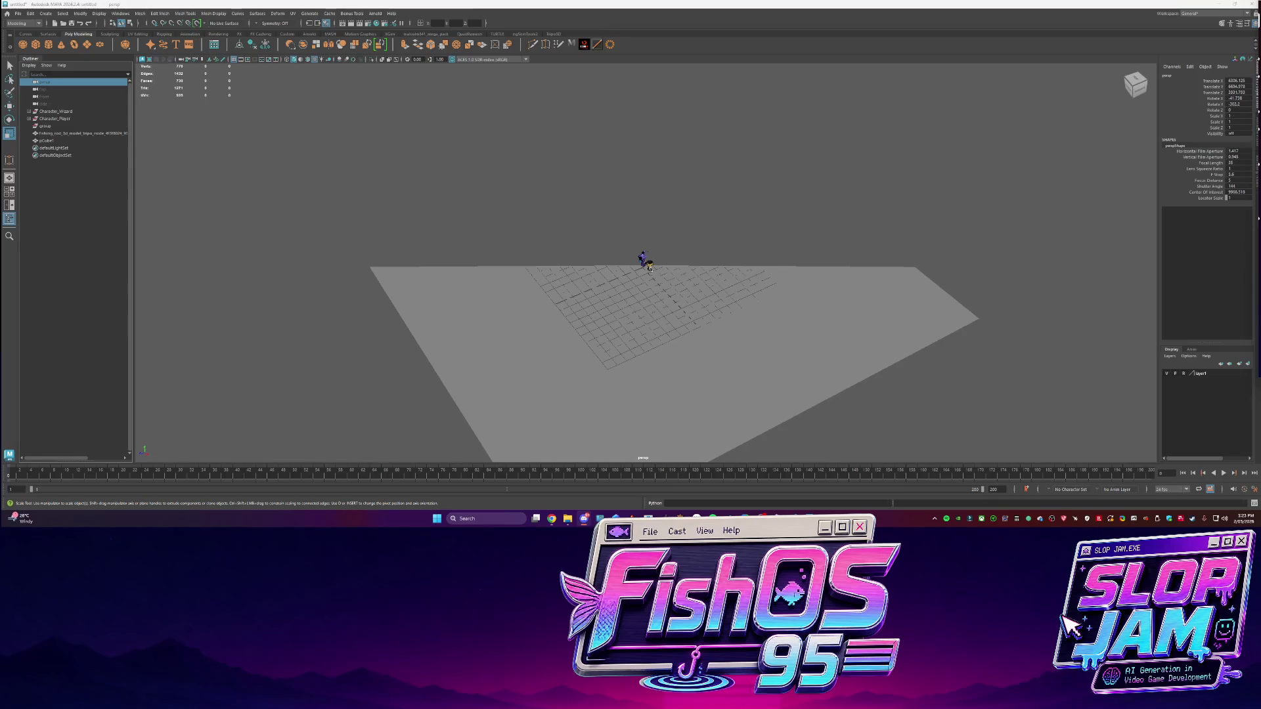
# Frame the large ground plane in view and select the persp camera
pyautogui.moveTo(350, 416)
pyautogui.keyDown('alt'); pyautogui.mouseDown()
pyautogui.moveTo(462, 391)
pyautogui.moveTo(571, 346)
pyautogui.mouseUp(); pyautogui.keyUp('alt')
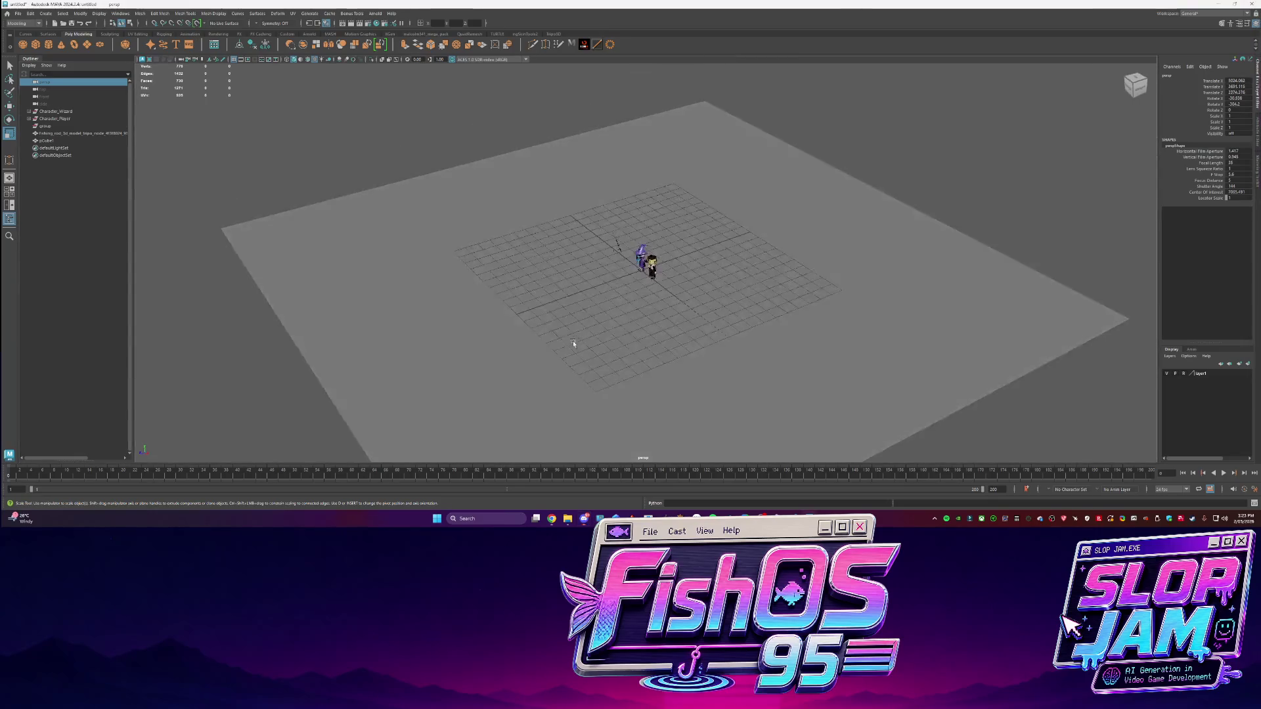
pyautogui.scroll(3, 570, 347)
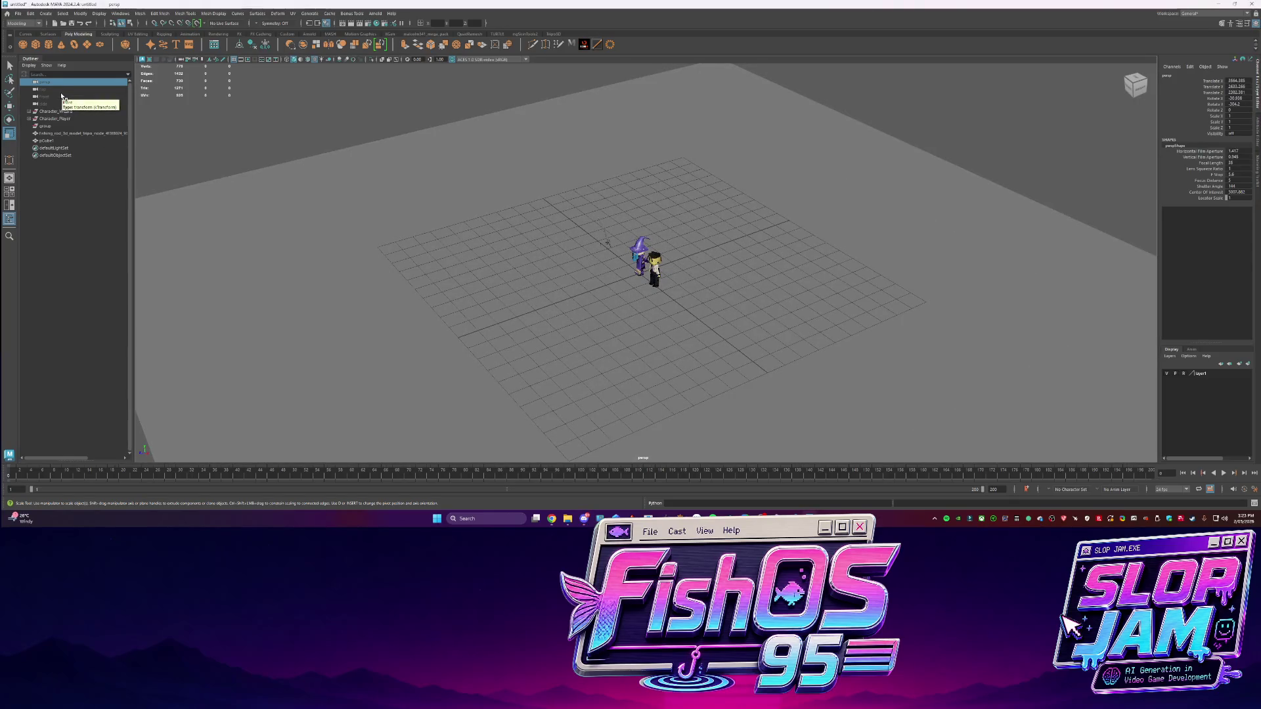
pyautogui.keyDown('alt'); pyautogui.moveTo(386, 248); pyautogui.dragTo(479, 273); pyautogui.keyUp('alt')
pyautogui.click(463, 296)
pyautogui.press('f')
pyautogui.click(43, 81)
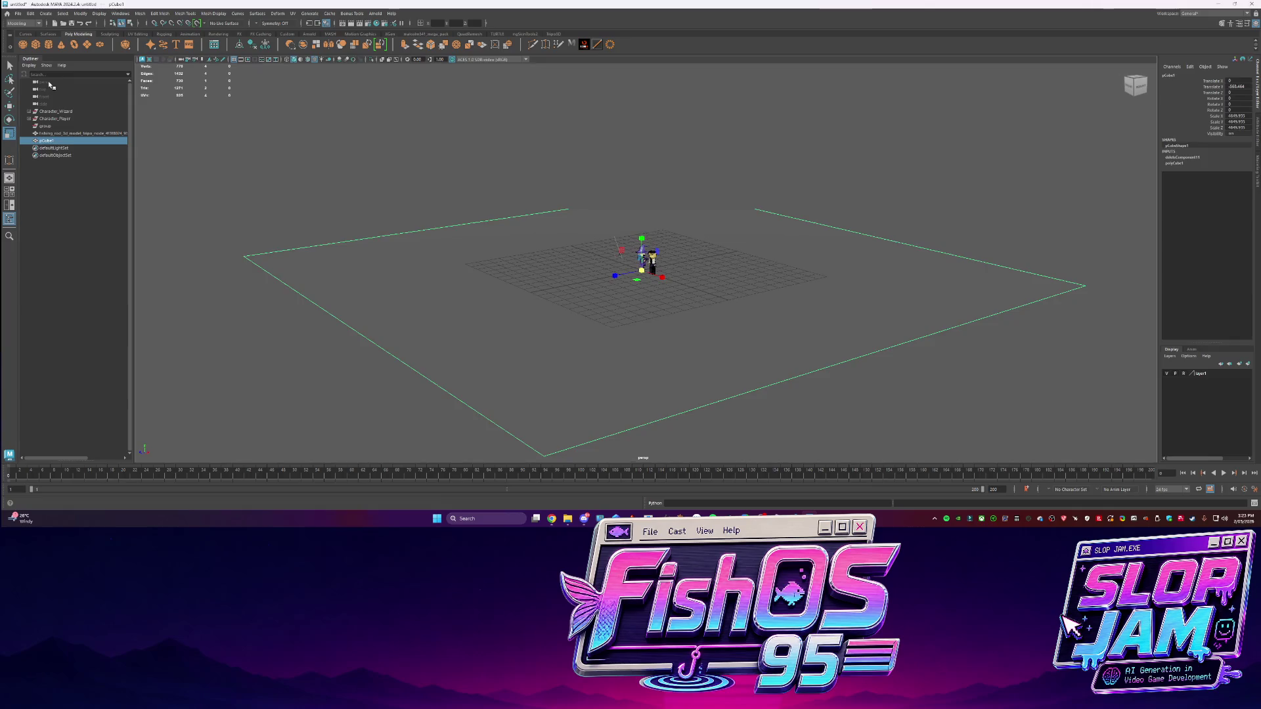
# Set the persp camera's Near Clip Plane to 1 and enlarge its Far Clip Plane
pyautogui.click(1257, 107)
pyautogui.doubleClick(1154, 189)
pyautogui.write('1')
pyautogui.click(1154, 198)
pyautogui.write('00')
pyautogui.press('Return')
# Scale the ground plane up further around the characters, then deselect it
pyautogui.scroll(5, 667, 273)
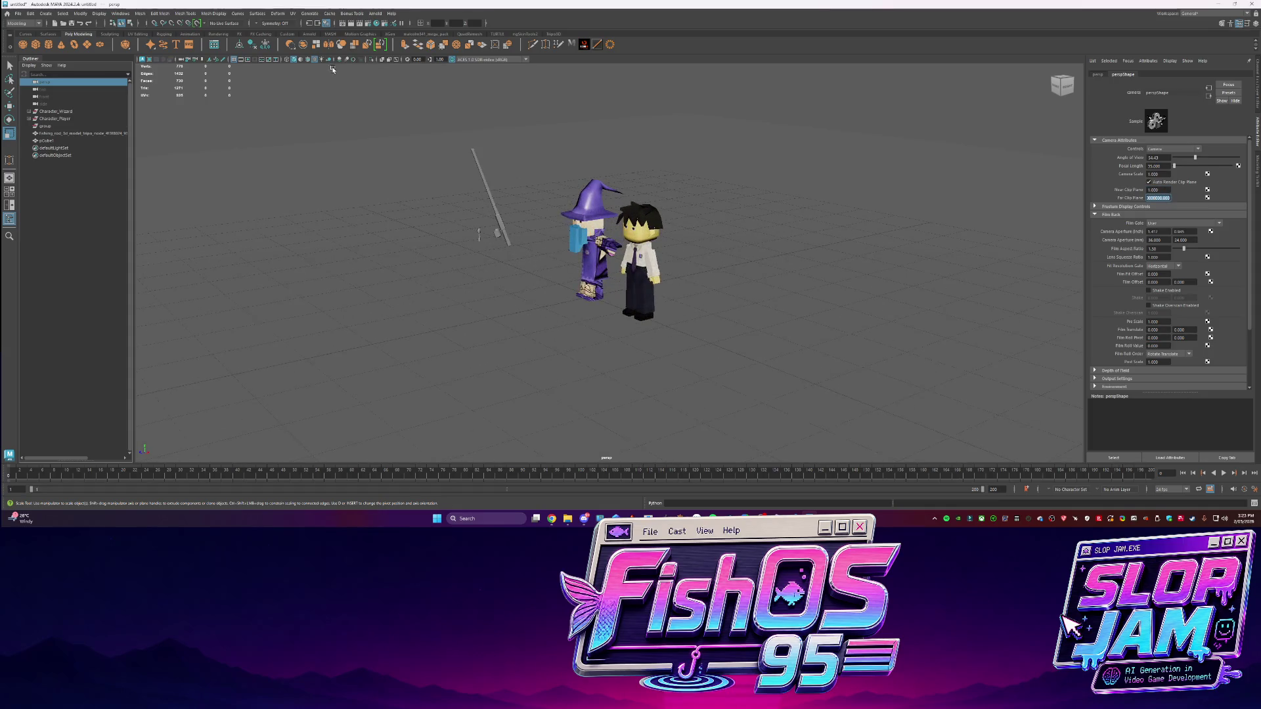
pyautogui.moveTo(677, 244)
pyautogui.keyDown('alt'); pyautogui.mouseDown()
pyautogui.moveTo(691, 217)
pyautogui.moveTo(649, 250)
pyautogui.mouseUp(); pyautogui.keyUp('alt')
pyautogui.scroll(-5, 657, 243)
pyautogui.scroll(-6, 650, 250)
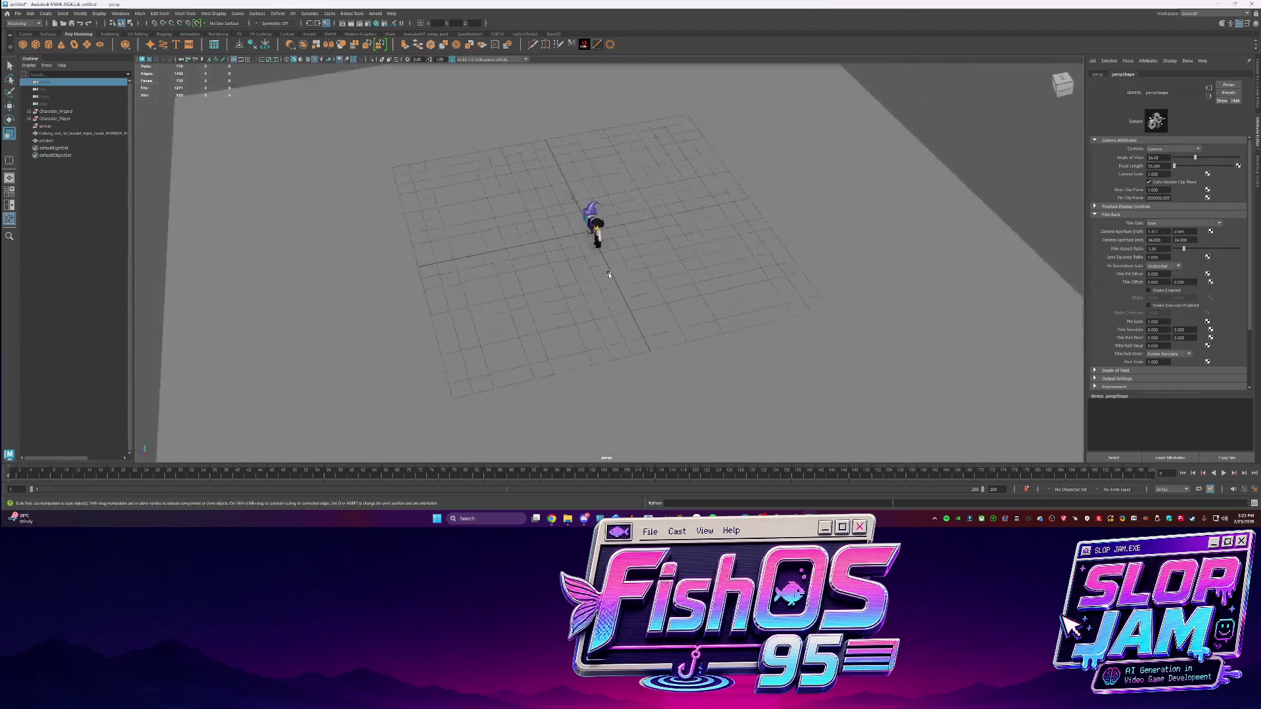
pyautogui.click(647, 273)
pyautogui.moveTo(648, 273)
pyautogui.mouseDown(button='middle')
pyautogui.moveTo(769, 253)
pyautogui.moveTo(917, 278)
pyautogui.moveTo(755, 273)
pyautogui.moveTo(782, 273)
pyautogui.mouseUp(button='middle')
pyautogui.keyDown('alt'); pyautogui.moveTo(782, 274); pyautogui.dragTo(753, 324); pyautogui.keyUp('alt')
pyautogui.scroll(3, 753, 325)
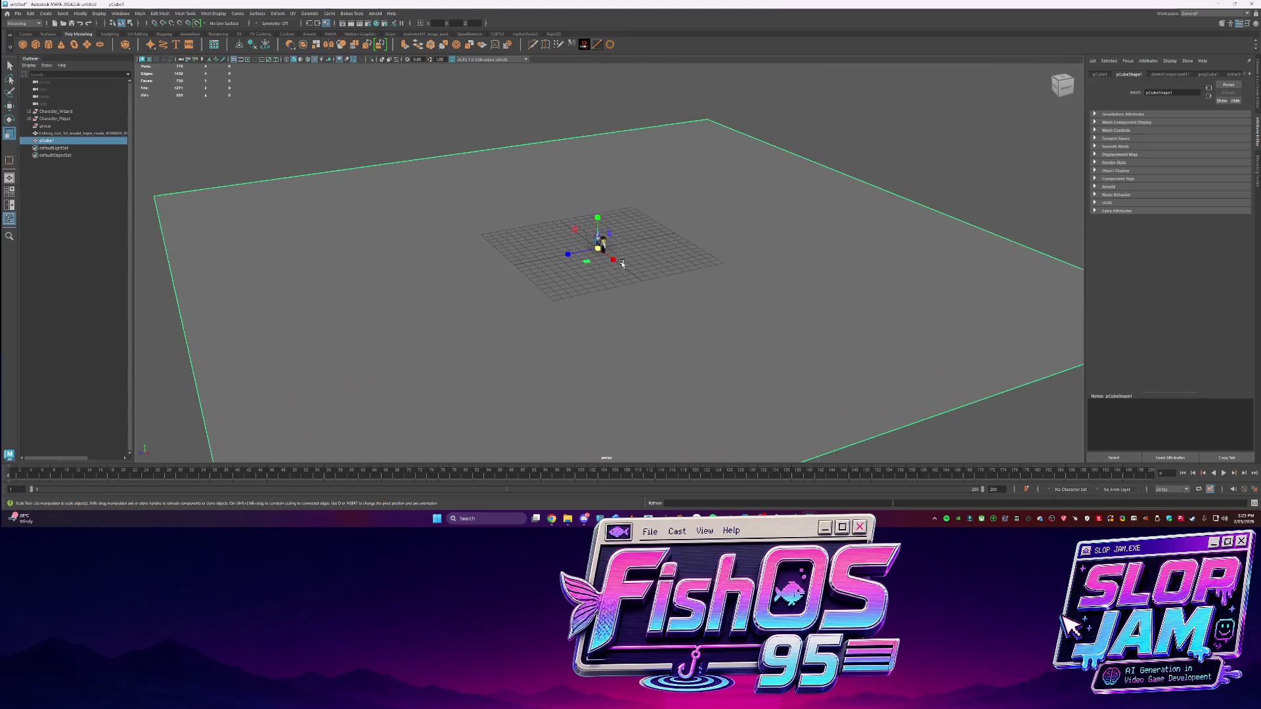
pyautogui.click(907, 147)
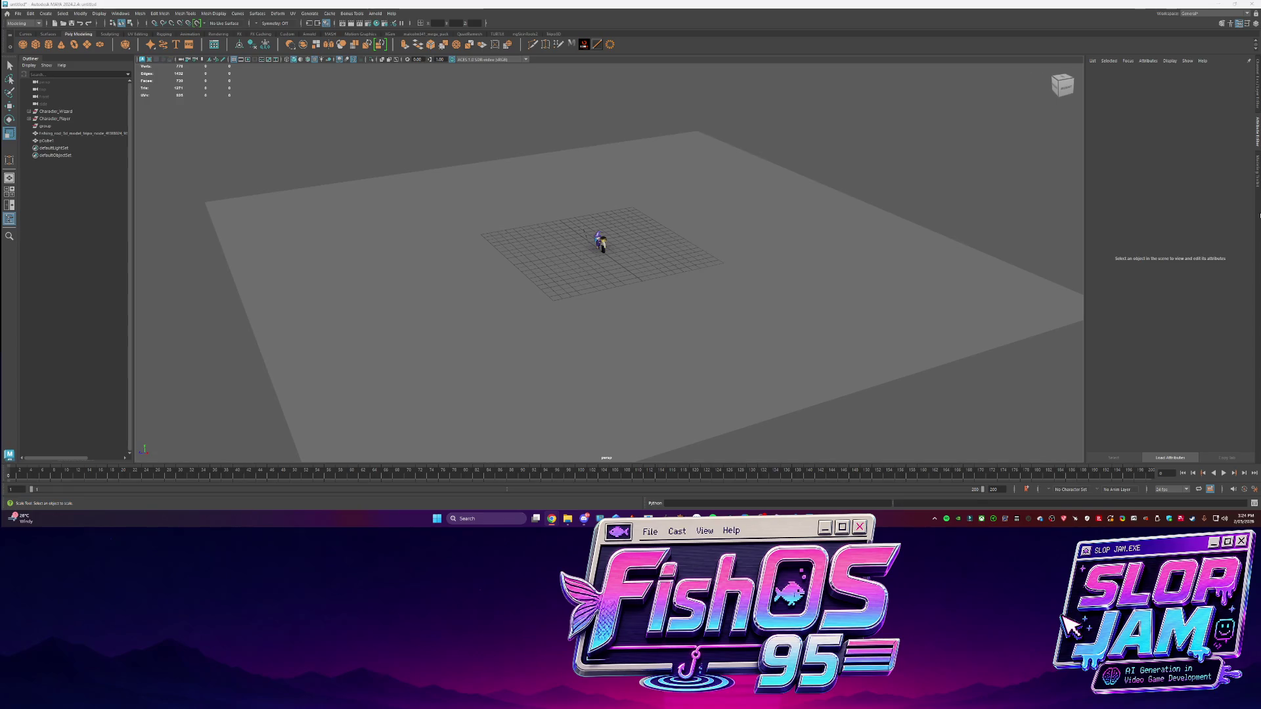
# Switch to Tripo's fishing-rod model in the browser
pyautogui.scroll(3, 686, 273)
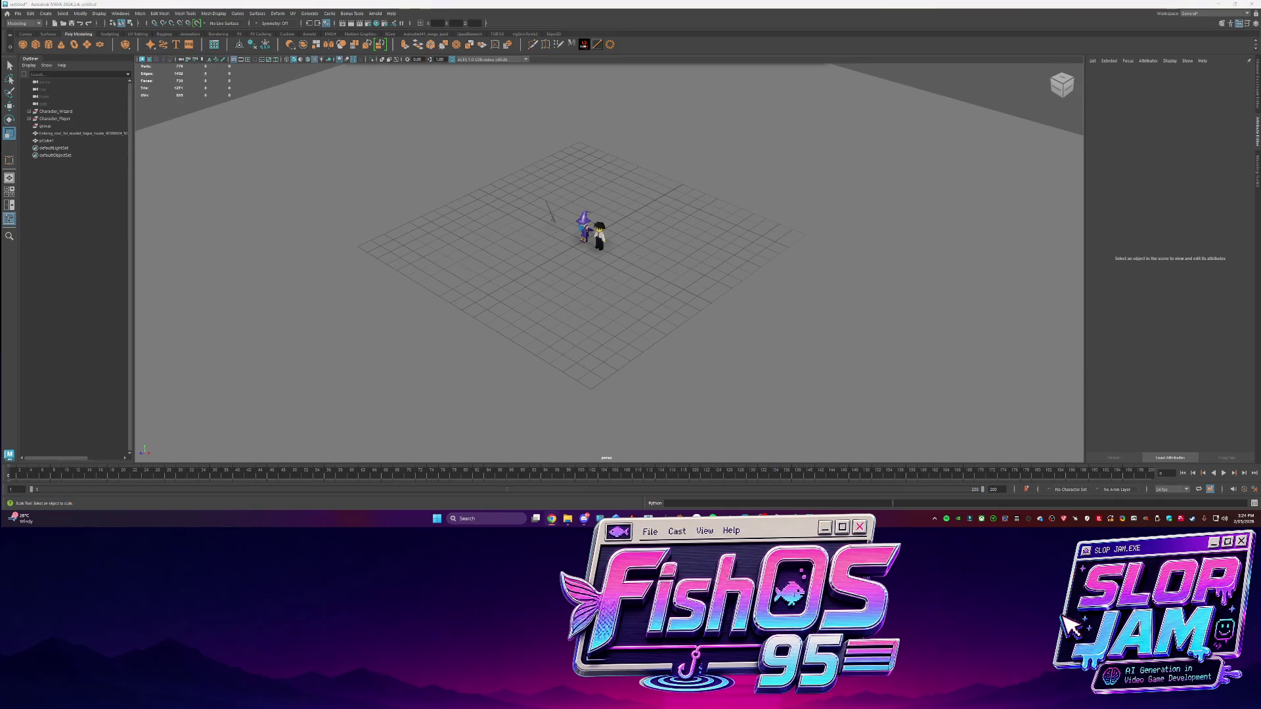
pyautogui.hotkey('alt', 'Tab')
pyautogui.scroll(-3, 631, 202)
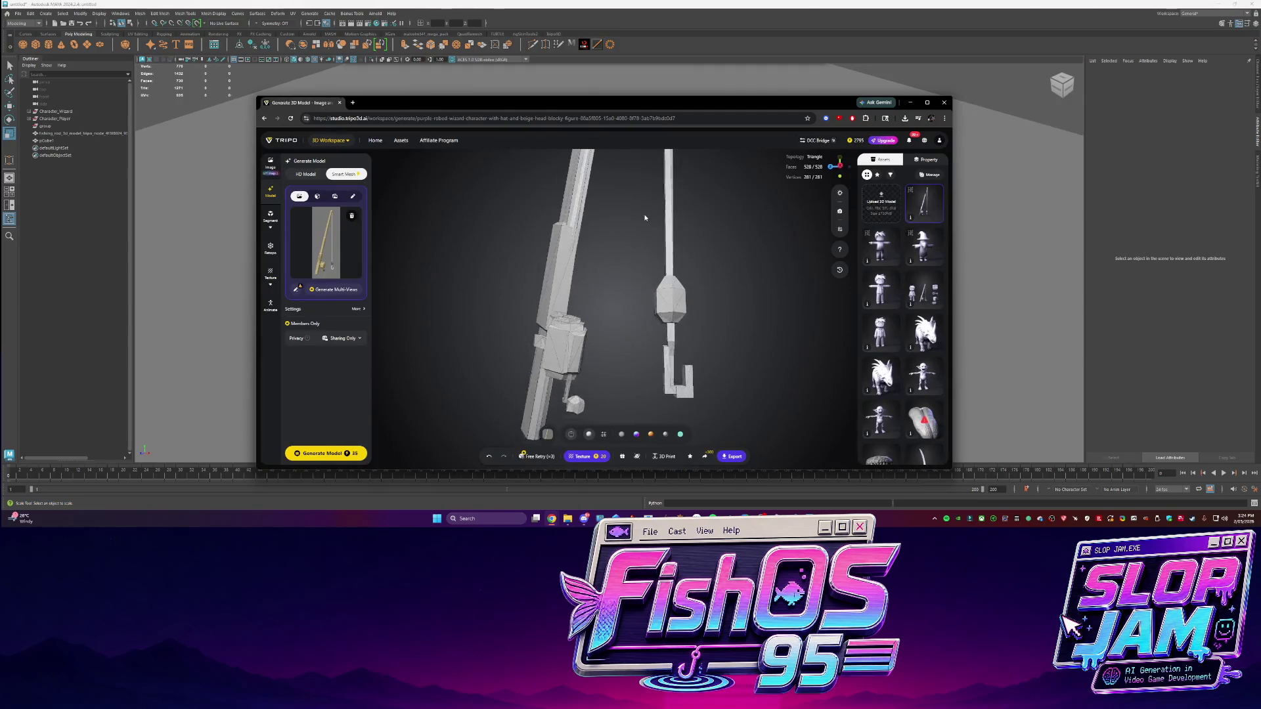
# Orbit the fishing rod in Tripo, then go back to Maya and select Character_Player
pyautogui.moveTo(589, 222); pyautogui.dragTo(578, 262)
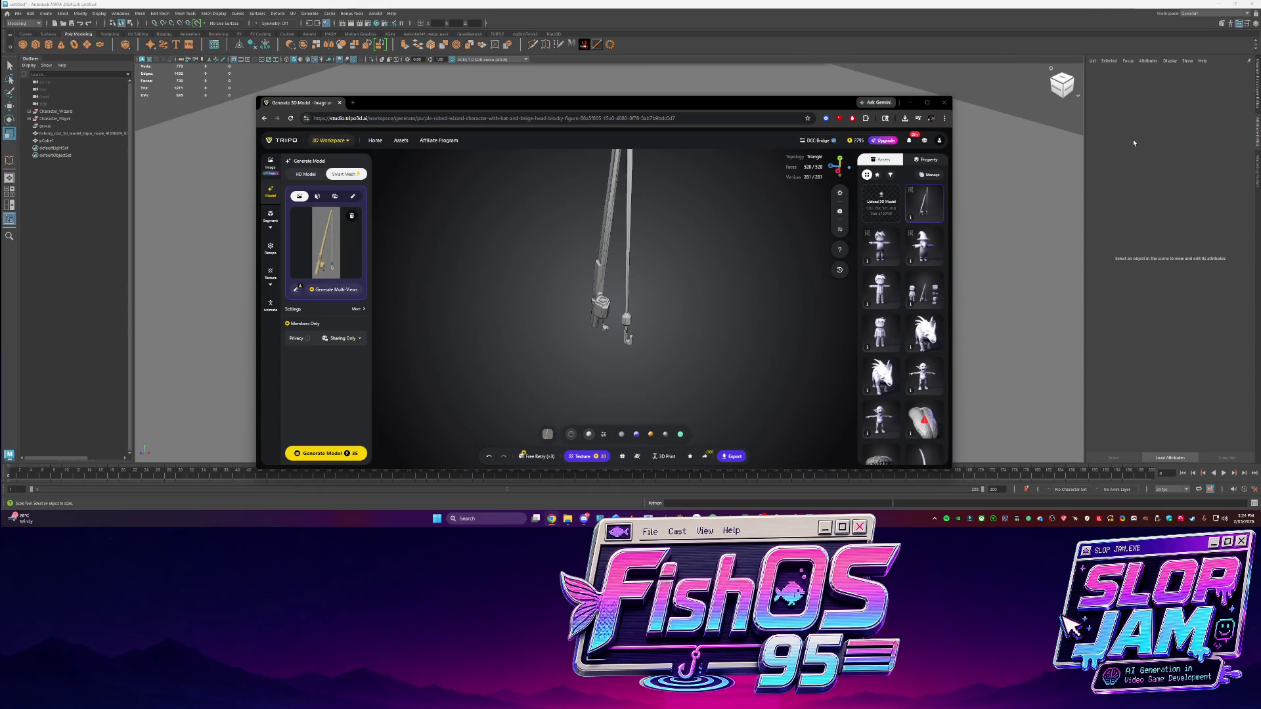
pyautogui.click(436, 365)
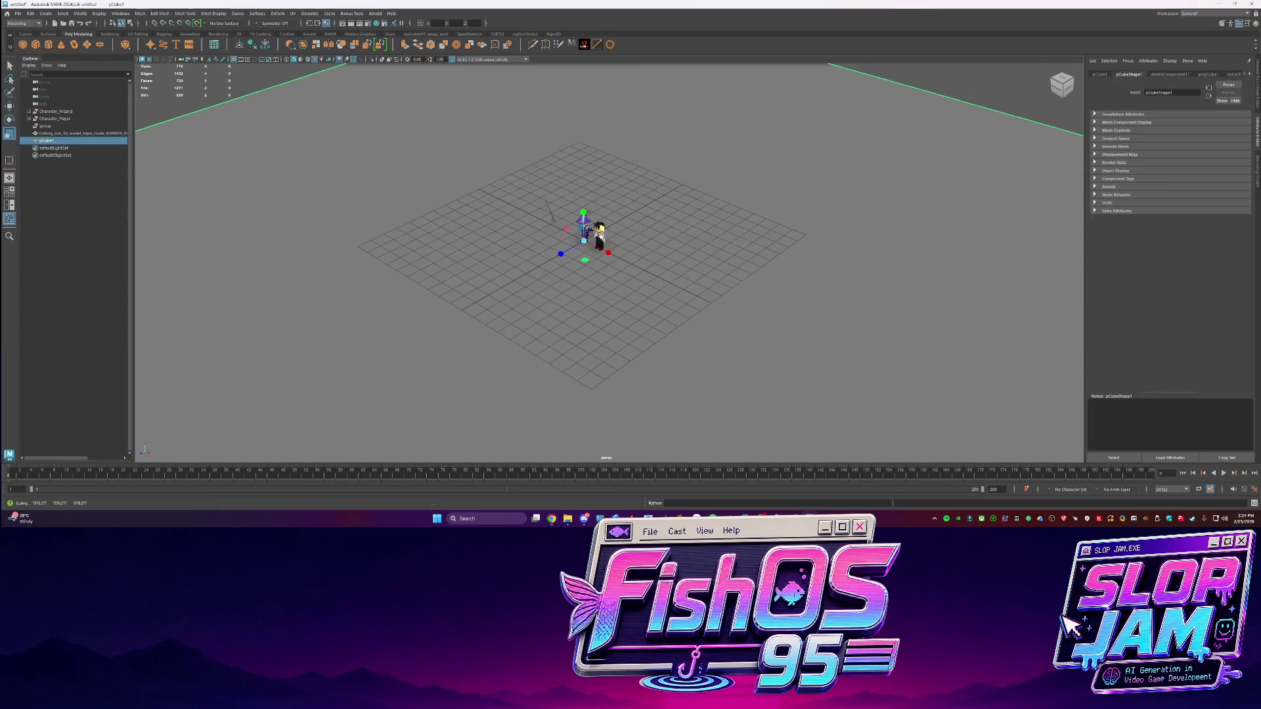
pyautogui.scroll(3, 591, 219)
pyautogui.click(591, 216)
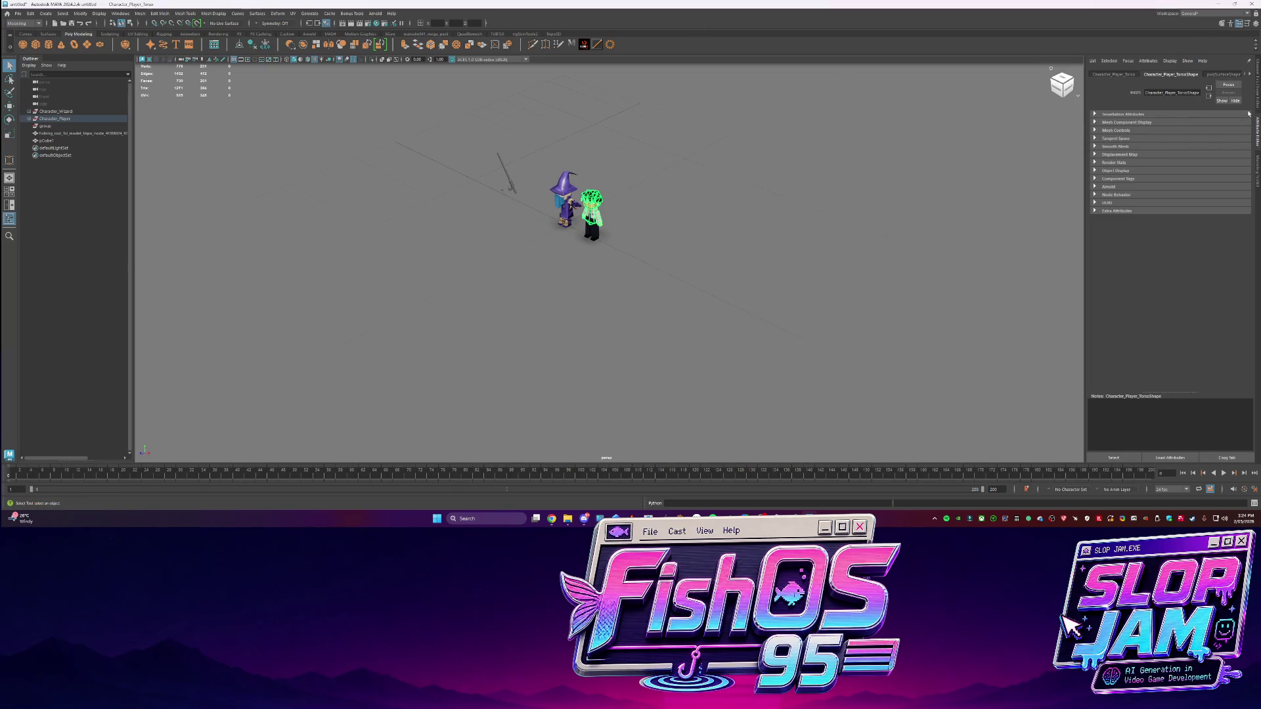
# Switch to the UV Editing workspace, select the player to show its UVs, and snip a screenshot
pyautogui.click(1215, 14)
pyautogui.click(1201, 60)
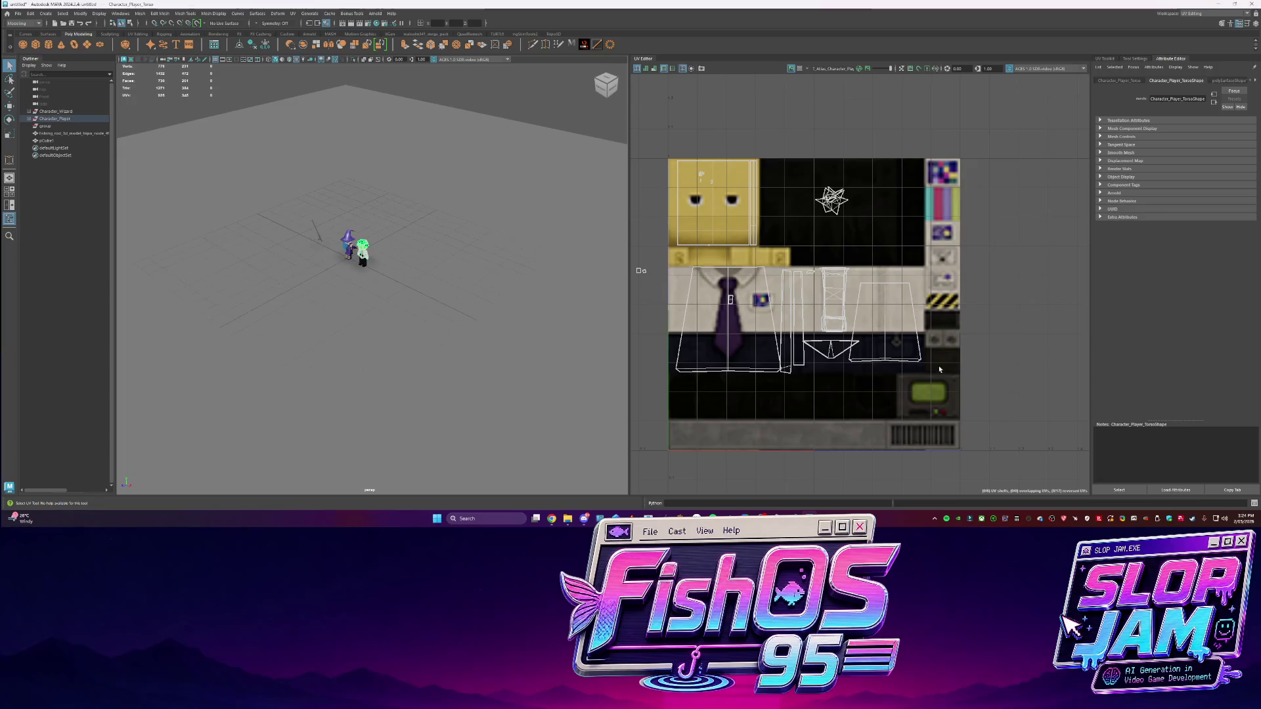
pyautogui.press('f')
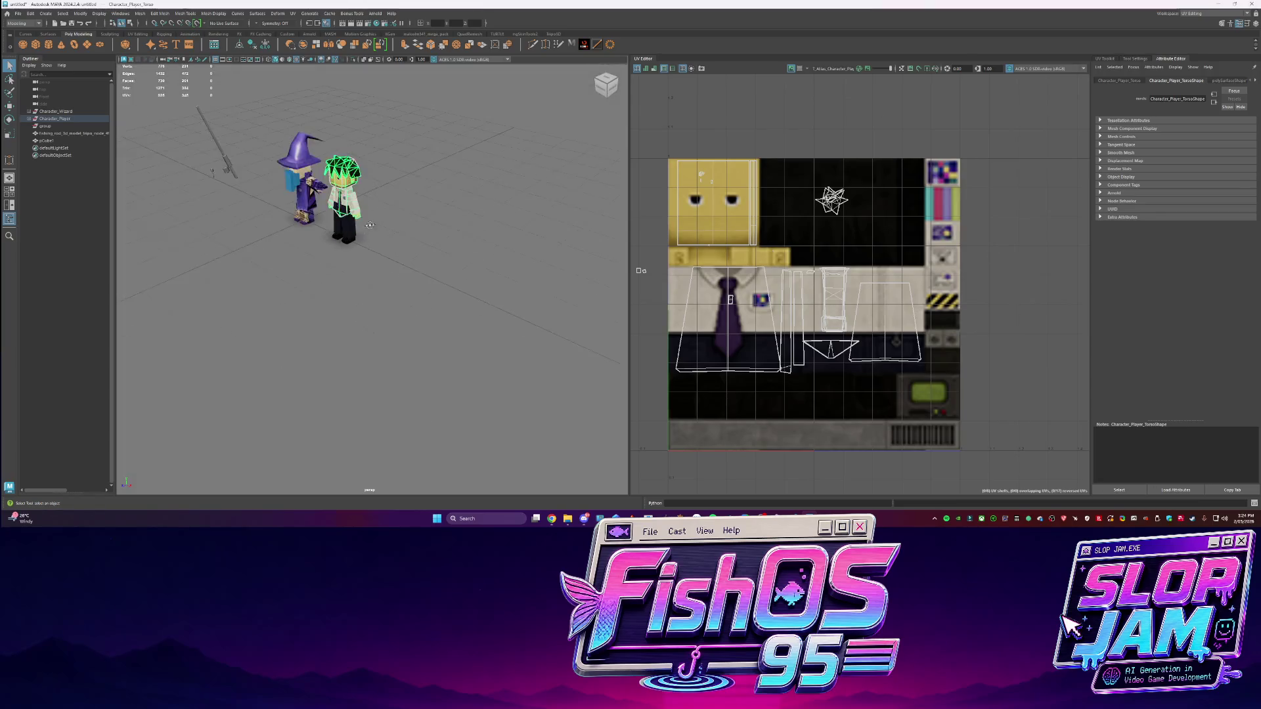
pyautogui.press('q')
pyautogui.click(514, 240)
pyautogui.click(404, 276)
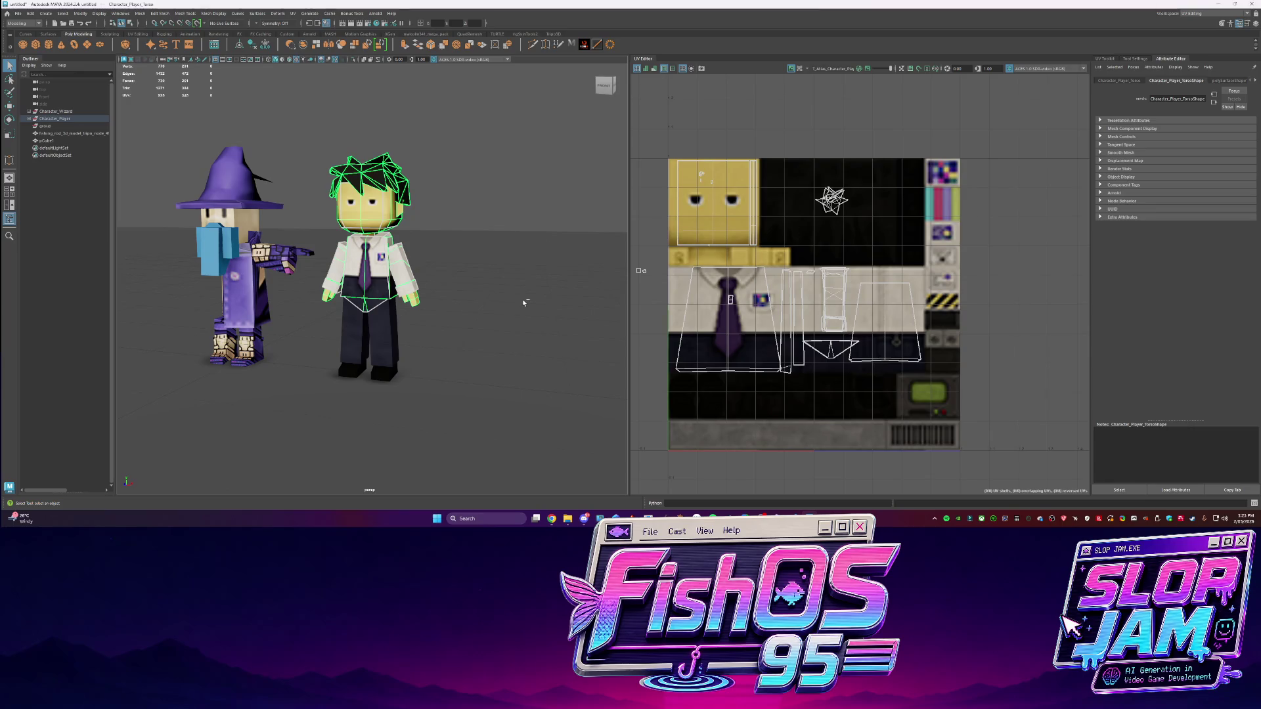
pyautogui.press('ctrl+Print')
pyautogui.moveTo(197, 72); pyautogui.dragTo(1064, 436)
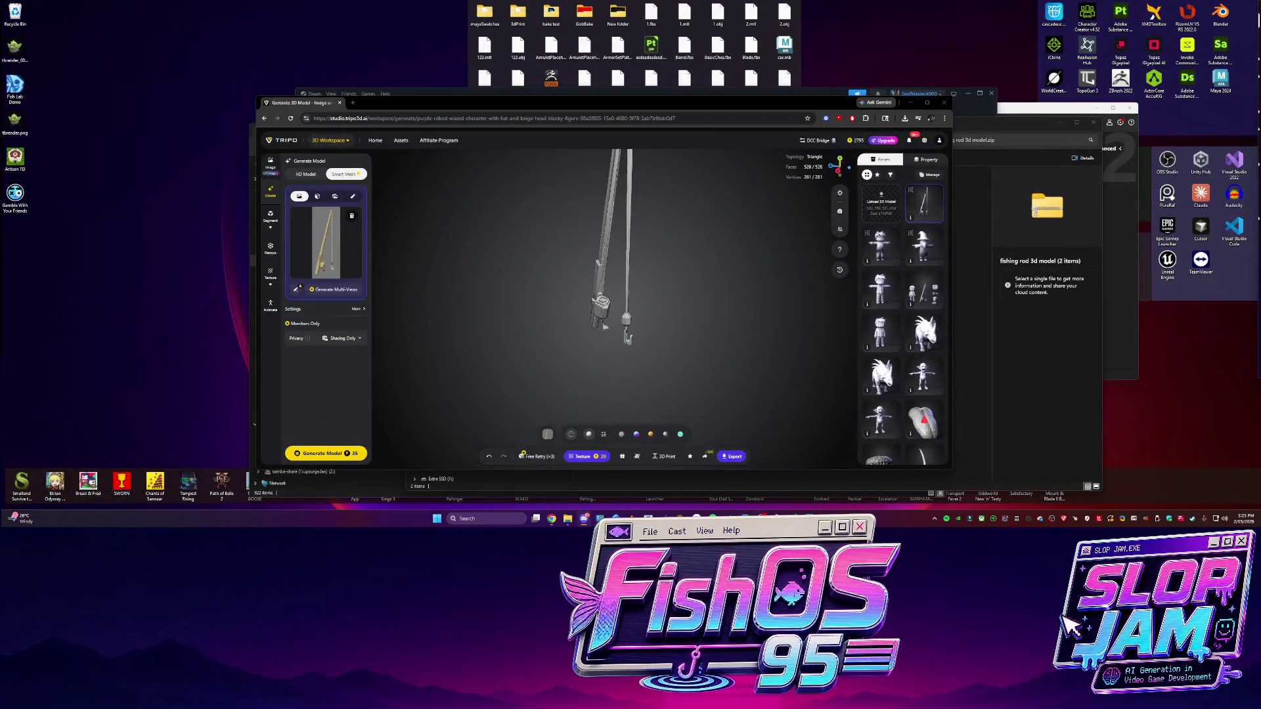
# View Codex's remaining rate limits under Work locally, close the popup, and deselect in Maya
pyautogui.click(583, 518)
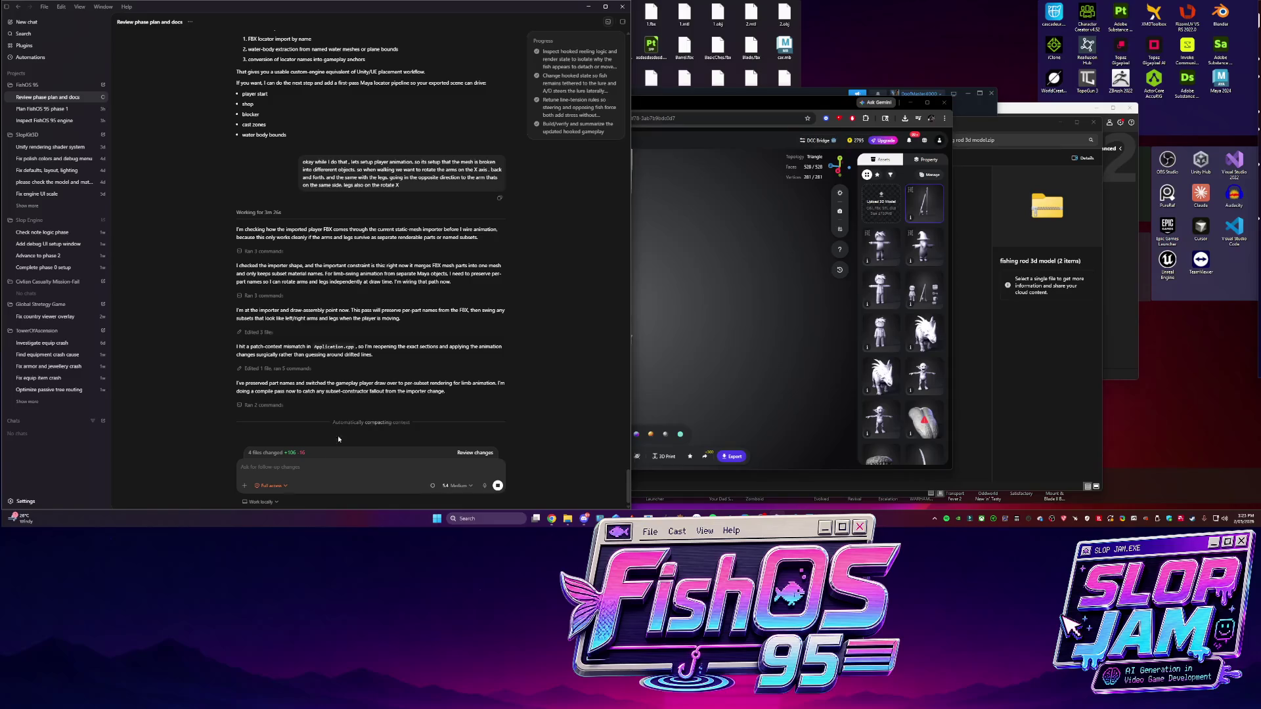
pyautogui.click(261, 501)
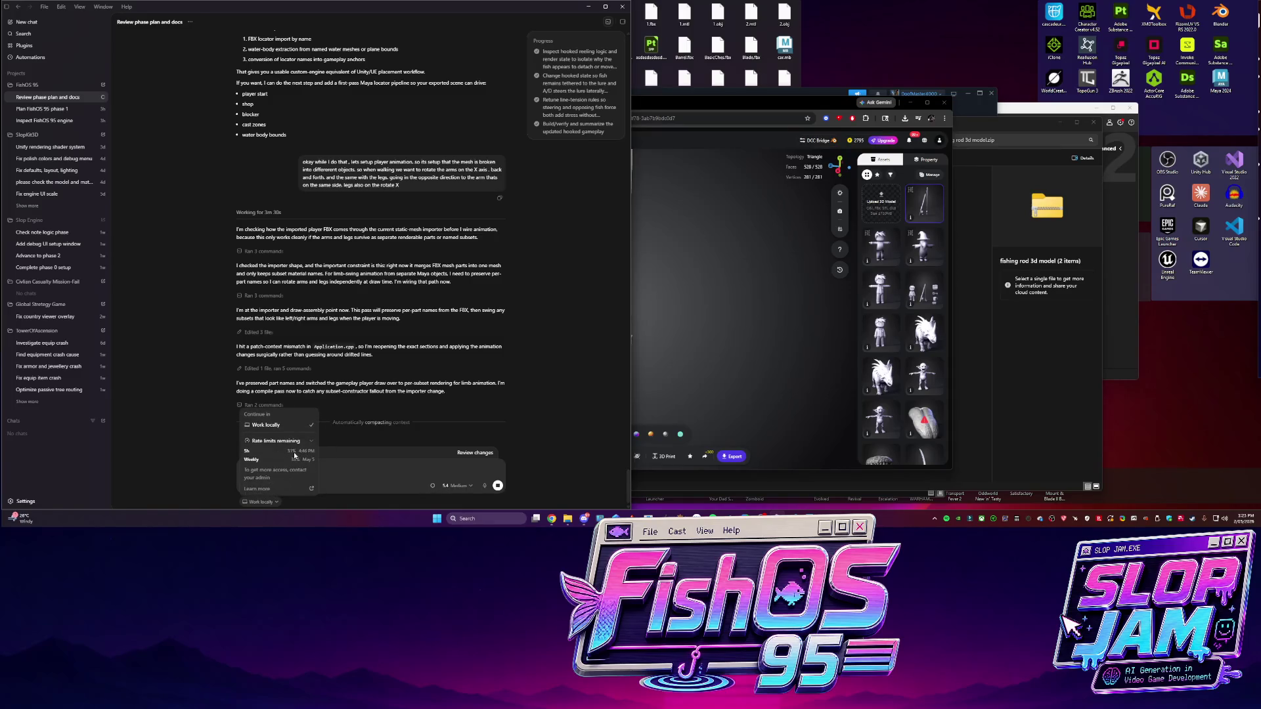
pyautogui.click(217, 354)
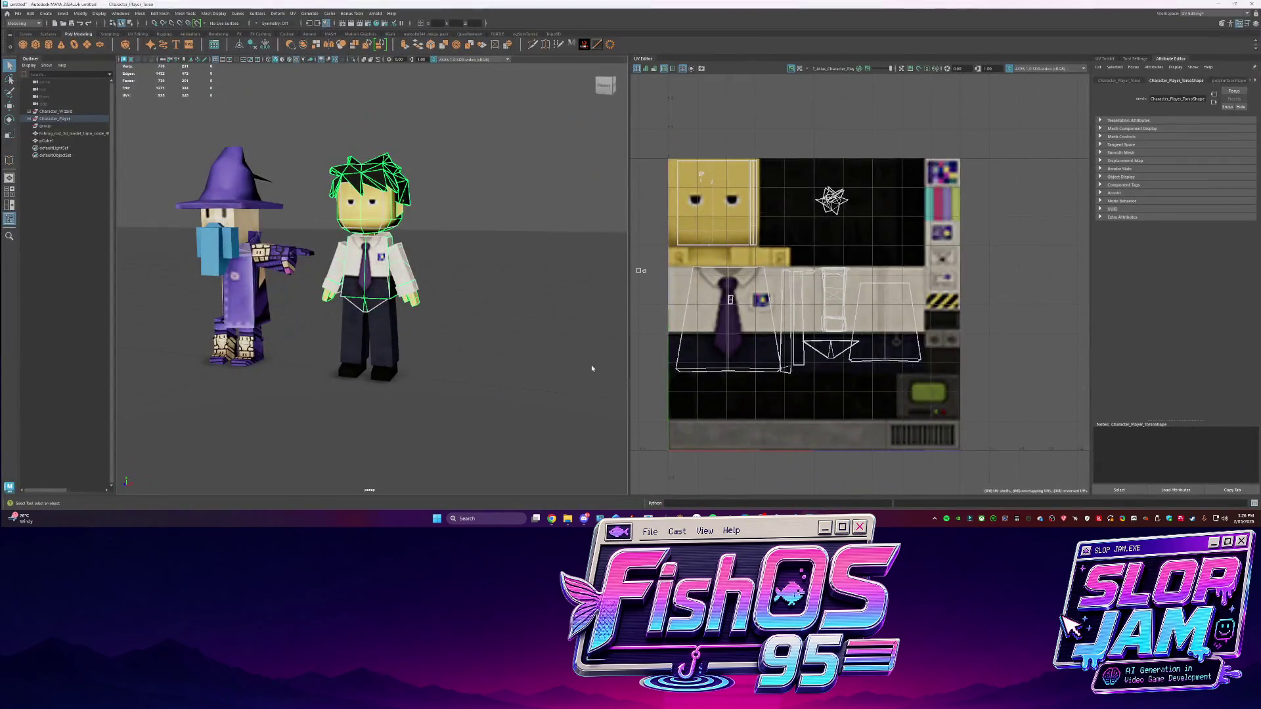
pyautogui.click(591, 364)
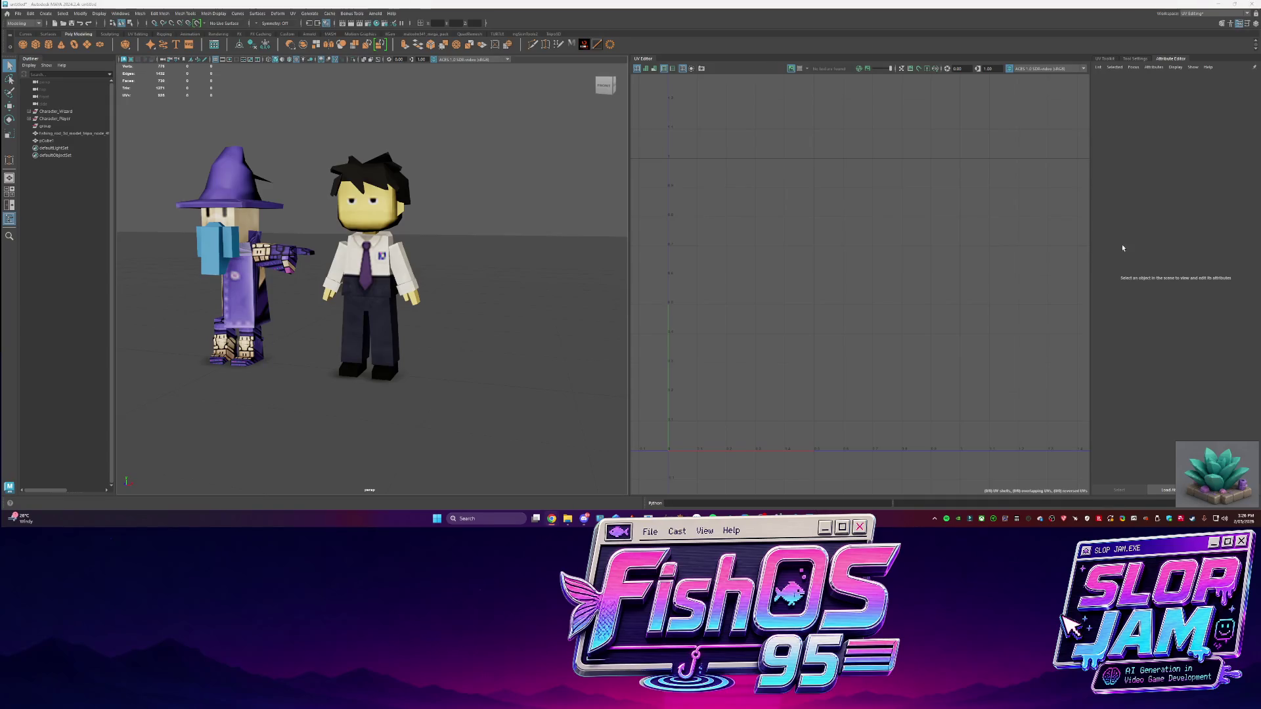
# Return to Codex and close the stray Downloads File Explorer window
pyautogui.hotkey('alt', 'Tab')
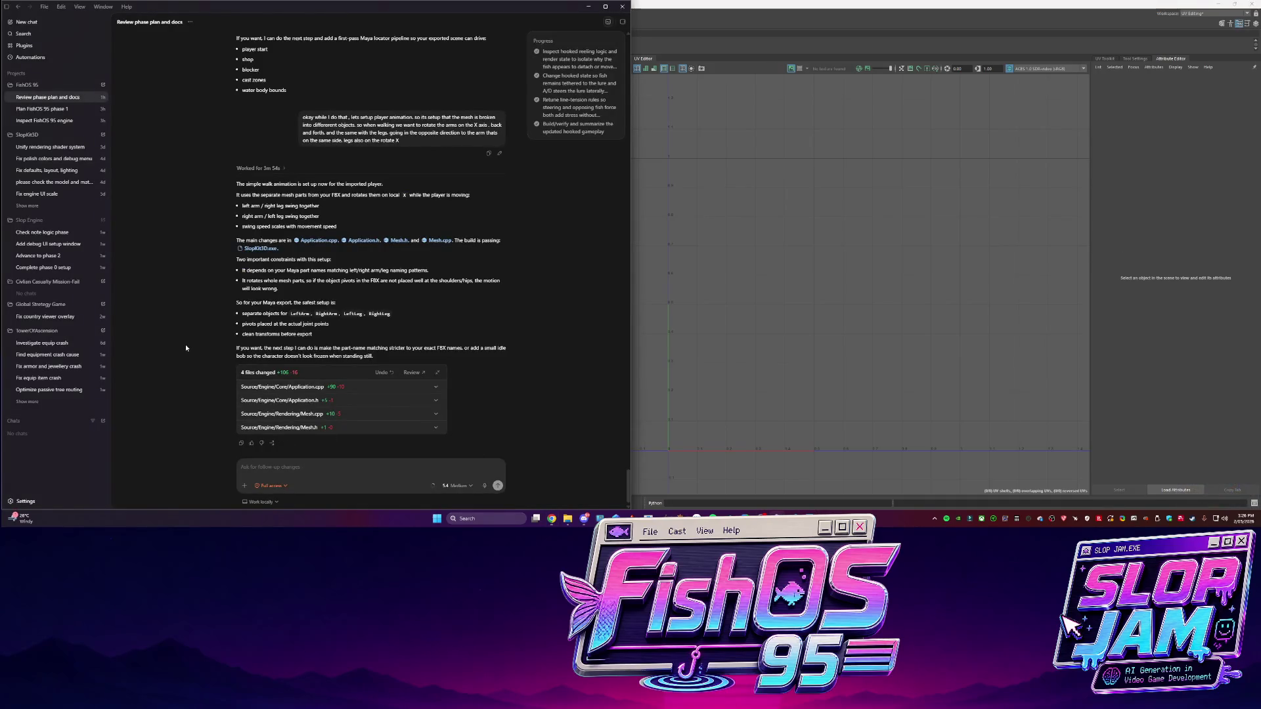
pyautogui.moveTo(567, 518)
pyautogui.click(686, 501)
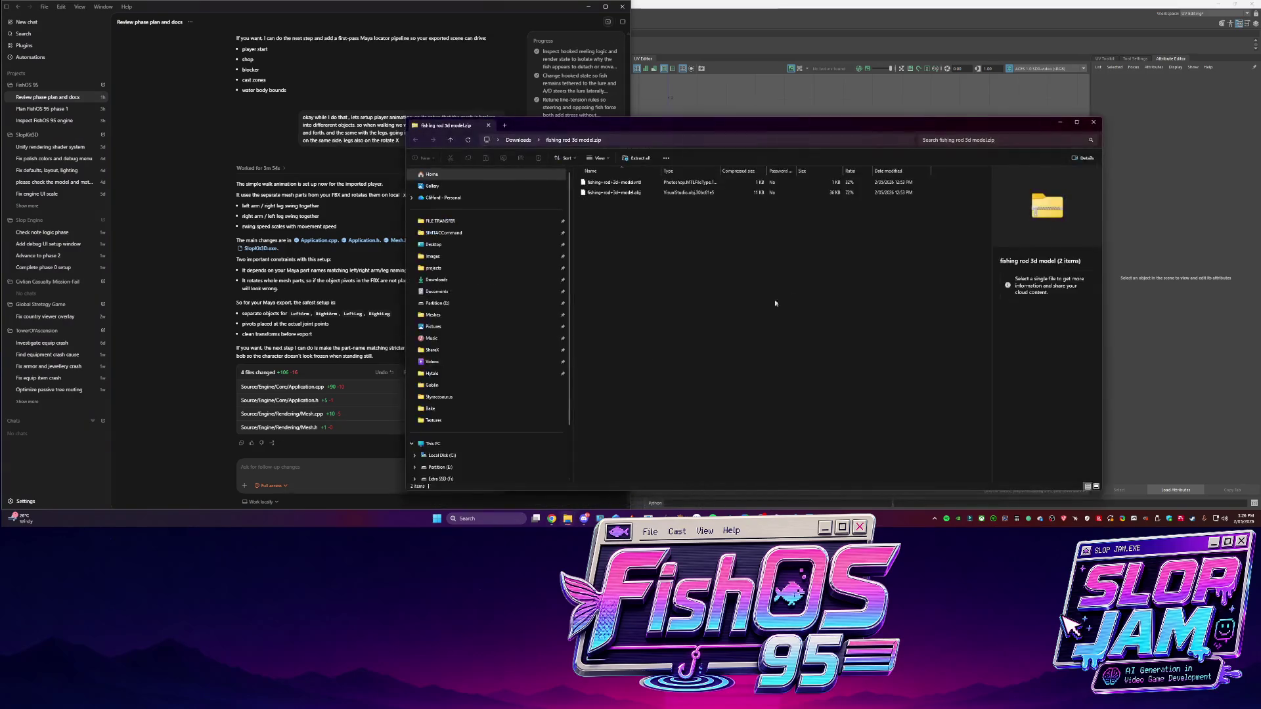
pyautogui.moveTo(552, 518)
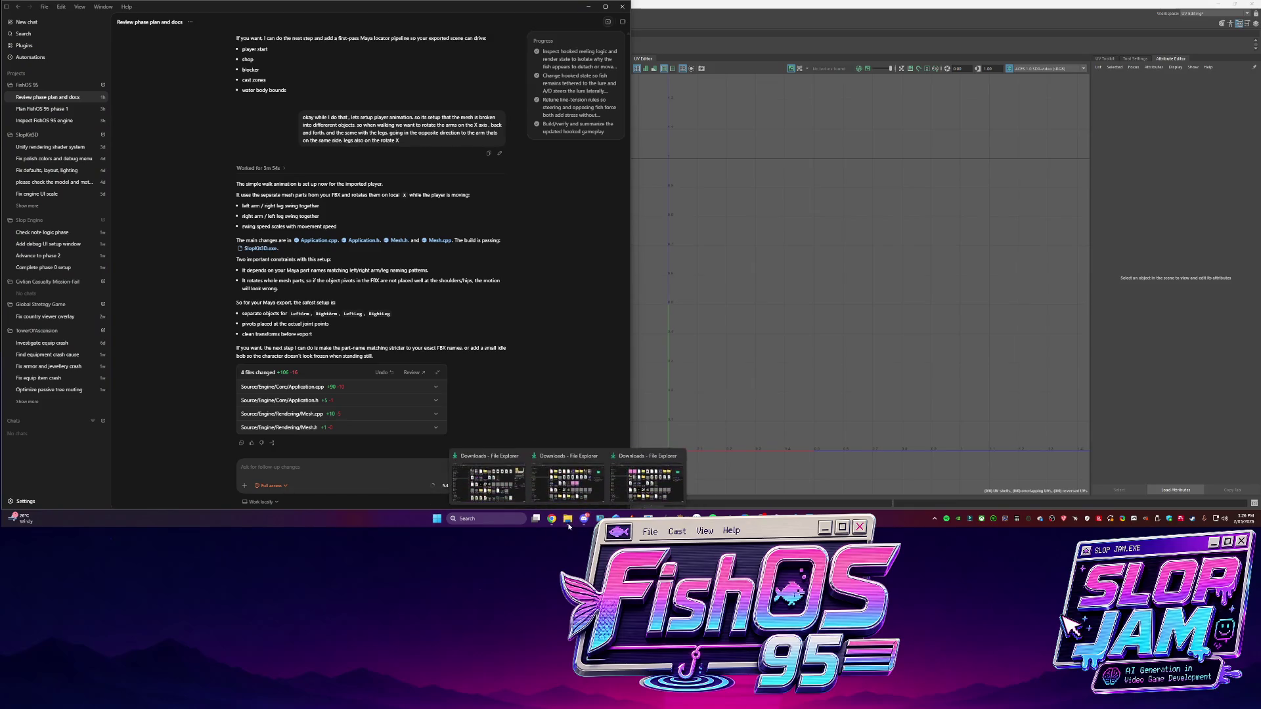
pyautogui.click(607, 483)
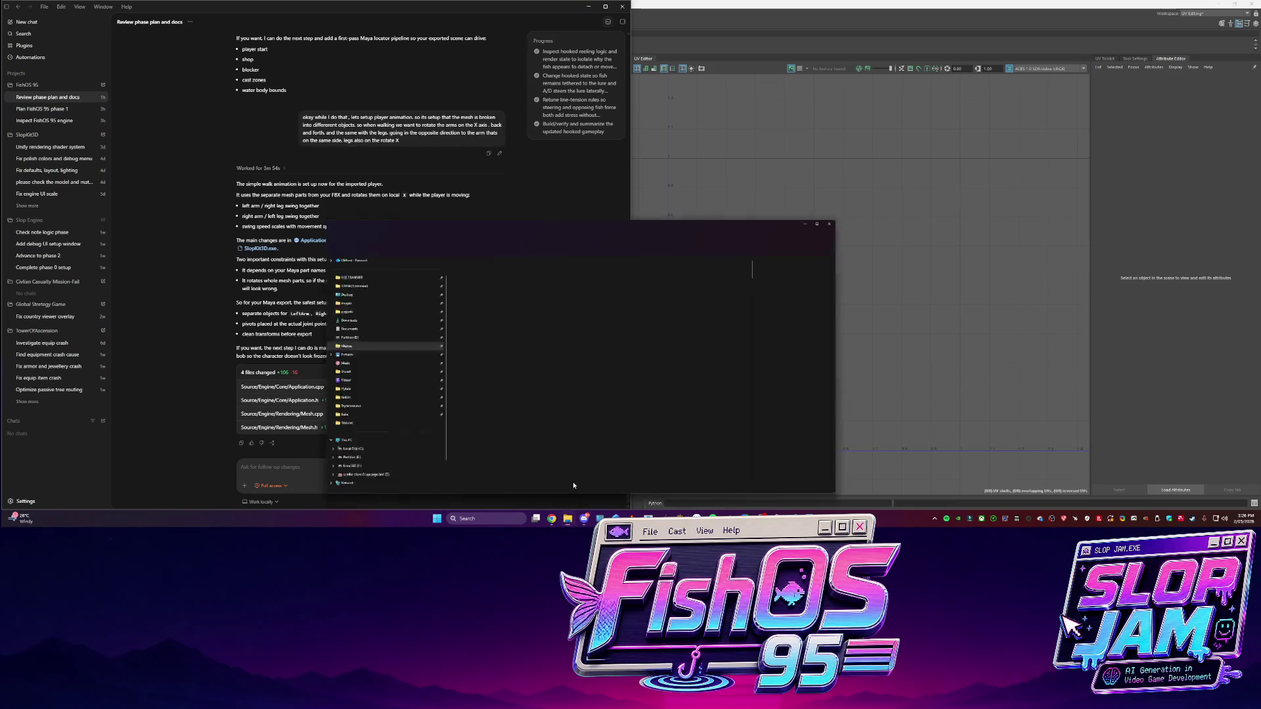
pyautogui.moveTo(556, 518)
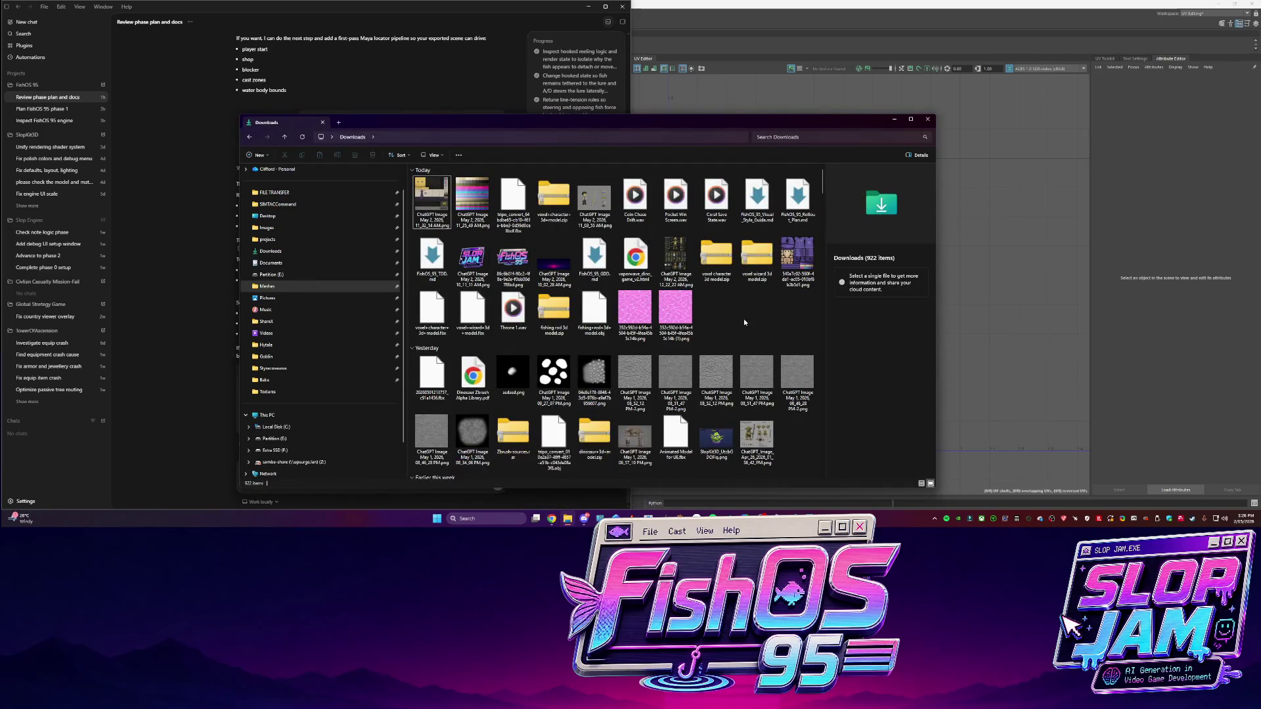
pyautogui.click(927, 118)
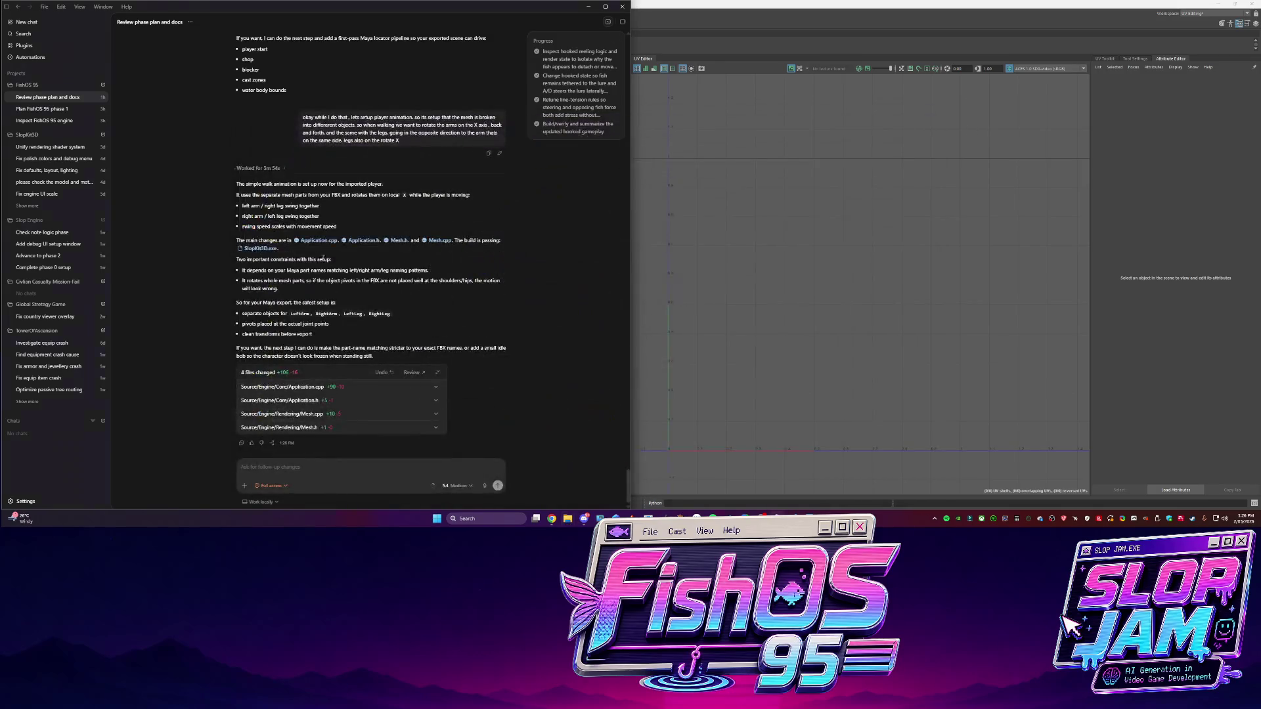
# Open SlopKit3D.exe's Debug folder from the Codex link and launch the build
pyautogui.rightClick(270, 251)
pyautogui.moveTo(300, 269)
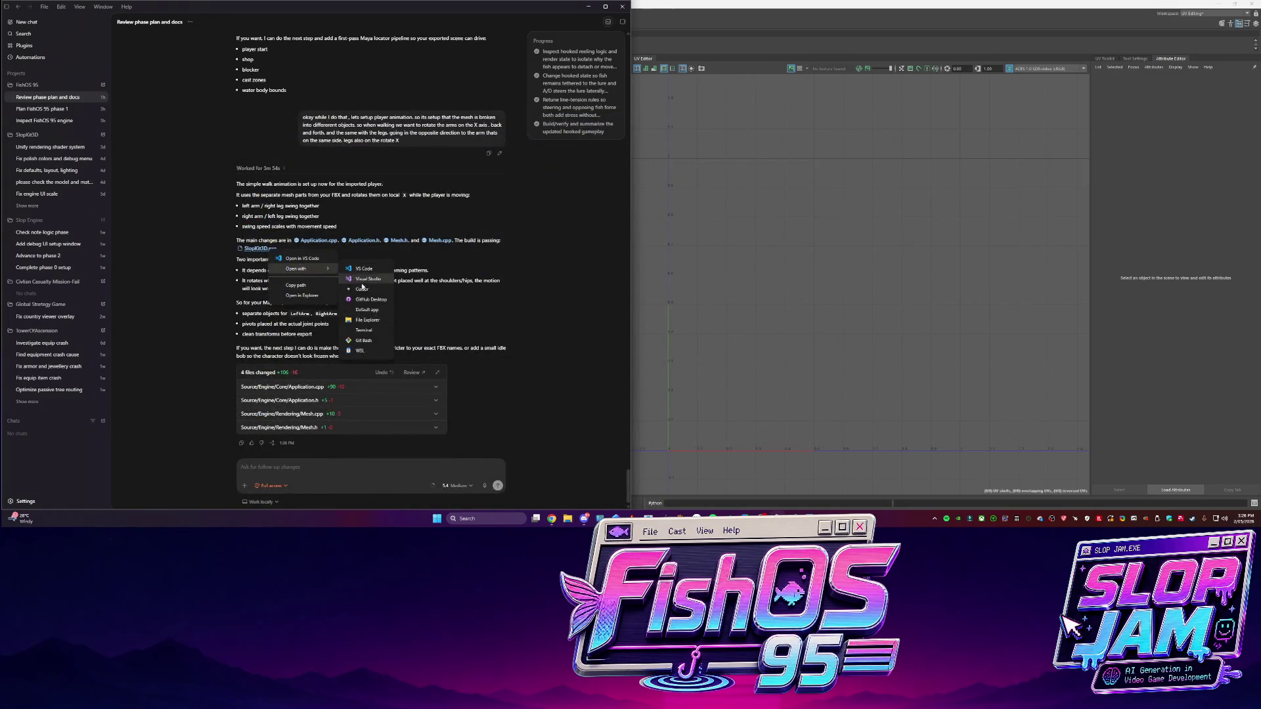
pyautogui.click(302, 296)
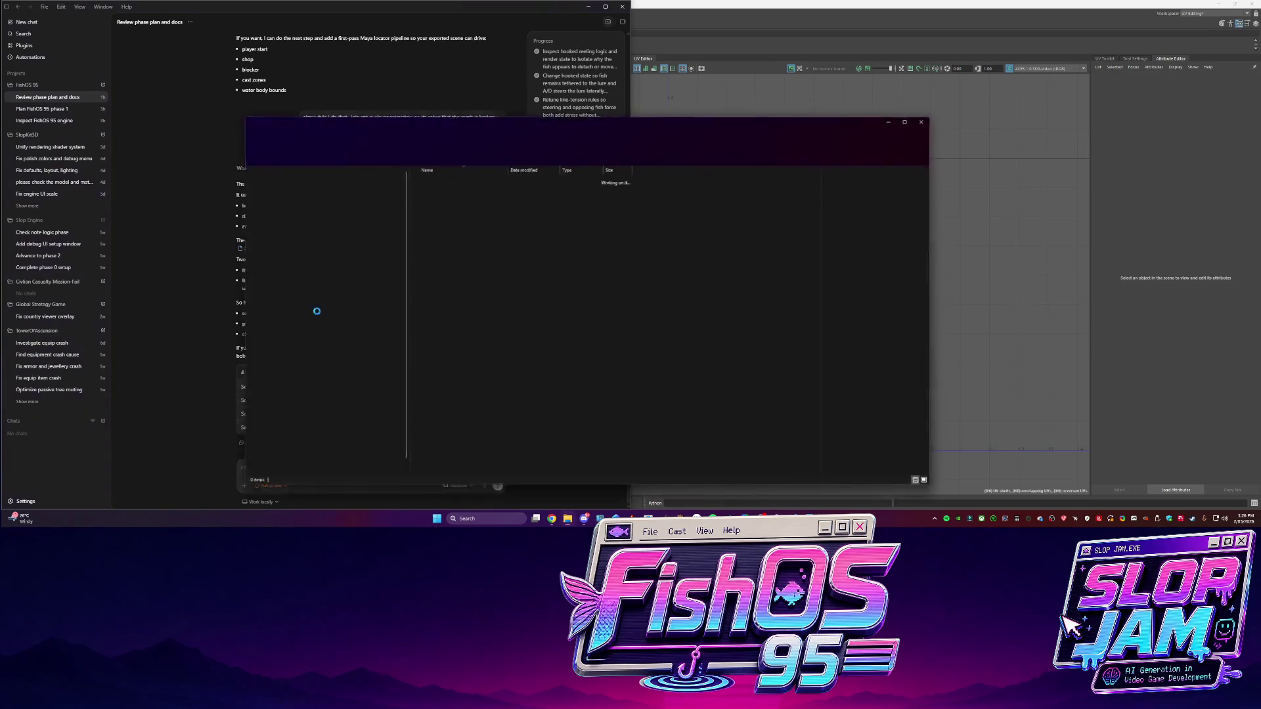
pyautogui.click(557, 223)
pyautogui.click(434, 190)
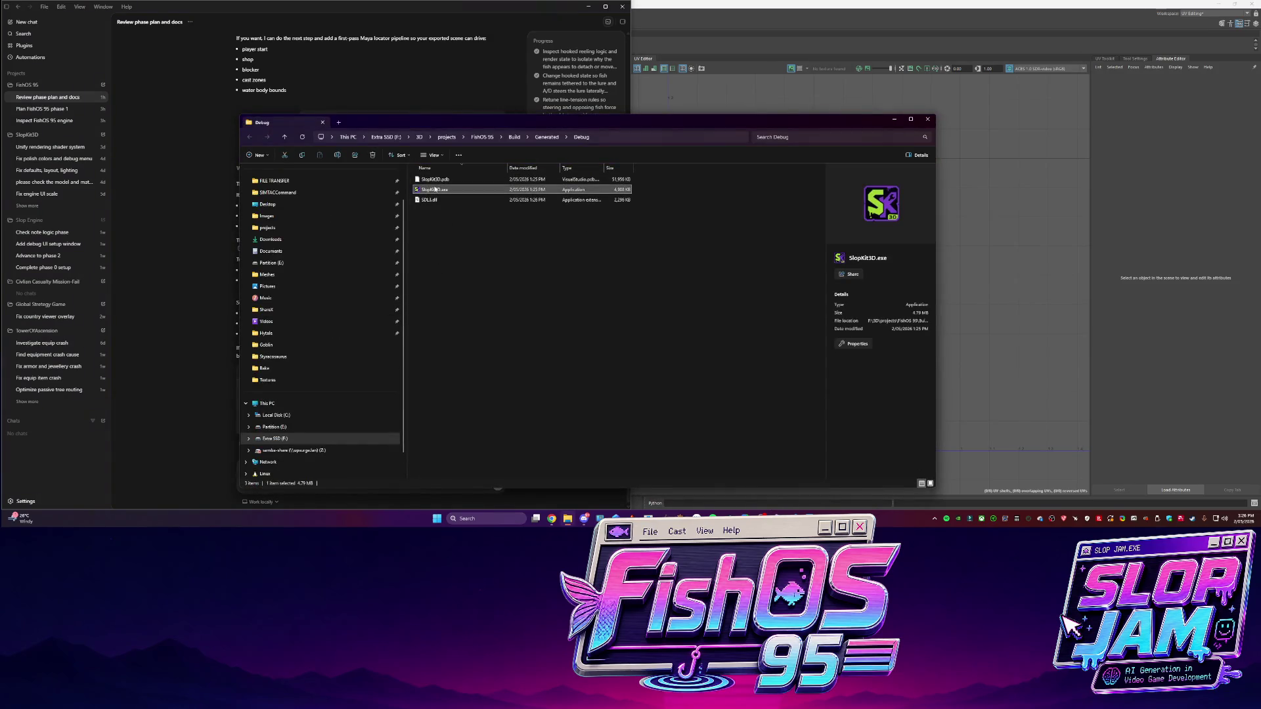
pyautogui.doubleClick(435, 189)
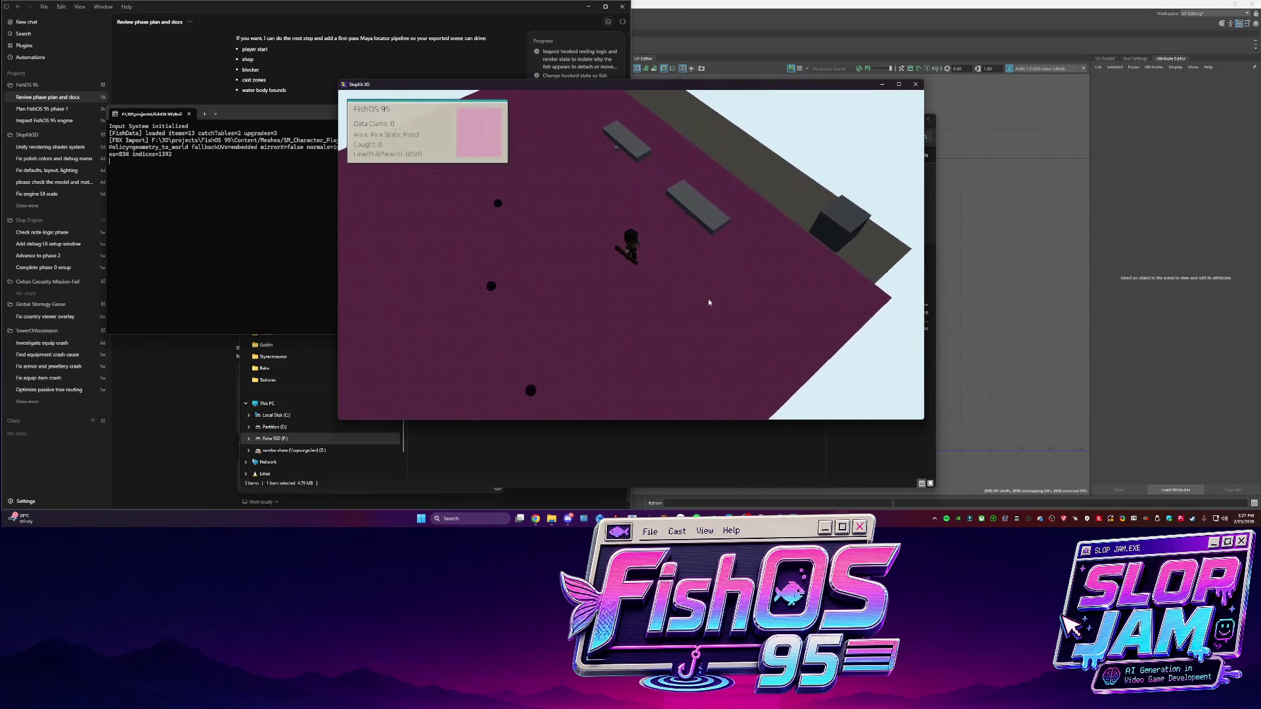
pyautogui.press('w')
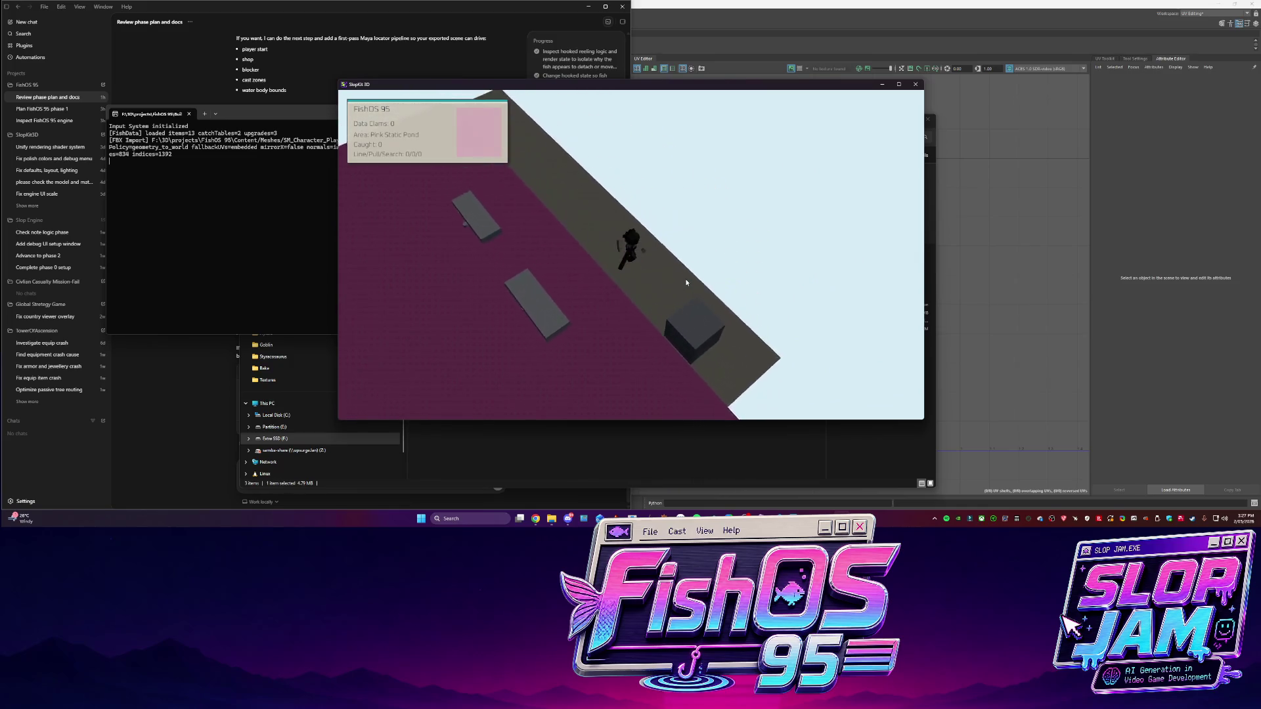
pyautogui.press('w')
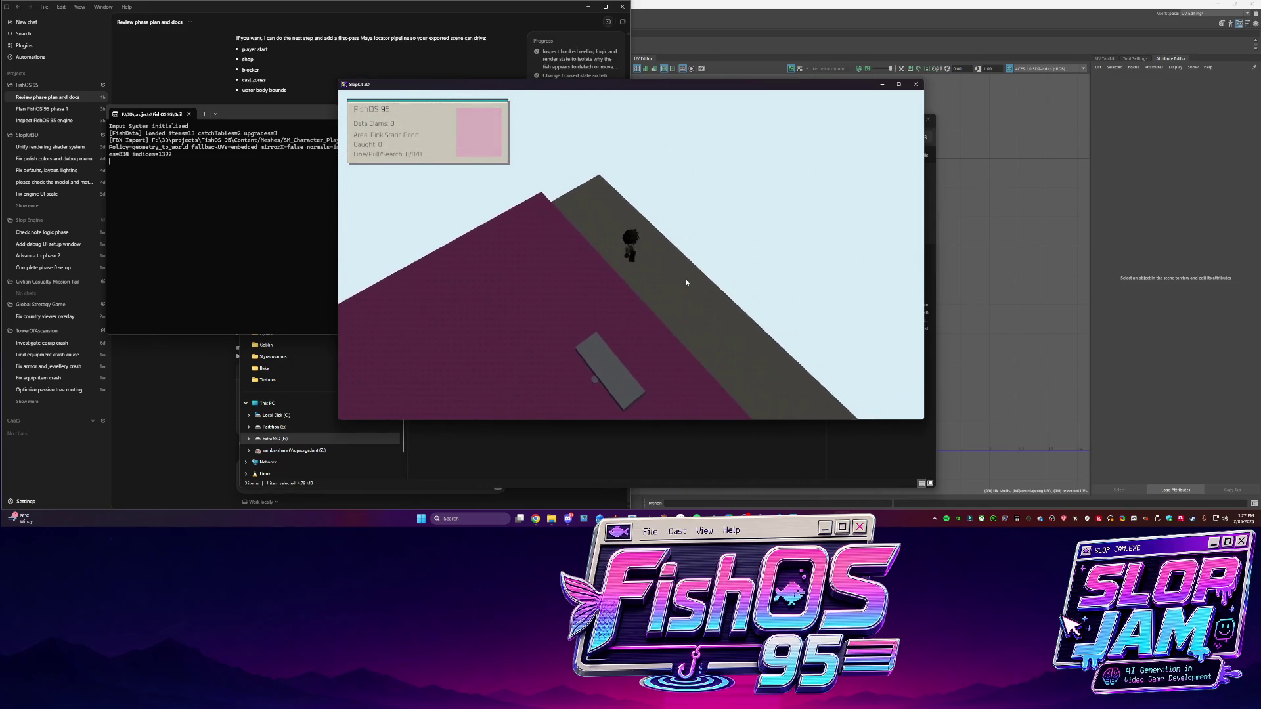
pyautogui.press('w')
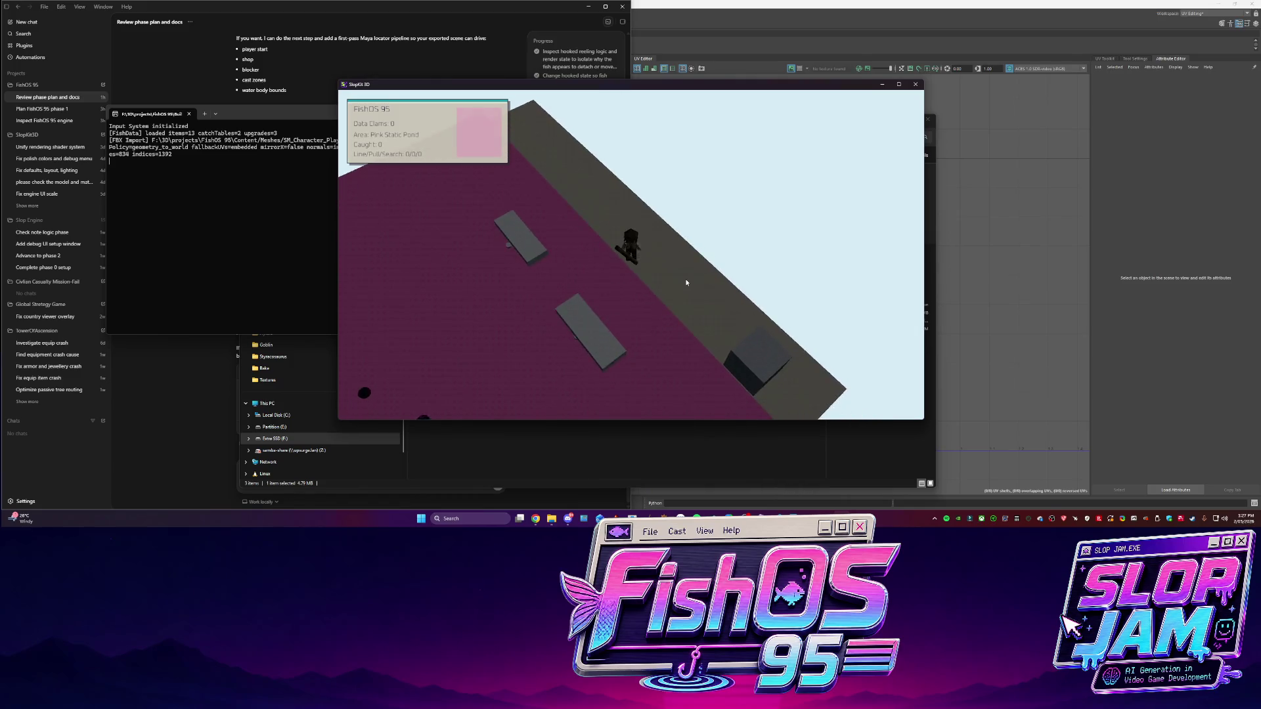
pyautogui.press('s')
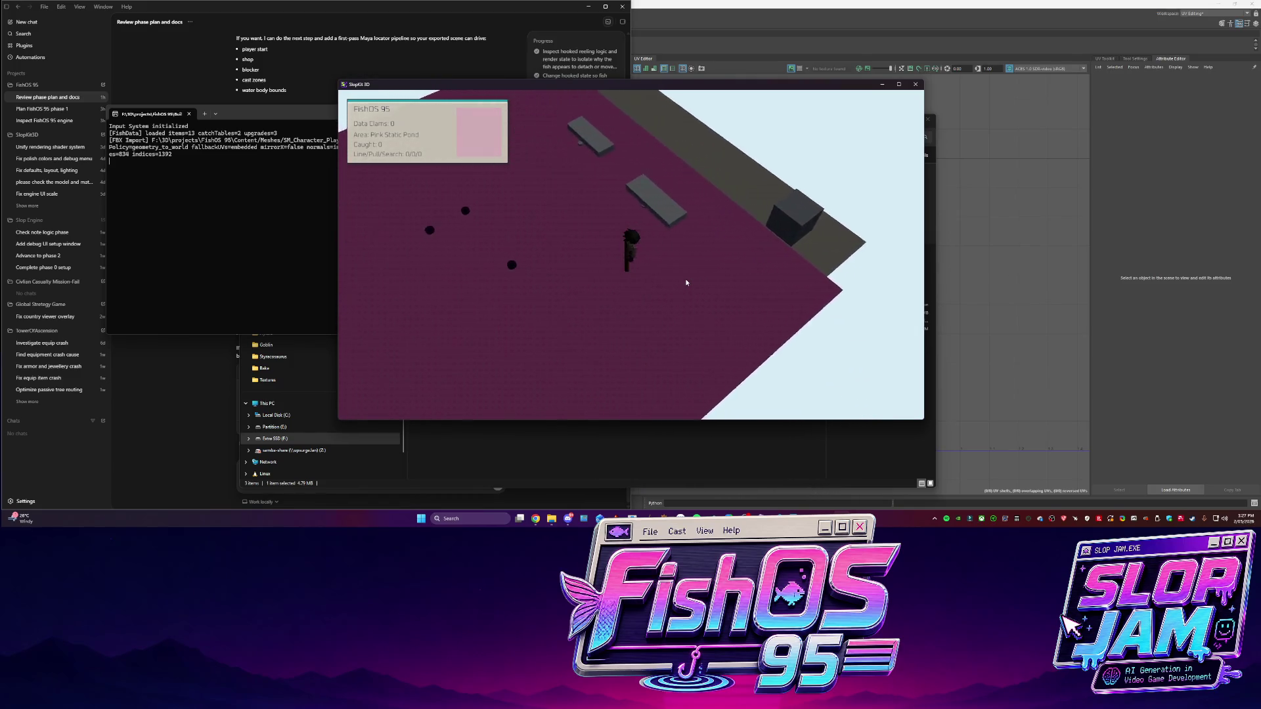
pyautogui.press('Escape')
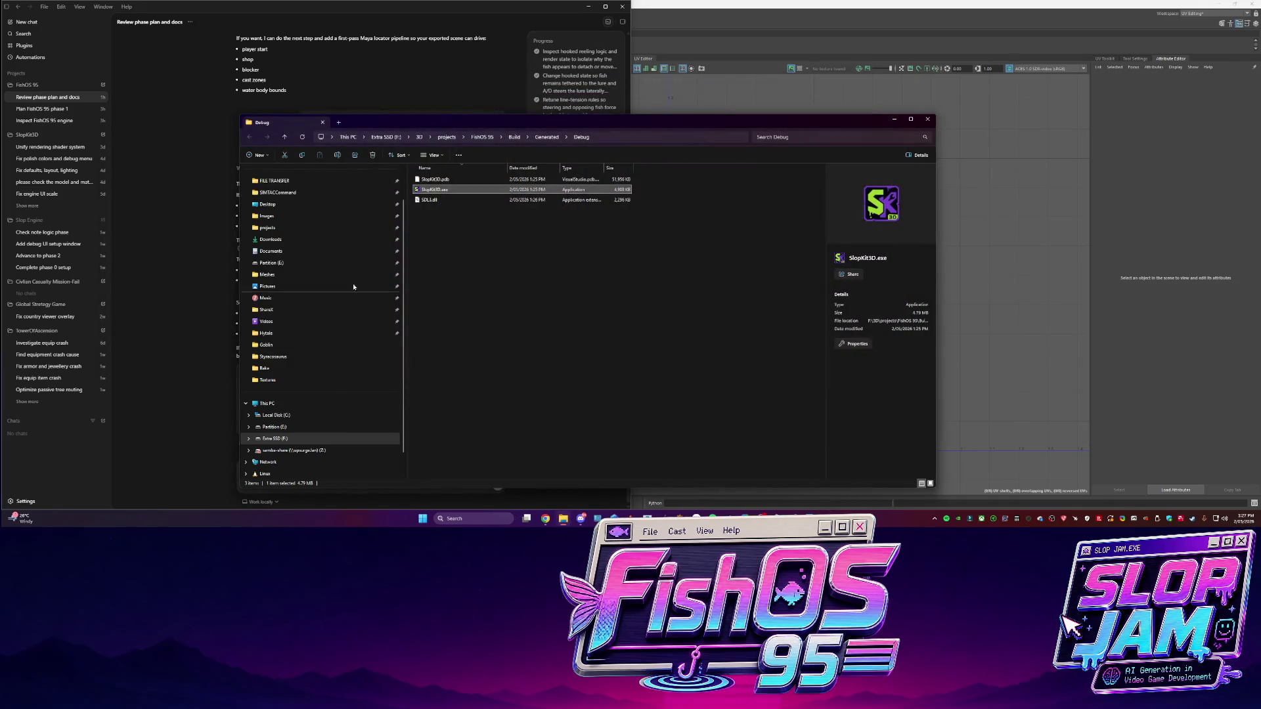
pyautogui.hotkey('alt', 'Tab')
# Ask Codex whether limb pivots must be baked from the Maya export, since limbs rotate around the world origin
pyautogui.click(345, 462)
pyautogui.write('okay so we also need to make sure that th')
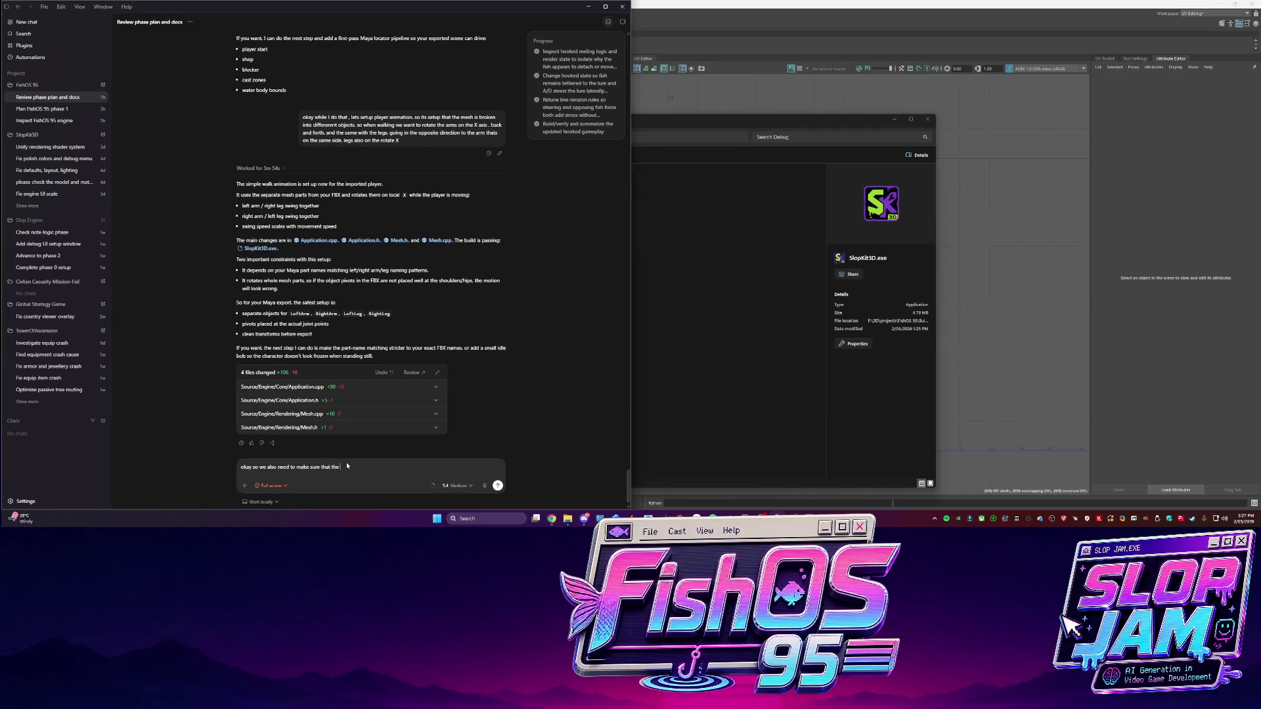
pyautogui.write('eing baked over from th')
pyautogui.write('e m')
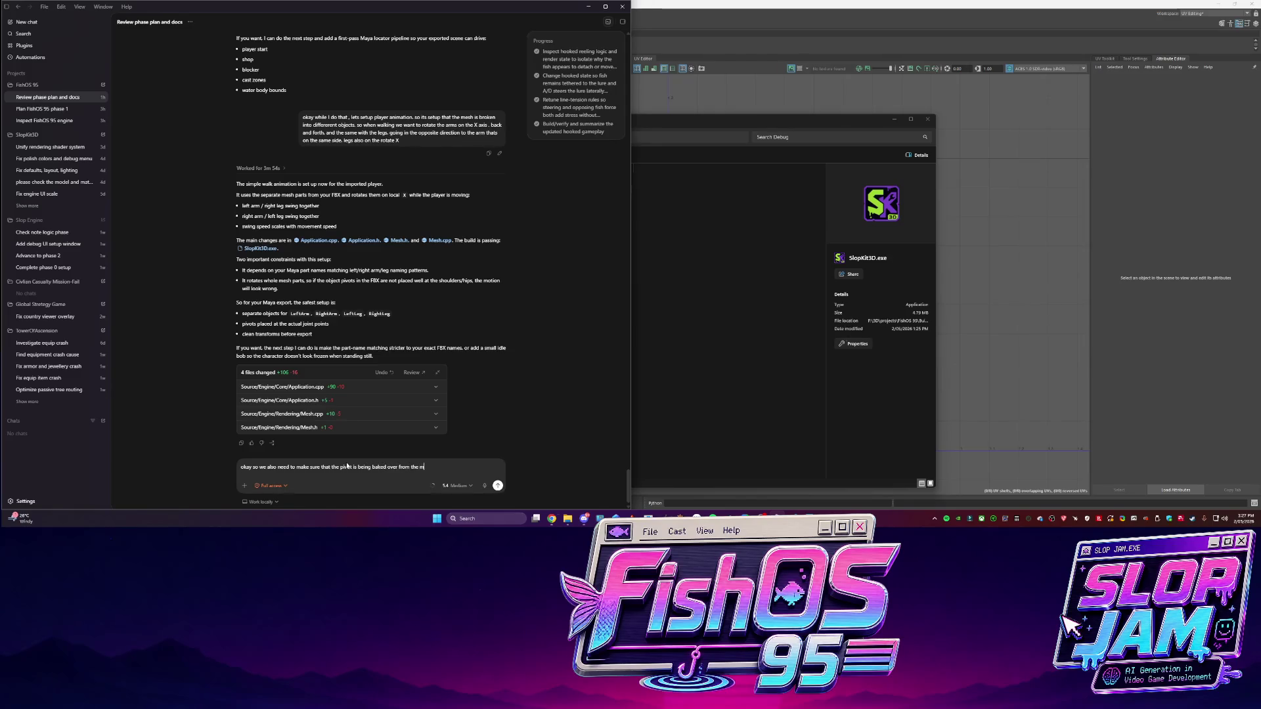
pyautogui.write('ht now ')
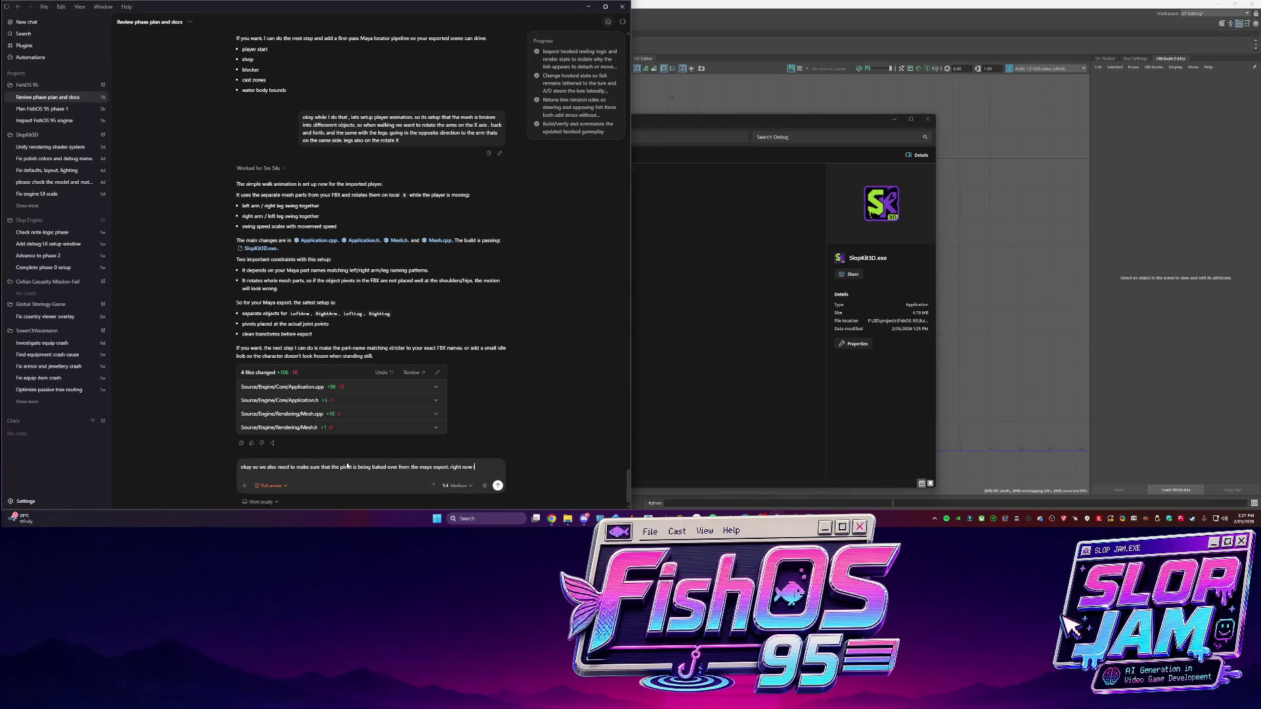
pyautogui.write('rect')
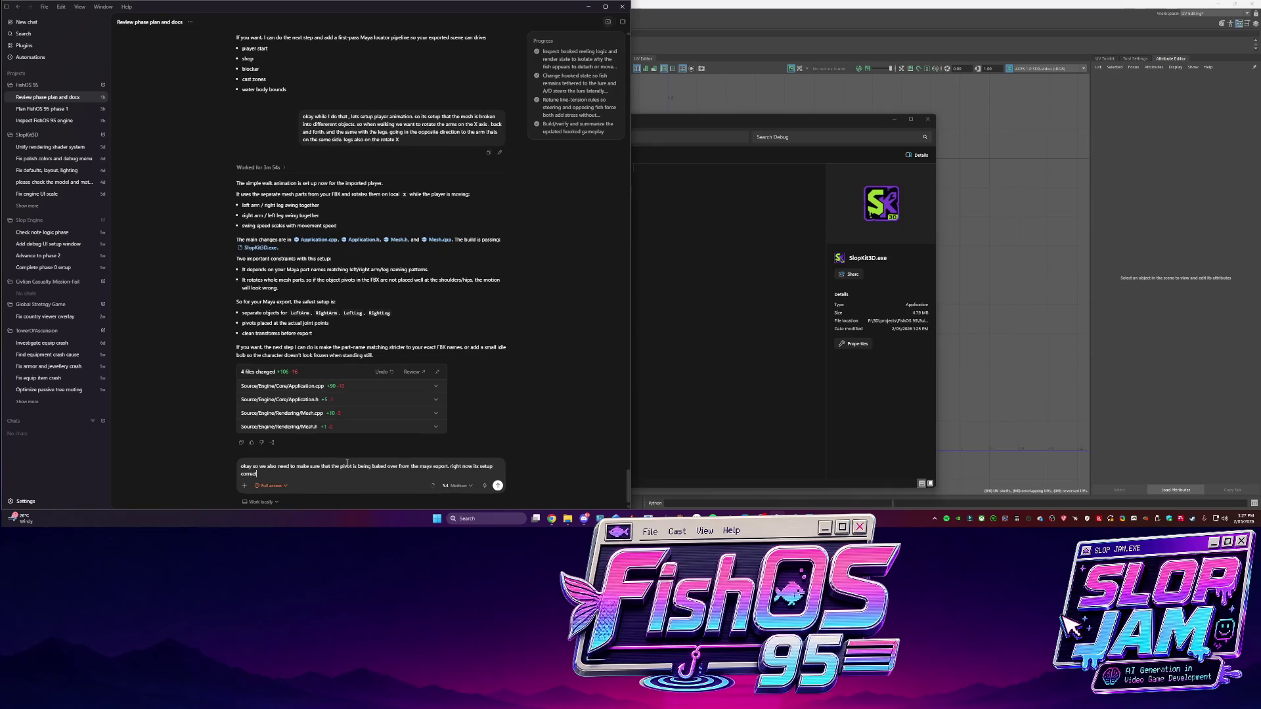
pyautogui.write('I need to bake the pivot and re-export the')
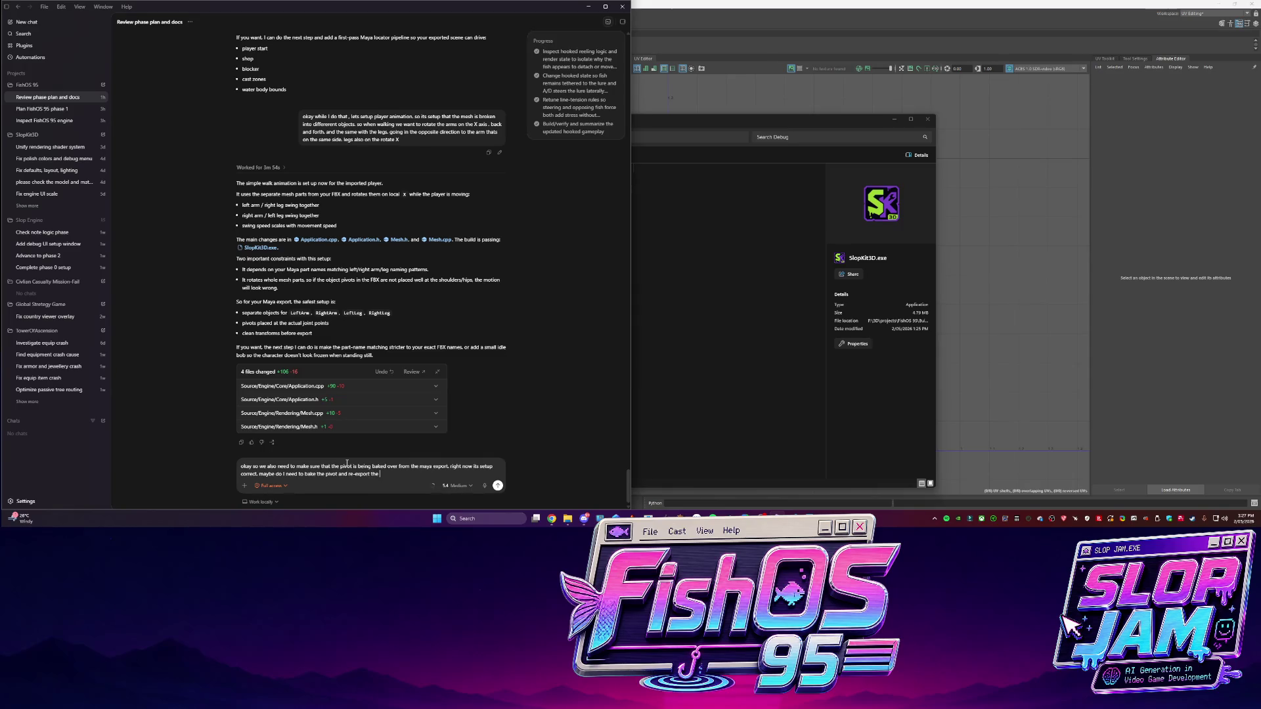
pyautogui.write(' for the limbs for this t')
pyautogui.write('o work? I blieve t')
pyautogui.write('hey are roal')
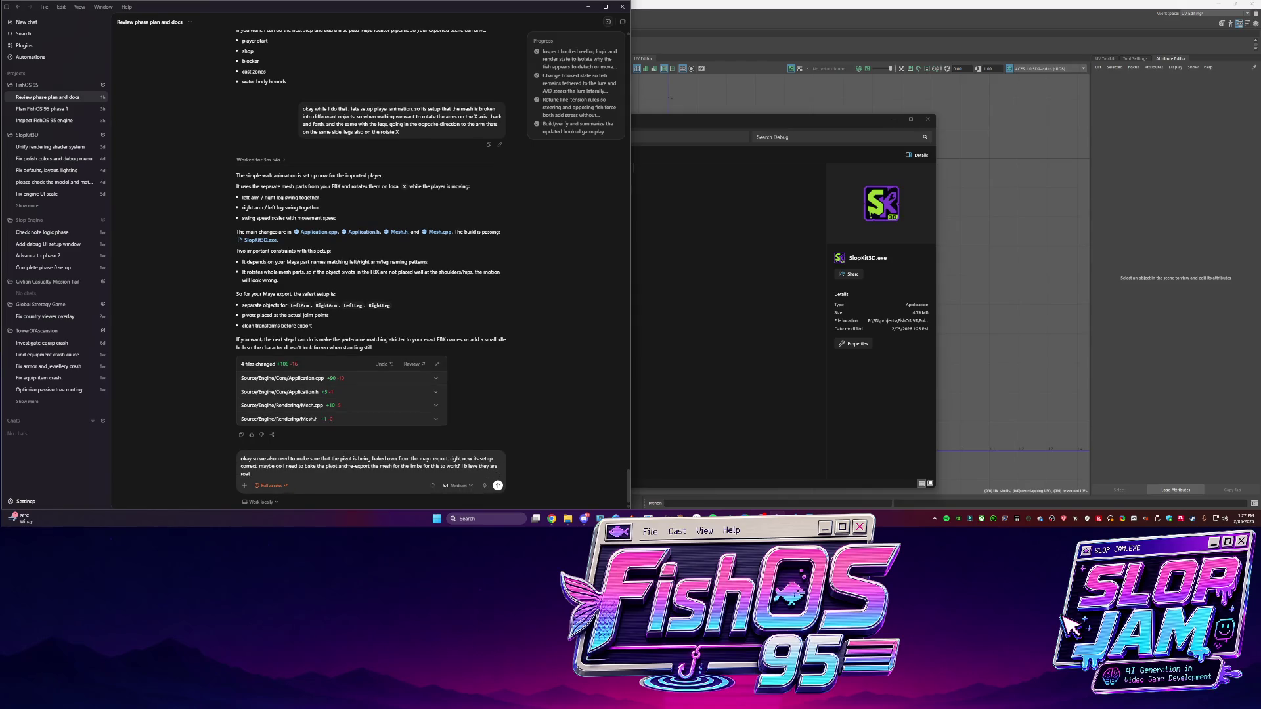
pyautogui.press('BackSpace')
pyautogui.write('ating eit')
pyautogui.write('her in the cent')
pyautogui.write('er pivot or the w')
pyautogui.write('orld t')
pyautogui.write(' pivo')
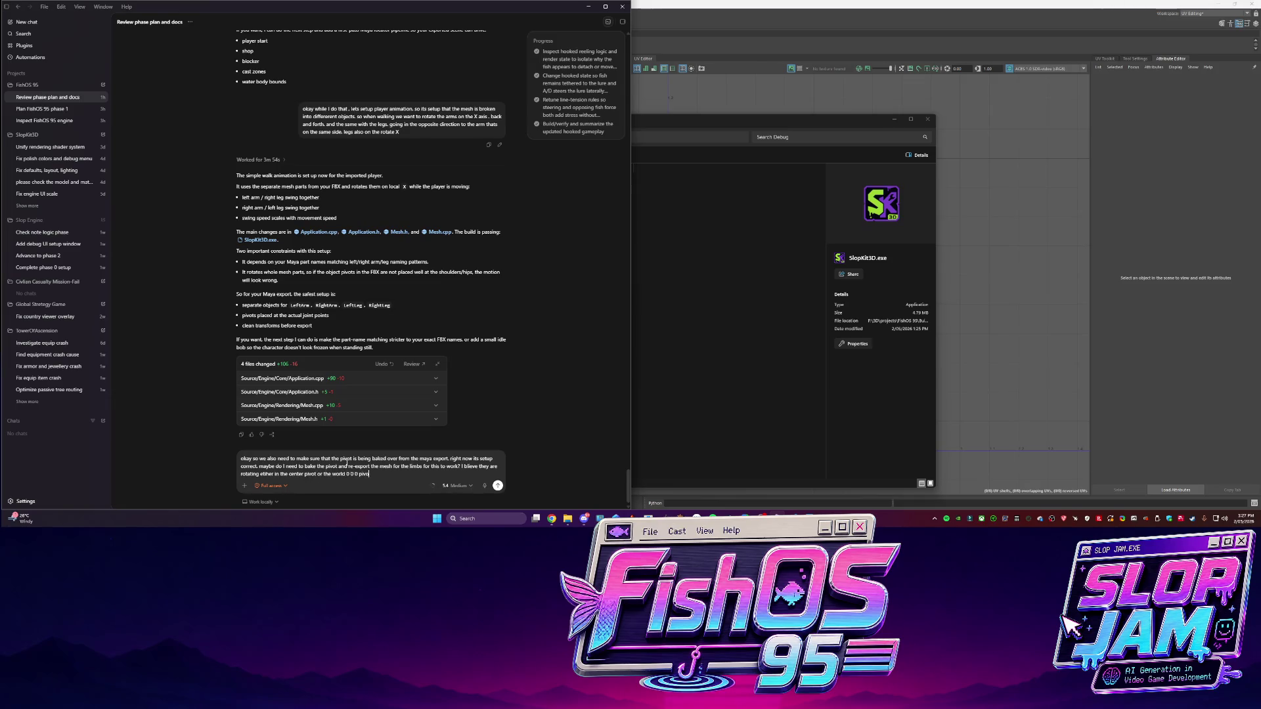
pyautogui.write('t wo')
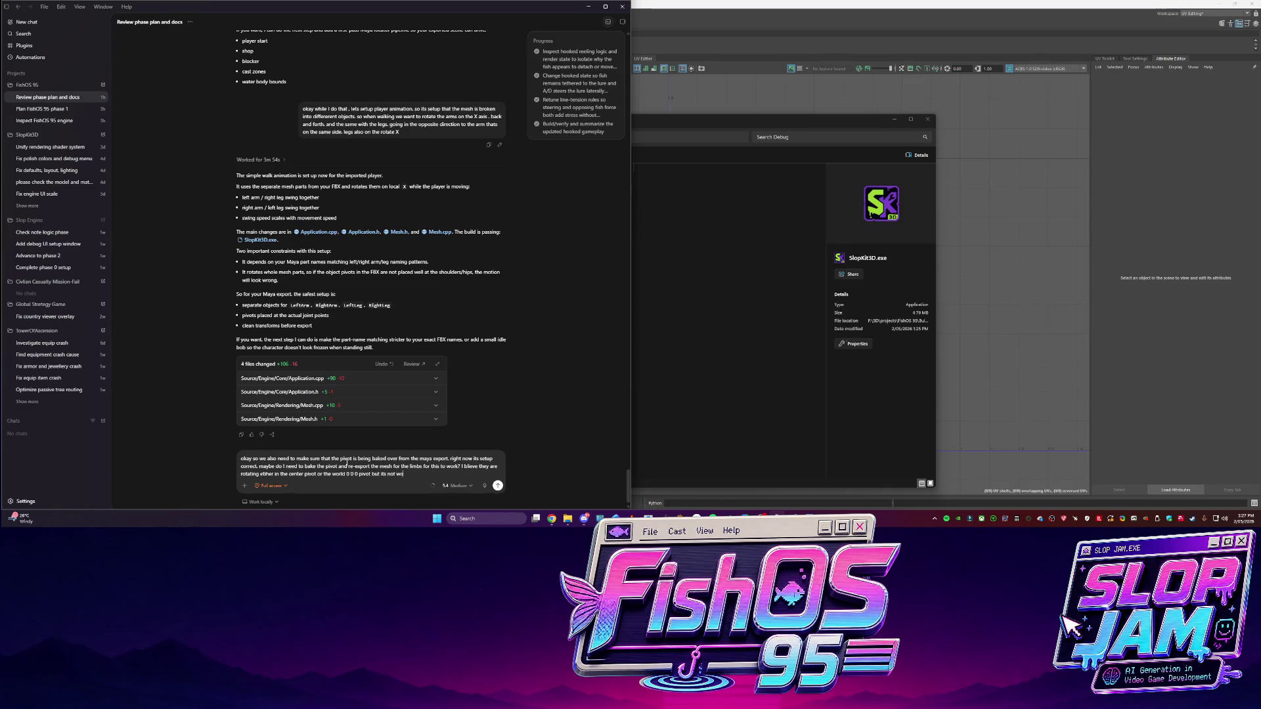
pyautogui.write('ooking right')
pyautogui.press('Return')
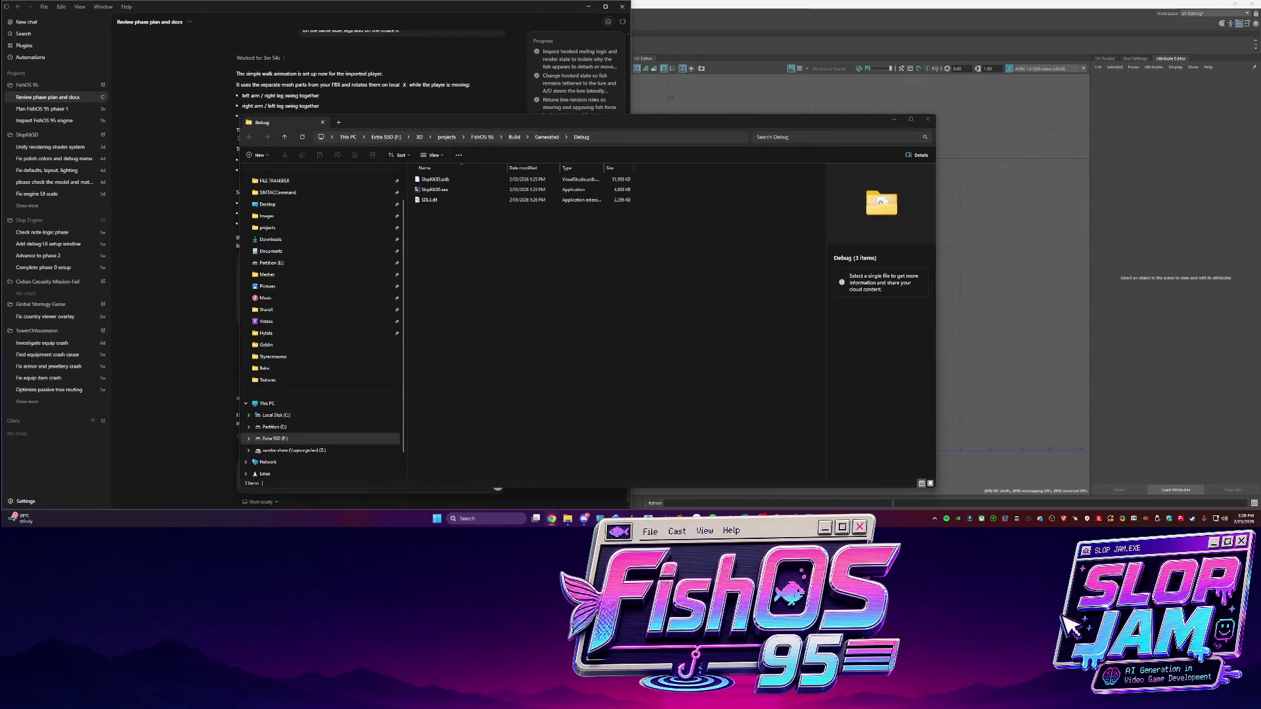
# Replace Tripo's fishing-rod reference with the pasted palm tree image and generate its model
pyautogui.hotkey('alt', 'Tab')
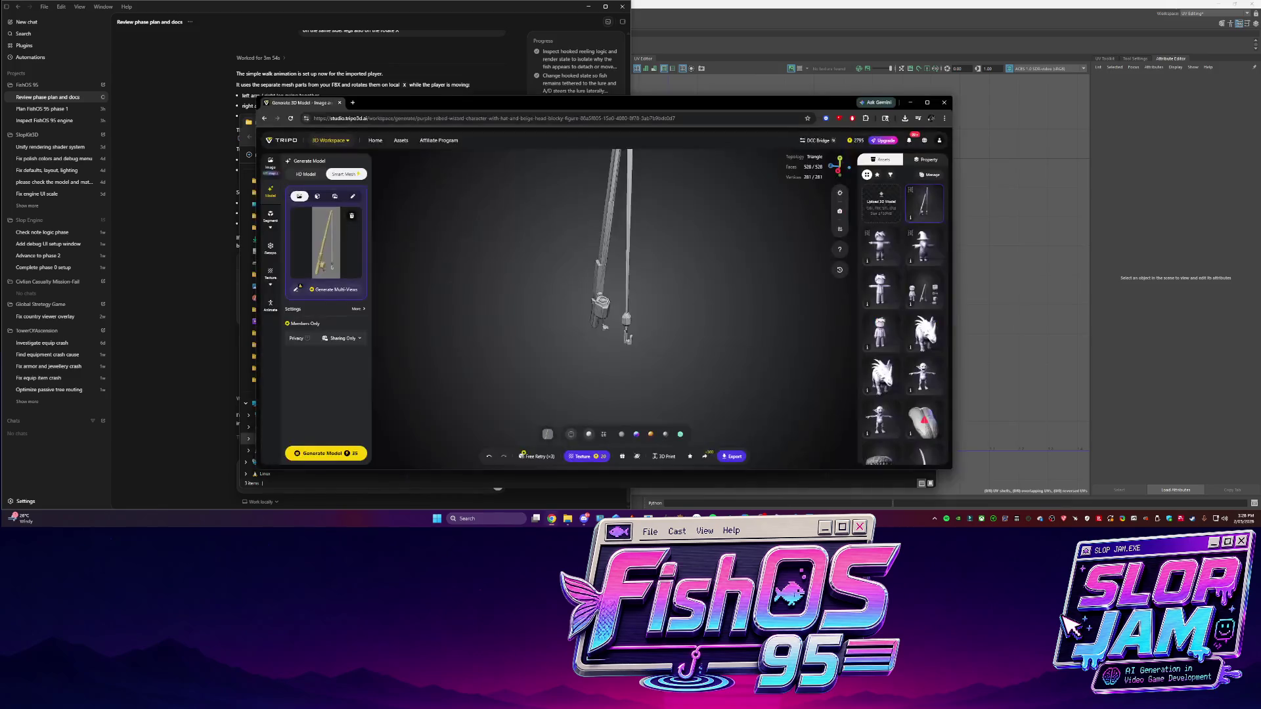
pyautogui.click(352, 217)
pyautogui.click(1134, 519)
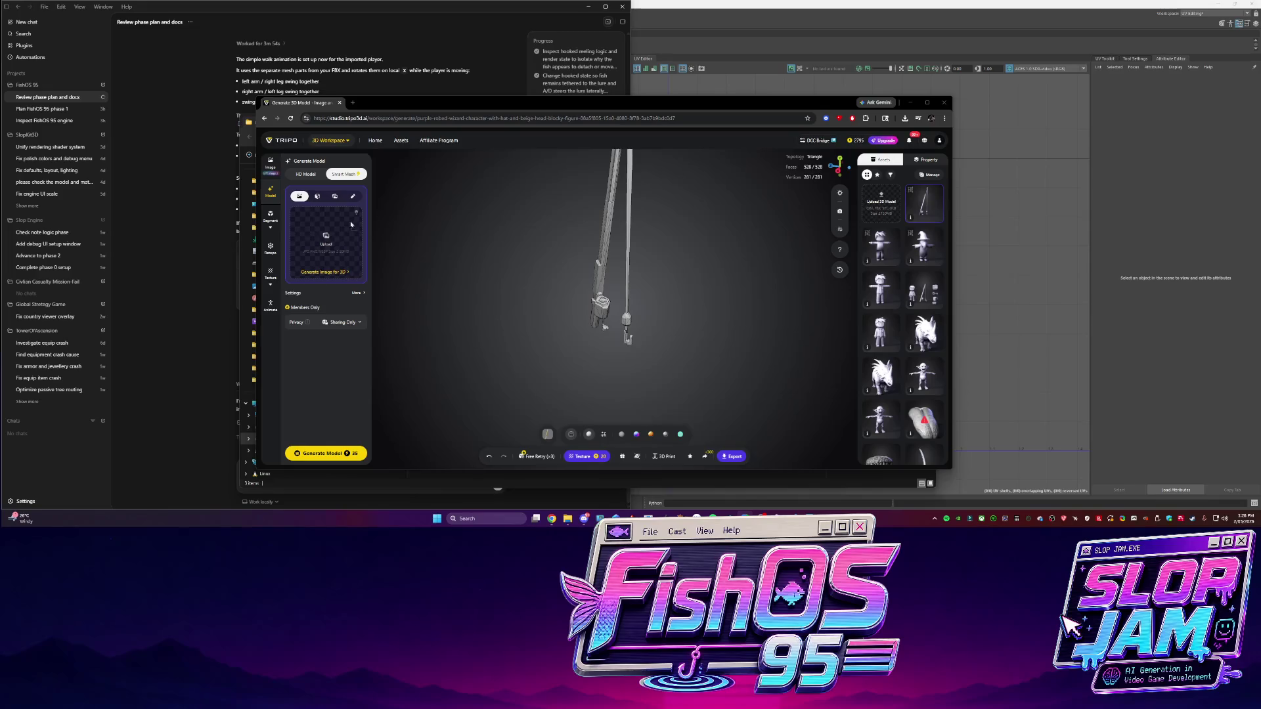
pyautogui.hotkey('ctrl', 'v')
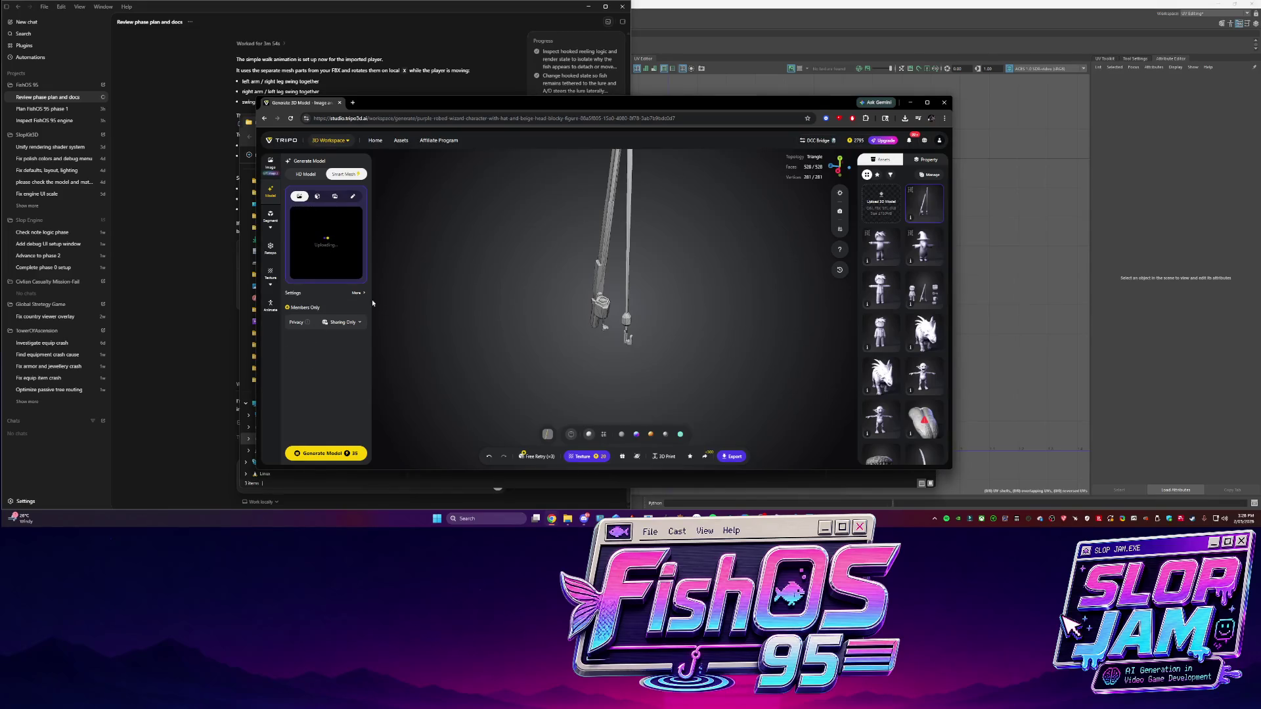
pyautogui.click(354, 294)
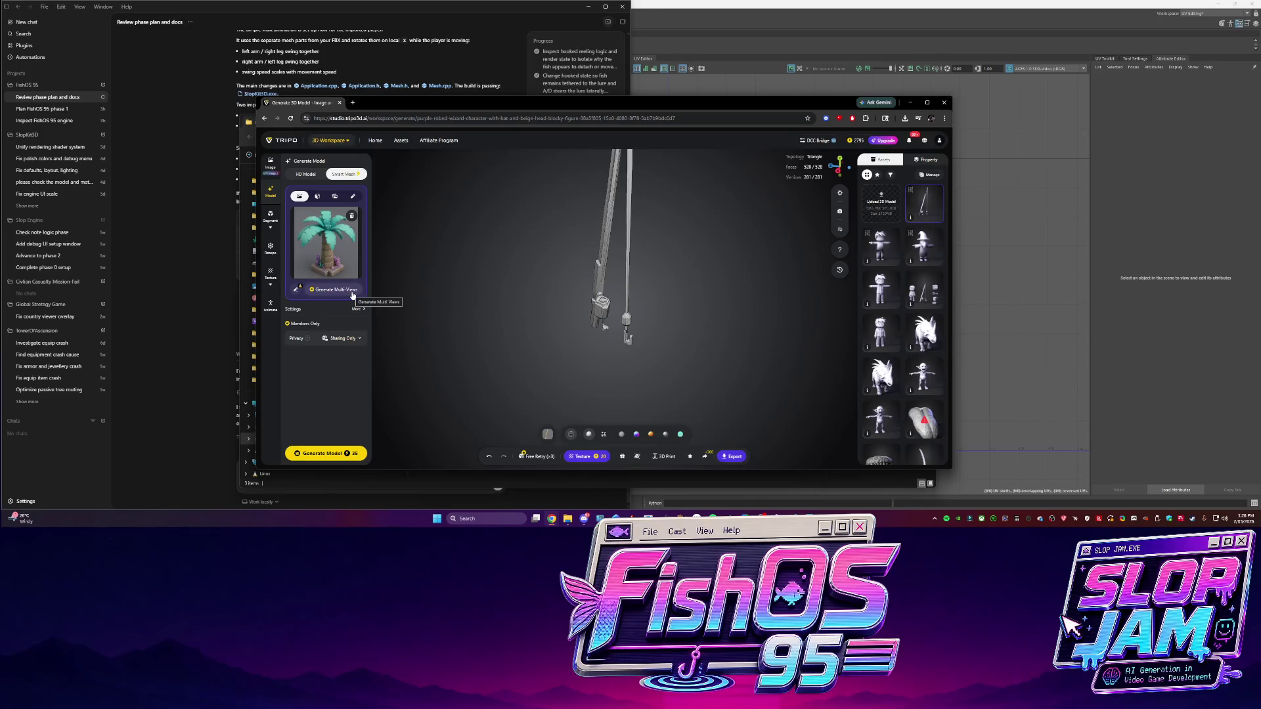
pyautogui.click(332, 452)
pyautogui.click(195, 258)
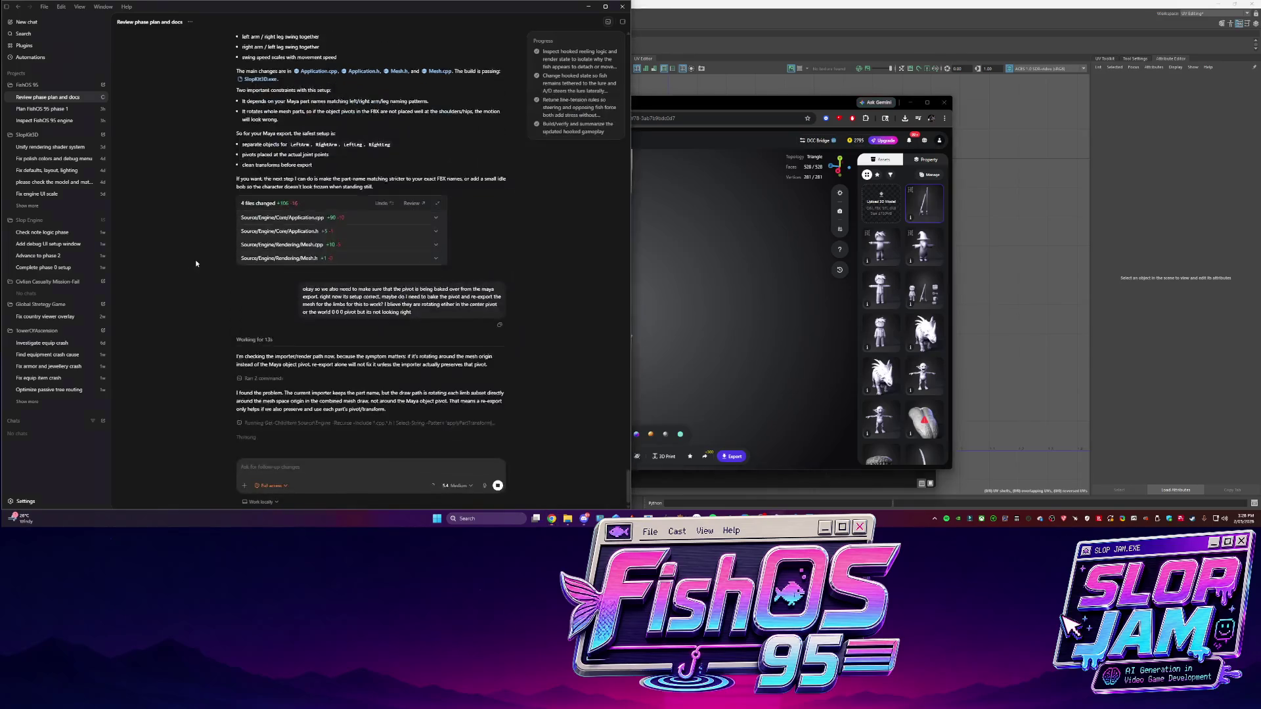
pyautogui.click(927, 102)
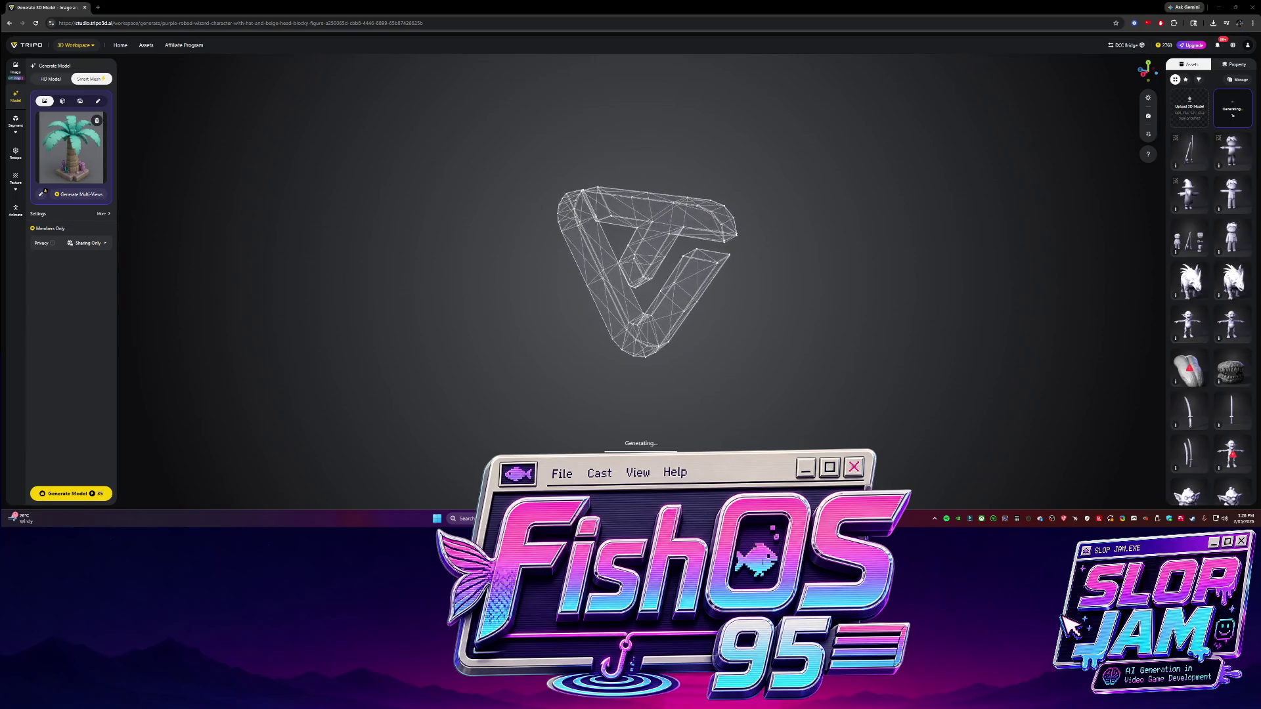
# Send Codex the reply 'yes implement patch now' and return to Tripo's palm tree
pyautogui.hotkey('alt', 'Tab')
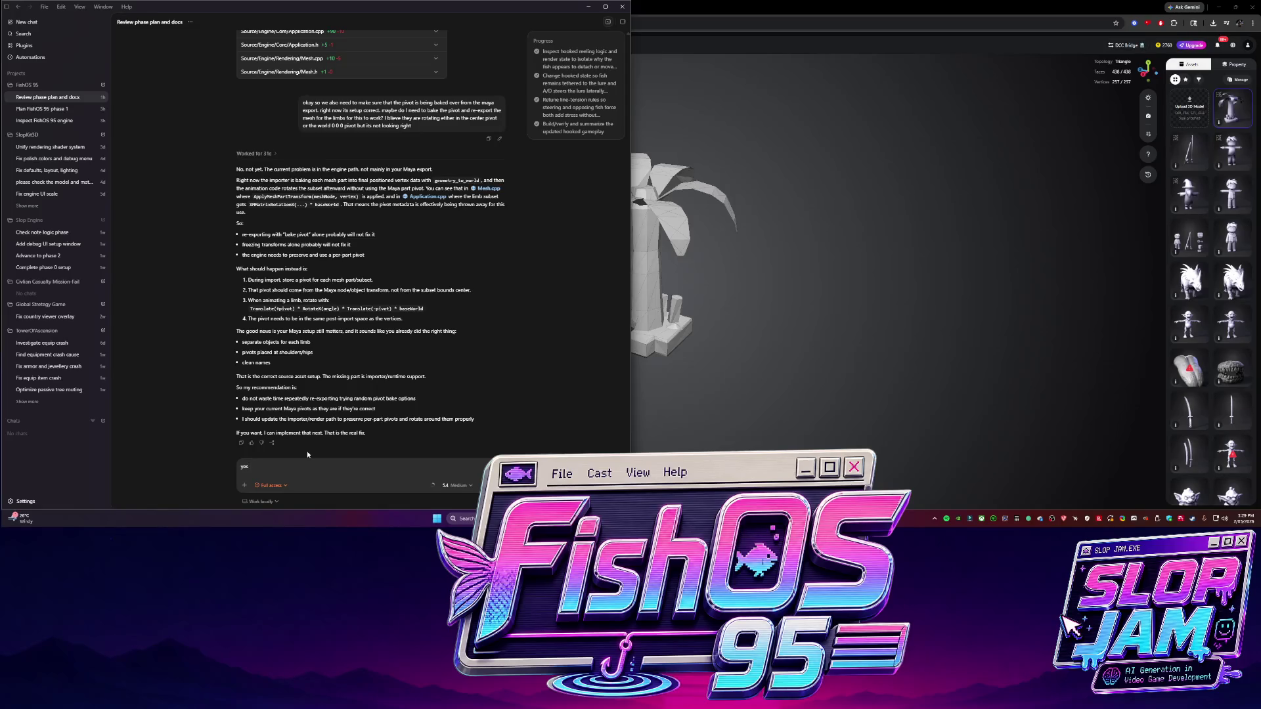
pyautogui.write('implement patch now')
pyautogui.press('Return')
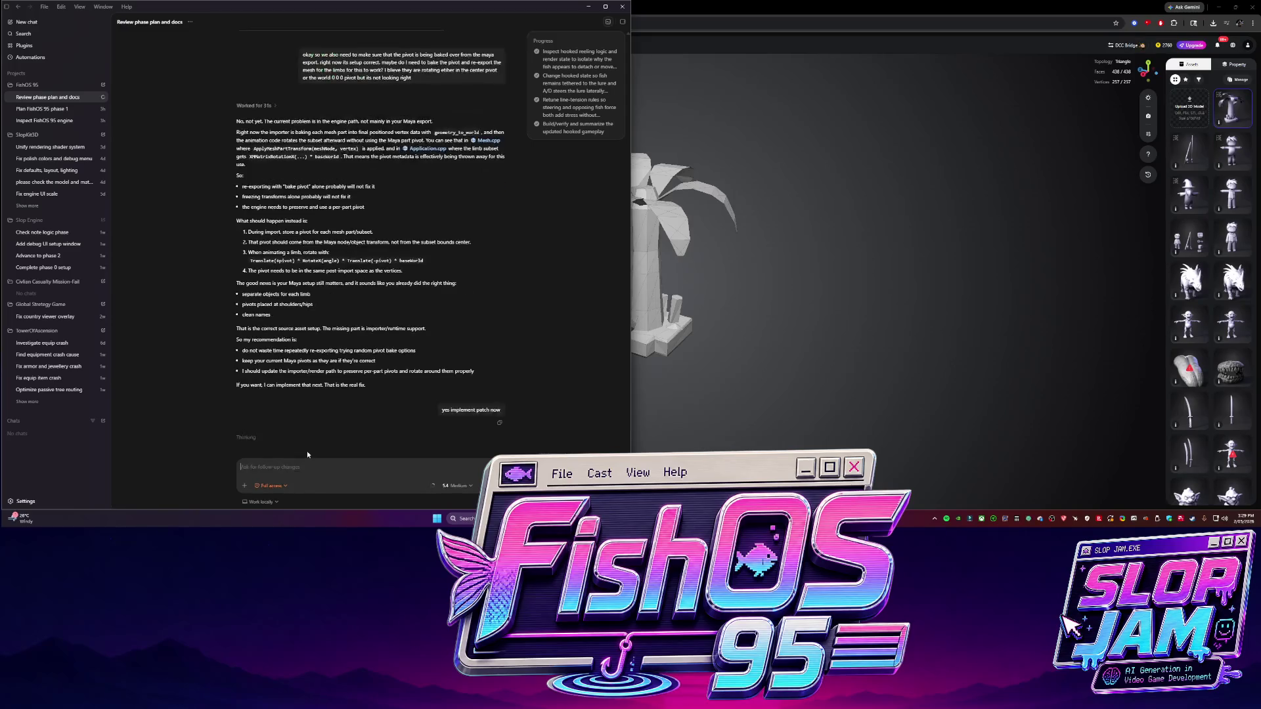
pyautogui.click(746, 278)
pyautogui.scroll(5, 747, 278)
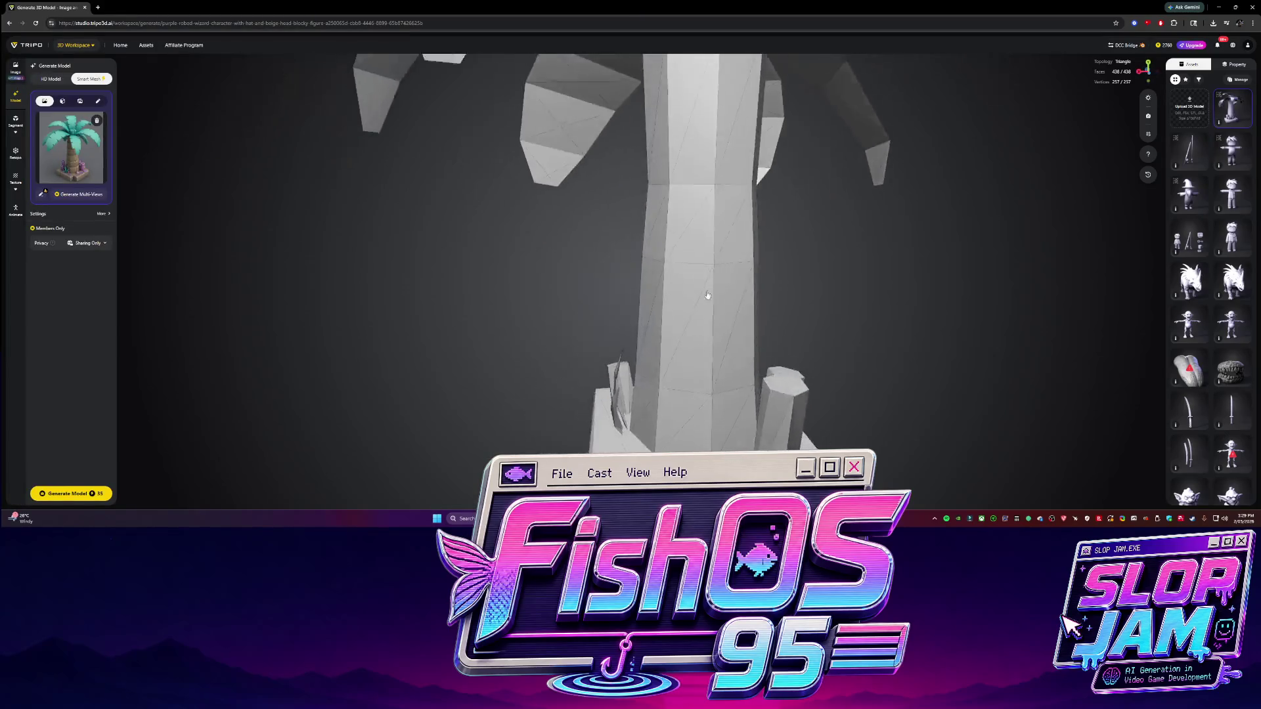
# Select the palm tree and export it as OBJ 'palm tree 3d model'
pyautogui.scroll(-8, 707, 290)
pyautogui.moveTo(602, 266); pyautogui.dragTo(678, 308)
pyautogui.scroll(3, 678, 307)
pyautogui.click(617, 316)
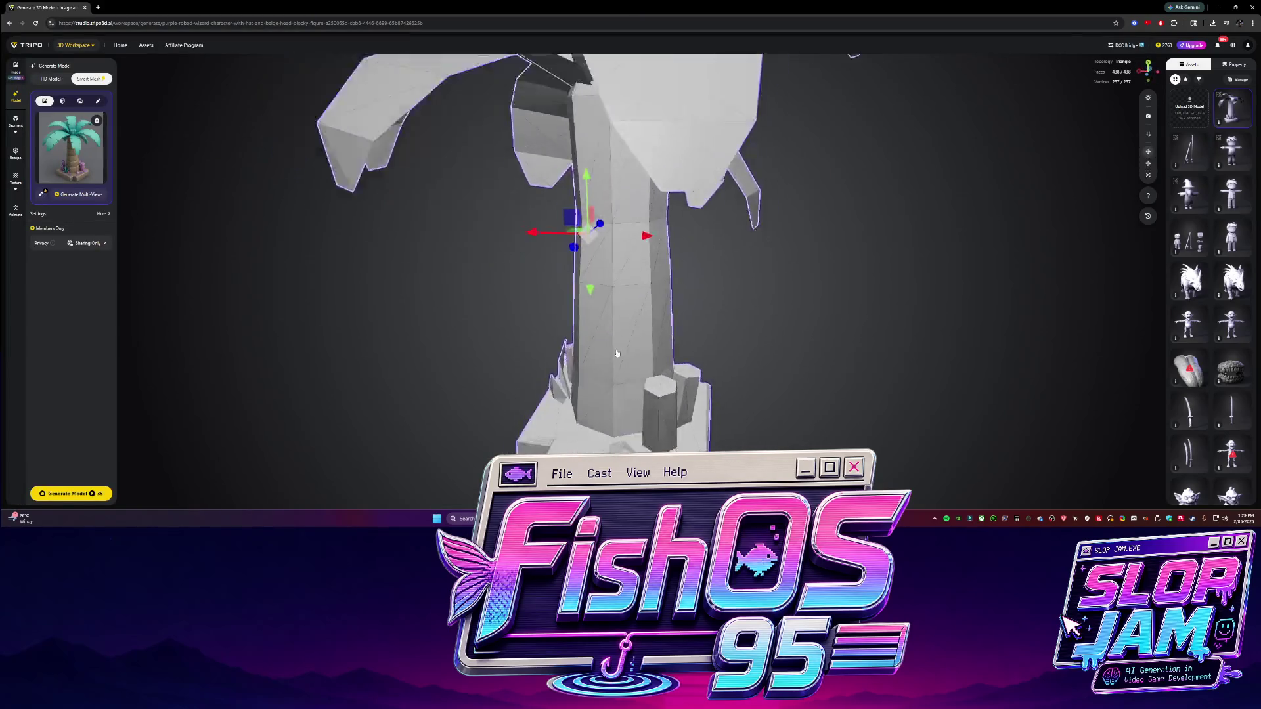
pyautogui.scroll(-3, 617, 263)
pyautogui.rightClick(702, 364)
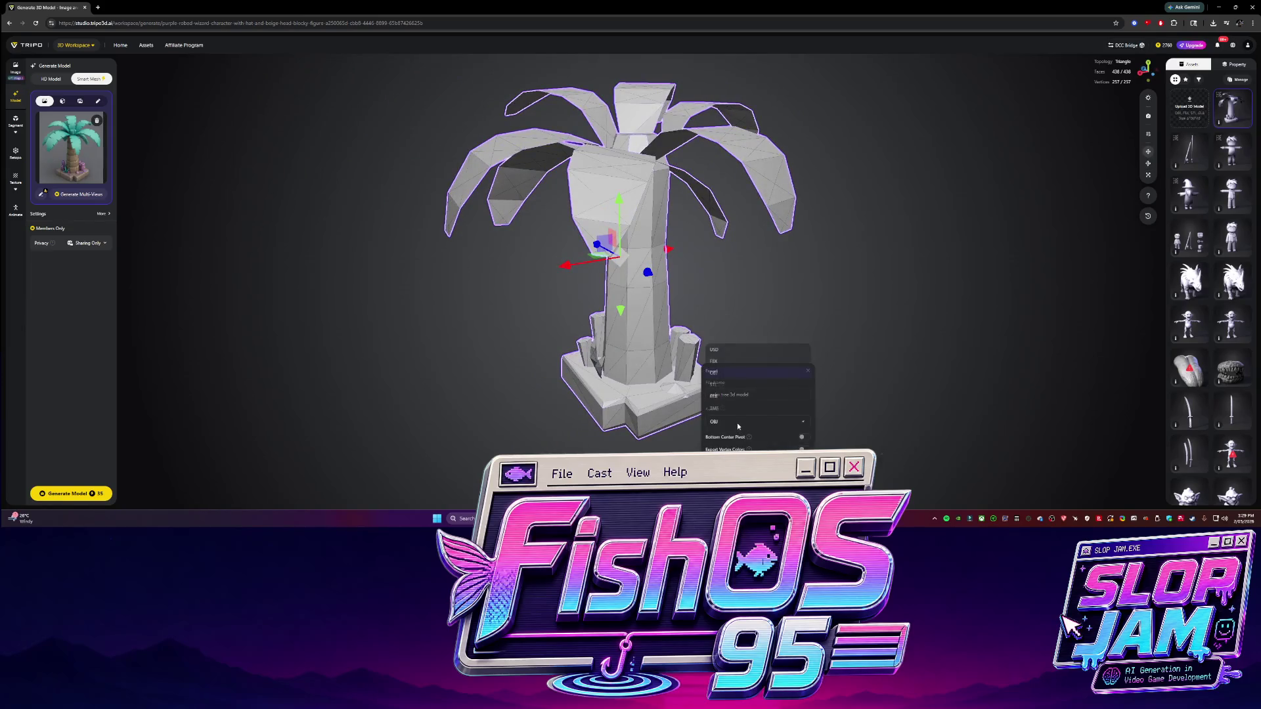
pyautogui.click(737, 423)
# Orbit around the exported palm tree to look down on it from above
pyautogui.scroll(-5, 574, 306)
pyautogui.moveTo(574, 305)
pyautogui.mouseDown()
pyautogui.moveTo(594, 271)
pyautogui.moveTo(586, 246)
pyautogui.moveTo(618, 285)
pyautogui.mouseUp()
pyautogui.scroll(5, 618, 285)
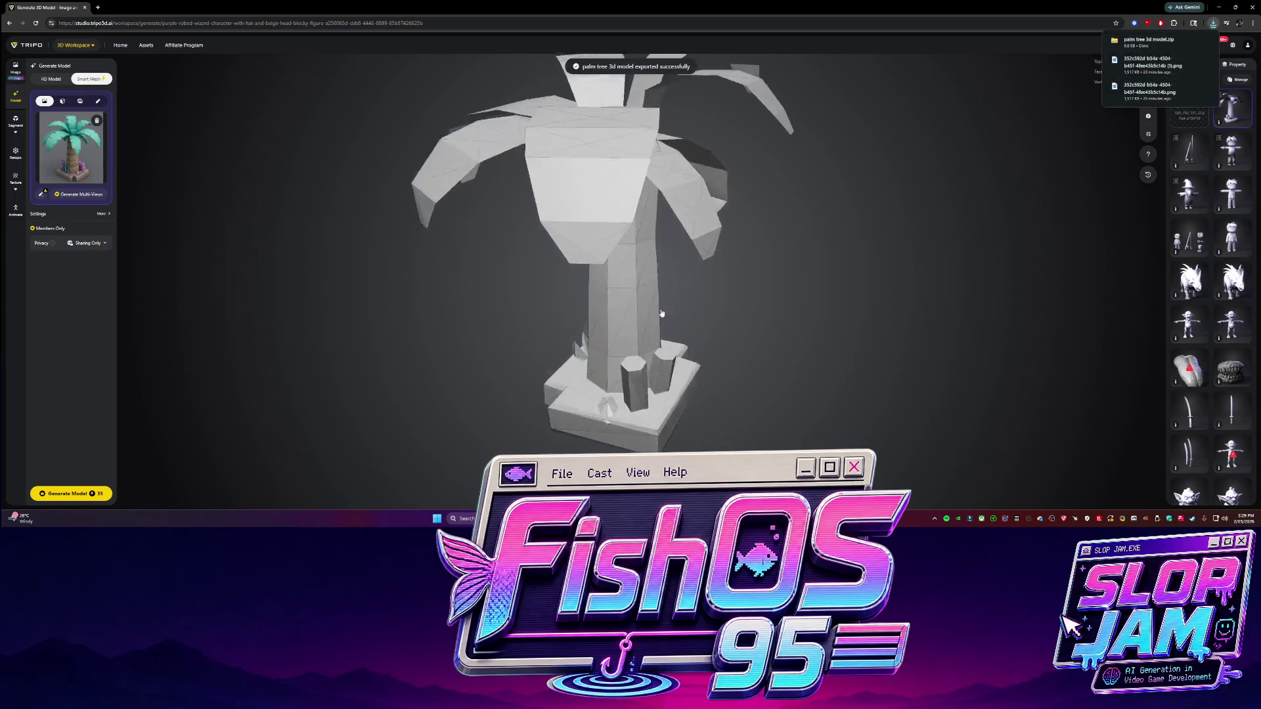
pyautogui.scroll(-5, 618, 285)
pyautogui.moveTo(717, 327)
pyautogui.mouseDown()
pyautogui.moveTo(635, 329)
pyautogui.moveTo(727, 302)
pyautogui.mouseUp()
pyautogui.scroll(5, 635, 328)
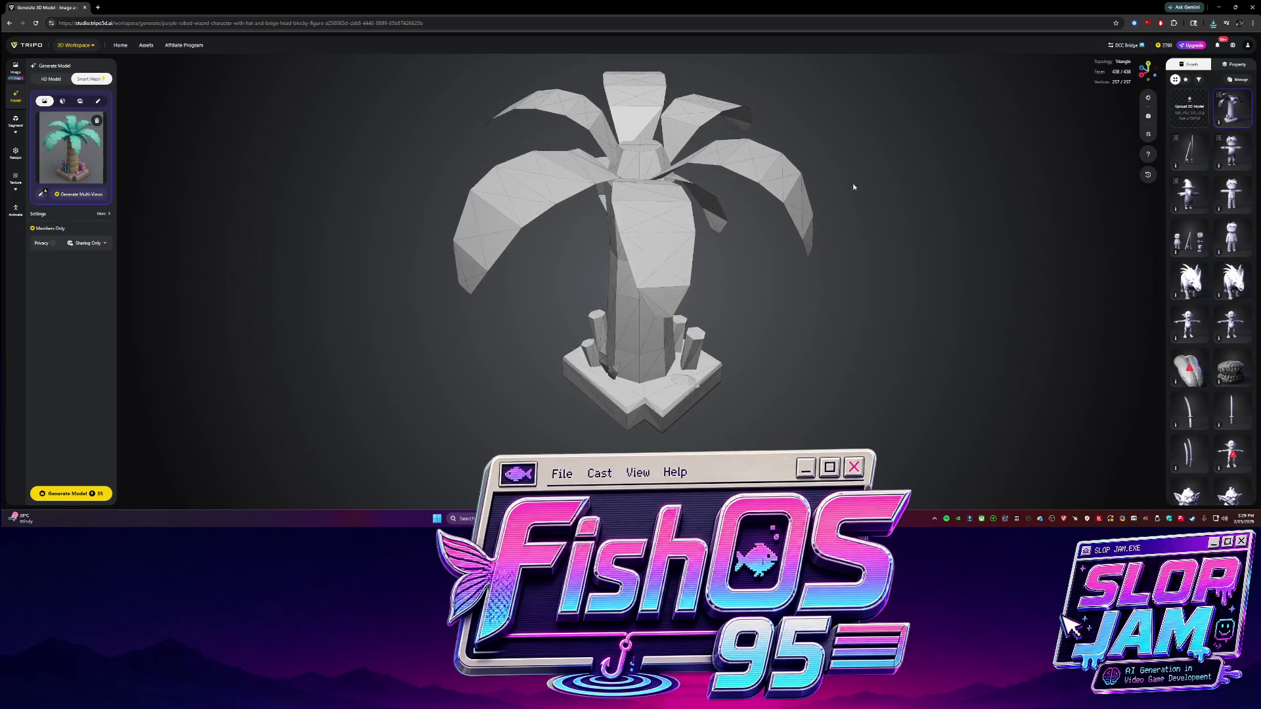
pyautogui.scroll(-3, 833, 223)
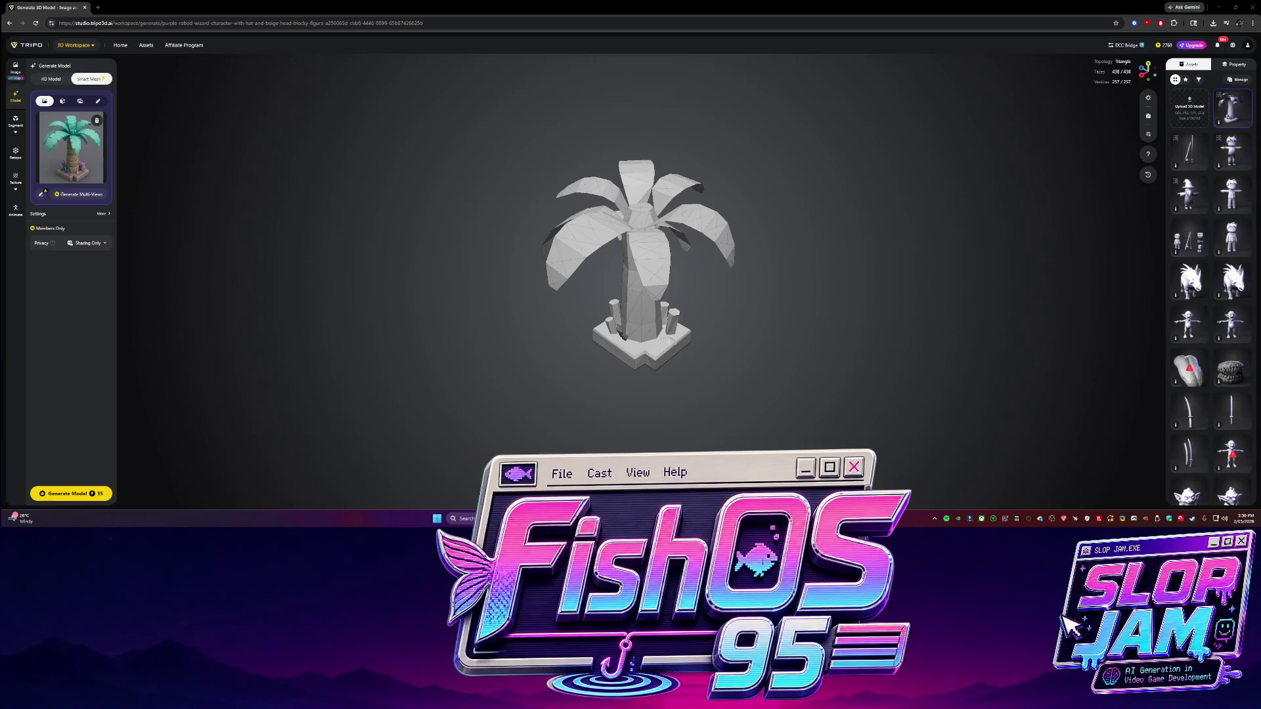
pyautogui.hotkey('alt', 'Tab')
pyautogui.scroll(-5, 488, 352)
# Duplicate the Character_Wizard group and move the copy off to the left
pyautogui.click(487, 352)
pyautogui.press('f')
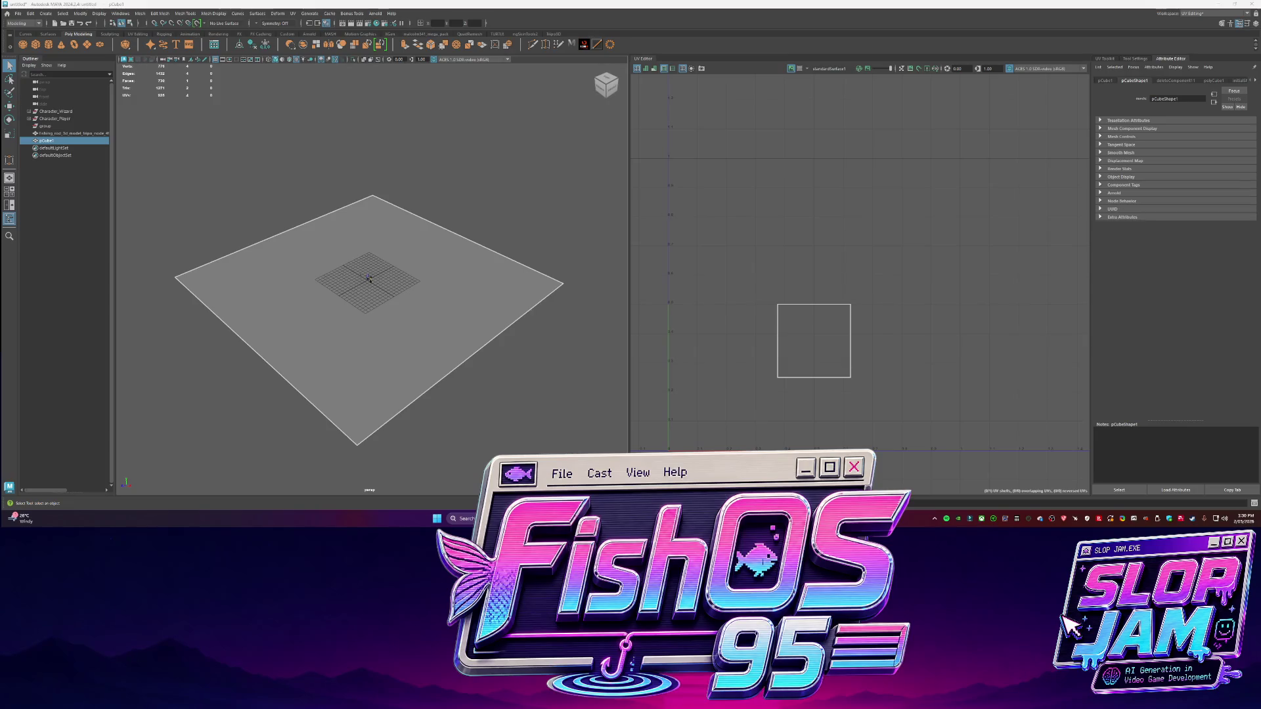
pyautogui.click(369, 279)
pyautogui.press('f')
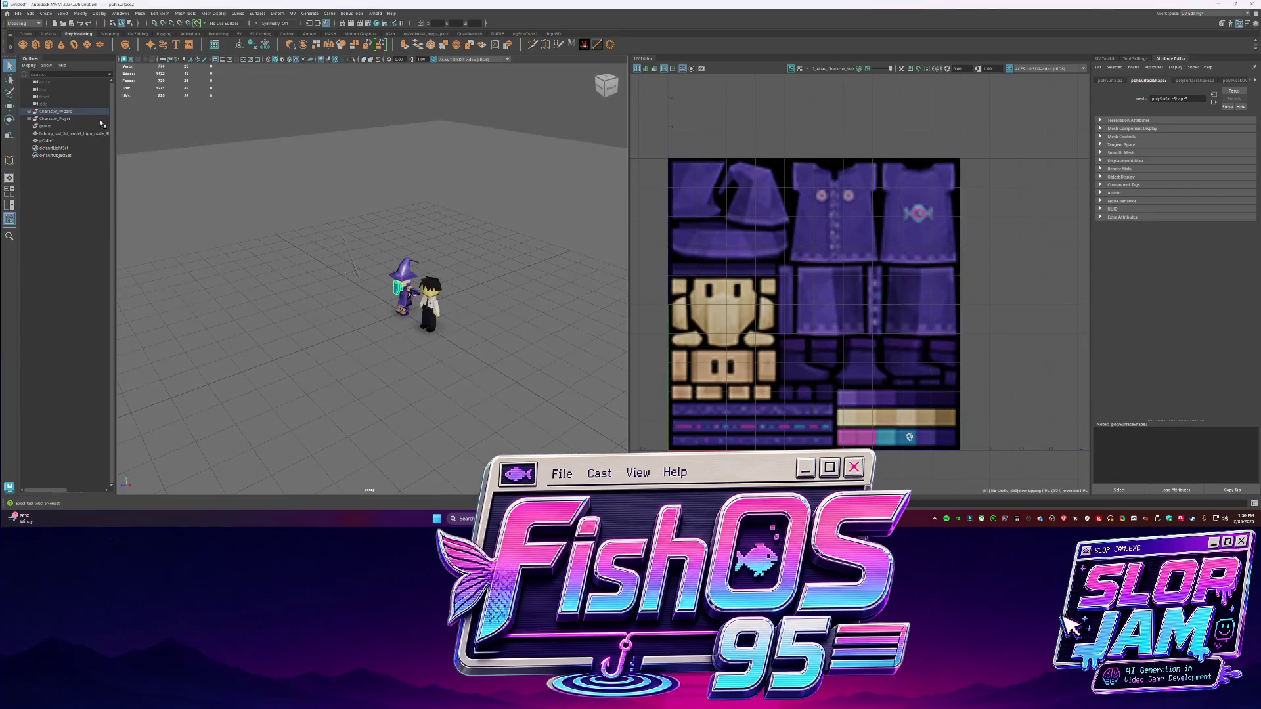
pyautogui.click(72, 112)
pyautogui.hotkey('ctrl', 'd')
pyautogui.press('w')
pyautogui.moveTo(377, 282); pyautogui.dragTo(106, 141)
# Group Character_Wizard and Character_Player and name the group Dev
pyautogui.click(66, 111)
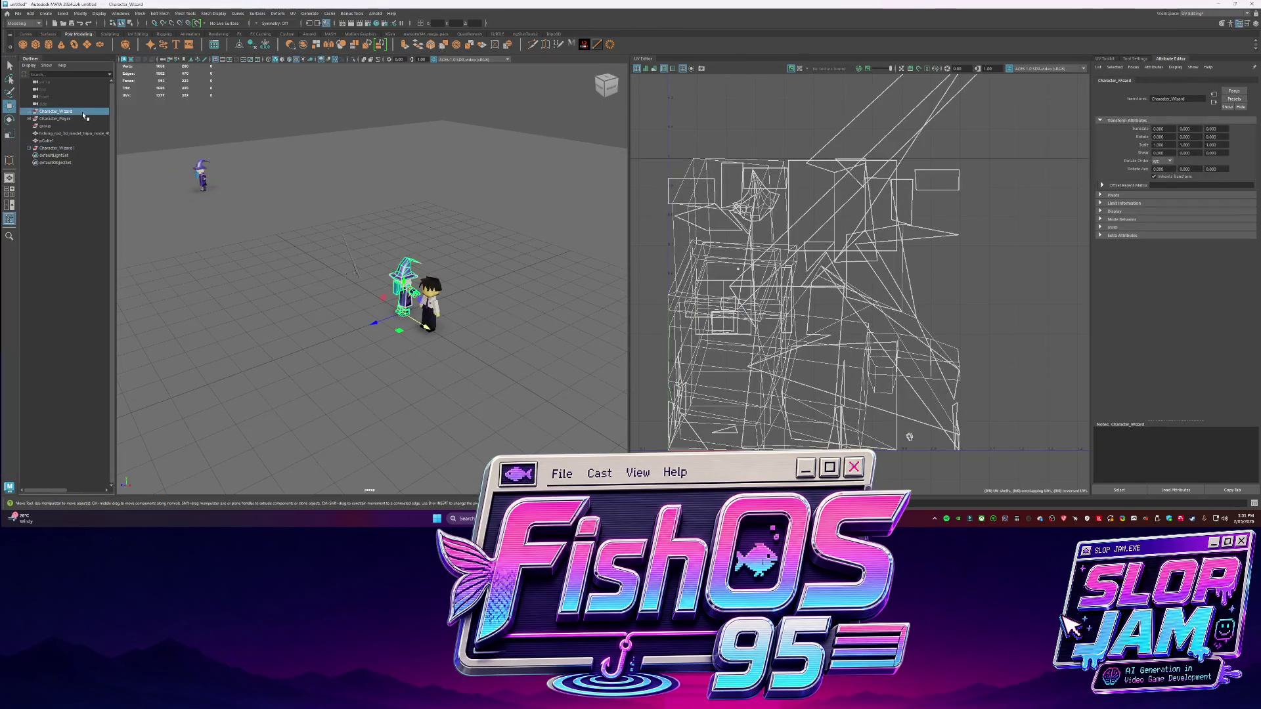
pyautogui.keyDown('shift'); pyautogui.click(78, 119); pyautogui.keyUp('shift')
pyautogui.hotkey('ctrl', 'g')
pyautogui.doubleClick(52, 140)
pyautogui.write('Cev')
pyautogui.press('Return')
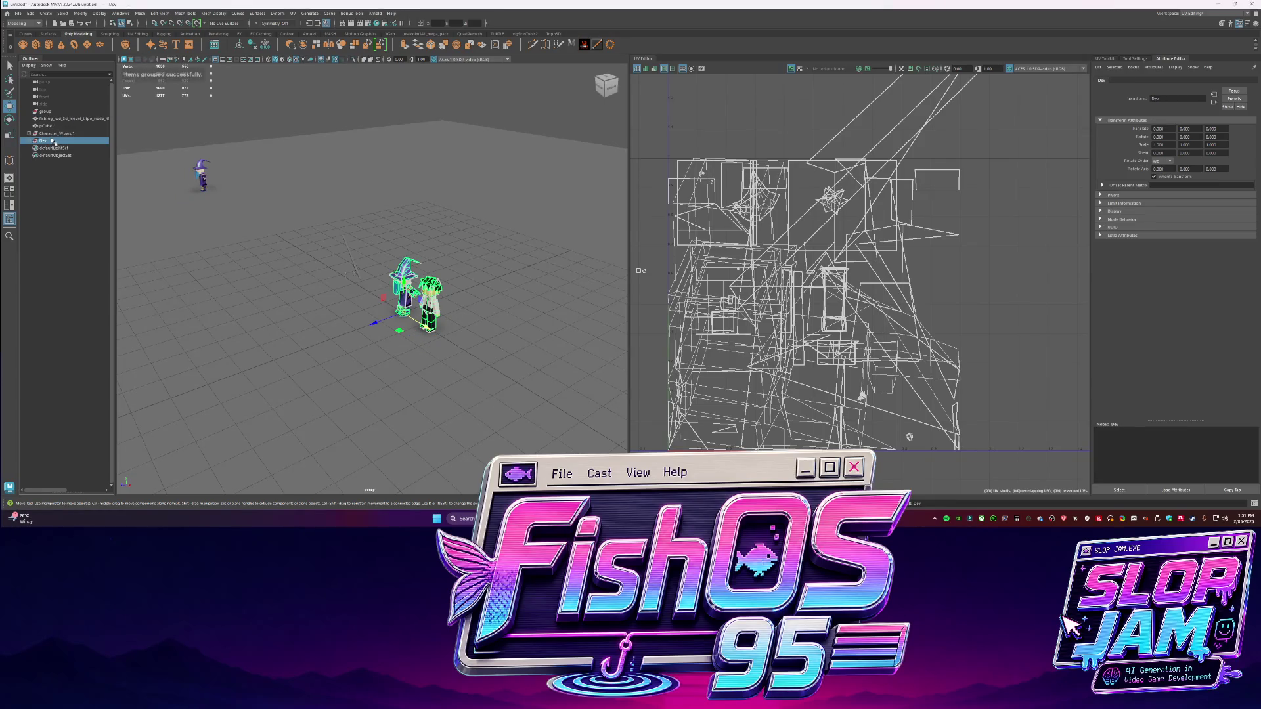
# Rename the wizard copy PROP and the ground plane pCube1 Terrain
pyautogui.doubleClick(58, 134)
pyautogui.write('PROP')
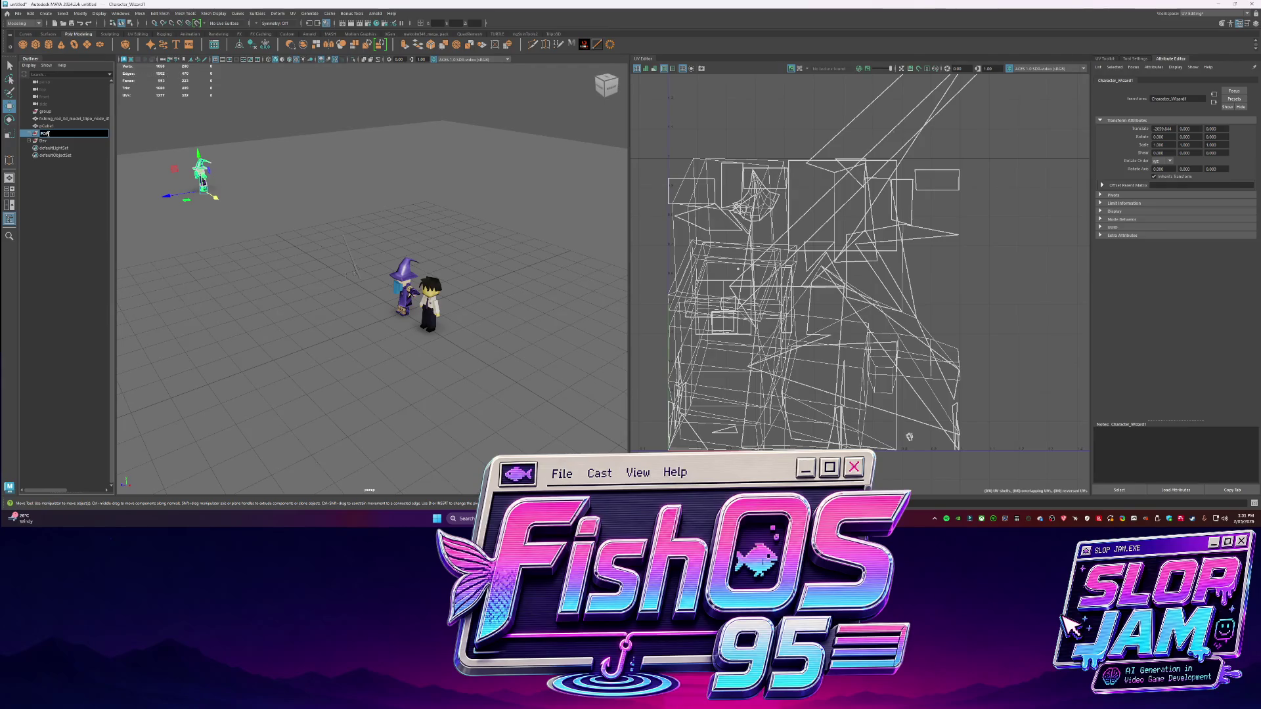
pyautogui.press('Return')
pyautogui.keyDown('ctrl'); pyautogui.click(47, 134); pyautogui.keyUp('ctrl')
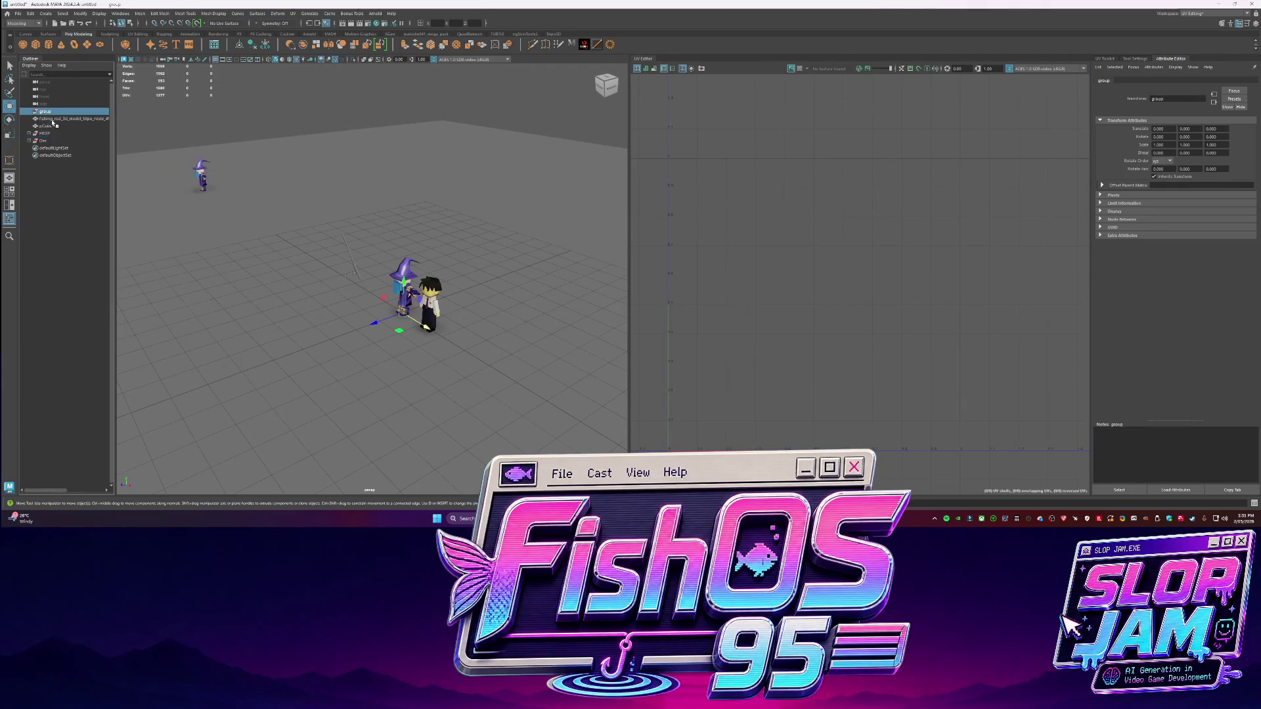
pyautogui.click(46, 119)
pyautogui.press('f')
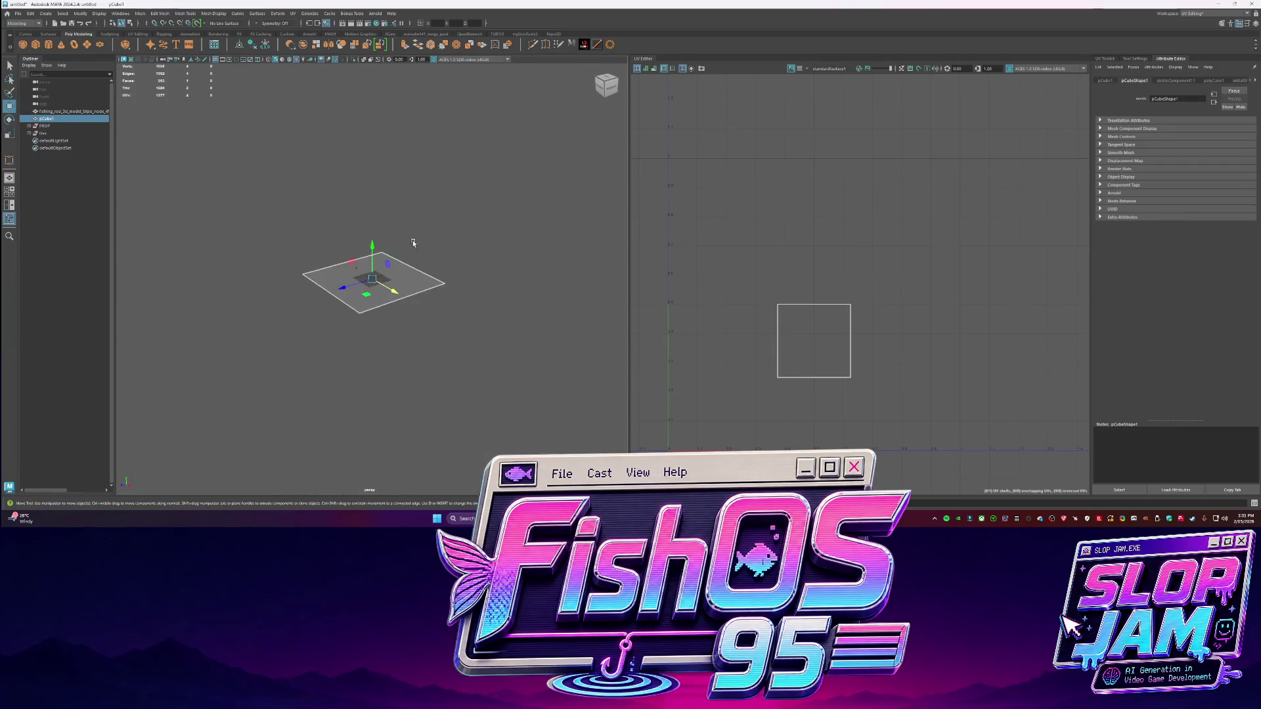
pyautogui.doubleClick(46, 119)
pyautogui.write('Terrain')
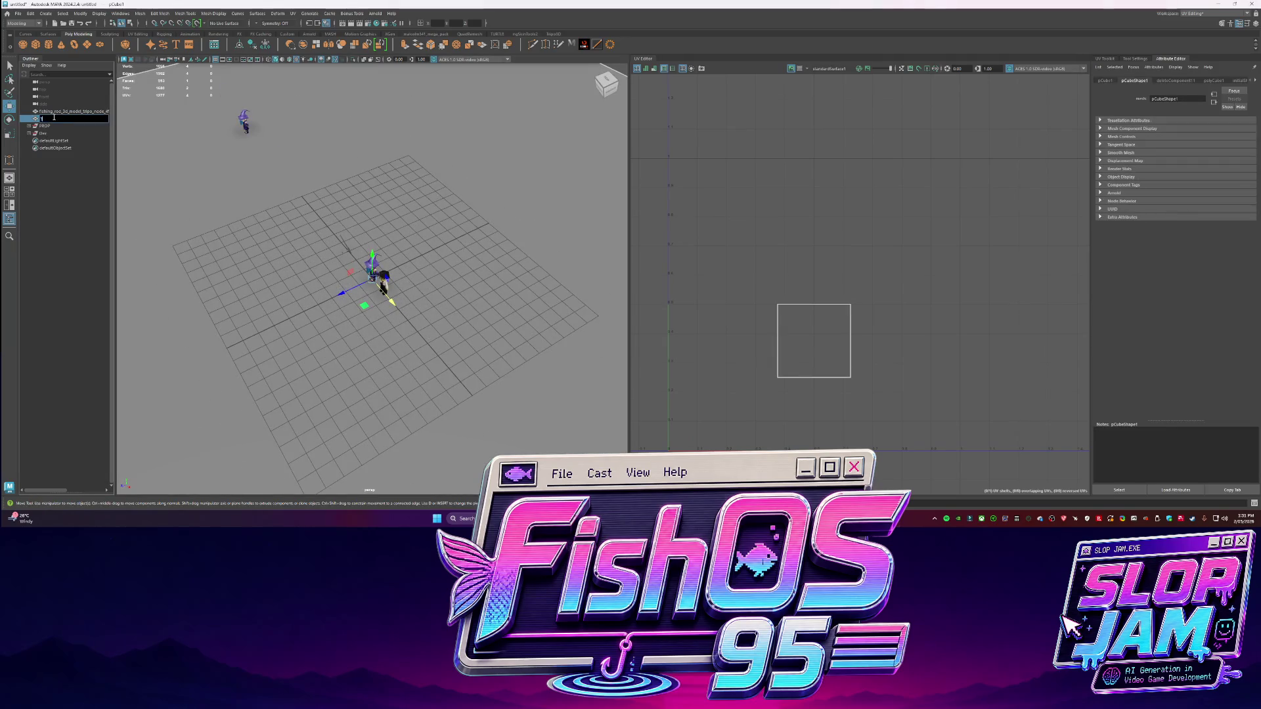
pyautogui.press('Return')
# Move the fishing rod into Dev, rotate PROP to a new direction, and shrink Terrain
pyautogui.moveTo(55, 111); pyautogui.dragTo(50, 138)
pyautogui.click(245, 123)
pyautogui.moveTo(245, 122)
pyautogui.keyDown('alt'); pyautogui.mouseDown()
pyautogui.moveTo(227, 268)
pyautogui.moveTo(200, 275)
pyautogui.moveTo(428, 309)
pyautogui.moveTo(414, 309)
pyautogui.moveTo(419, 326)
pyautogui.mouseUp(); pyautogui.keyUp('alt')
pyautogui.press('Up')
pyautogui.press('e')
pyautogui.click(419, 326)
pyautogui.press('r')
pyautogui.moveTo(392, 283)
pyautogui.mouseDown()
pyautogui.moveTo(297, 298)
pyautogui.moveTo(395, 289)
pyautogui.mouseUp()
# Create a new polygon cube, pCube1, at the scene centre
pyautogui.click(45, 119)
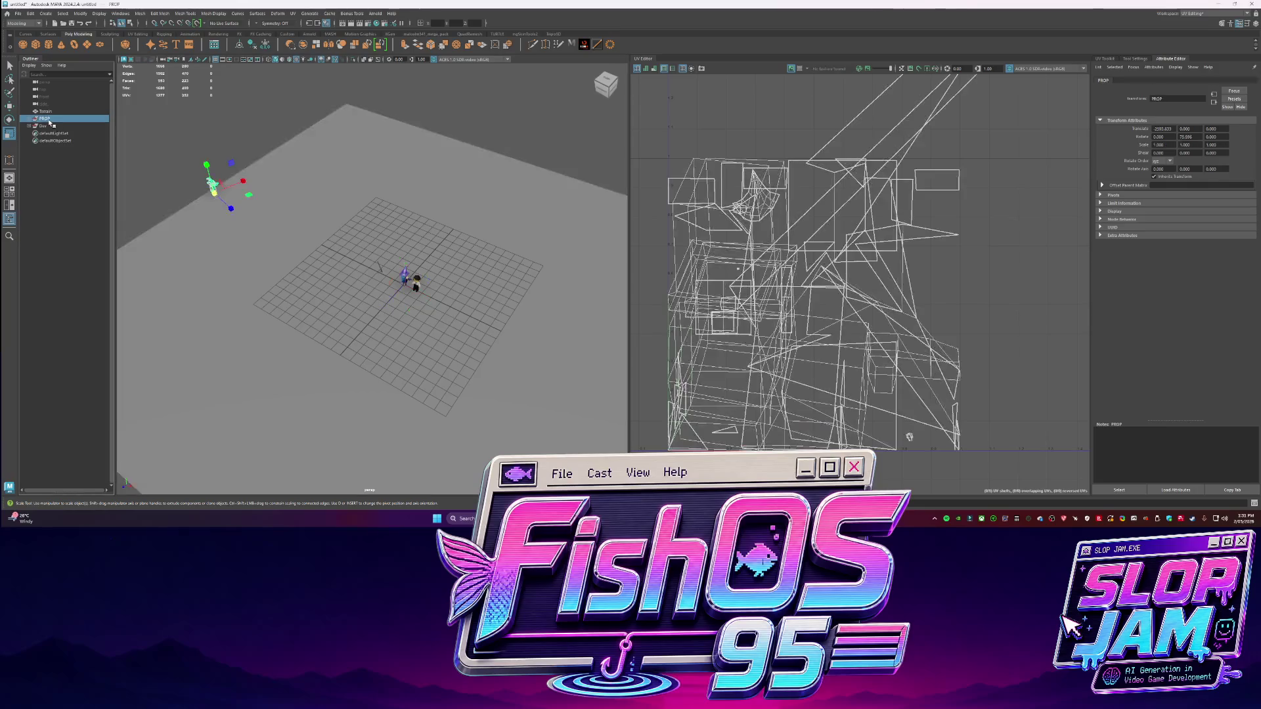
pyautogui.press('w')
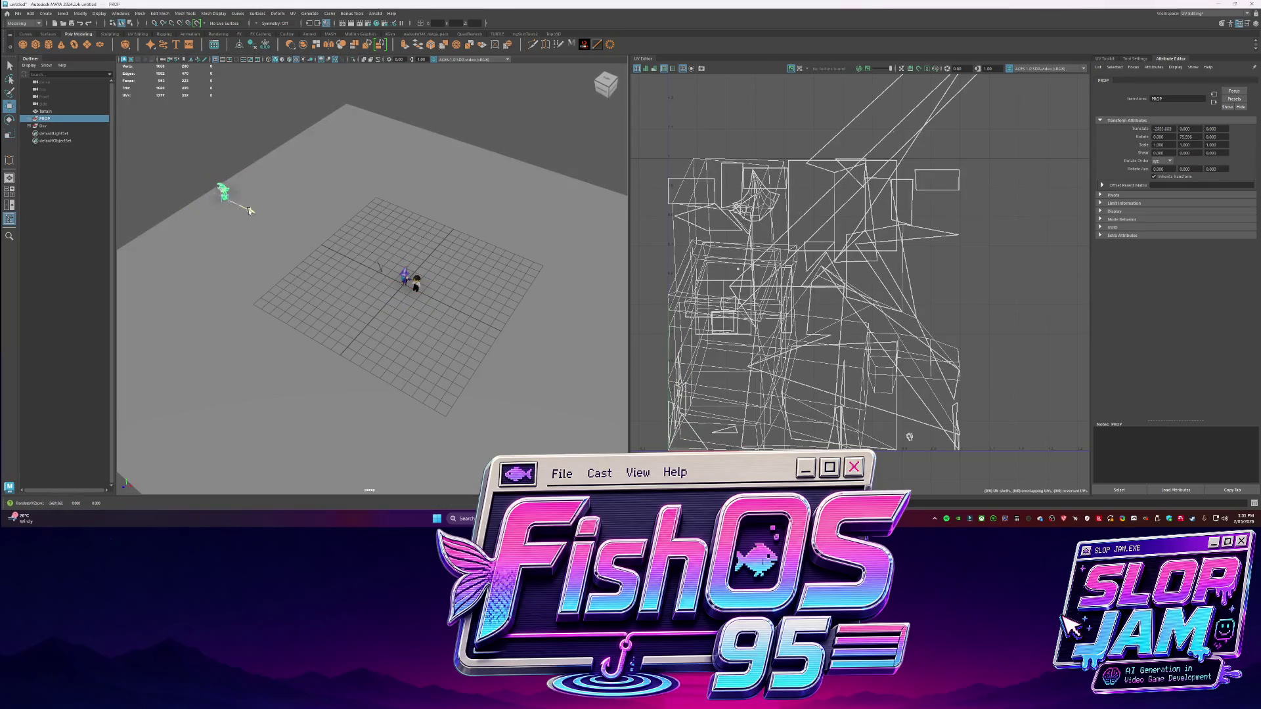
pyautogui.click(34, 63)
pyautogui.click(36, 44)
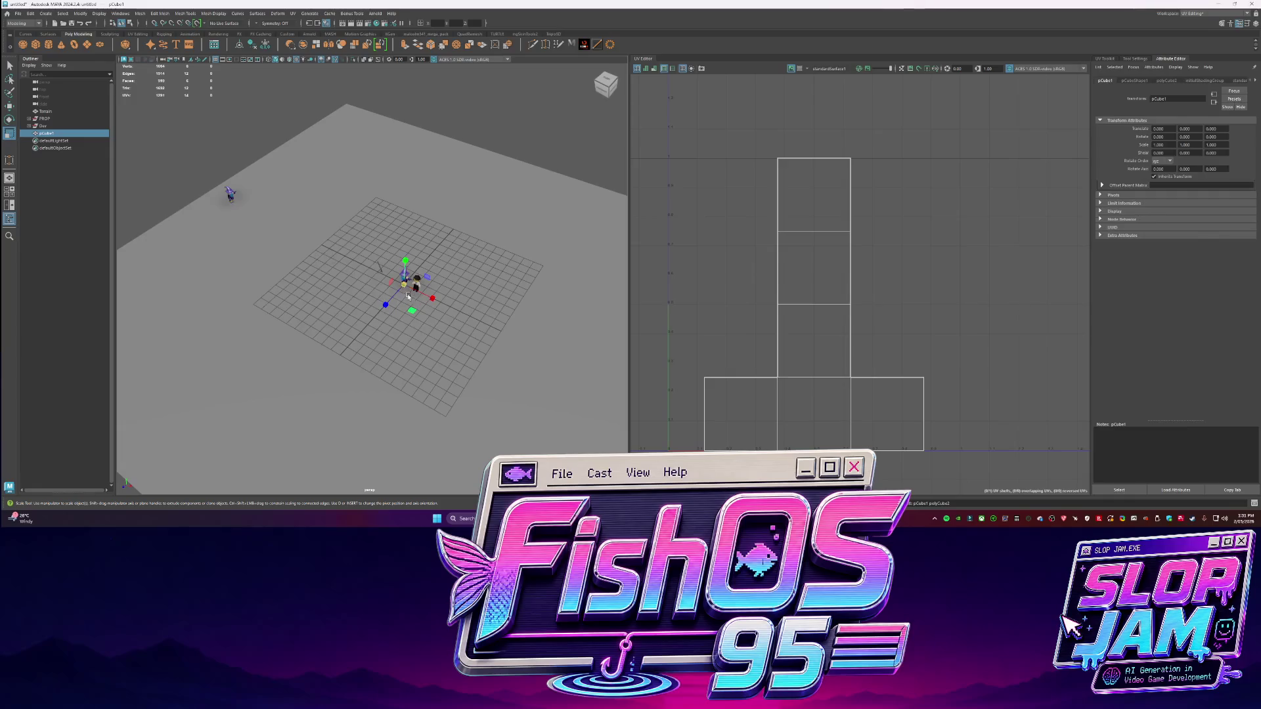
# Move the new cube across the grid and delete its bottom face
pyautogui.moveTo(439, 303)
pyautogui.mouseDown()
pyautogui.moveTo(178, 168)
pyautogui.moveTo(225, 191)
pyautogui.moveTo(222, 181)
pyautogui.mouseUp()
pyautogui.press('f')
pyautogui.press('q')
pyautogui.hotkey('ctrl', '1')
pyautogui.keyDown('alt'); pyautogui.moveTo(341, 263); pyautogui.dragTo(381, 303); pyautogui.keyUp('alt')
pyautogui.moveTo(381, 303); pyautogui.dragTo(374, 346, button='right')
pyautogui.click(375, 341)
pyautogui.press('Delete')
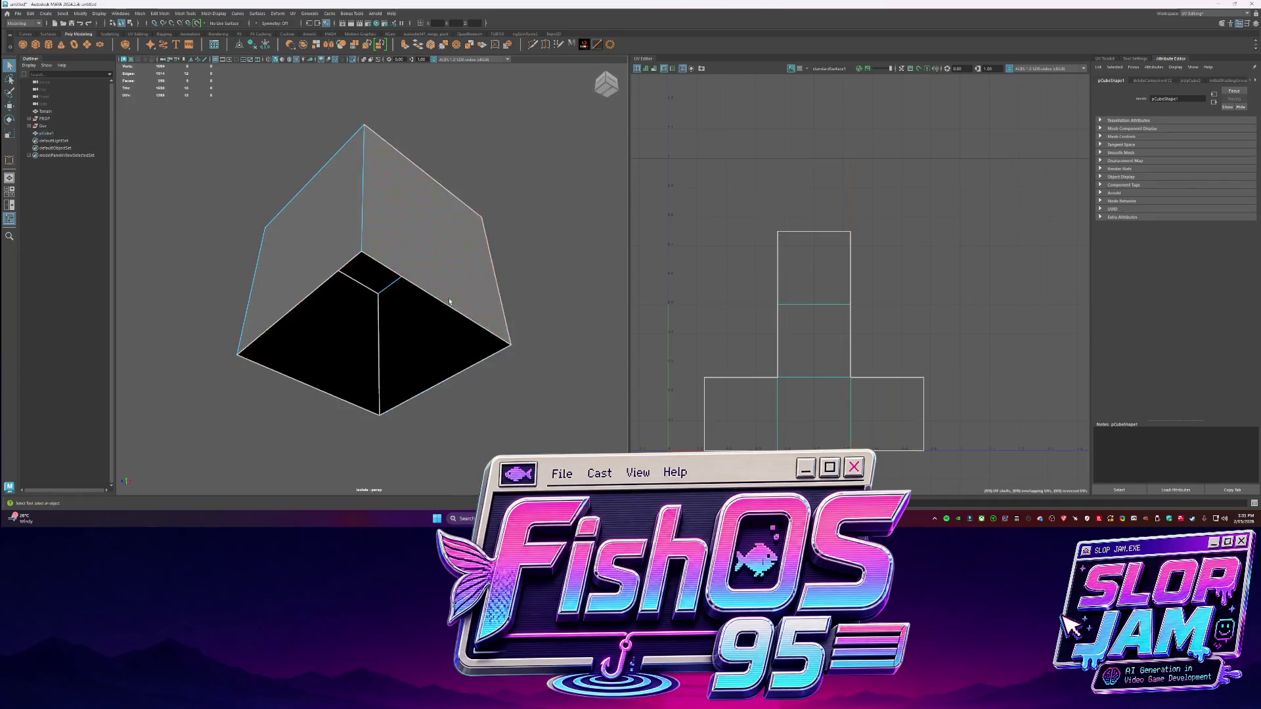
# Delete the box's front face and lower its top face
pyautogui.keyDown('alt'); pyautogui.moveTo(458, 211); pyautogui.dragTo(412, 260); pyautogui.keyUp('alt')
pyautogui.hotkey('ctrl', '1')
pyautogui.click(412, 260)
pyautogui.press('Delete')
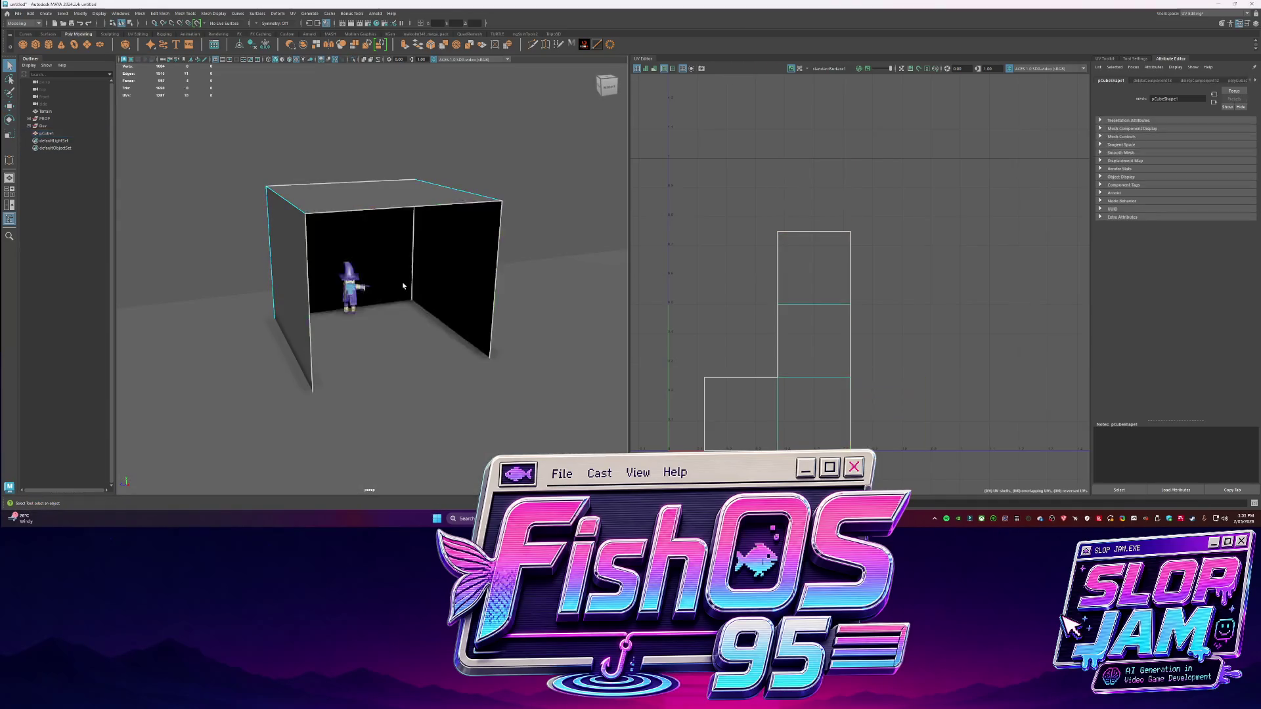
pyautogui.click(370, 183)
pyautogui.press('w')
pyautogui.moveTo(370, 179); pyautogui.dragTo(370, 244)
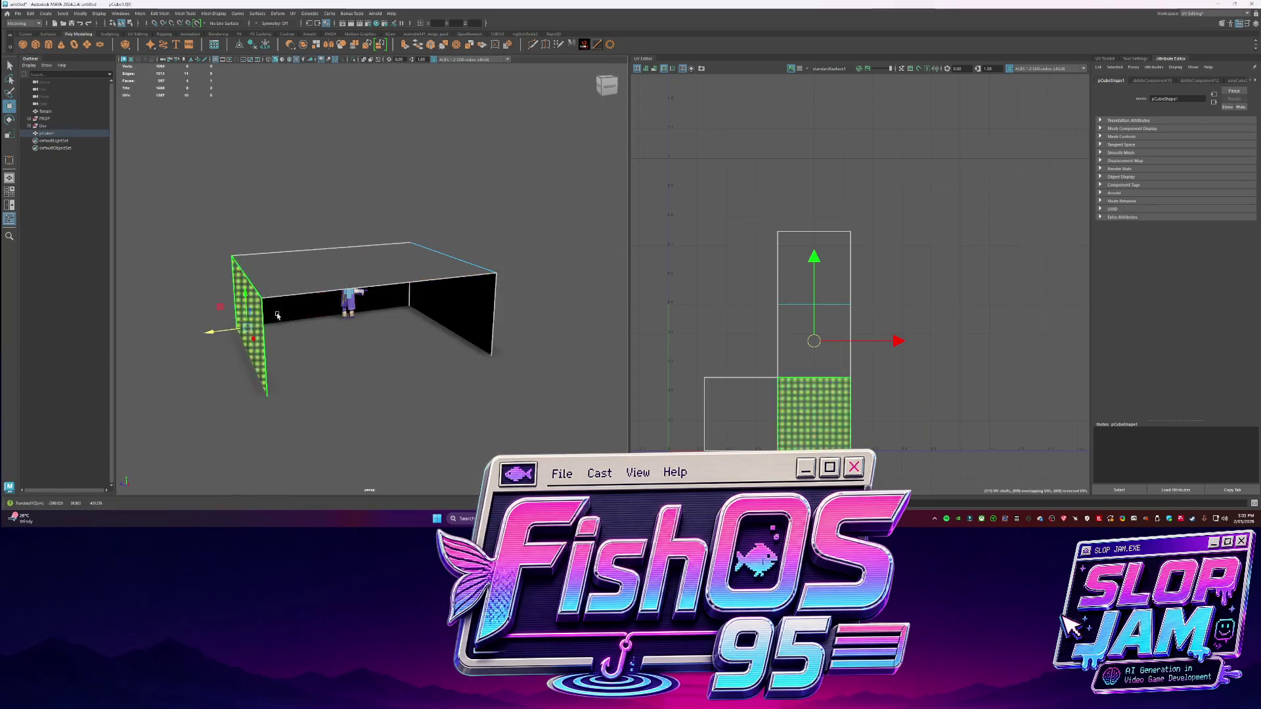
# Inspect the box, selecting several of its wall faces and corner edges
pyautogui.click(348, 308)
pyautogui.keyDown('alt'); pyautogui.moveTo(348, 309); pyautogui.dragTo(421, 316); pyautogui.keyUp('alt')
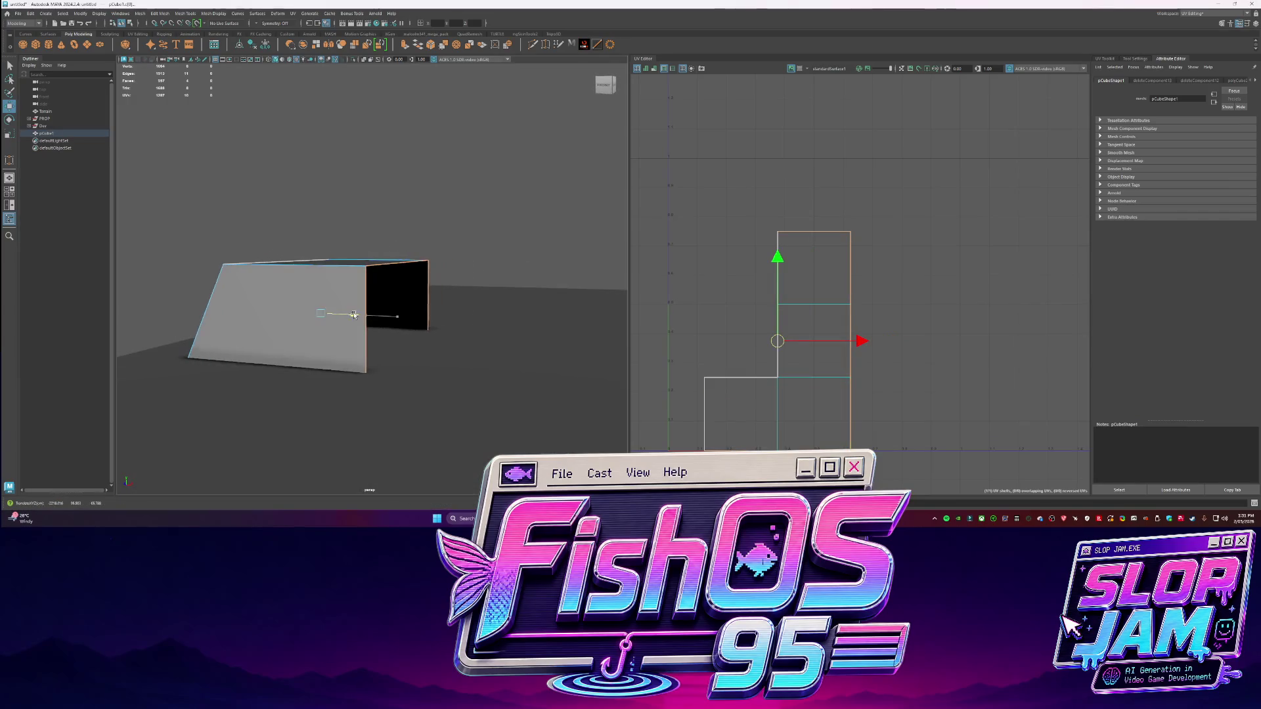
pyautogui.click(424, 263)
pyautogui.hotkey('ctrl', '1')
pyautogui.click(329, 316)
pyautogui.moveTo(328, 315)
pyautogui.keyDown('alt'); pyautogui.mouseDown()
pyautogui.moveTo(402, 375)
pyautogui.moveTo(388, 253)
pyautogui.mouseUp(); pyautogui.keyUp('alt')
pyautogui.click(387, 261)
pyautogui.click(374, 303)
pyautogui.click(327, 329)
pyautogui.click(494, 308)
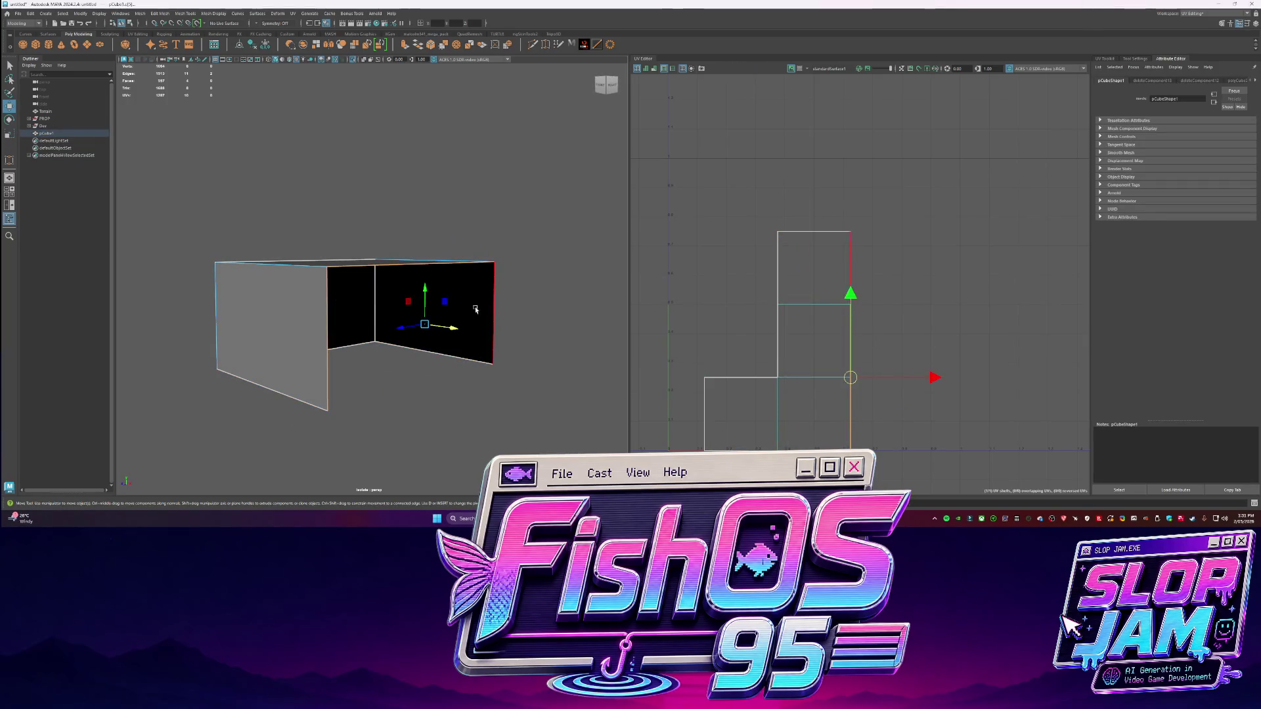
pyautogui.hotkey('ctrl', '1')
# Nudge the box's top-front edge slightly upward
pyautogui.moveTo(489, 310)
pyautogui.keyDown('alt'); pyautogui.mouseDown()
pyautogui.moveTo(414, 330)
pyautogui.moveTo(351, 318)
pyautogui.moveTo(308, 283)
pyautogui.mouseUp(); pyautogui.keyUp('alt')
pyautogui.click(295, 279)
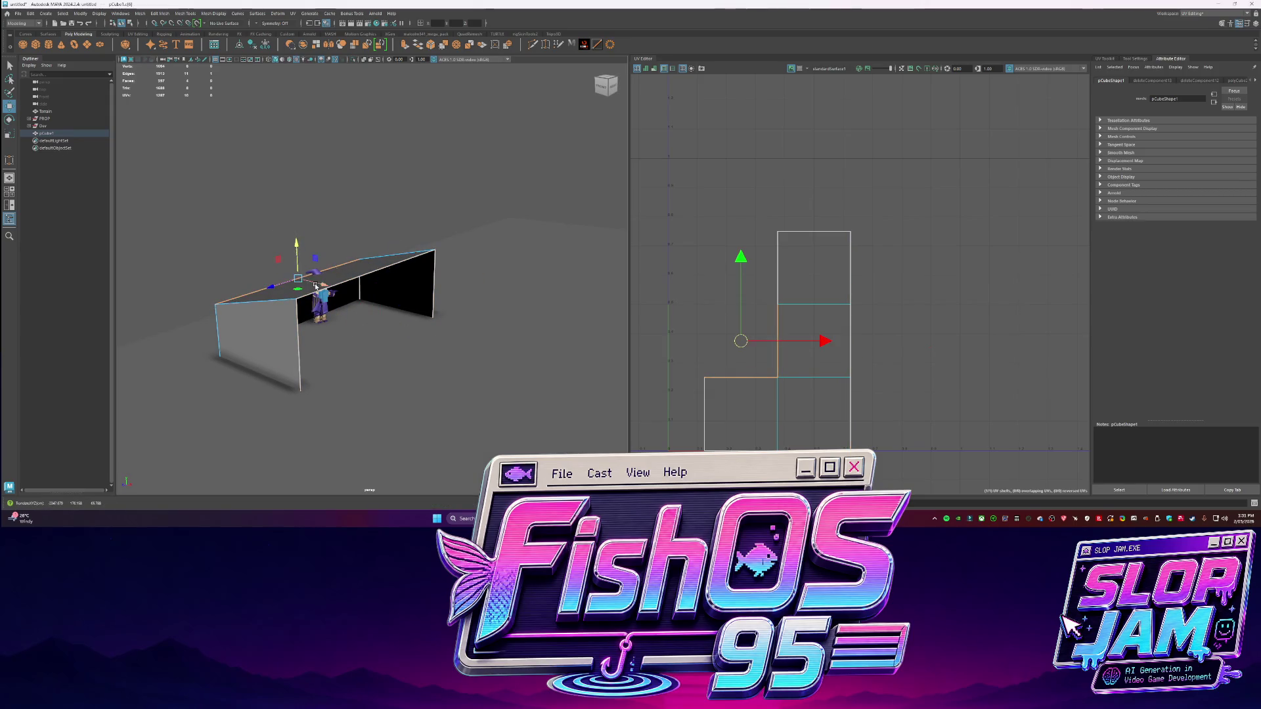
pyautogui.moveTo(299, 267); pyautogui.dragTo(299, 262)
pyautogui.click(356, 275)
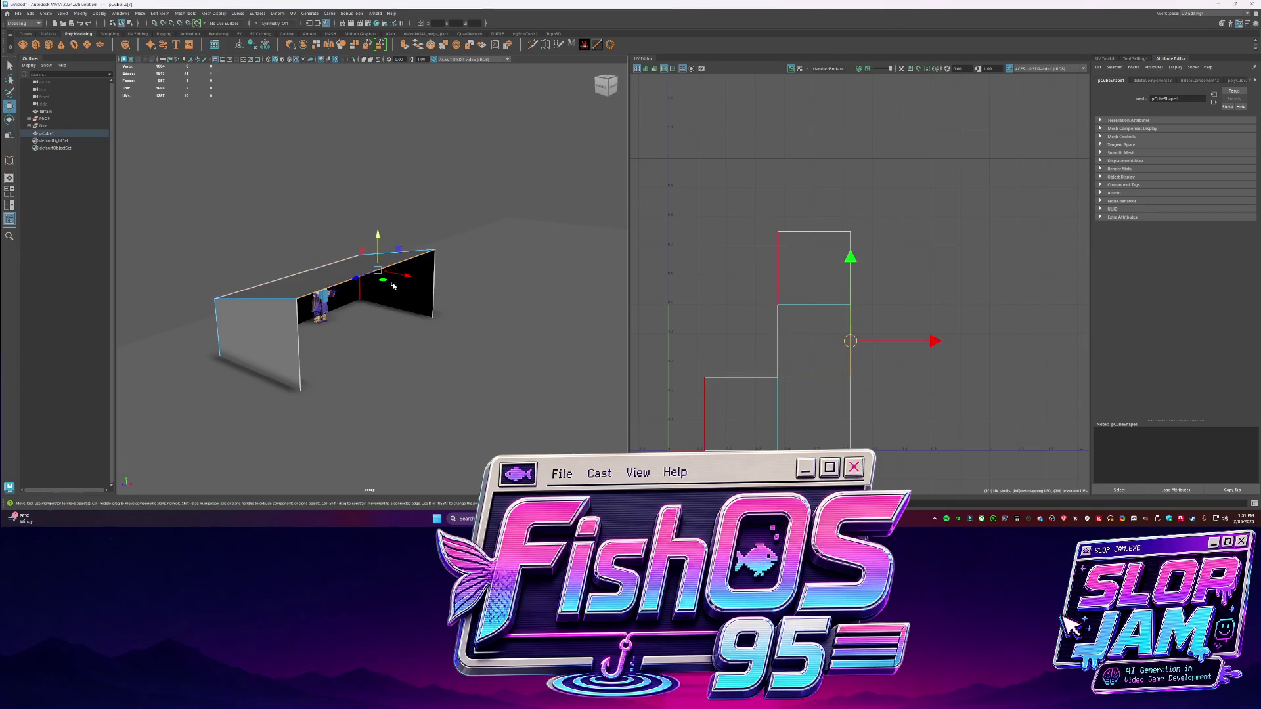
pyautogui.keyDown('alt'); pyautogui.moveTo(392, 334); pyautogui.dragTo(371, 332); pyautogui.keyUp('alt')
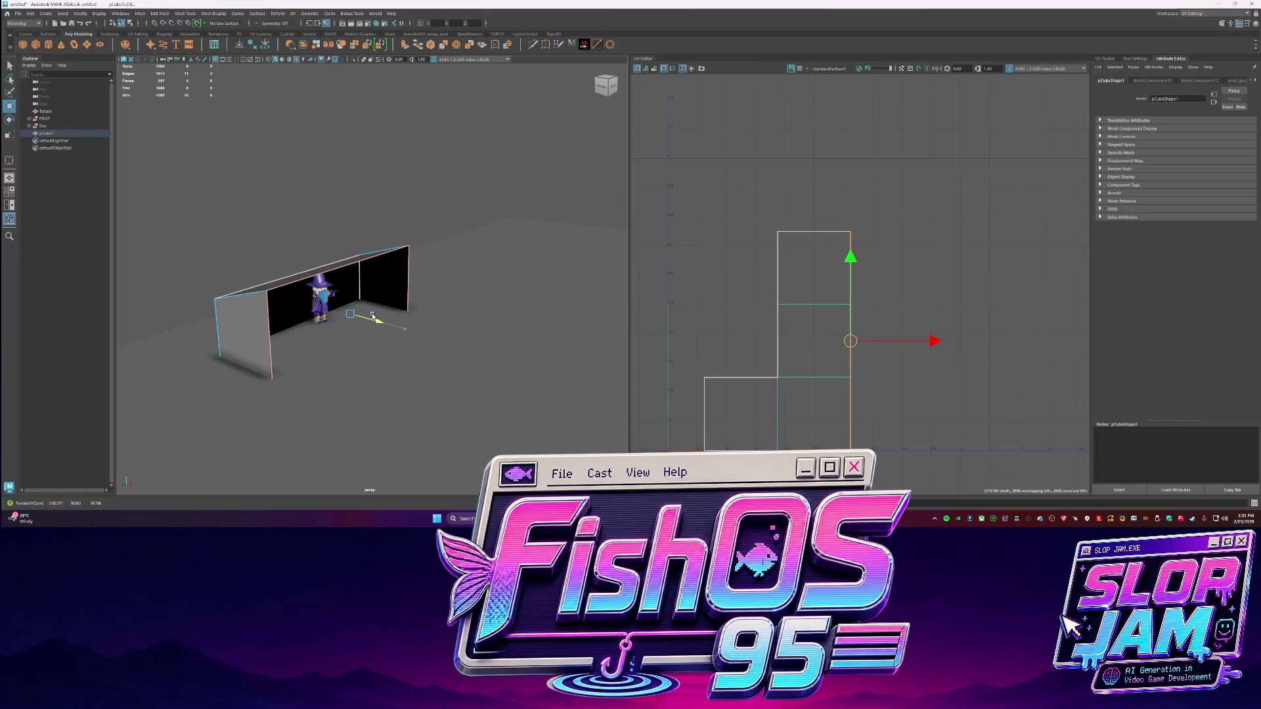
# Bring the Suno music window forward briefly, then put it away
pyautogui.moveTo(552, 519)
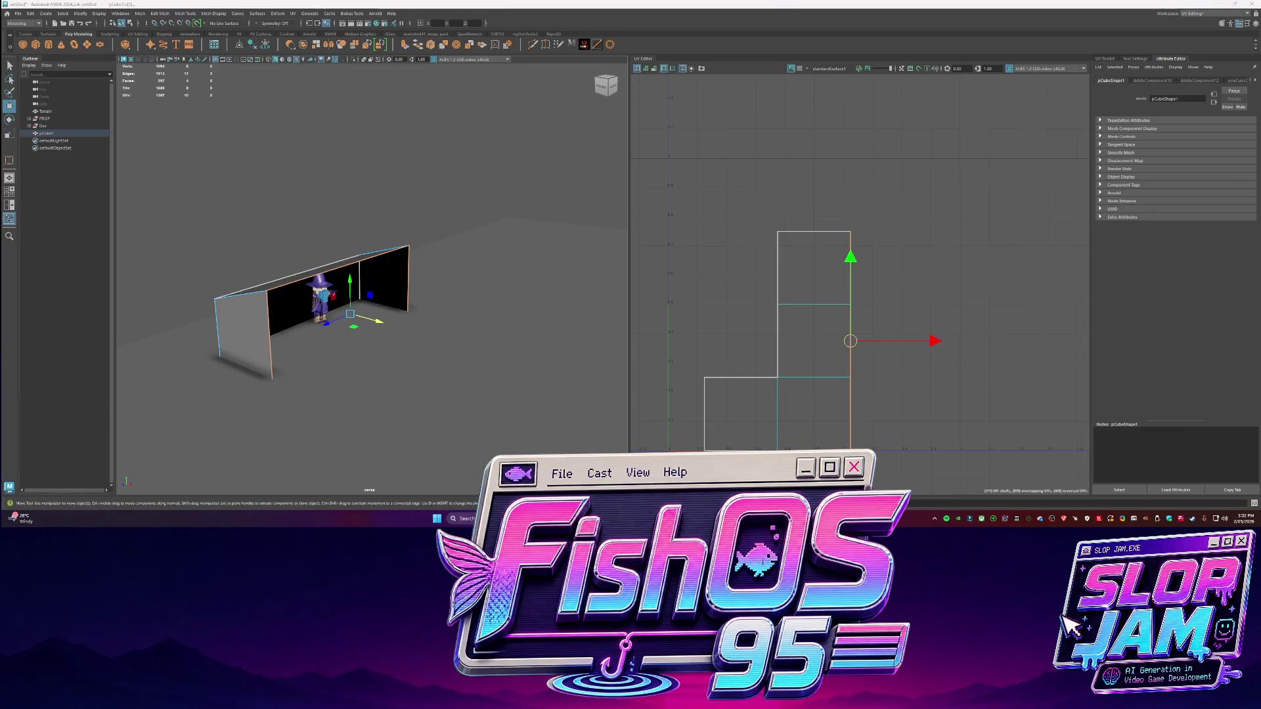
pyautogui.click(506, 455)
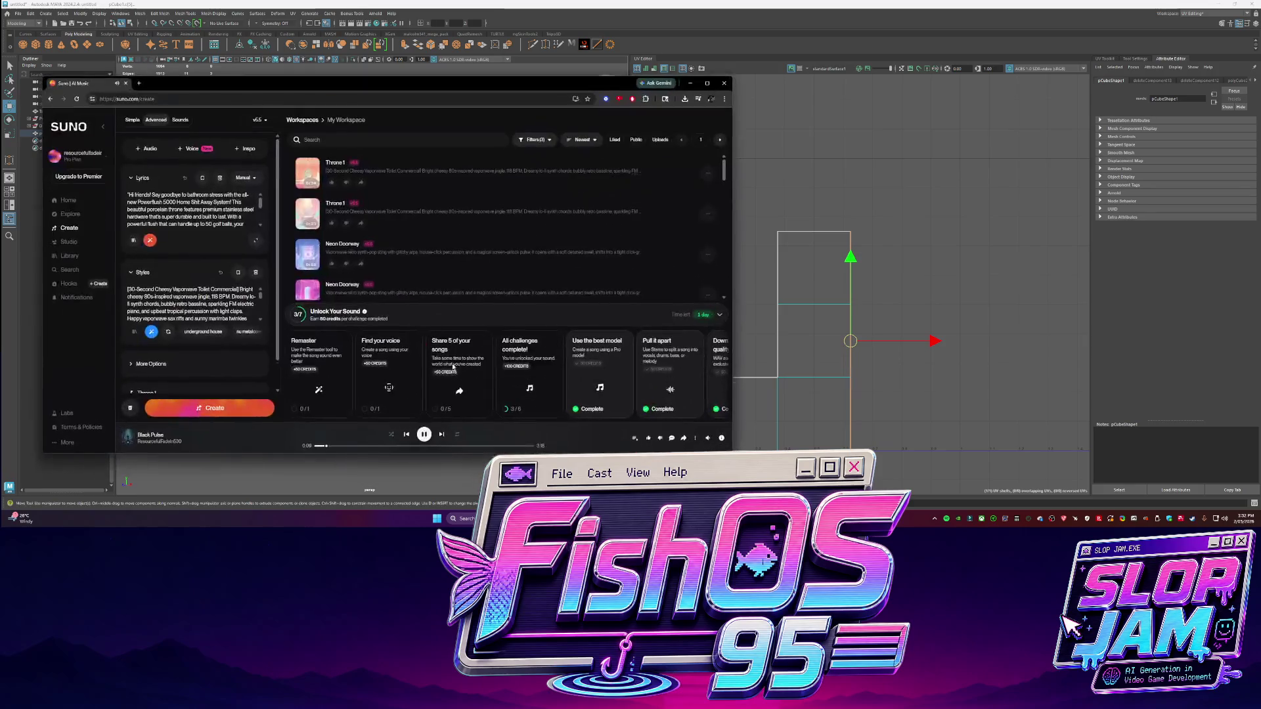
pyautogui.click(690, 82)
pyautogui.scroll(5, 380, 293)
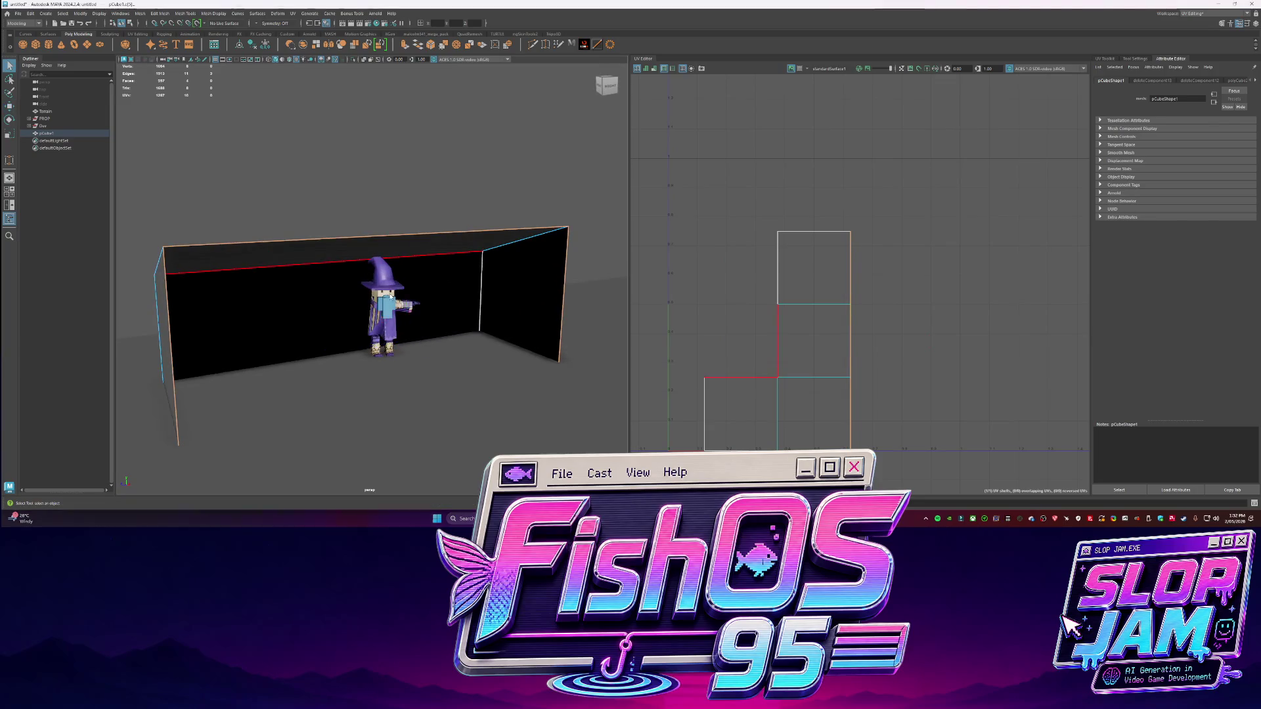
# Slide PROP sideways along X and scale the wall box pCube1 down
pyautogui.click(44, 119)
pyautogui.press('w')
pyautogui.moveTo(375, 360)
pyautogui.mouseDown()
pyautogui.moveTo(402, 363)
pyautogui.moveTo(283, 352)
pyautogui.mouseUp()
pyautogui.click(377, 273)
pyautogui.press('r')
pyautogui.moveTo(352, 309)
pyautogui.mouseDown()
pyautogui.moveTo(375, 234)
pyautogui.moveTo(394, 263)
pyautogui.moveTo(307, 294)
pyautogui.moveTo(348, 289)
pyautogui.moveTo(355, 300)
pyautogui.moveTo(245, 301)
pyautogui.mouseUp()
# Pick a box face, return to object selection, and switch to the coding assistant chat
pyautogui.scroll(-5, 374, 233)
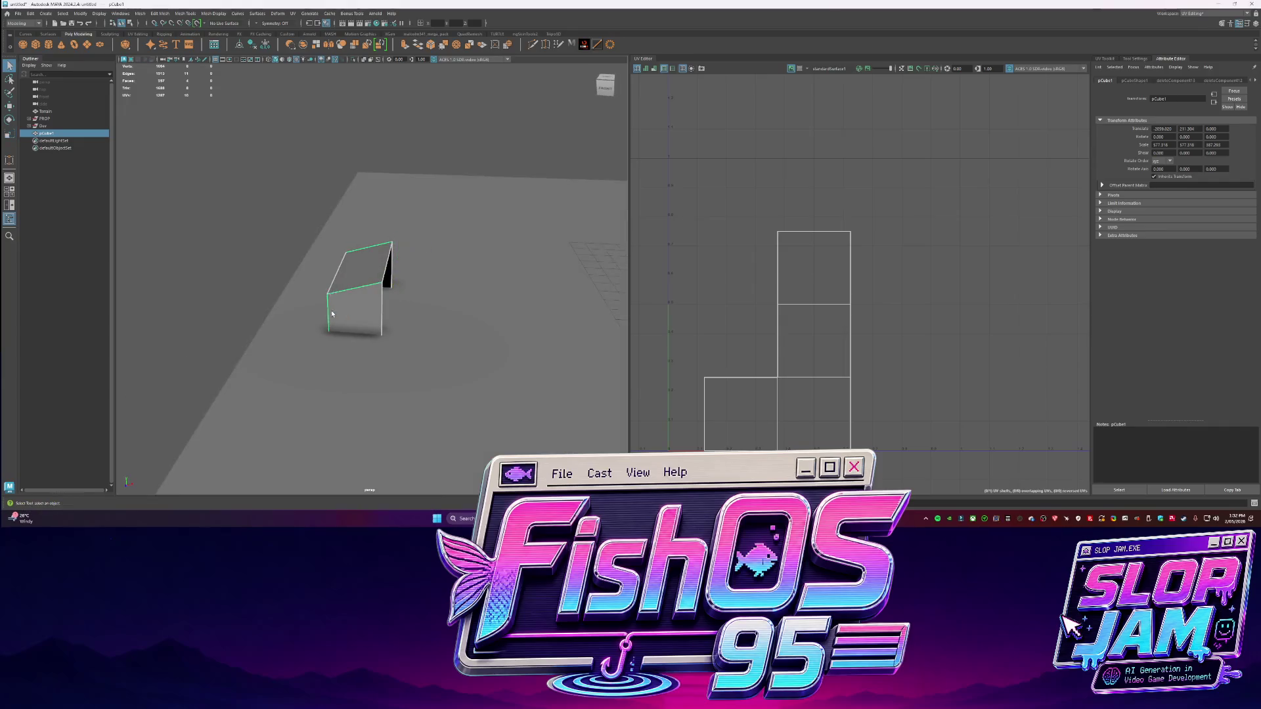
pyautogui.press('F11')
pyautogui.click(356, 304)
pyautogui.press('w')
pyautogui.press('q')
pyautogui.click(412, 276)
pyautogui.moveTo(412, 275)
pyautogui.keyDown('alt'); pyautogui.mouseDown()
pyautogui.moveTo(434, 317)
pyautogui.moveTo(414, 293)
pyautogui.mouseUp(); pyautogui.keyUp('alt')
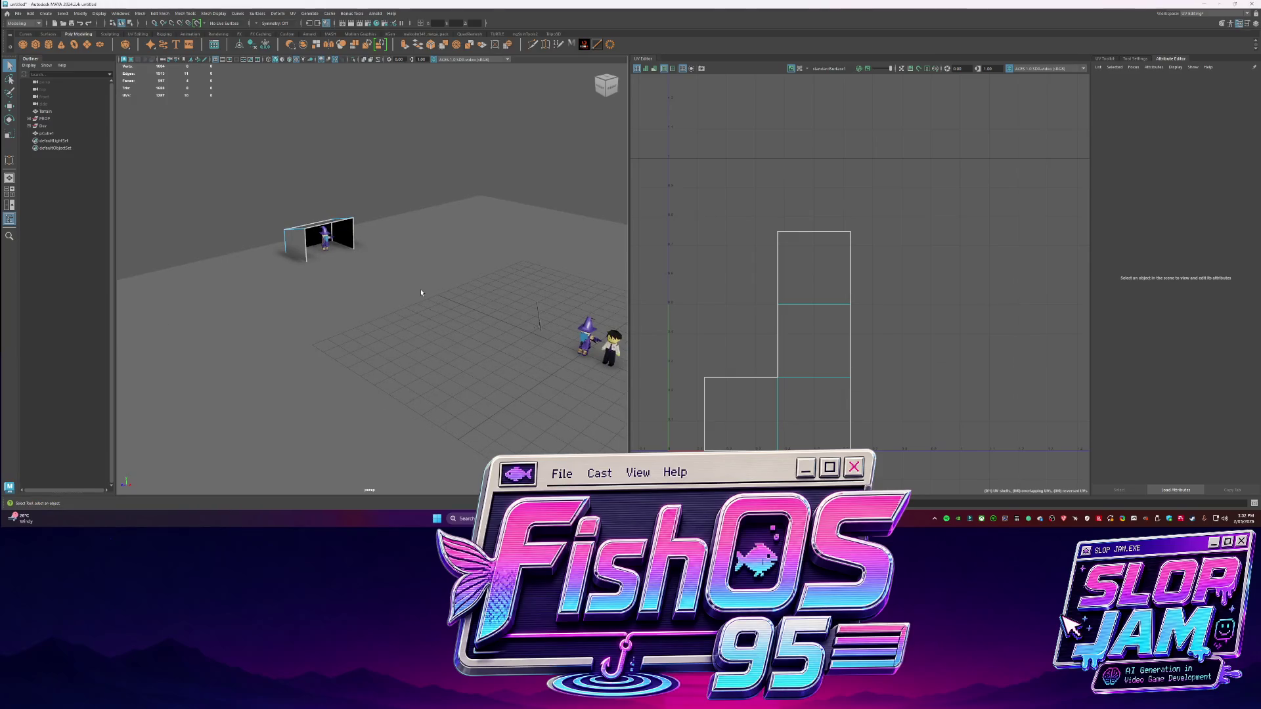
pyautogui.hotkey('alt', 'Tab')
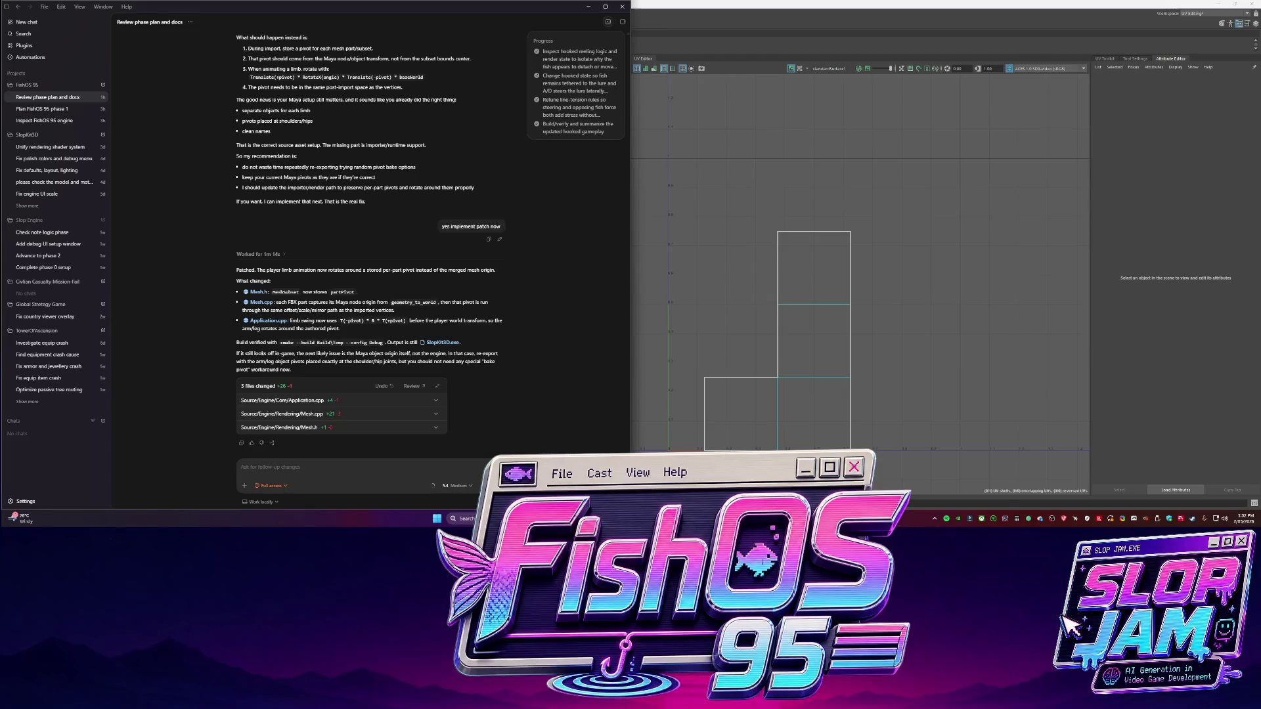
# Minimize the Codex chat and orbit and zoom onto the wizard inside the box
pyautogui.click(588, 7)
pyautogui.moveTo(295, 154)
pyautogui.keyDown('alt'); pyautogui.mouseDown()
pyautogui.moveTo(417, 197)
pyautogui.moveTo(347, 199)
pyautogui.mouseUp(); pyautogui.keyUp('alt')
pyautogui.click(417, 198)
pyautogui.scroll(3, 346, 199)
pyautogui.moveTo(422, 234)
pyautogui.keyDown('alt'); pyautogui.mouseDown()
pyautogui.moveTo(403, 260)
pyautogui.moveTo(374, 230)
pyautogui.moveTo(394, 253)
pyautogui.moveTo(487, 290)
pyautogui.moveTo(499, 282)
pyautogui.moveTo(321, 265)
pyautogui.moveTo(452, 266)
pyautogui.moveTo(343, 222)
pyautogui.moveTo(419, 361)
pyautogui.moveTo(449, 390)
pyautogui.moveTo(471, 354)
pyautogui.mouseUp(); pyautogui.keyUp('alt')
pyautogui.scroll(2, 373, 229)
pyautogui.scroll(3, 373, 229)
# Select wizard mesh pieces, including polySurface8 and a robe piece, with the Move tool
pyautogui.click(487, 290)
pyautogui.scroll(-5, 506, 279)
pyautogui.click(452, 267)
pyautogui.scroll(5, 460, 256)
pyautogui.click(368, 262)
pyautogui.press('w')
pyautogui.click(449, 390)
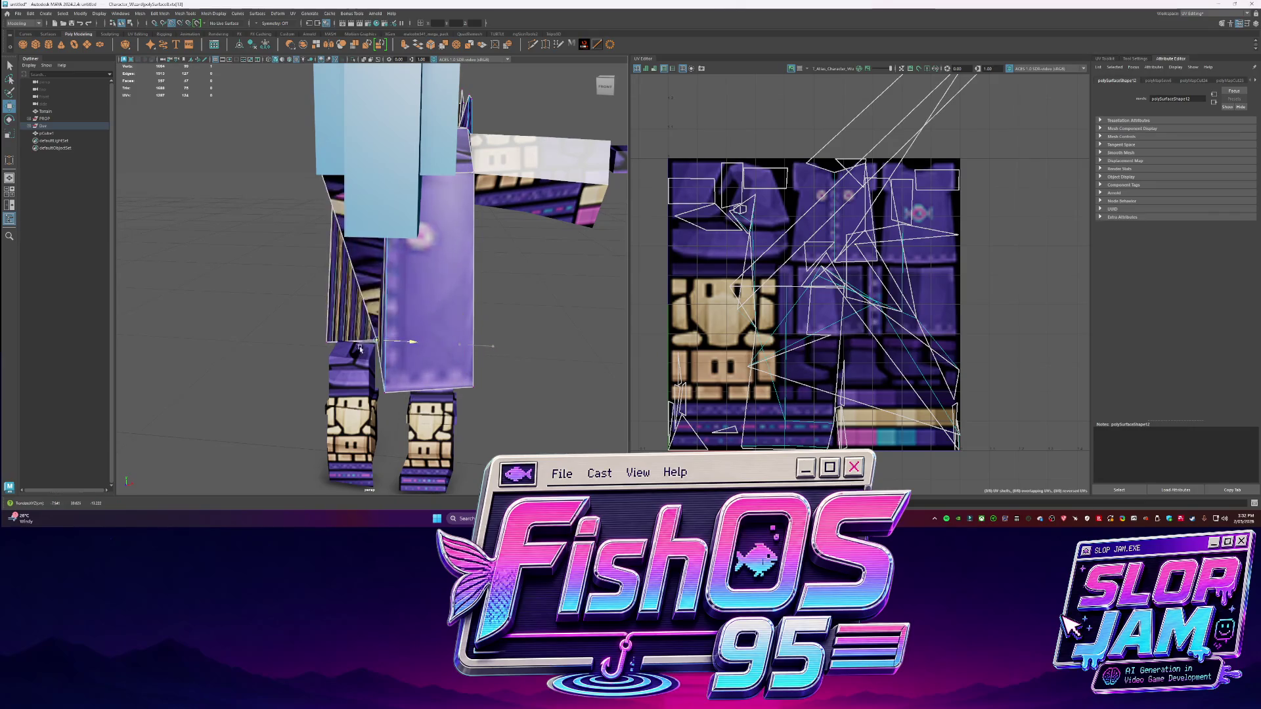
# Drag the selected robe polySurface slightly down and right into place
pyautogui.moveTo(317, 347)
pyautogui.keyDown('alt'); pyautogui.mouseDown()
pyautogui.moveTo(294, 384)
pyautogui.moveTo(373, 402)
pyautogui.moveTo(409, 373)
pyautogui.moveTo(396, 400)
pyautogui.mouseUp(); pyautogui.keyUp('alt')
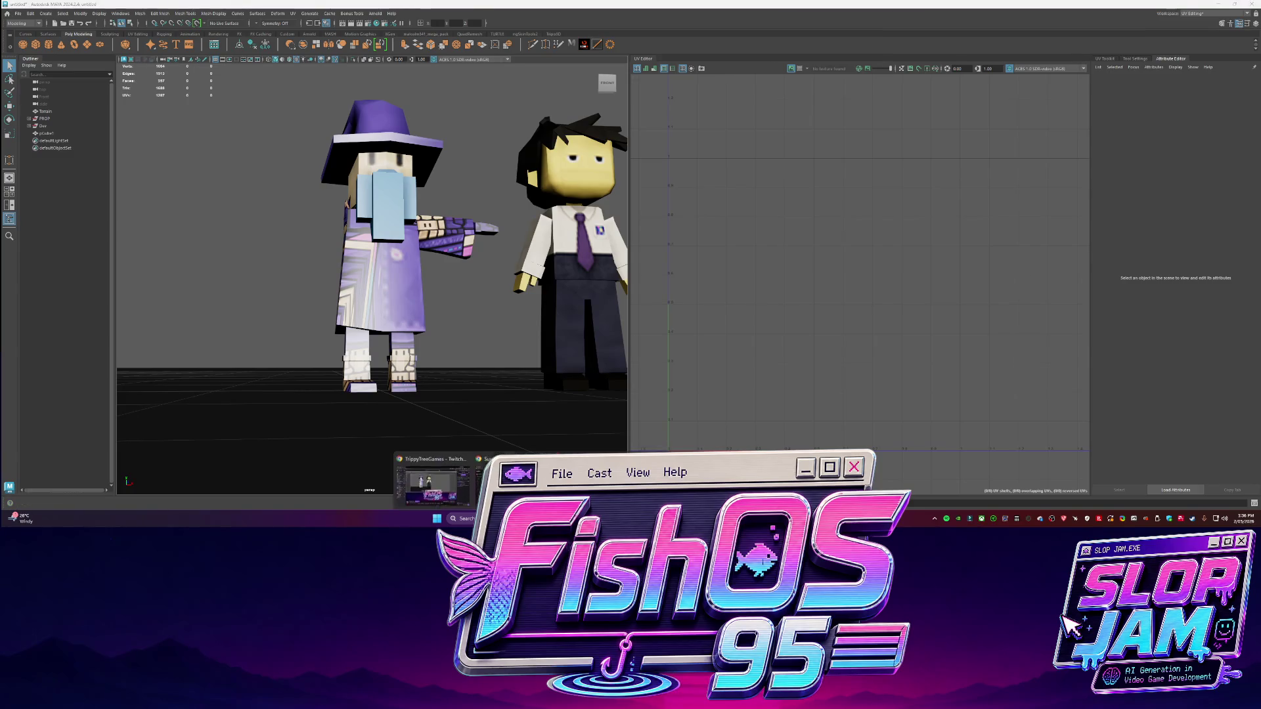
pyautogui.moveTo(505, 319)
pyautogui.keyDown('alt'); pyautogui.mouseDown()
pyautogui.moveTo(481, 325)
pyautogui.moveTo(510, 274)
pyautogui.moveTo(506, 285)
pyautogui.moveTo(278, 265)
pyautogui.mouseUp(); pyautogui.keyUp('alt')
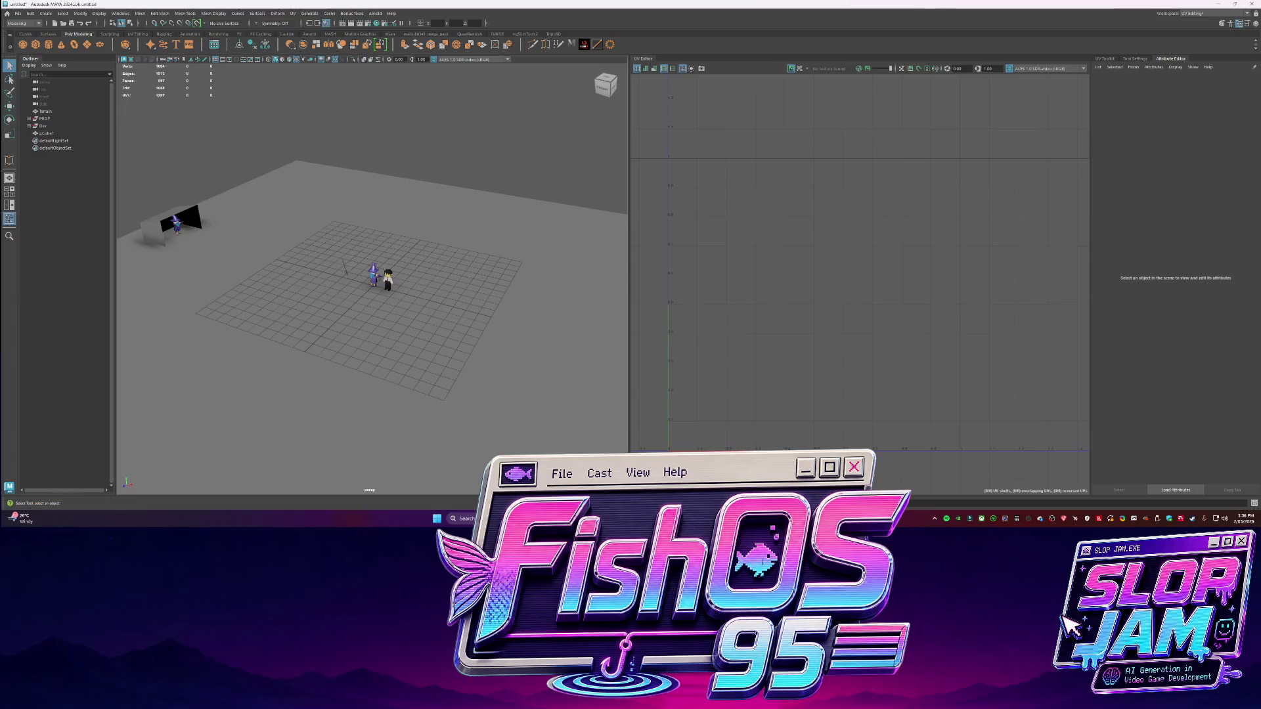
# Select the Terrain plane's back edge in edge mode and choose Insert Edge Loop
pyautogui.keyDown('alt'); pyautogui.moveTo(366, 211); pyautogui.dragTo(414, 276); pyautogui.keyUp('alt')
pyautogui.click(414, 276)
pyautogui.scroll(-3, 420, 279)
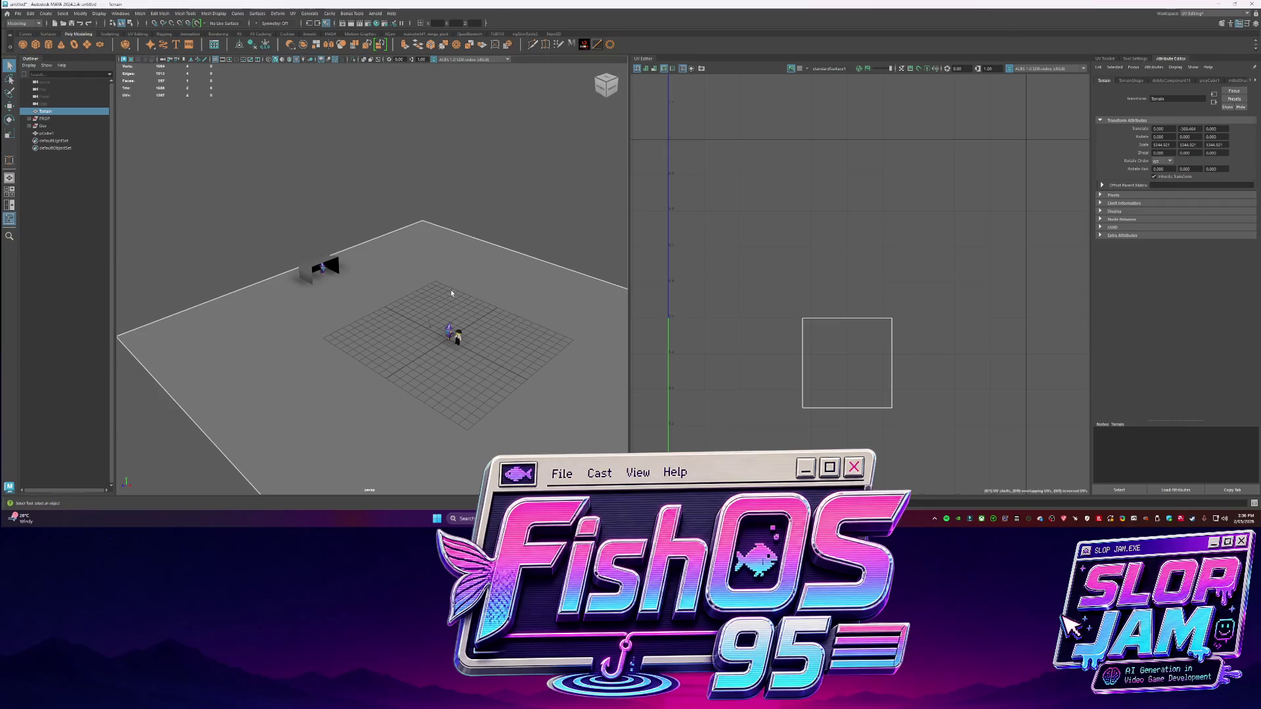
pyautogui.click(453, 283)
pyautogui.click(493, 241)
pyautogui.press('F10')
pyautogui.click(368, 242)
pyautogui.moveTo(499, 296)
pyautogui.keyDown('alt'); pyautogui.mouseDown()
pyautogui.moveTo(395, 202)
pyautogui.moveTo(449, 243)
pyautogui.moveTo(512, 212)
pyautogui.mouseUp(); pyautogui.keyUp('alt')
pyautogui.moveTo(373, 199)
pyautogui.mouseDown(button='right')
pyautogui.moveTo(371, 247)
pyautogui.moveTo(397, 242)
pyautogui.mouseUp(button='right')
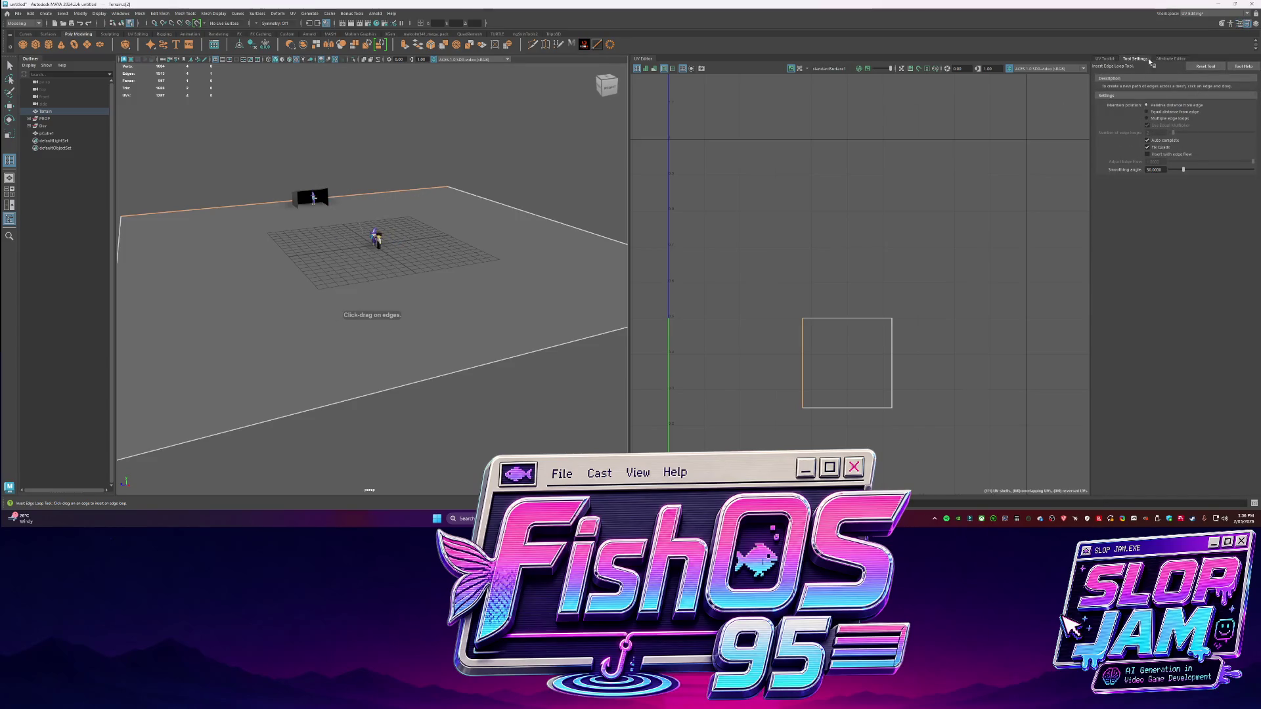
# Start Insert Edge Loop on the terrain's top edge, set to Multiple edge loops, 10 loops
pyautogui.click(1104, 59)
pyautogui.press('q')
pyautogui.click(418, 265)
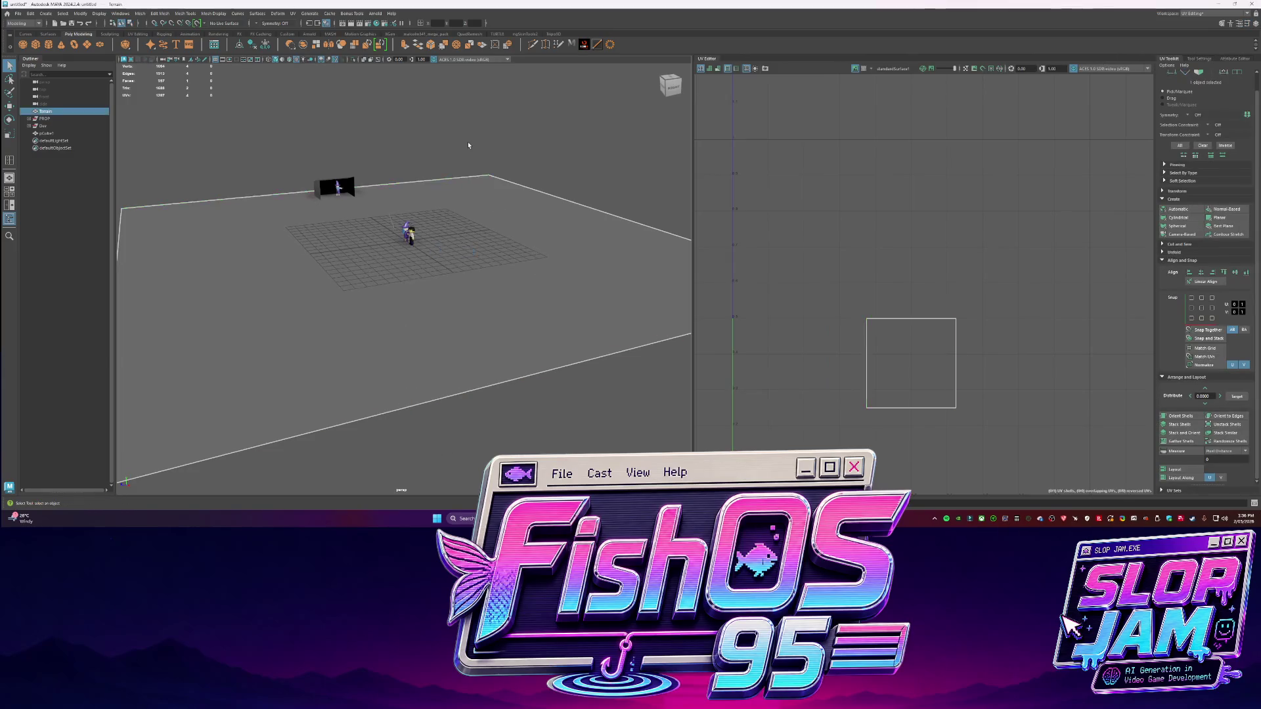
pyautogui.click(427, 179)
pyautogui.keyDown('shift'); pyautogui.rightClick(427, 179); pyautogui.keyUp('shift')
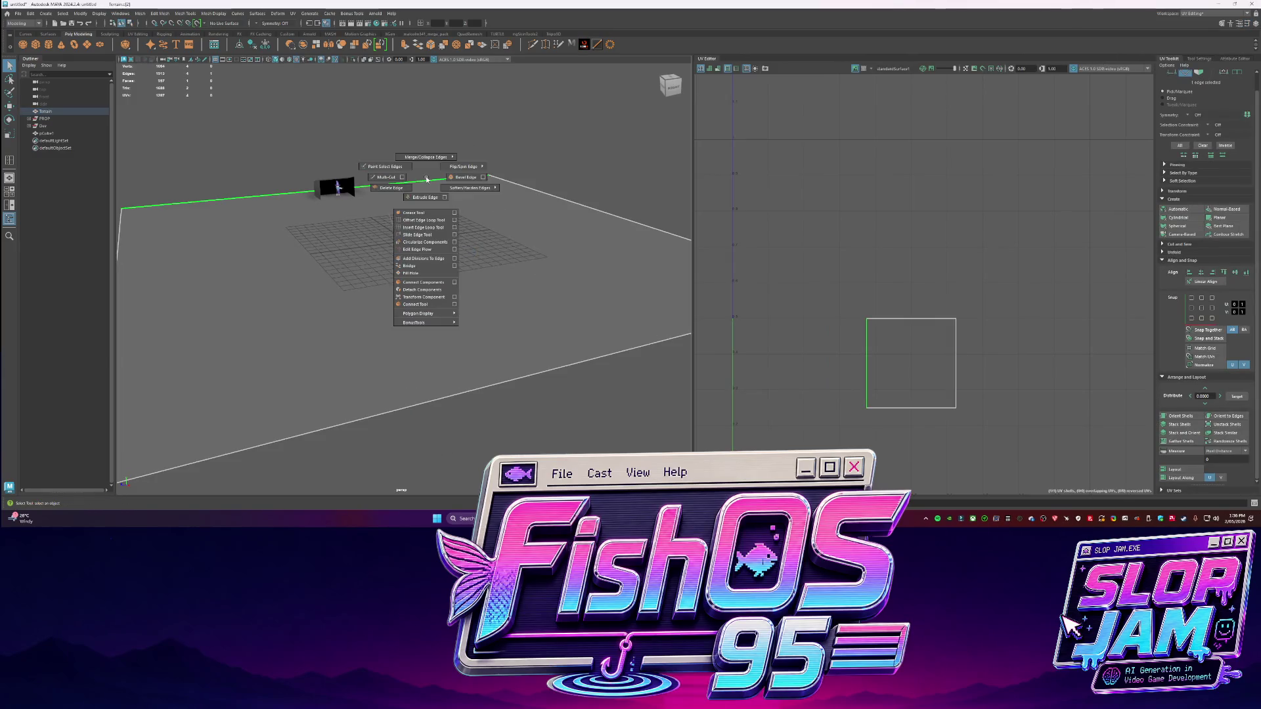
pyautogui.click(454, 227)
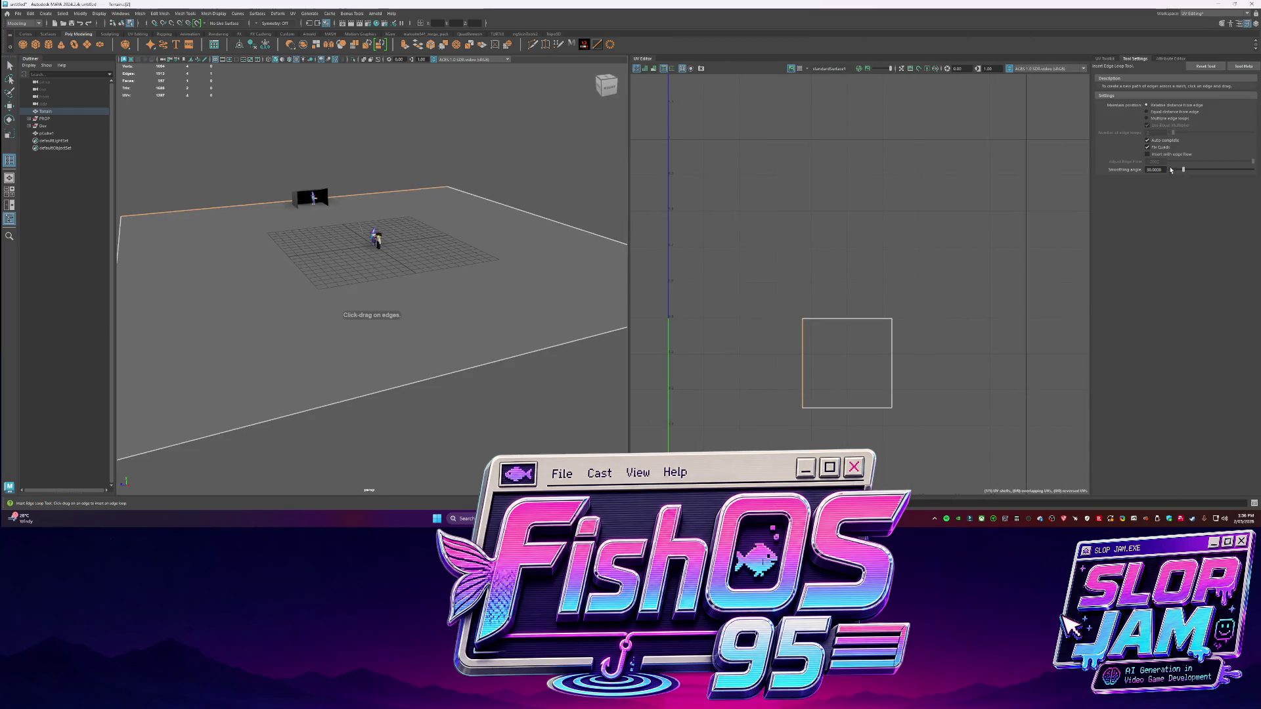
pyautogui.click(1156, 118)
pyautogui.write('10')
pyautogui.press('Return')
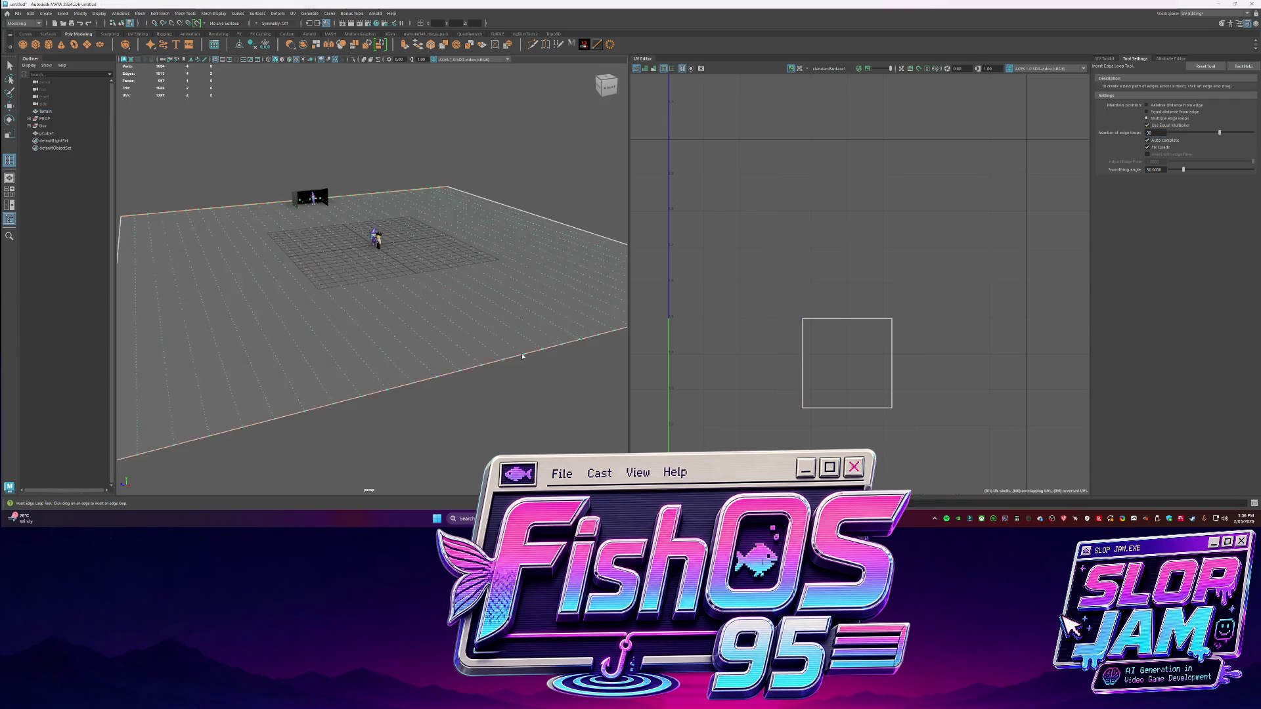
# Insert 10 edge loops across the terrain in both directions, then deselect it
pyautogui.click(394, 387)
pyautogui.click(185, 297)
pyautogui.keyDown('alt'); pyautogui.moveTo(186, 297); pyautogui.dragTo(170, 309, button='right'); pyautogui.keyUp('alt')
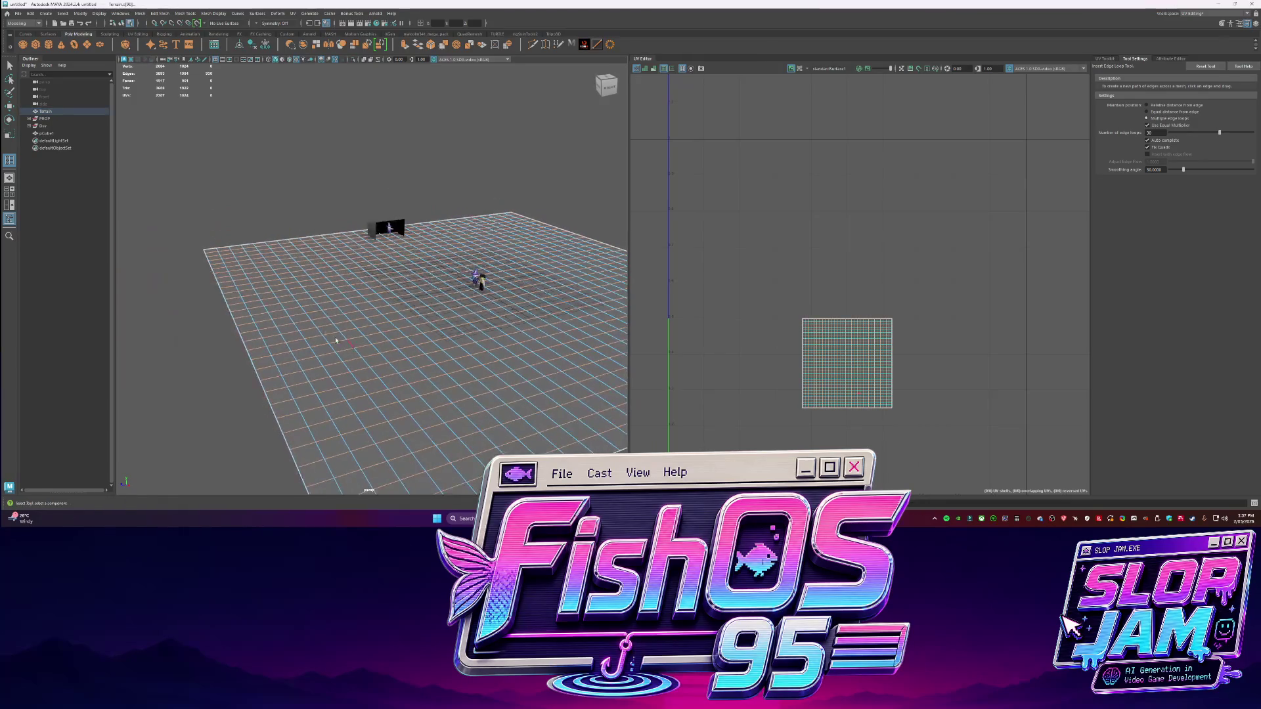
pyautogui.press('q')
pyautogui.click(171, 308)
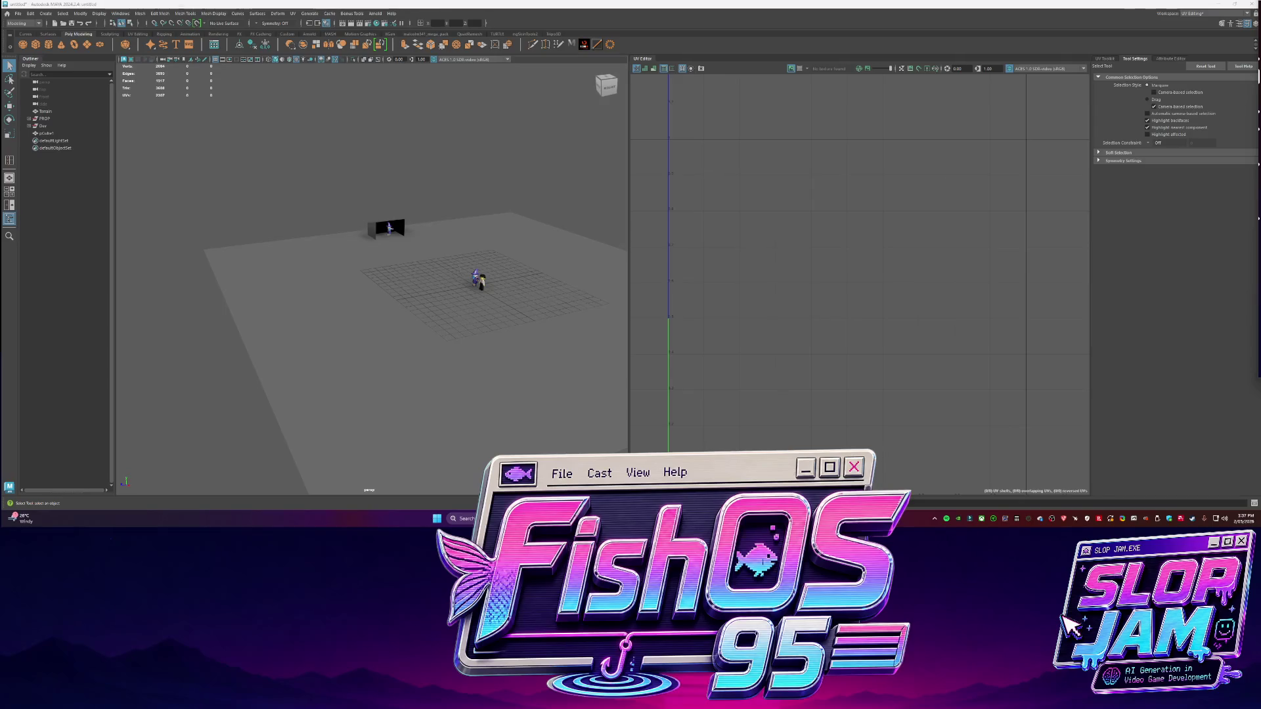
# Switch to the Chrome window running the Mallsoft Escape game
pyautogui.hotkey('alt', 'Tab')
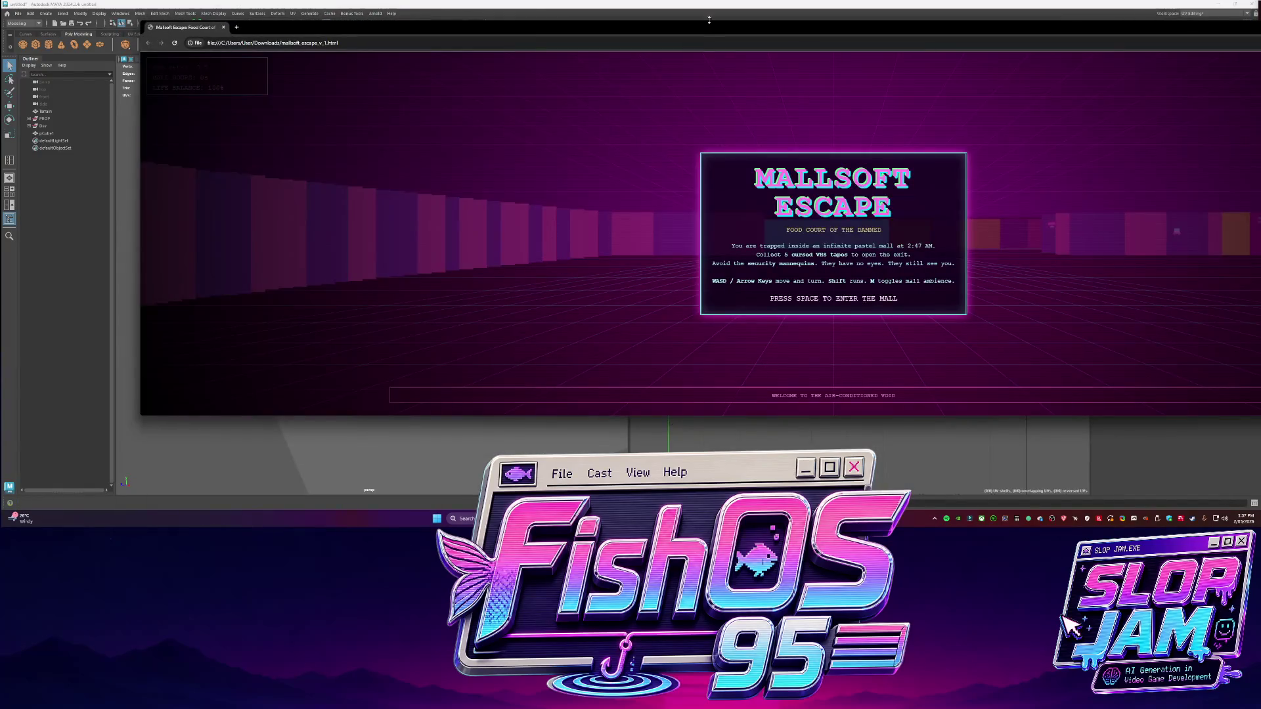
# Maximize the Chrome window by dragging its title bar to the top of the screen
pyautogui.moveTo(647, 26)
pyautogui.mouseDown()
pyautogui.moveTo(605, 45)
pyautogui.moveTo(604, 2)
pyautogui.mouseUp()
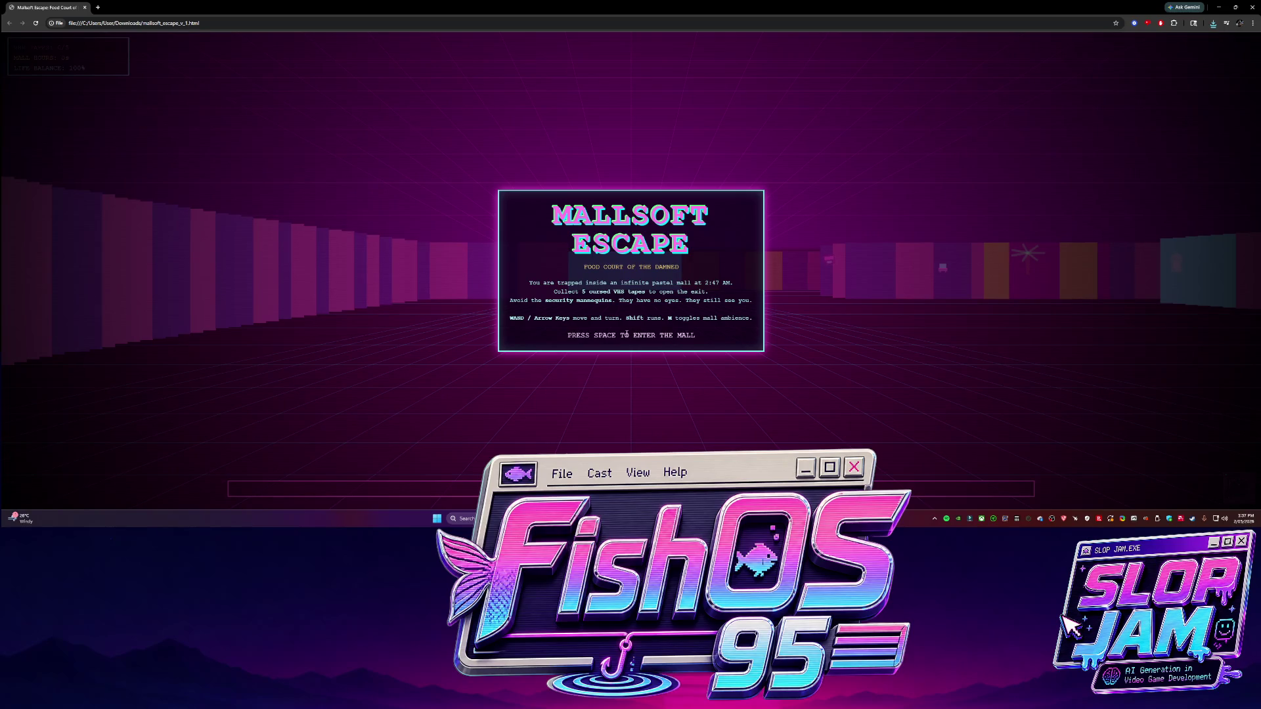
# Start the Mallsoft Escape game and turn through the mall toward the storefront rows
pyautogui.press('space')
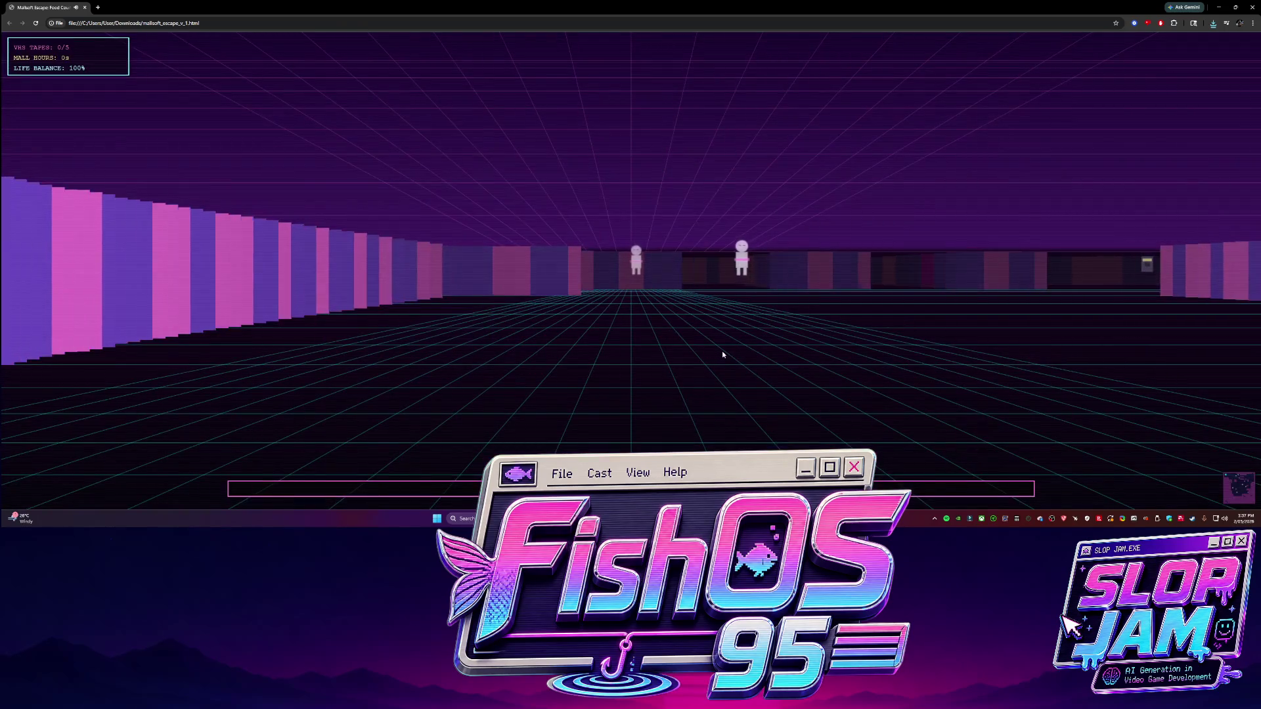
pyautogui.press('d')
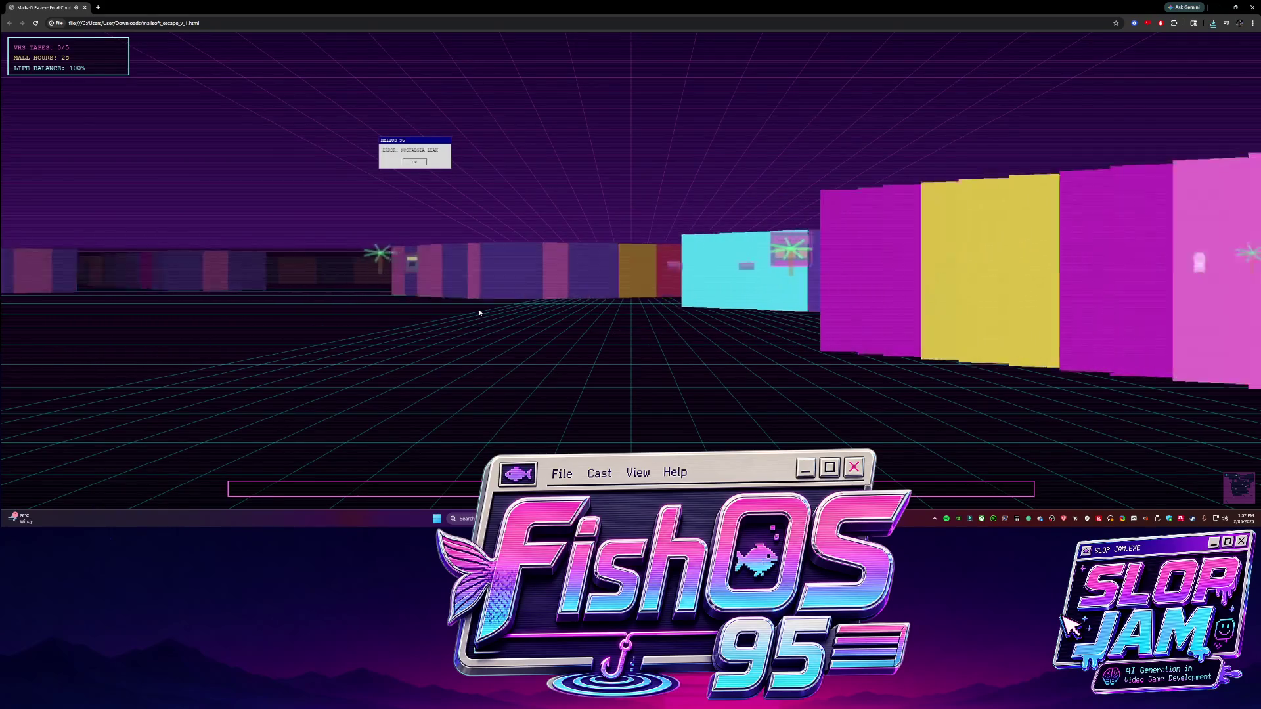
pyautogui.press('d')
pyautogui.press('a')
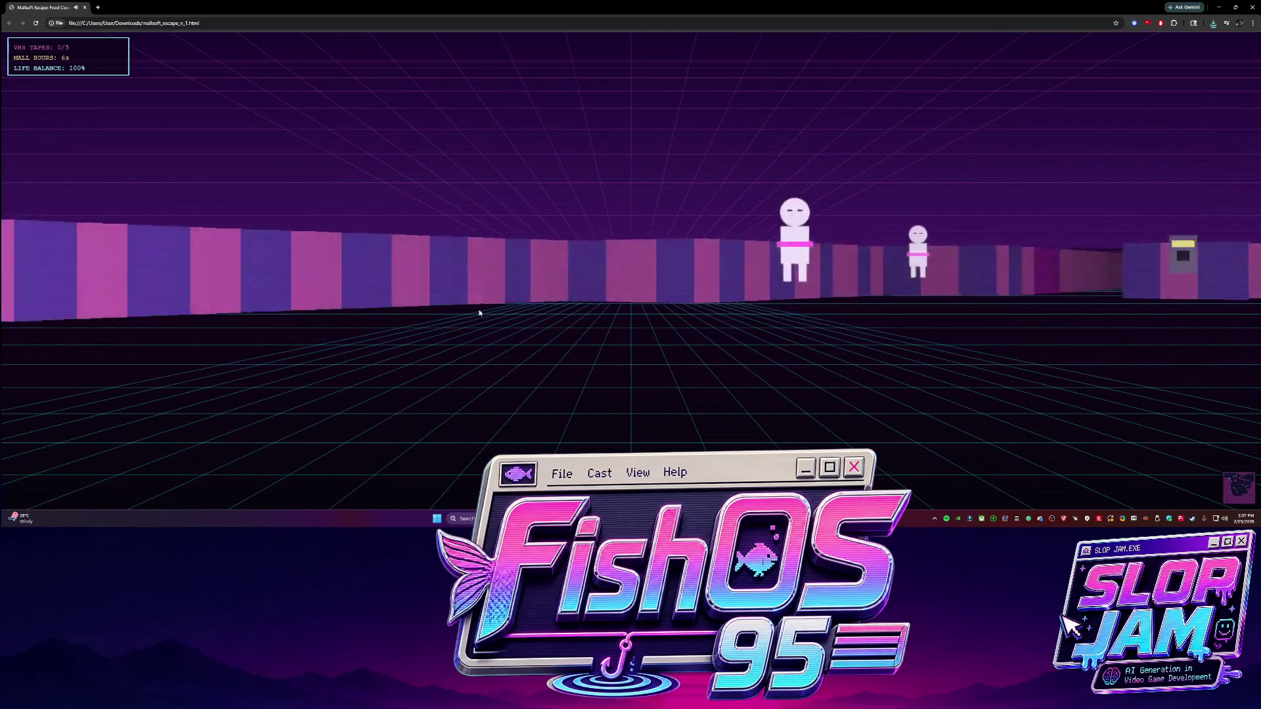
pyautogui.press('d')
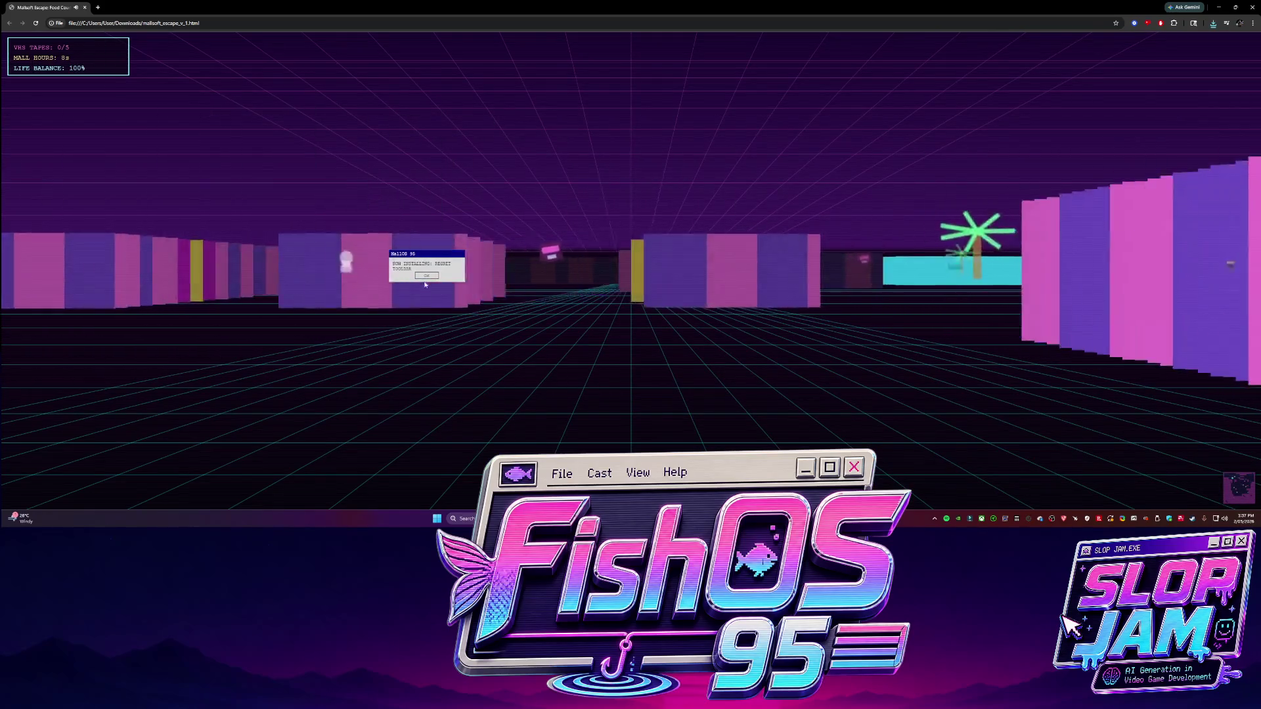
pyautogui.press('d')
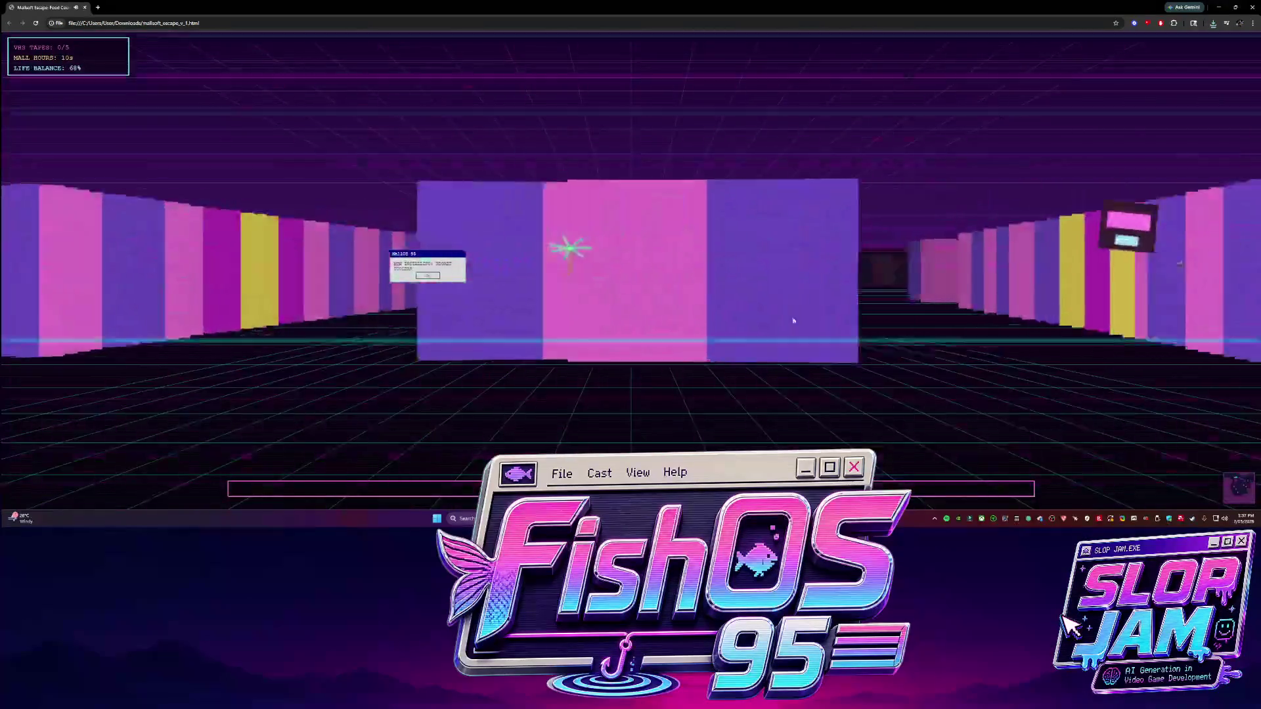
pyautogui.press('d')
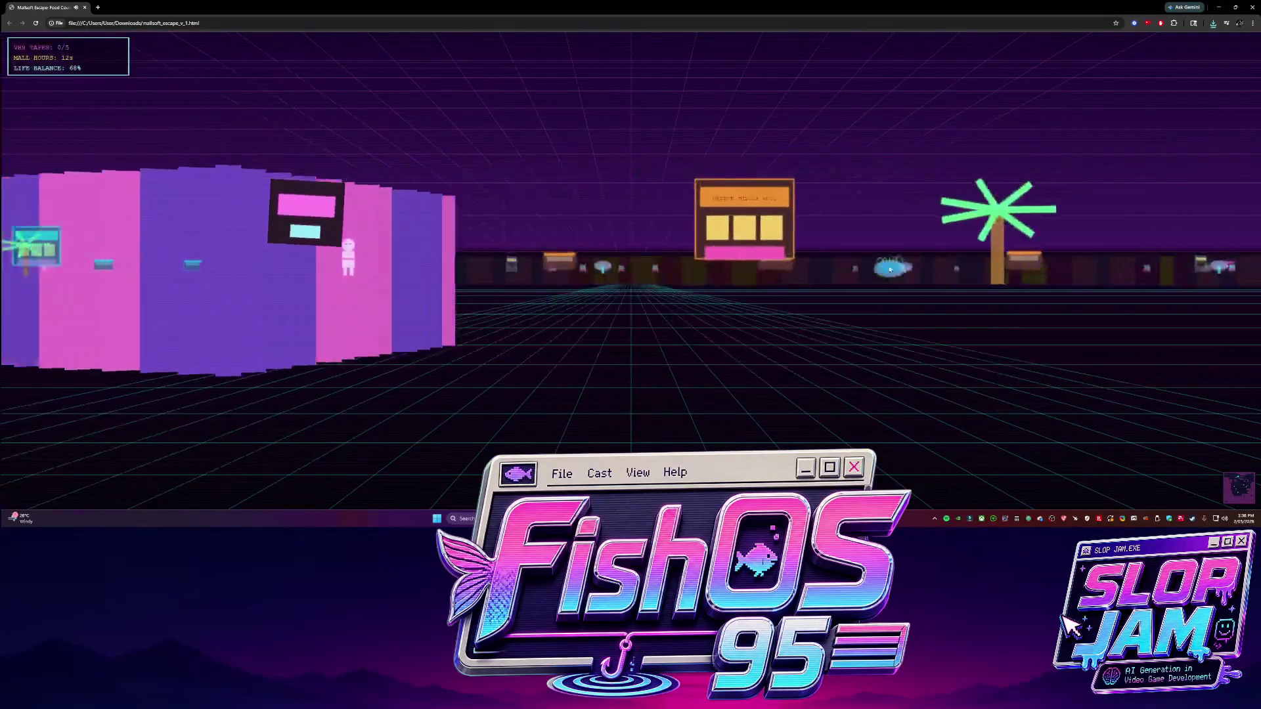
pyautogui.press('d')
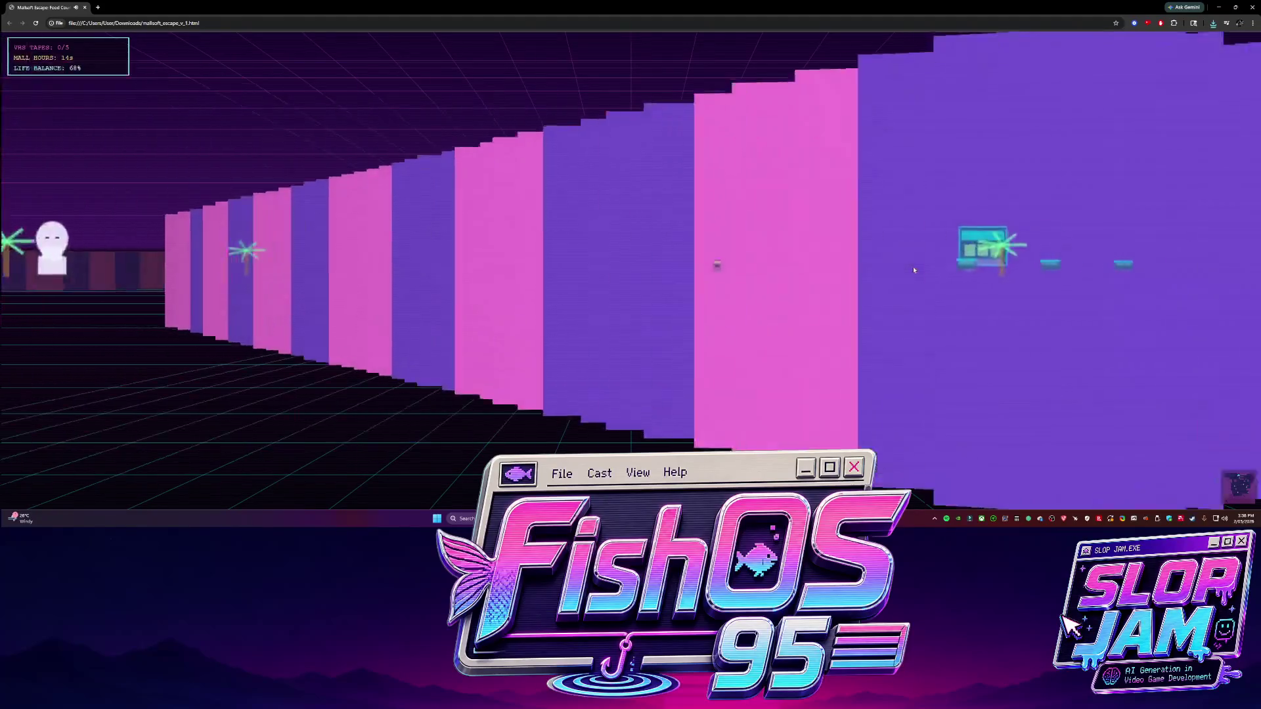
pyautogui.press('d')
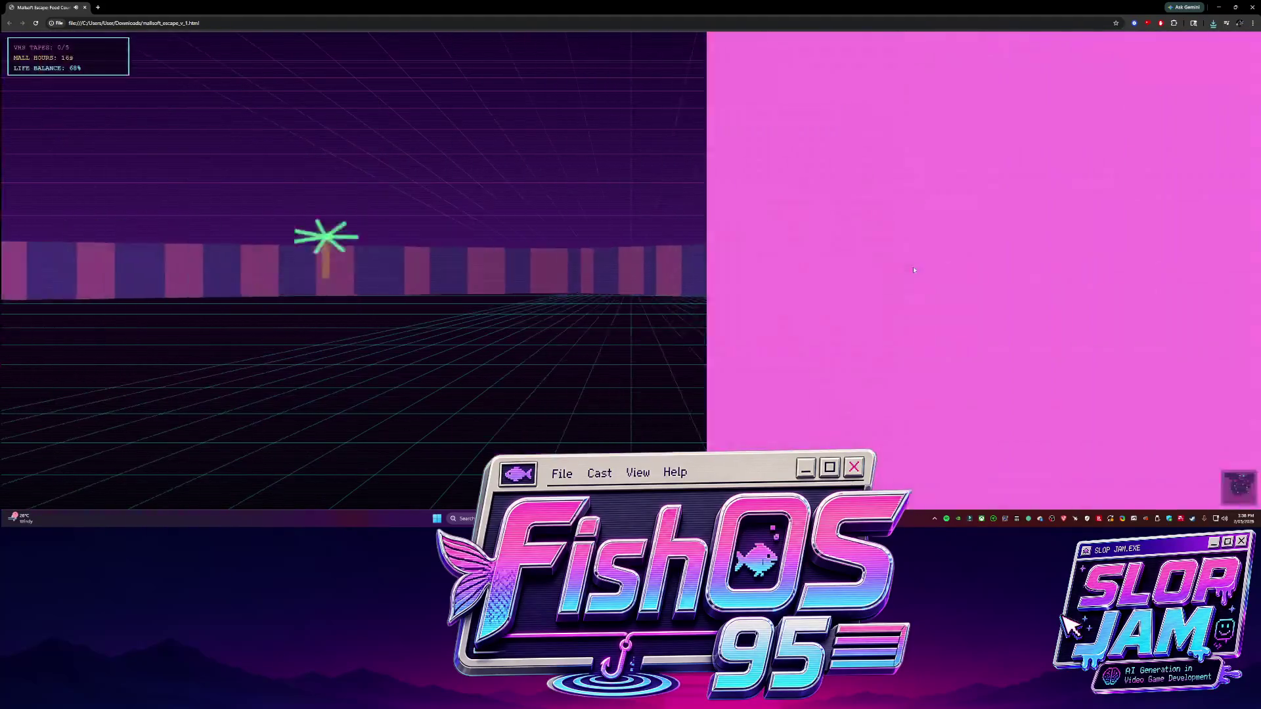
pyautogui.press('d')
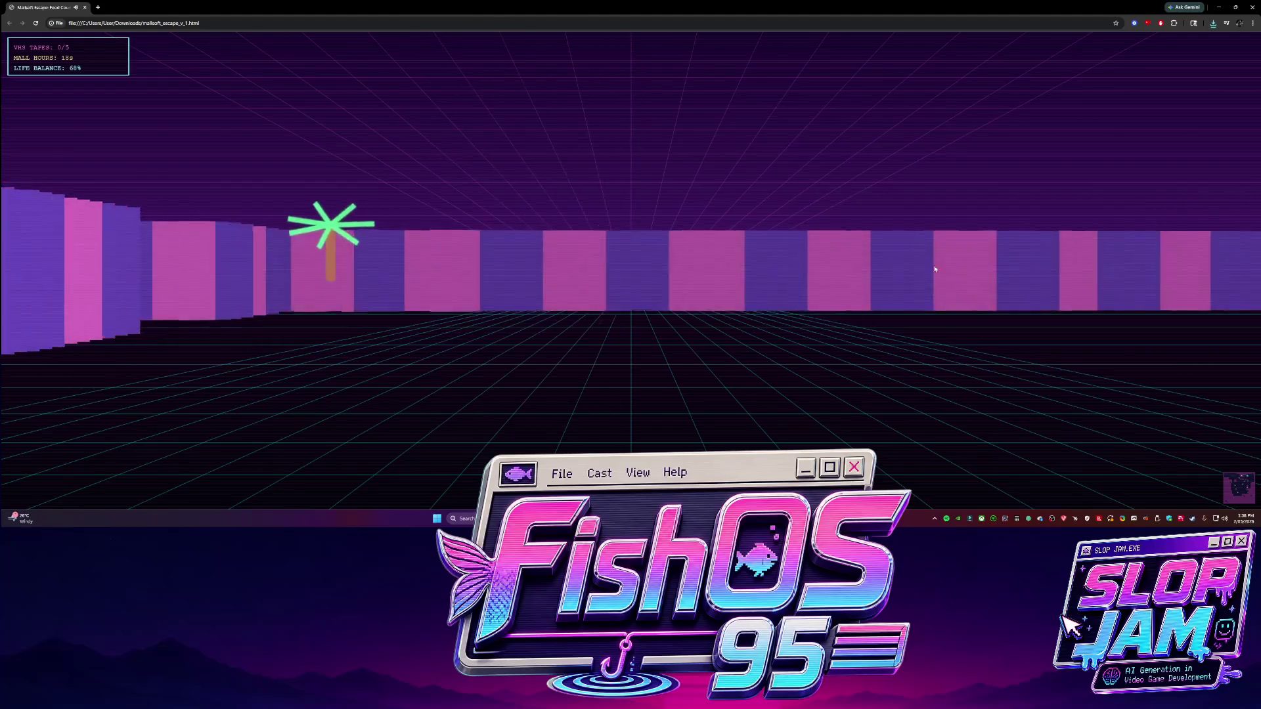
pyautogui.press('w')
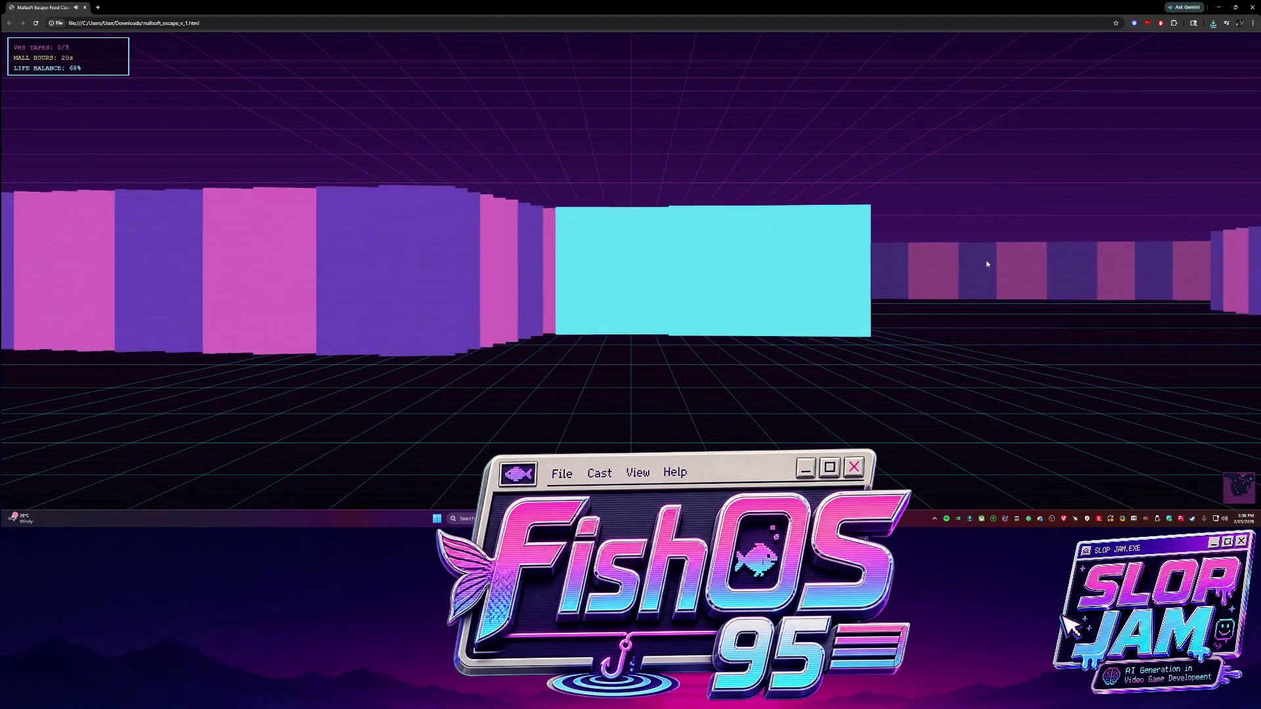
pyautogui.press('d')
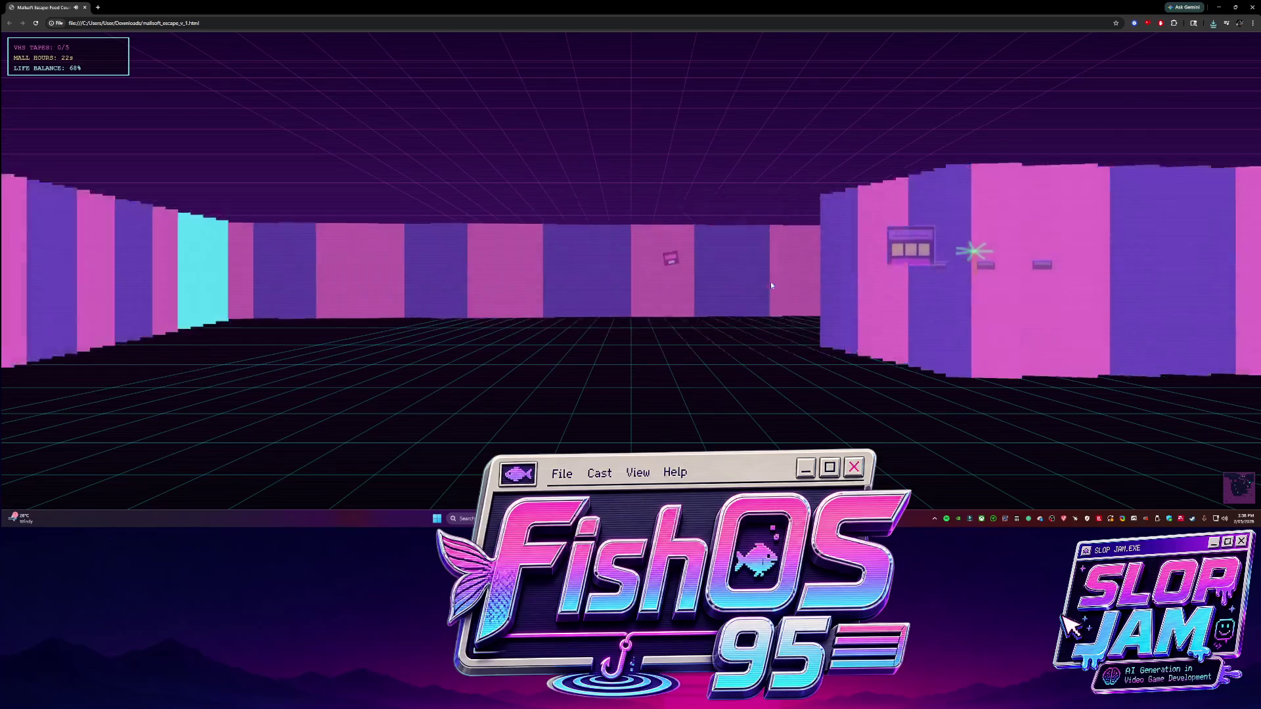
pyautogui.press('d')
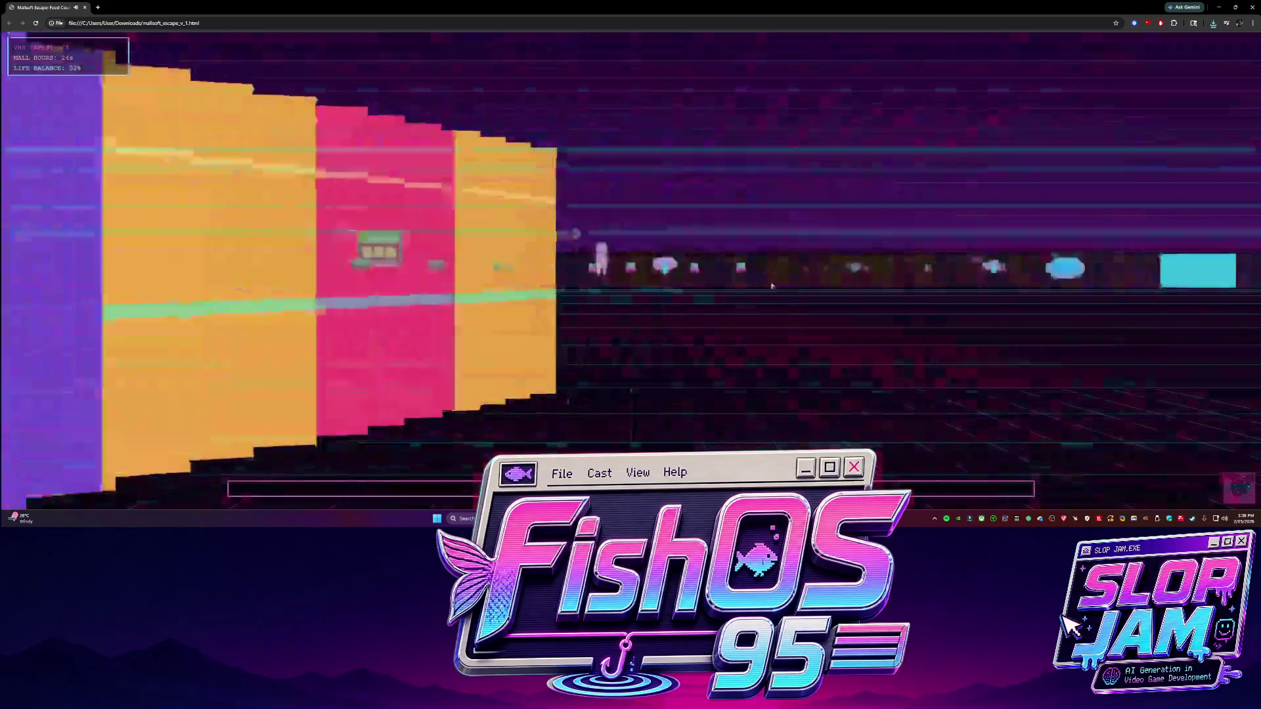
pyautogui.press('d')
# Walk past the mannequin until the RE-STOCKED game over, then tumble Maya's view to the characters
pyautogui.press('w')
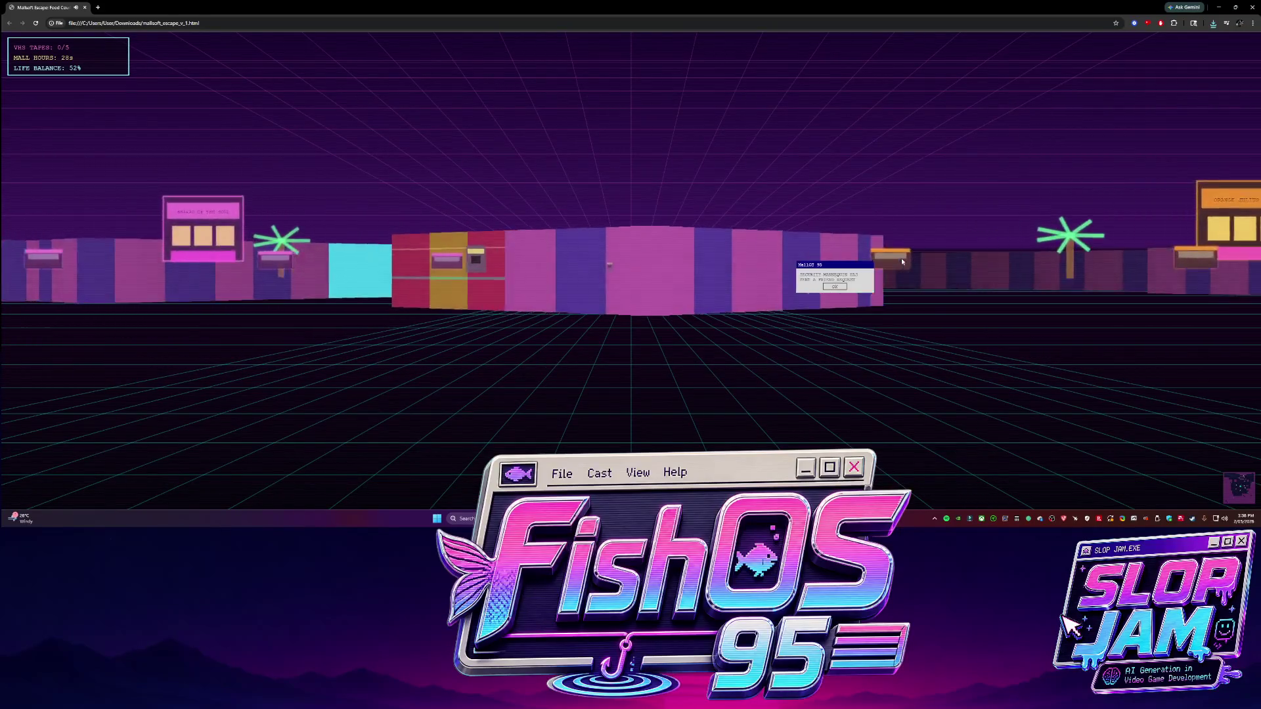
pyautogui.press('w')
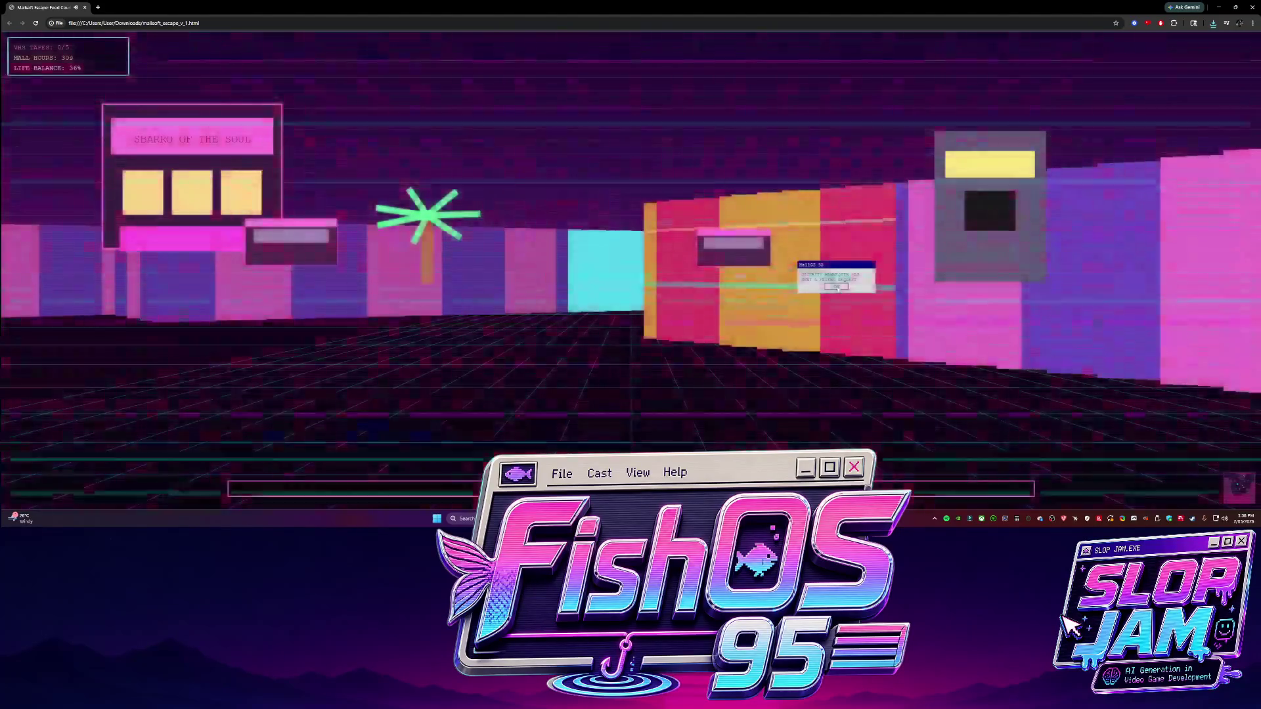
pyautogui.press('a')
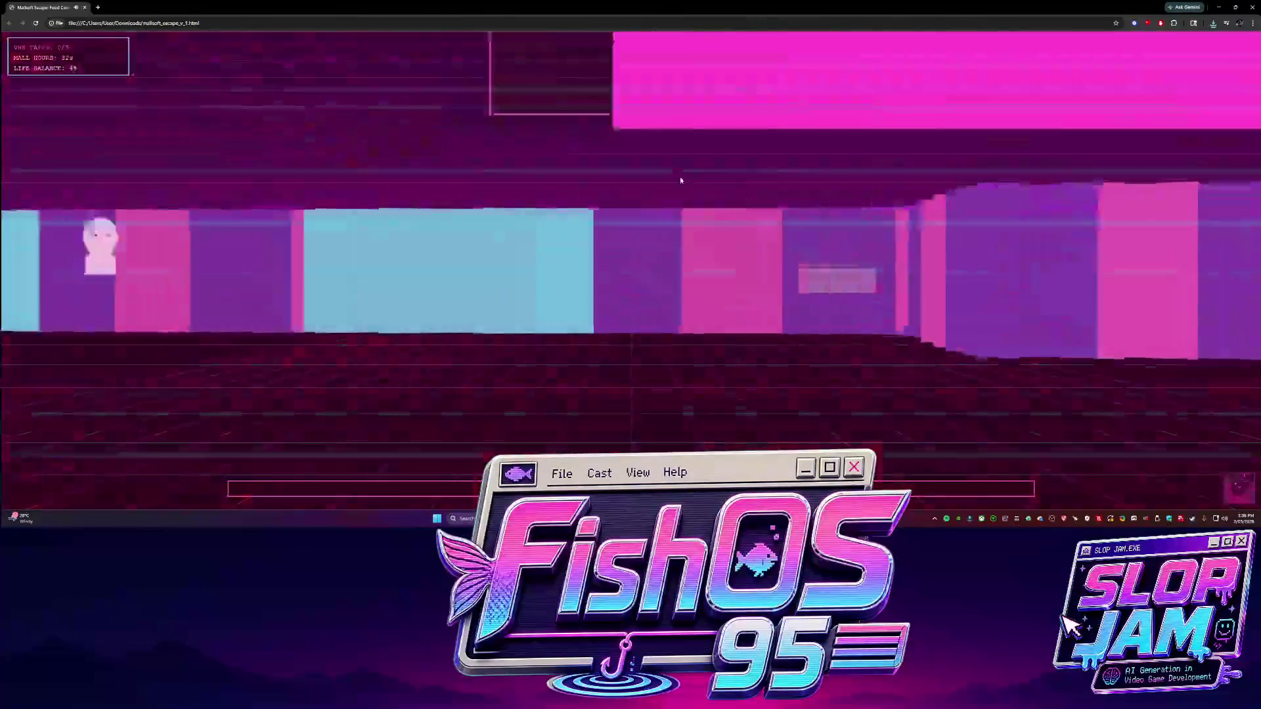
pyautogui.press('w')
pyautogui.press('Left')
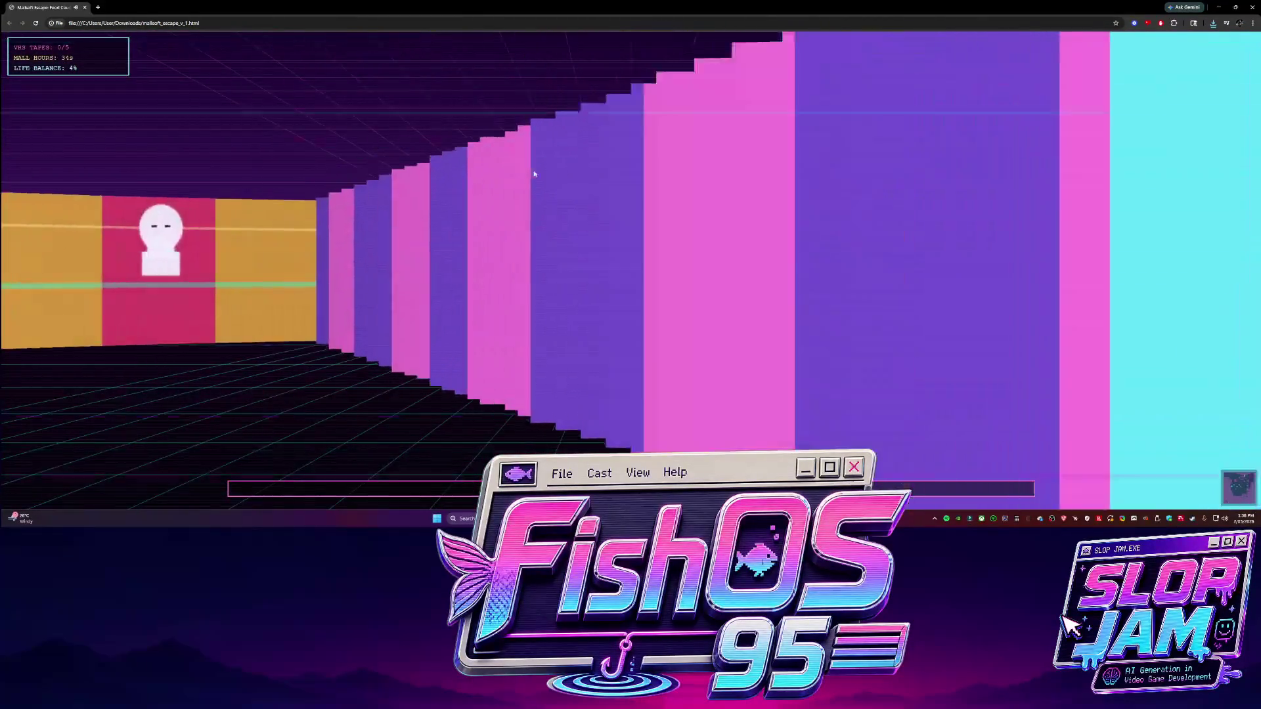
pyautogui.press('Right')
pyautogui.press('Up')
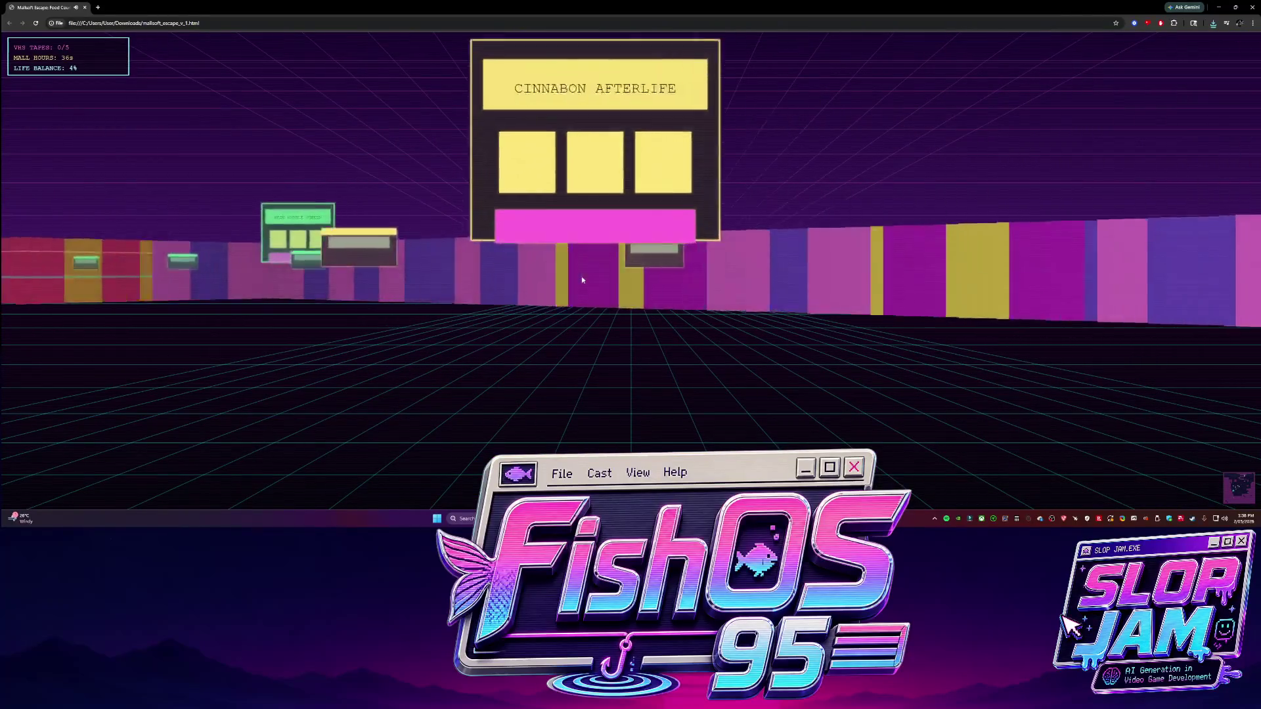
pyautogui.press('Right')
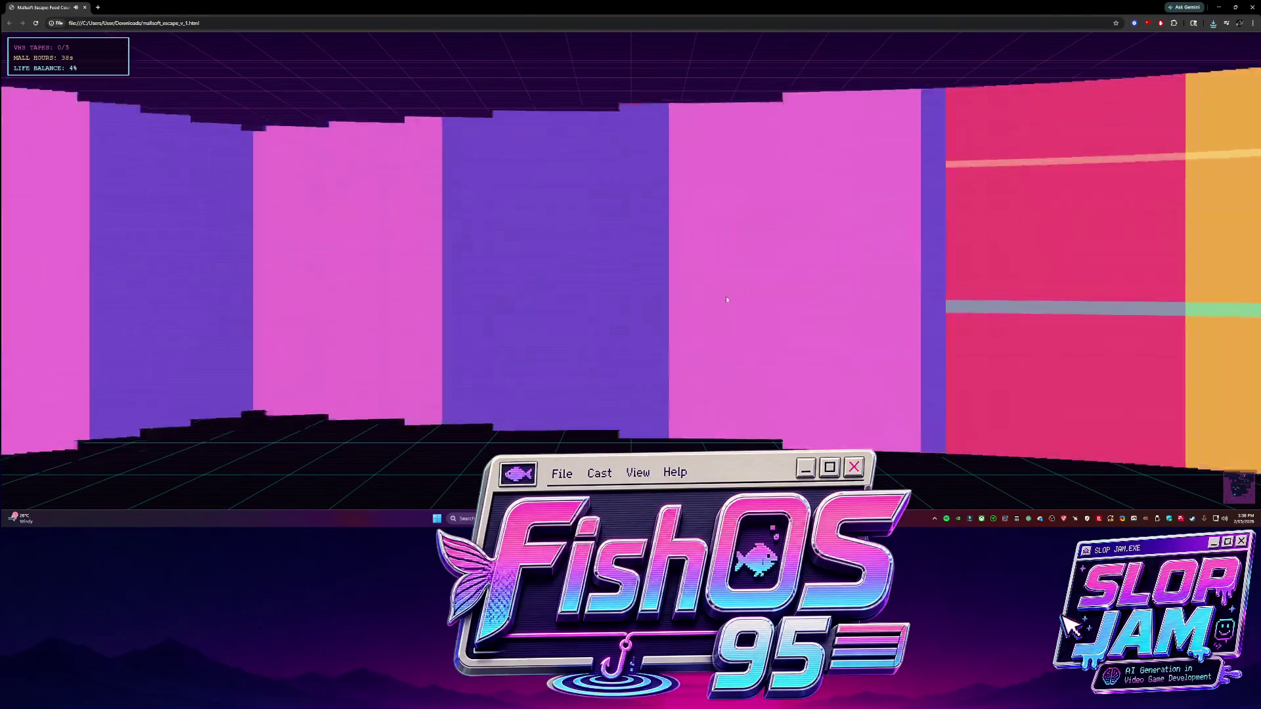
pyautogui.press('Up')
pyautogui.press('Down')
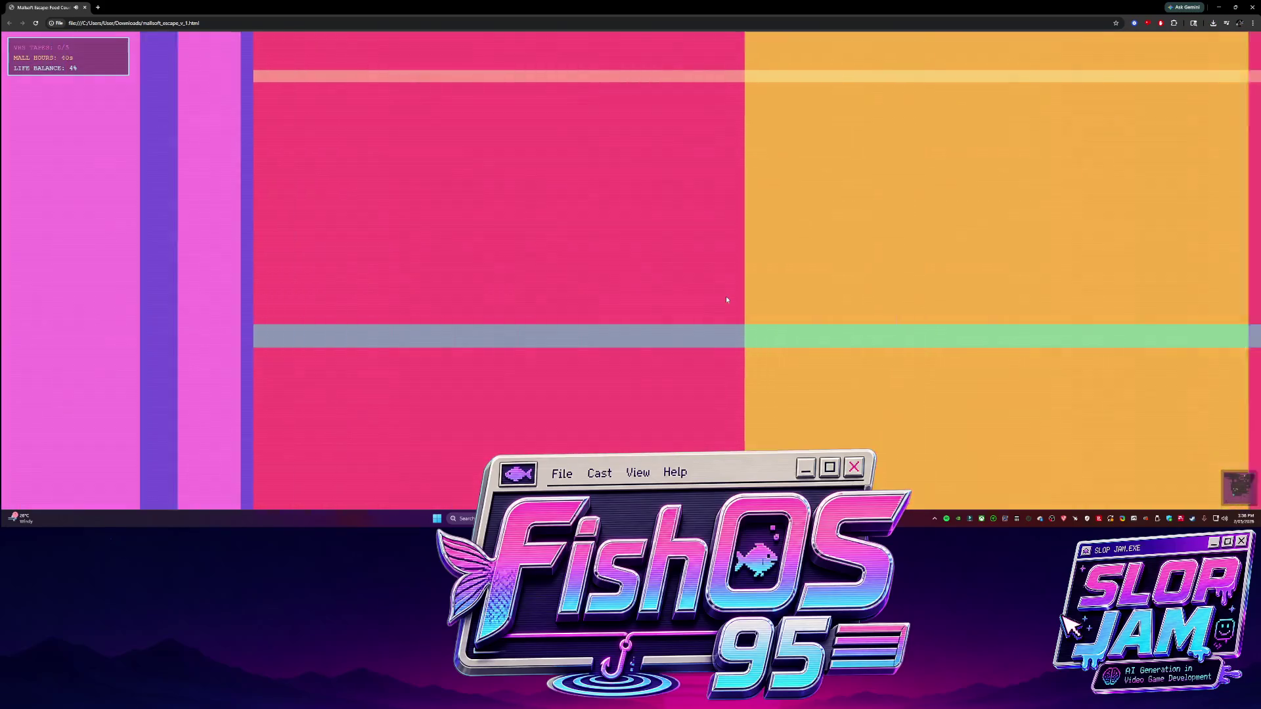
pyautogui.press('Right')
pyautogui.press('Right')
pyautogui.press('Up')
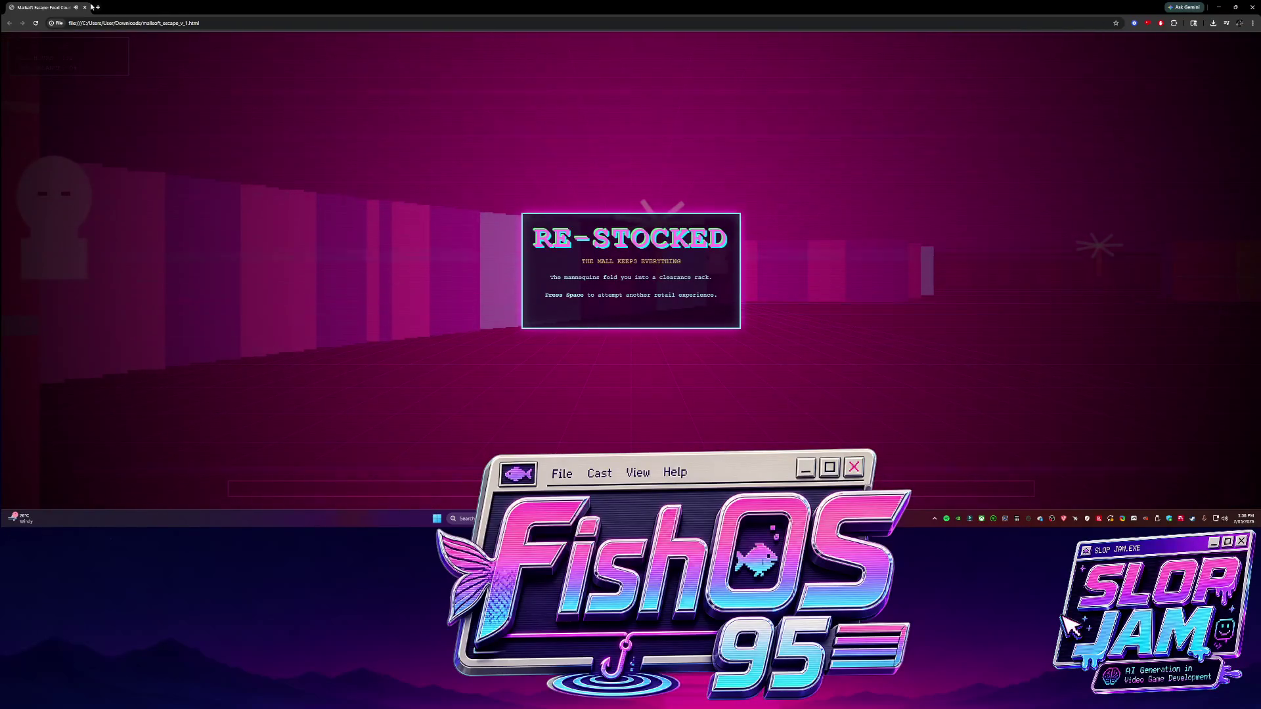
pyautogui.hotkey('alt', 'Tab')
pyautogui.keyDown('alt'); pyautogui.moveTo(417, 279); pyautogui.dragTo(614, 442); pyautogui.keyUp('alt')
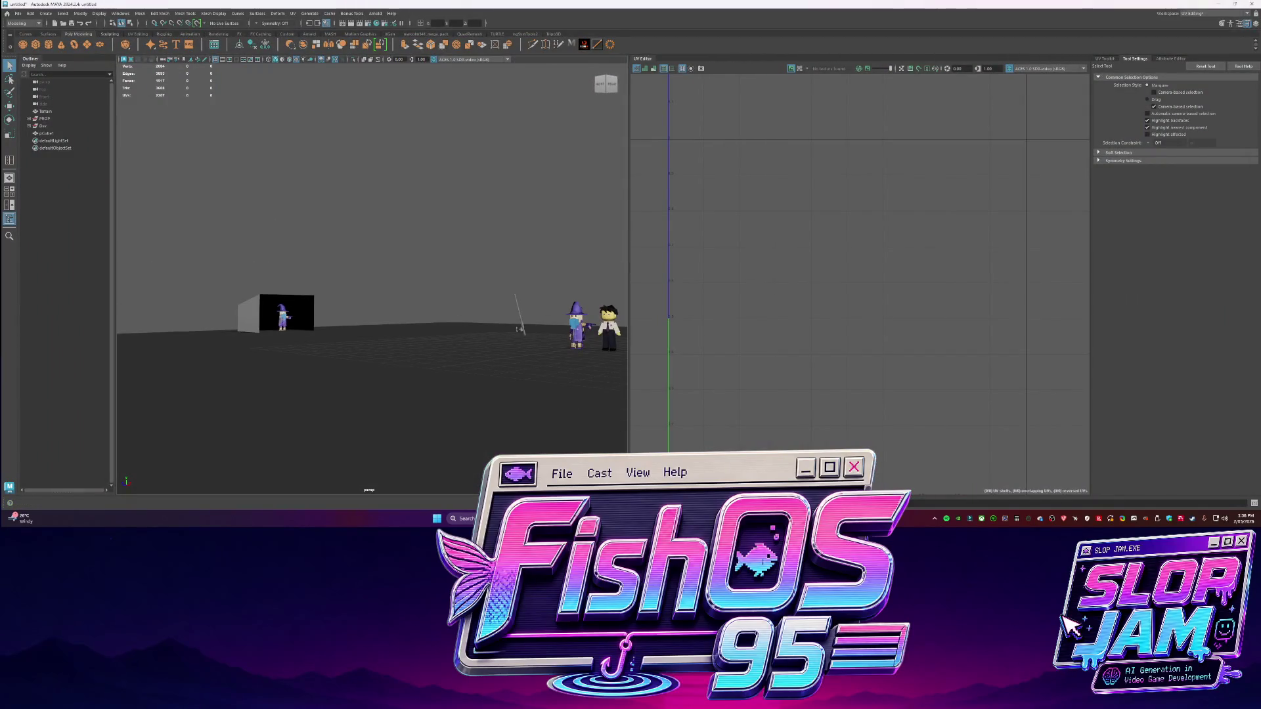
# Launch SlopKit3D.exe from the Debug build folder and maximize the game window
pyautogui.hotkey('alt', 'Tab')
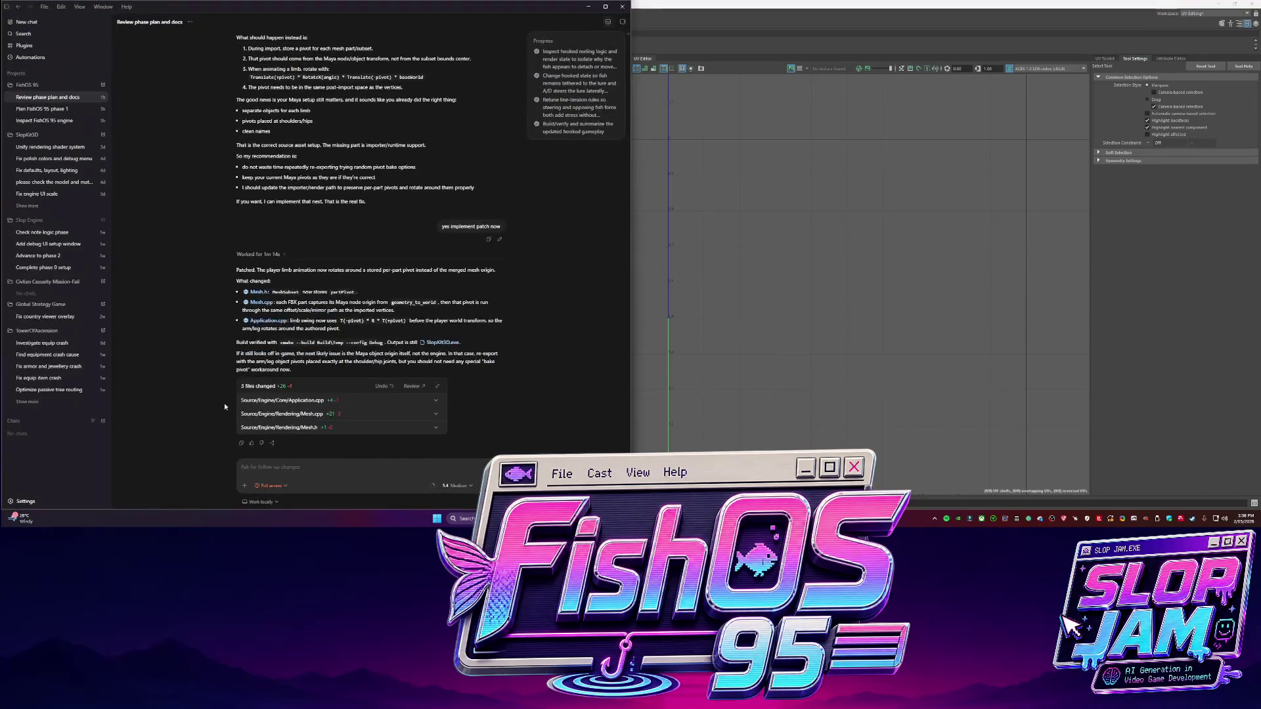
pyautogui.click(441, 343)
pyautogui.click(426, 191)
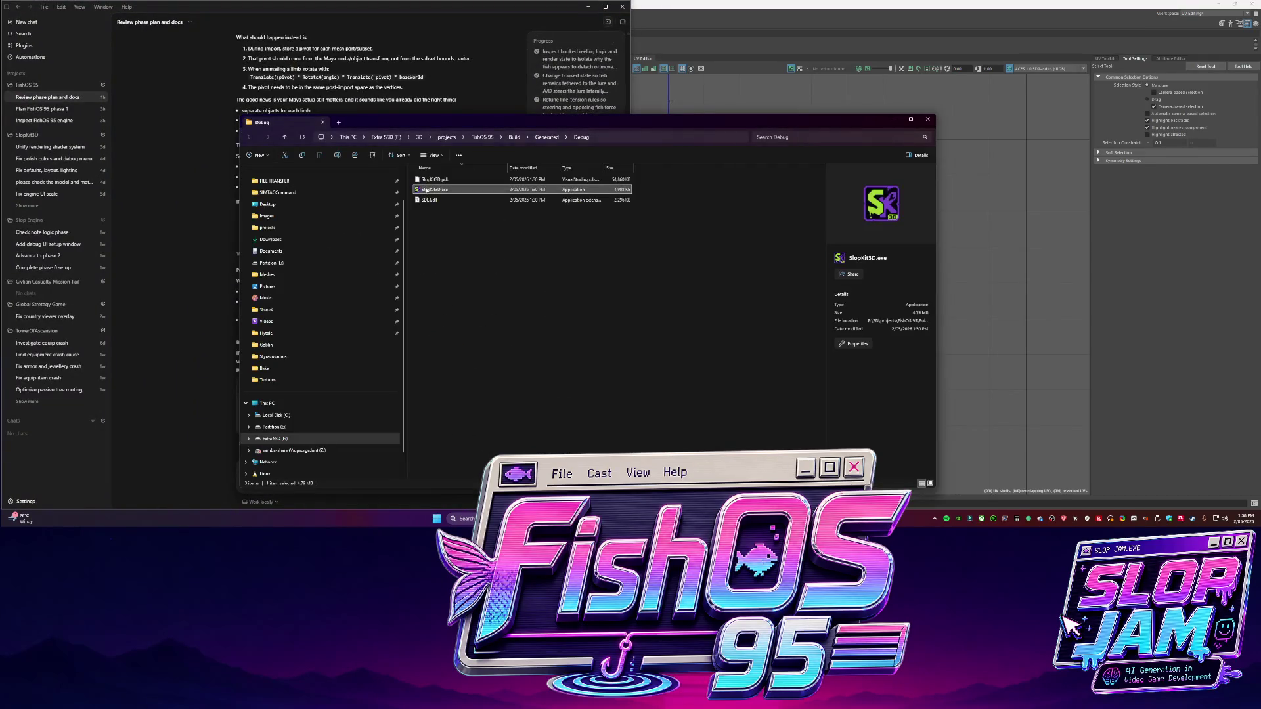
pyautogui.doubleClick(425, 191)
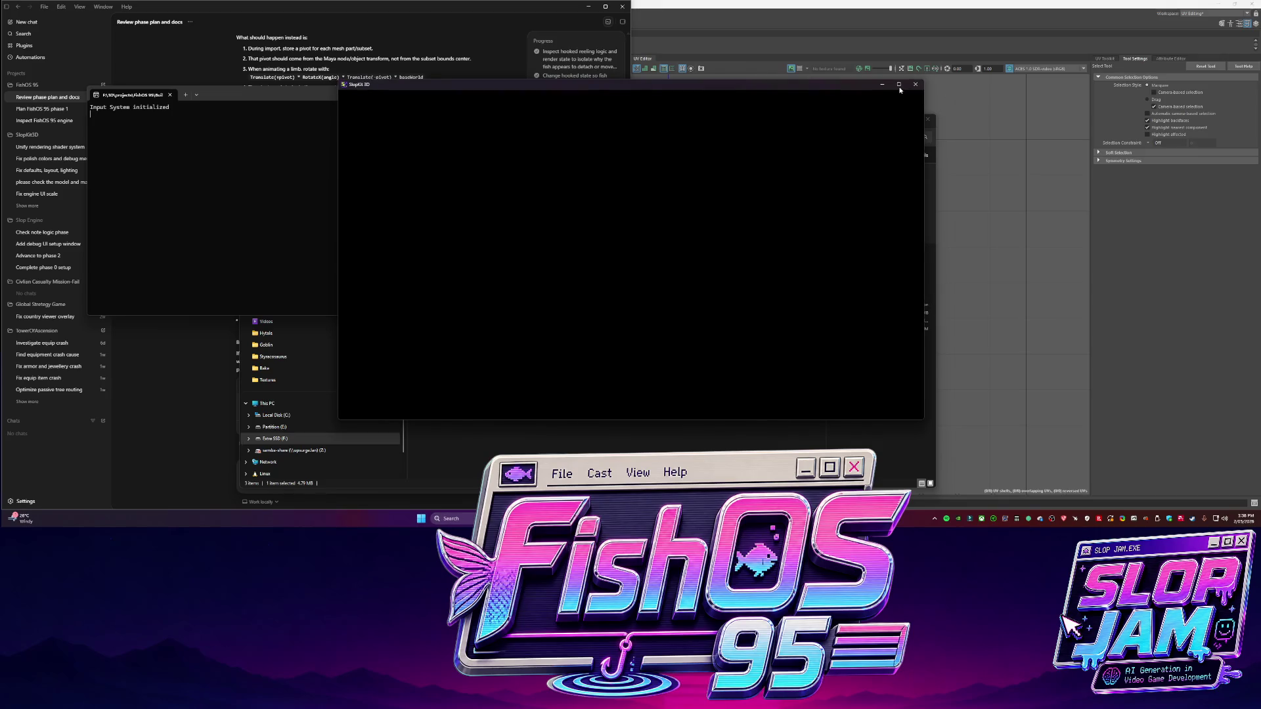
pyautogui.click(898, 85)
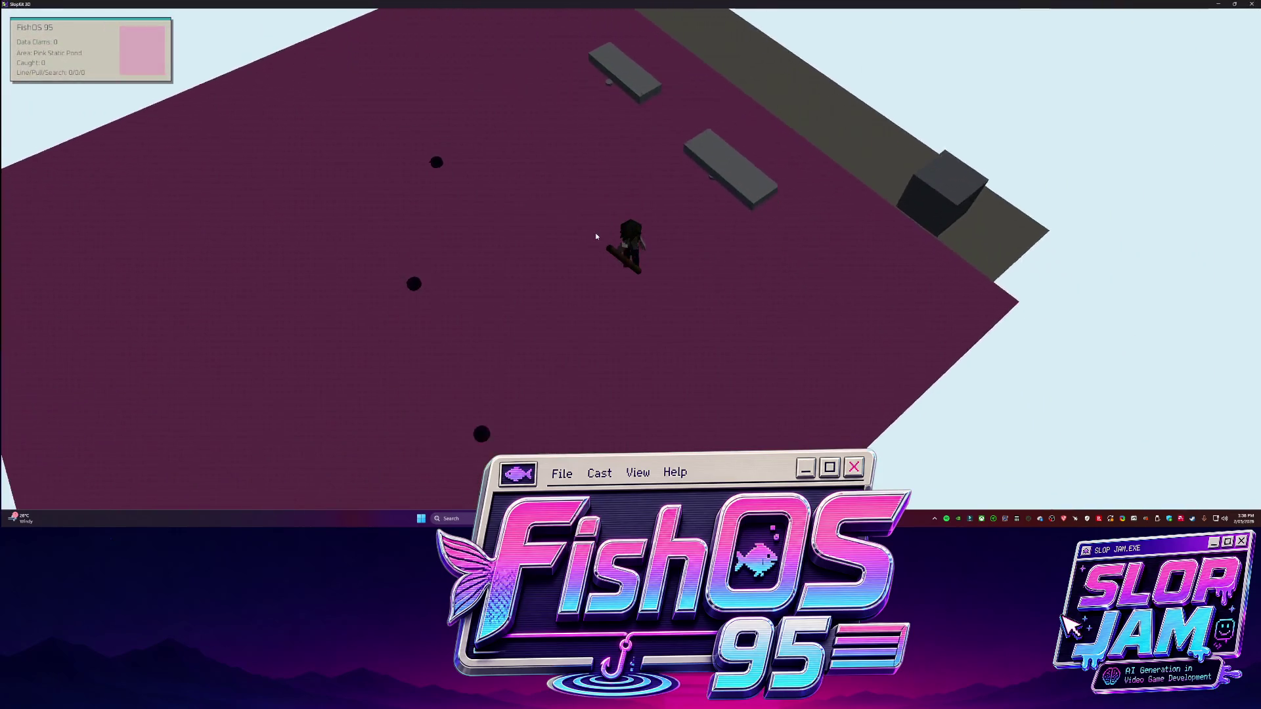
# Rotate repeatedly around the player in the pond scene, then quit the game with Escape
pyautogui.press('q')
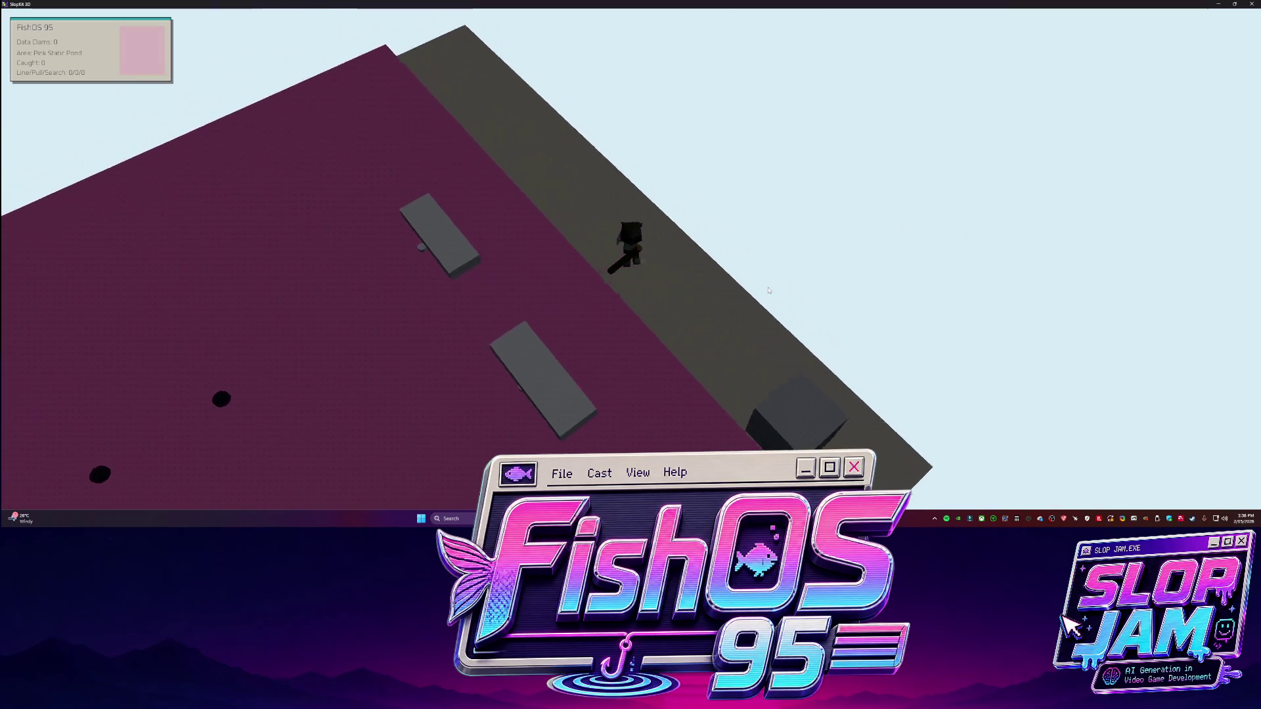
pyautogui.press('q')
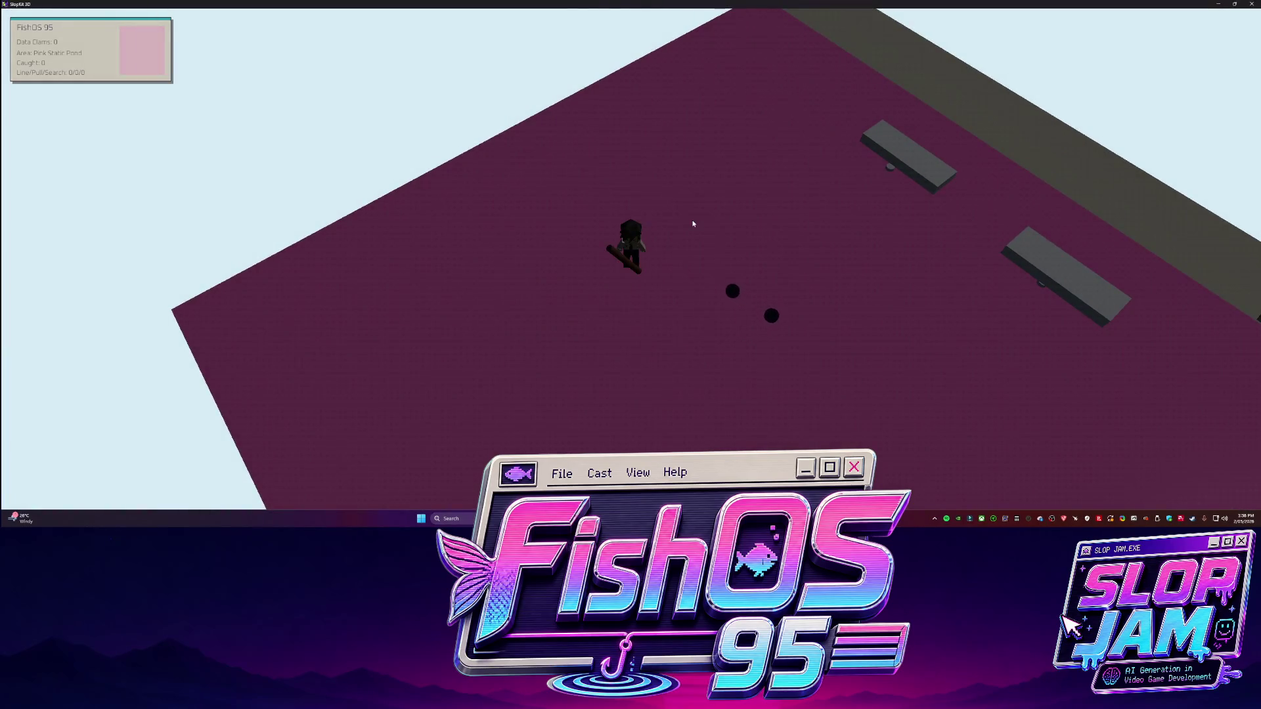
pyautogui.press('q')
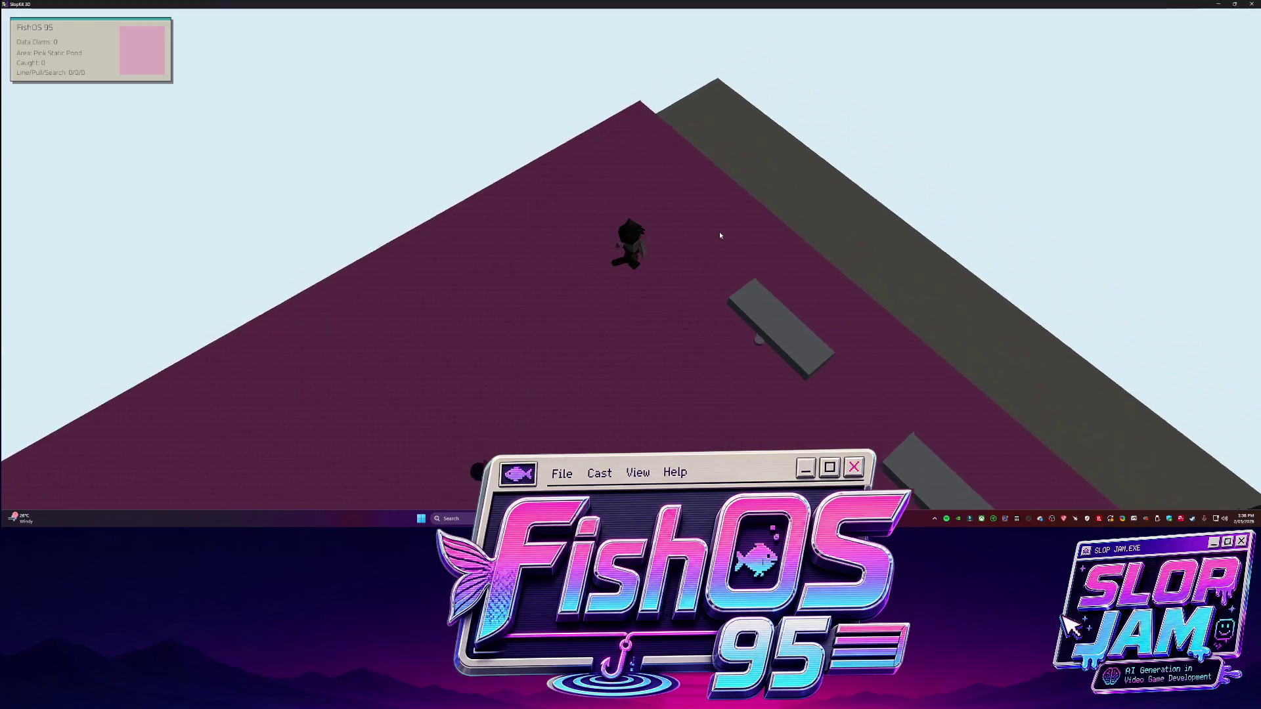
pyautogui.press('q')
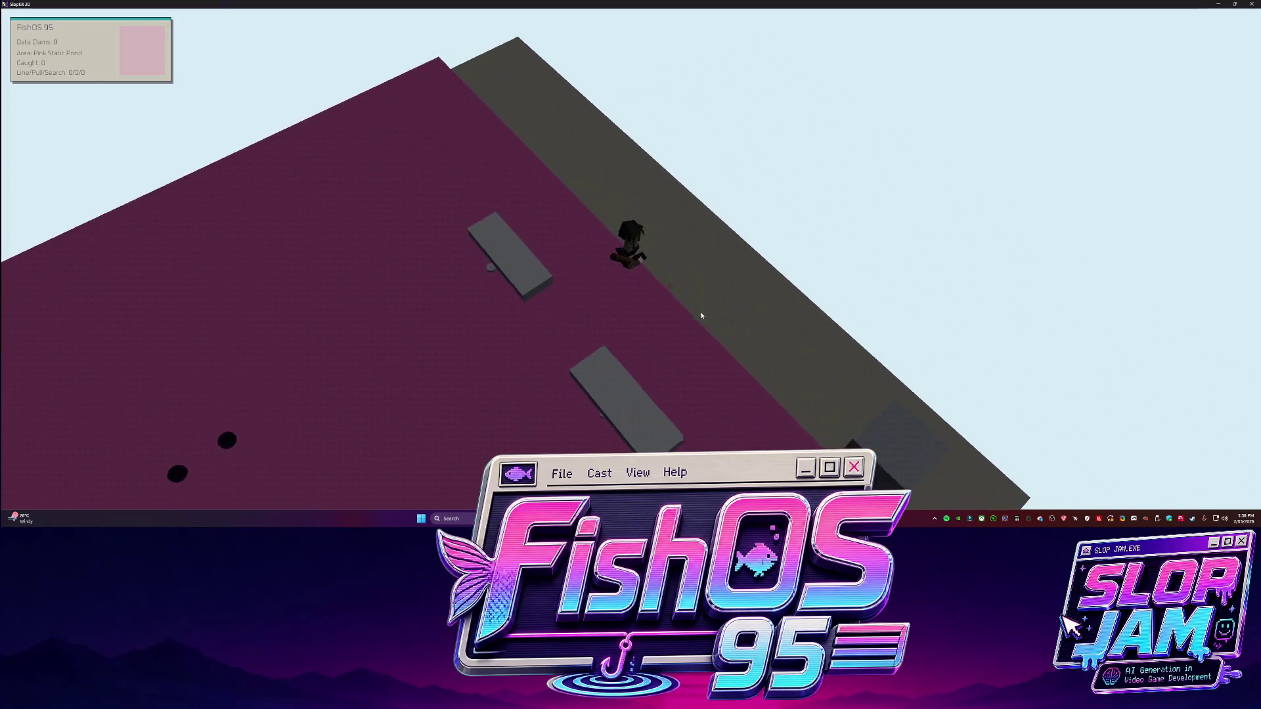
pyautogui.press('q')
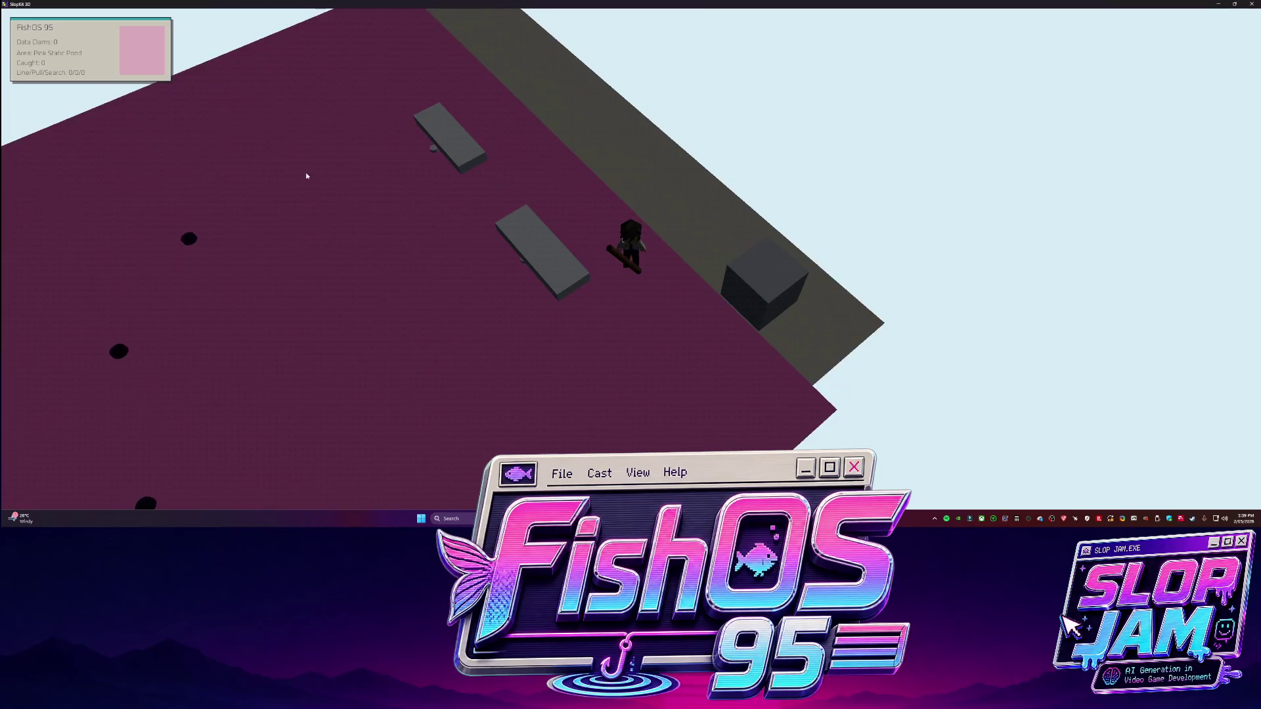
pyautogui.press('q')
pyautogui.press('q')
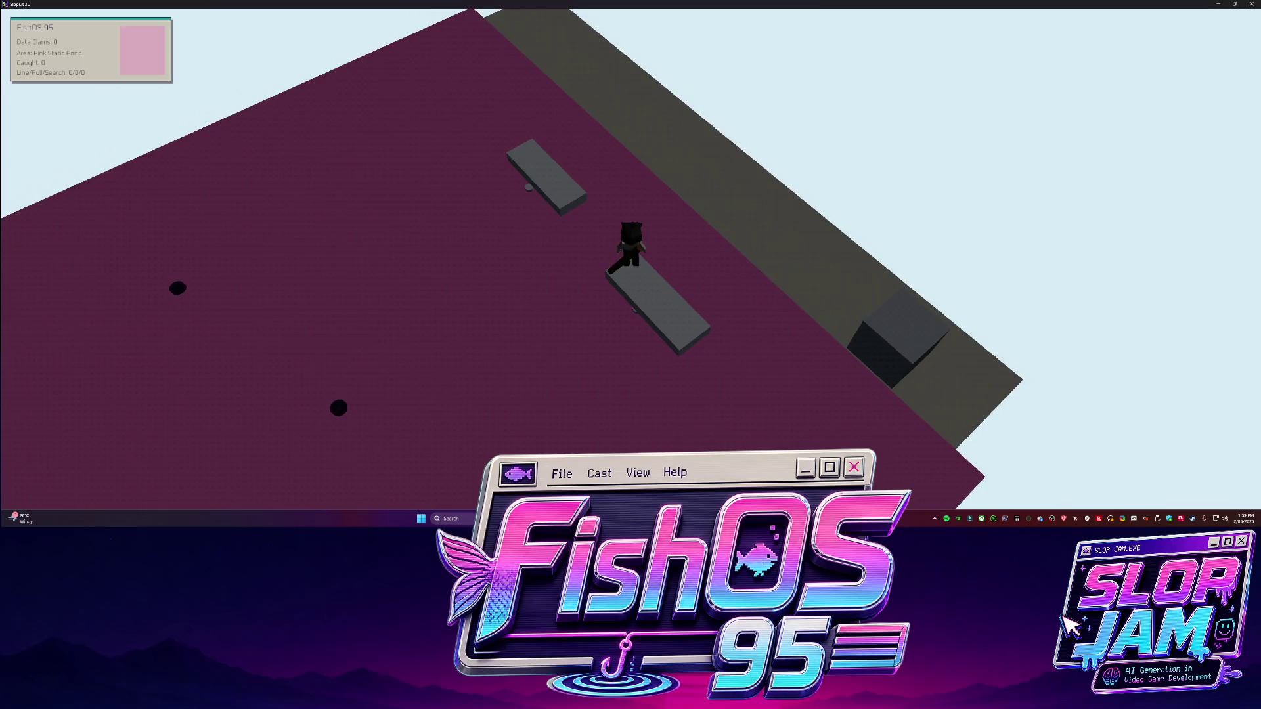
pyautogui.press('Escape')
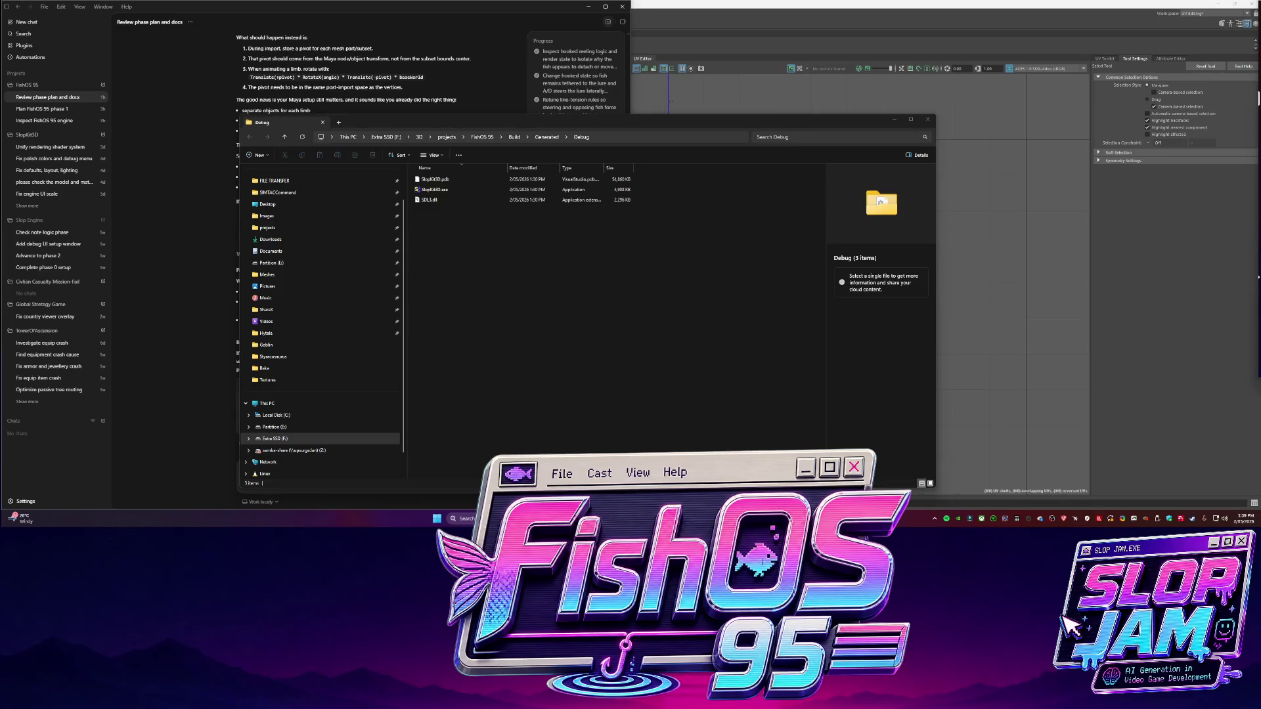
# In Codex's follow-up field, report the limb still isn't rotating correctly and ask about Maya changes
pyautogui.click(740, 285)
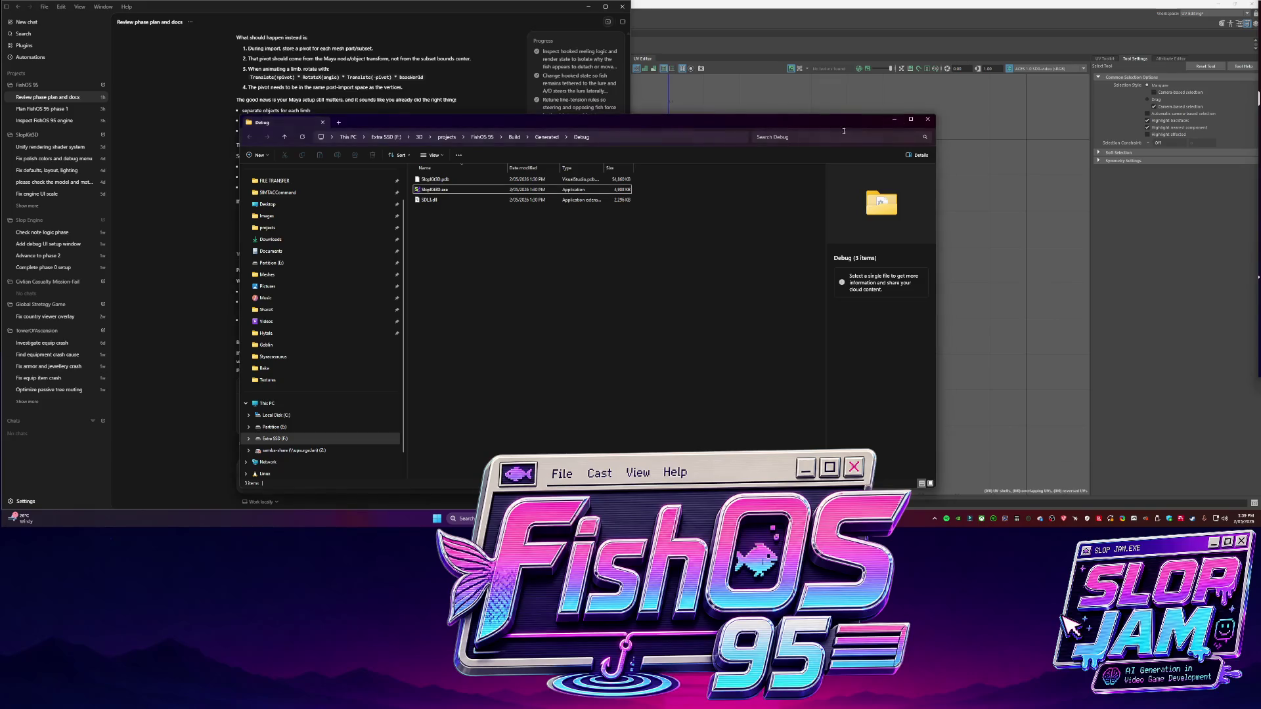
pyautogui.click(297, 471)
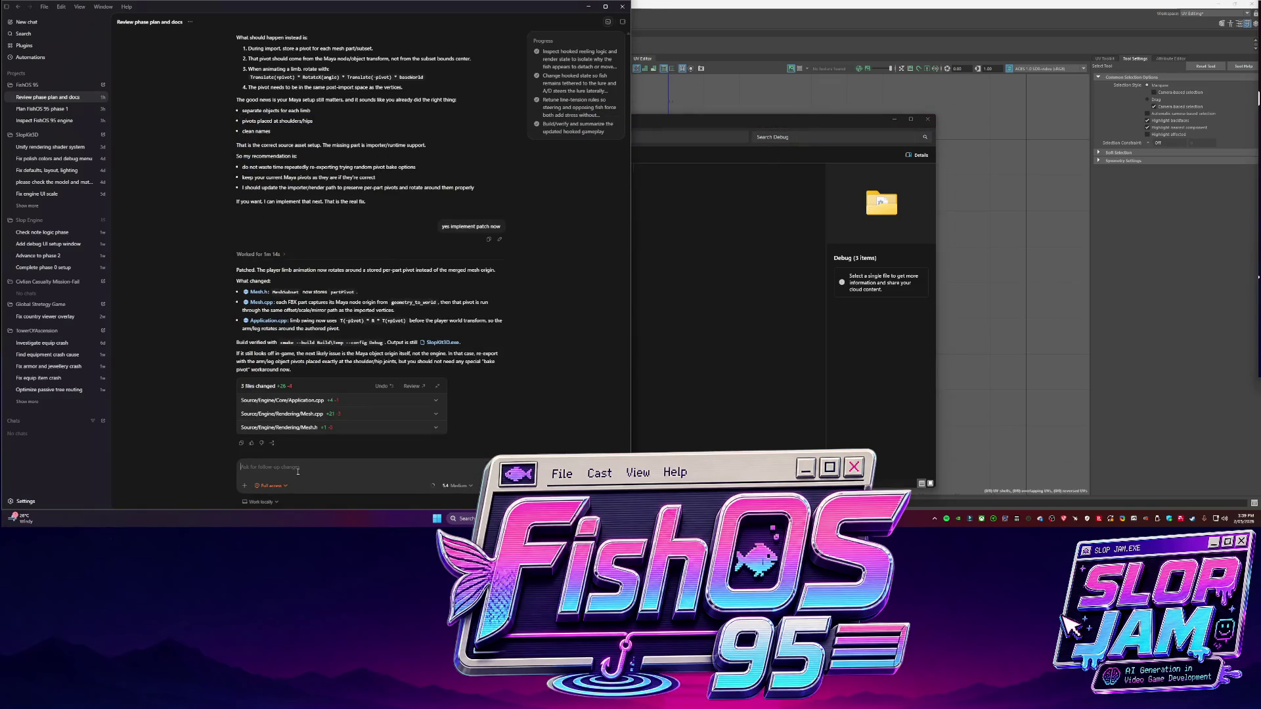
pyautogui.write('this is stil')
pyautogui.write('l not ')
pyautogui.write('rotating')
pyautogui.write(' on the correct par')
pyautogui.write('t. ')
pyautogui.write('so what sh')
pyautogui.write('d od')
pyautogui.write('from here. maya change? or chan')
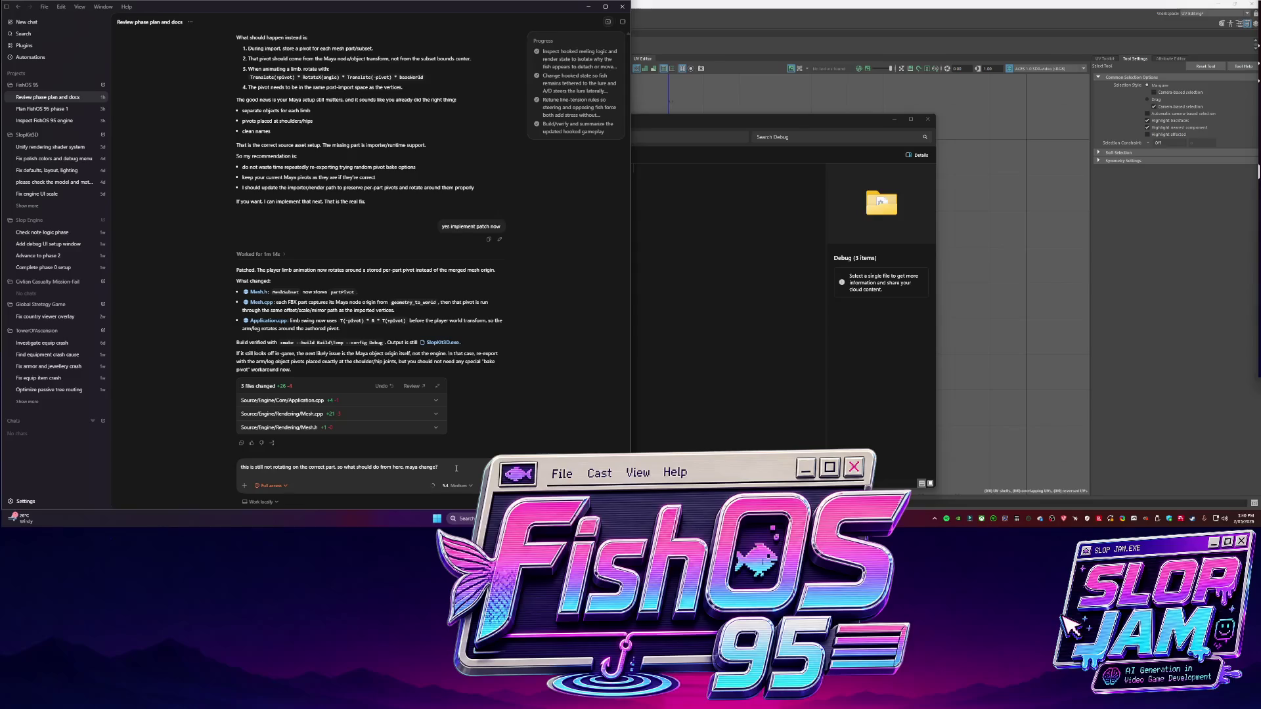
# Send Codex the follow-up asking whether the wrong limb pivot needs a Maya or code change
pyautogui.write('ge code?')
pyautogui.press('Return')
pyautogui.click(261, 502)
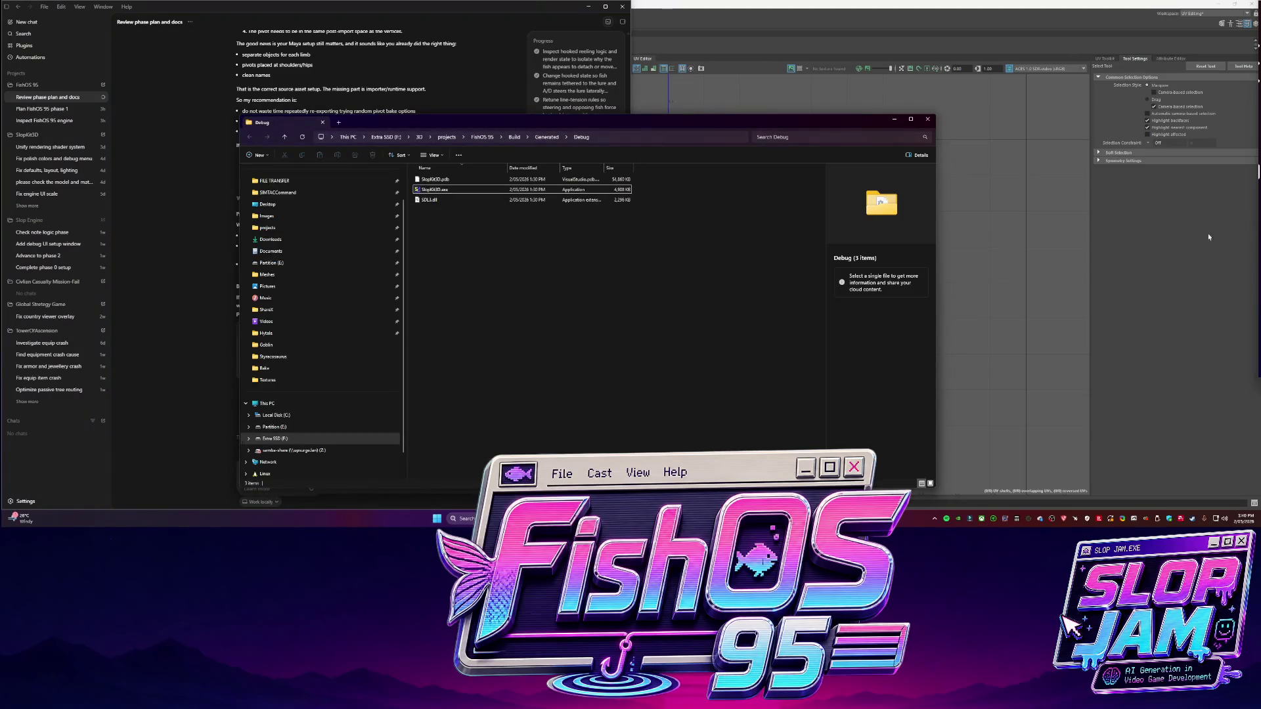
# Back in Maya, select the player character and then the Terrain plane
pyautogui.click(714, 110)
pyautogui.scroll(-3, 368, 276)
pyautogui.click(519, 304)
pyautogui.click(45, 111)
pyautogui.scroll(-10, 433, 220)
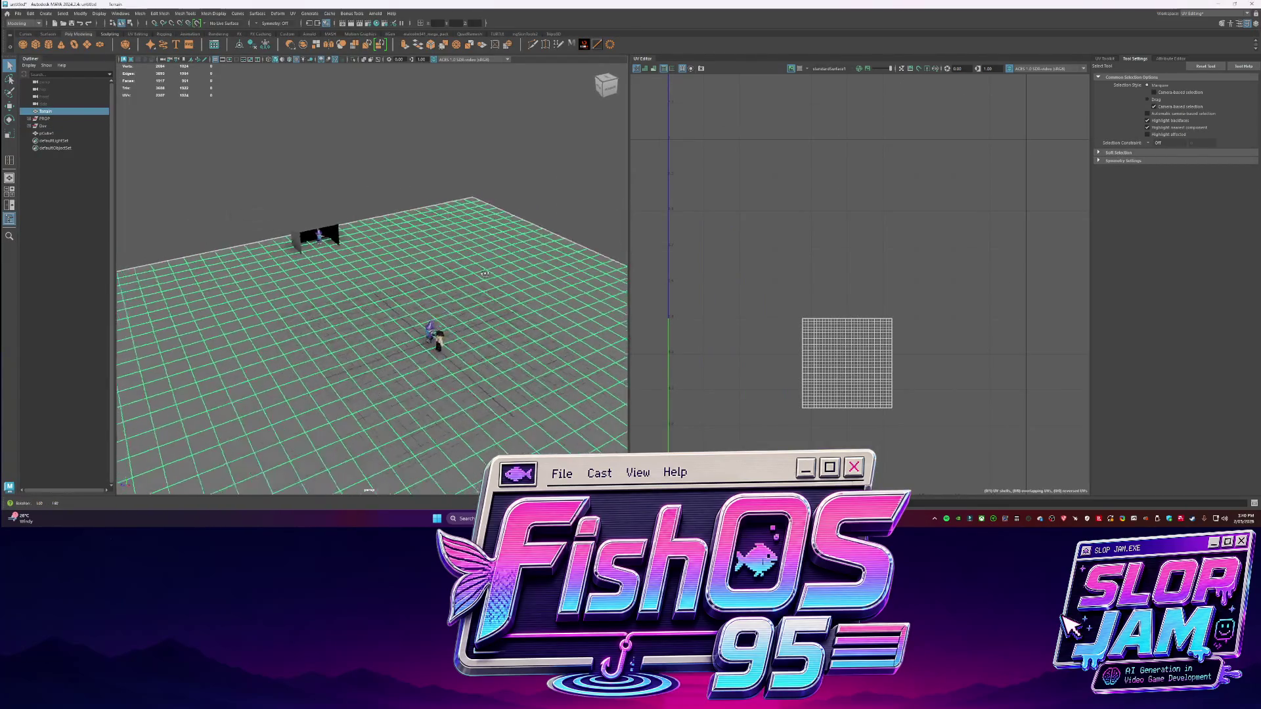
# Create a polygon plane, pPlane1, and scale it up to a large size
pyautogui.scroll(8, 433, 220)
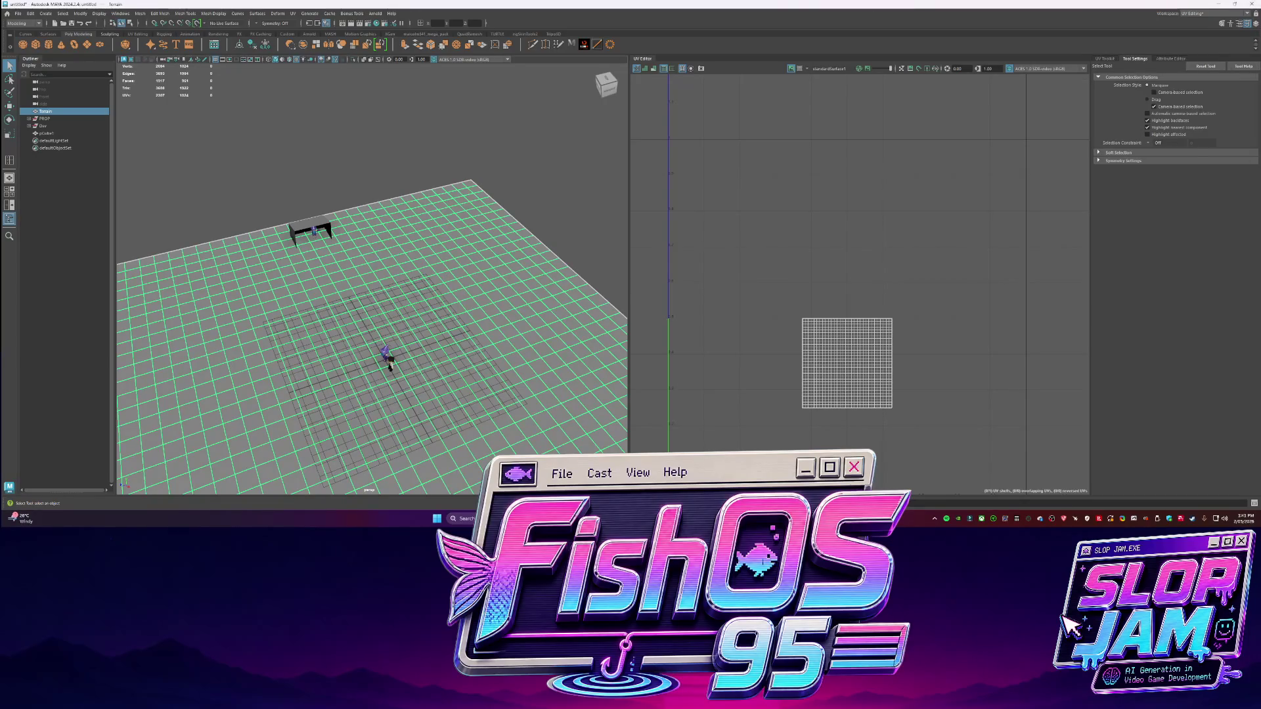
pyautogui.moveTo(407, 302)
pyautogui.keyDown('alt'); pyautogui.mouseDown()
pyautogui.moveTo(482, 300)
pyautogui.moveTo(459, 276)
pyautogui.mouseUp(); pyautogui.keyUp('alt')
pyautogui.press('F11')
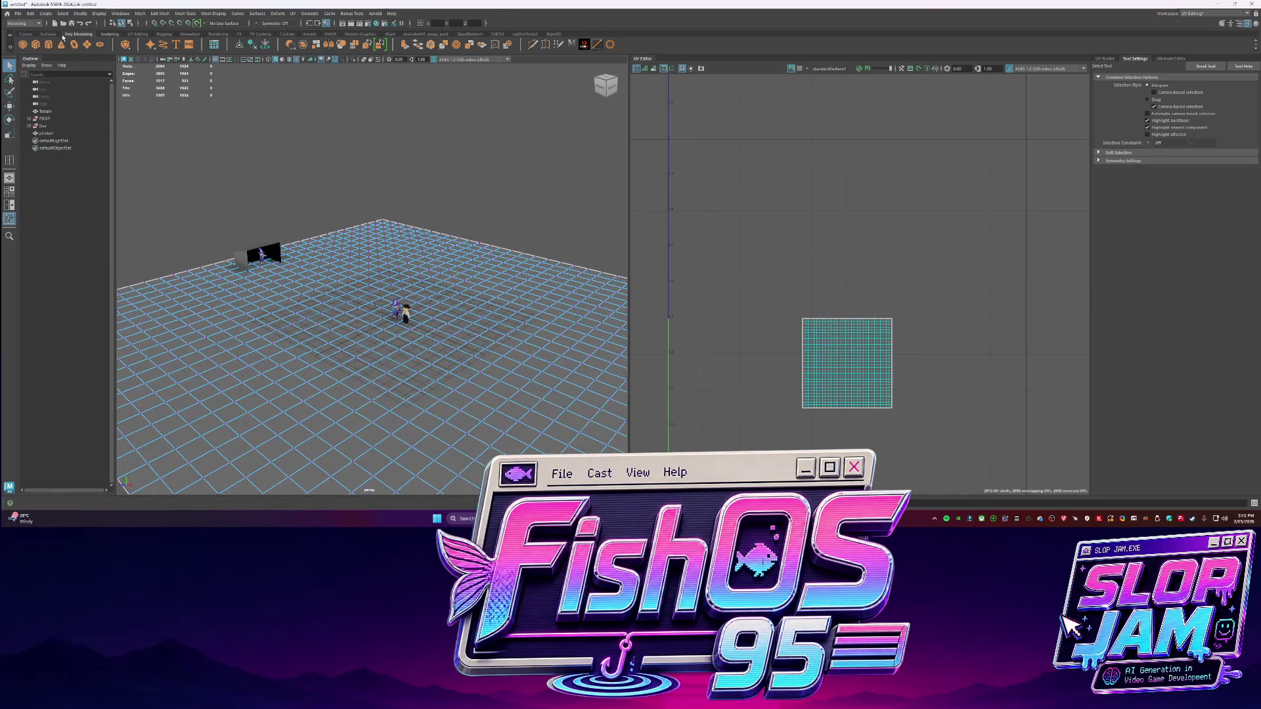
pyautogui.click(90, 47)
pyautogui.press('r')
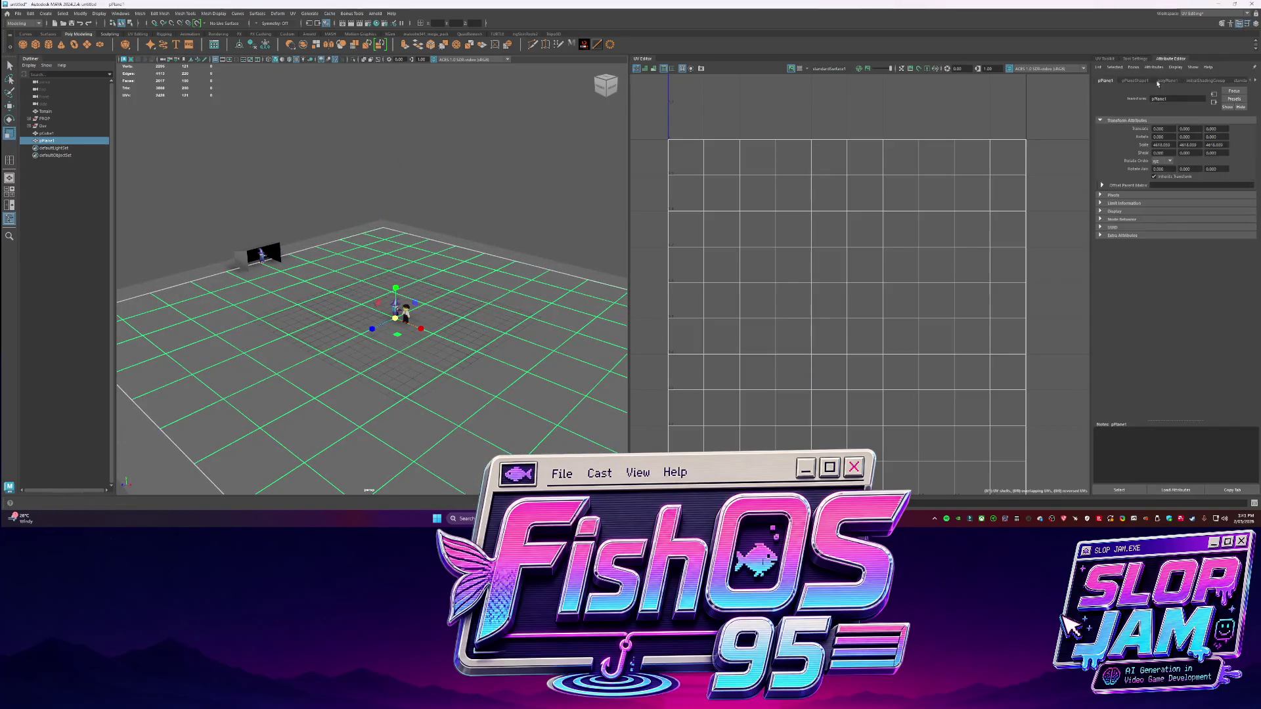
pyautogui.click(1105, 59)
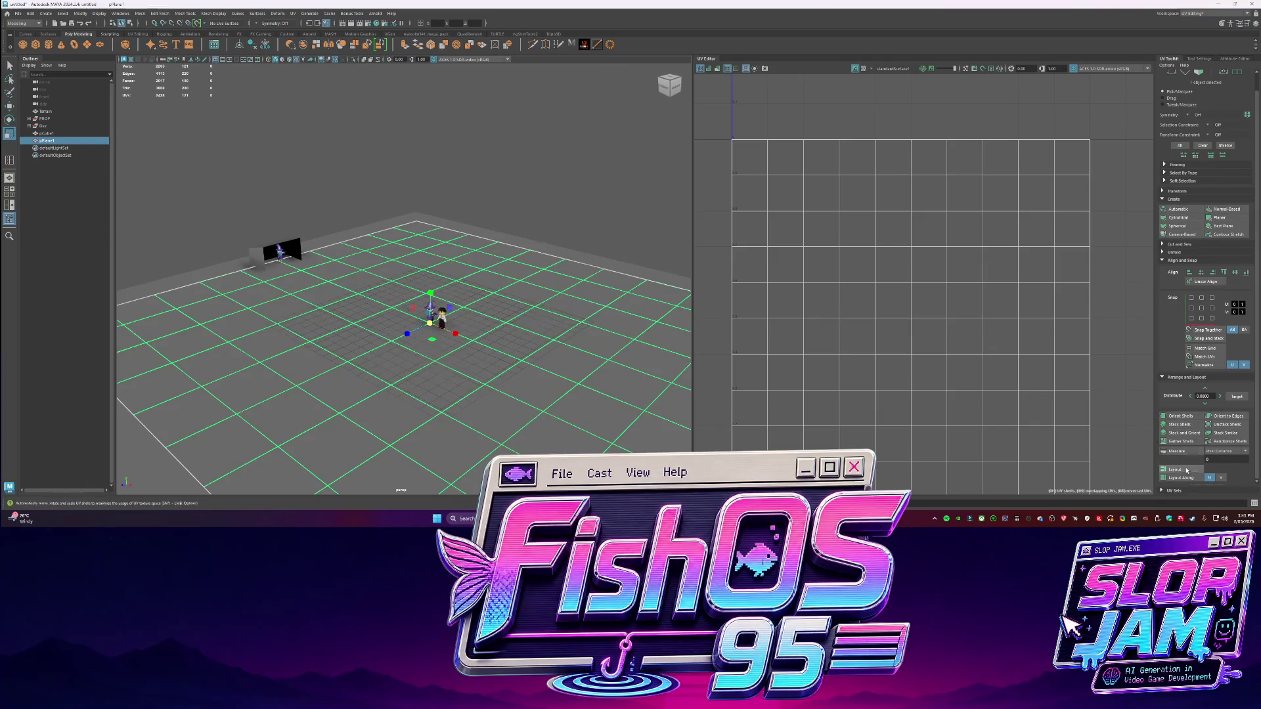
pyautogui.scroll(-5, 575, 277)
pyautogui.moveTo(539, 296)
pyautogui.keyDown('alt'); pyautogui.mouseDown()
pyautogui.moveTo(576, 277)
pyautogui.moveTo(425, 276)
pyautogui.moveTo(515, 371)
pyautogui.mouseUp(); pyautogui.keyUp('alt')
# Move pPlane1 off the terrain toward the front of the scene
pyautogui.press('w')
pyautogui.scroll(-3, 425, 276)
pyautogui.scroll(-3, 526, 341)
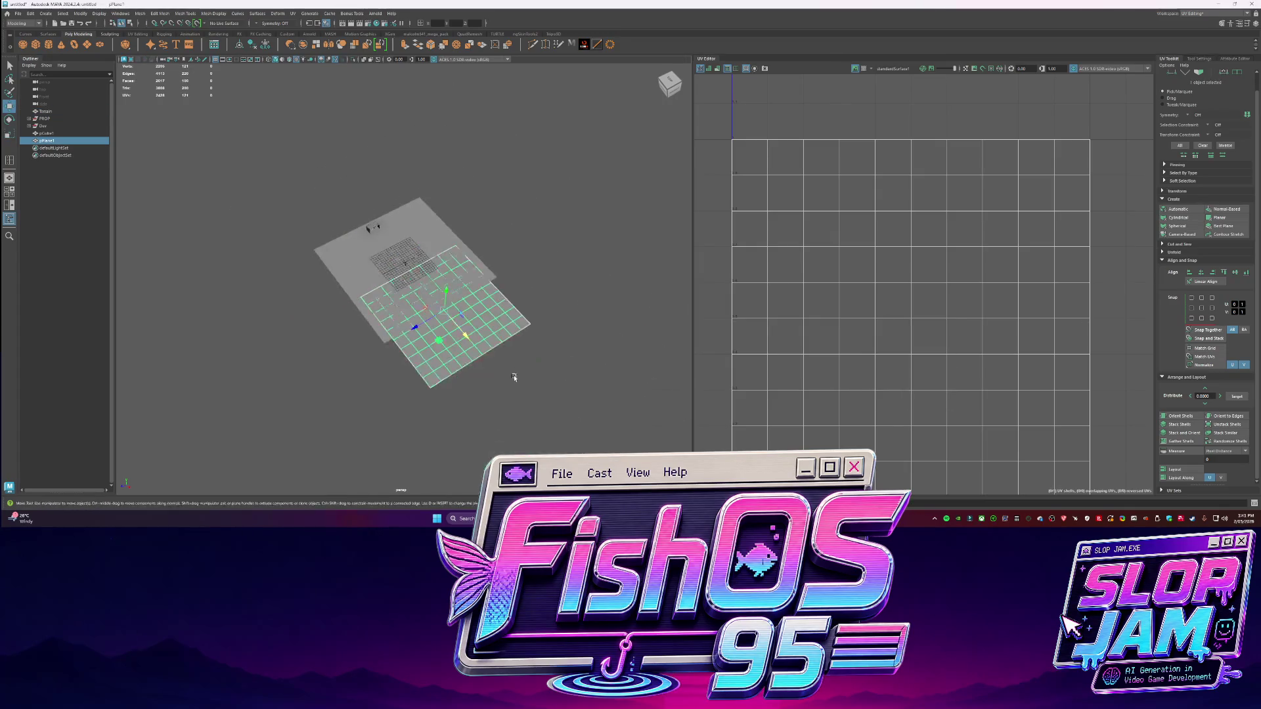
pyautogui.scroll(3, 535, 320)
pyautogui.moveTo(535, 319)
pyautogui.mouseDown(button='middle')
pyautogui.moveTo(1027, 486)
pyautogui.moveTo(585, 305)
pyautogui.moveTo(519, 307)
pyautogui.mouseUp(button='middle')
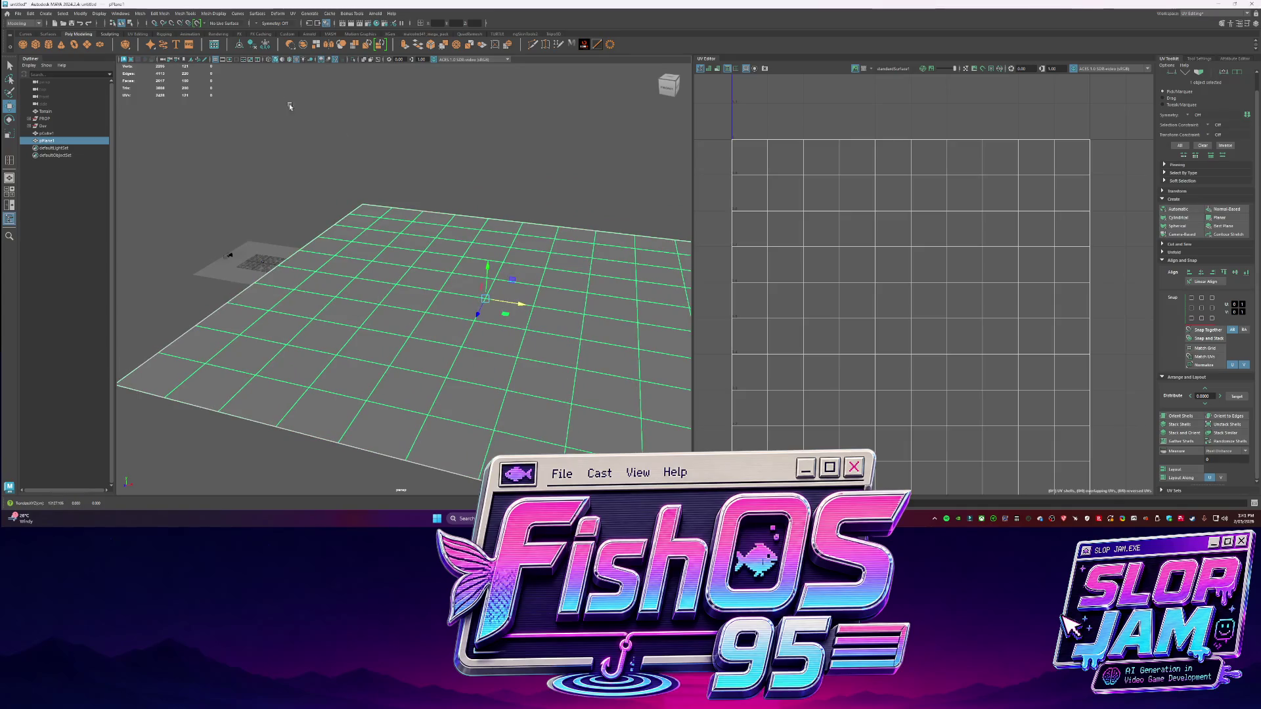
pyautogui.click(1233, 59)
# Switch to the General workspace and inspect pPlane1's transform and connected material nodes
pyautogui.click(1215, 13)
pyautogui.click(1206, 29)
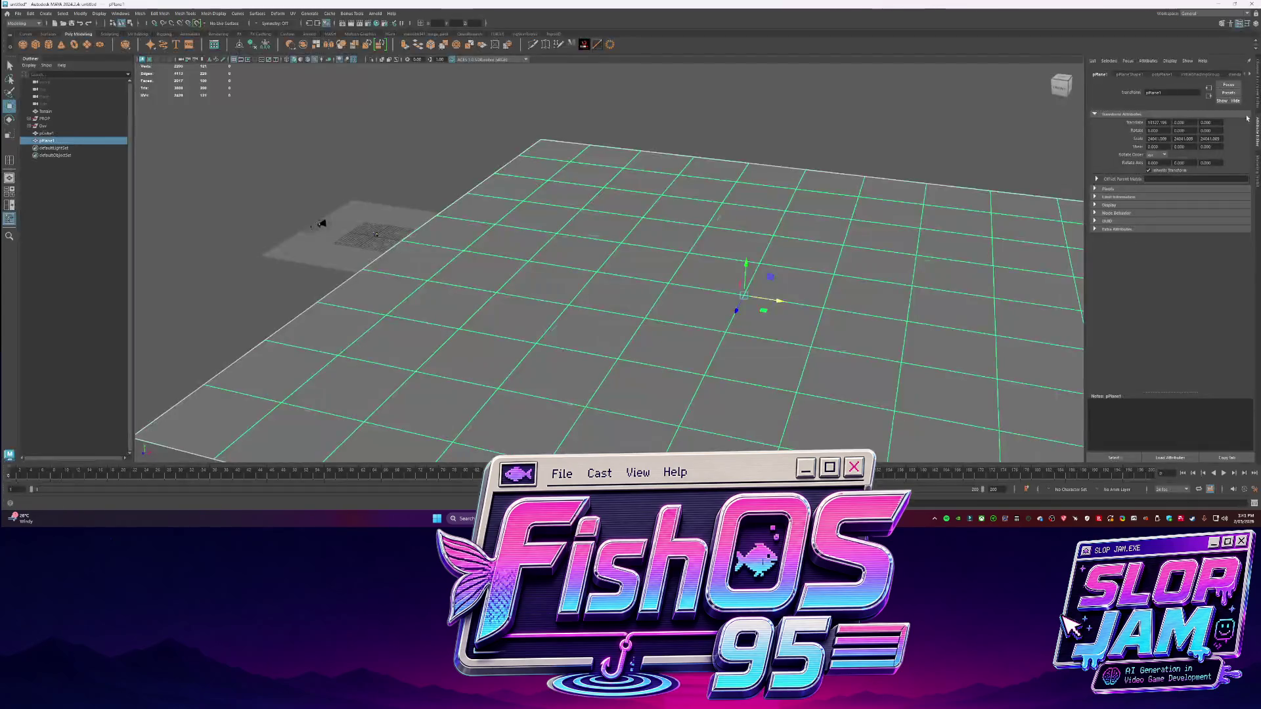
pyautogui.hotkey('ctrl', 'a')
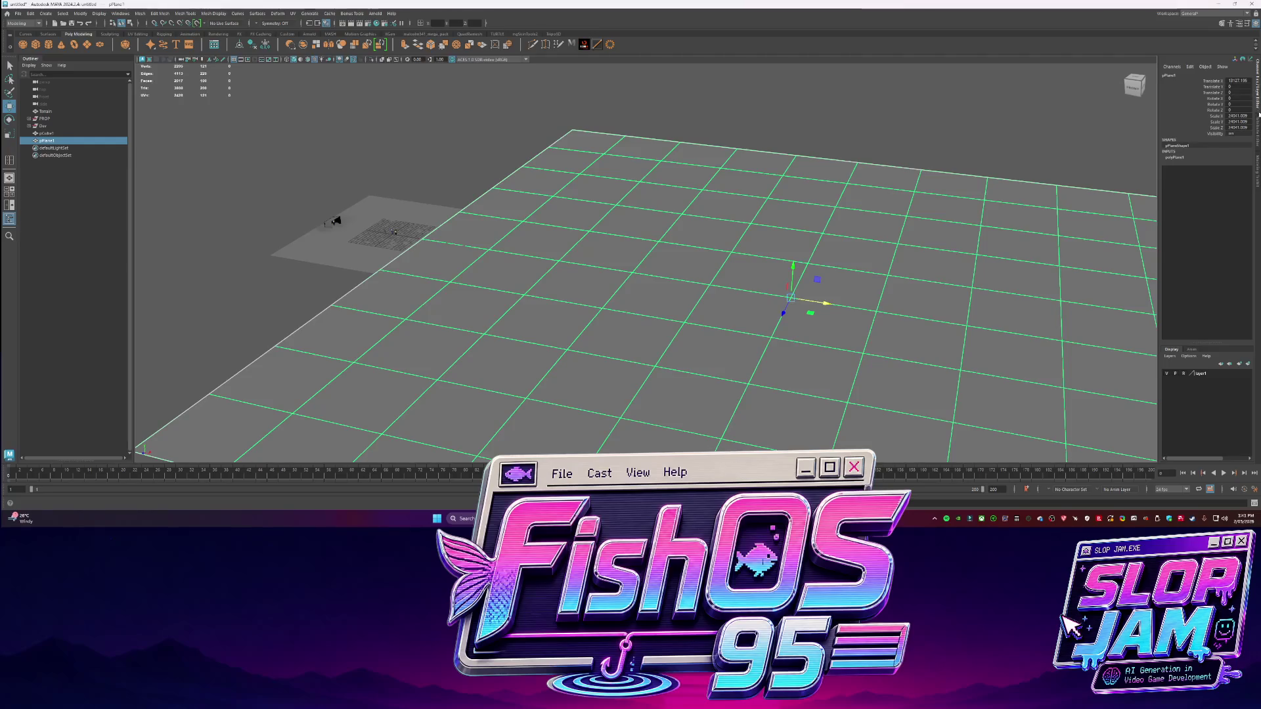
pyautogui.click(1196, 74)
pyautogui.click(1162, 74)
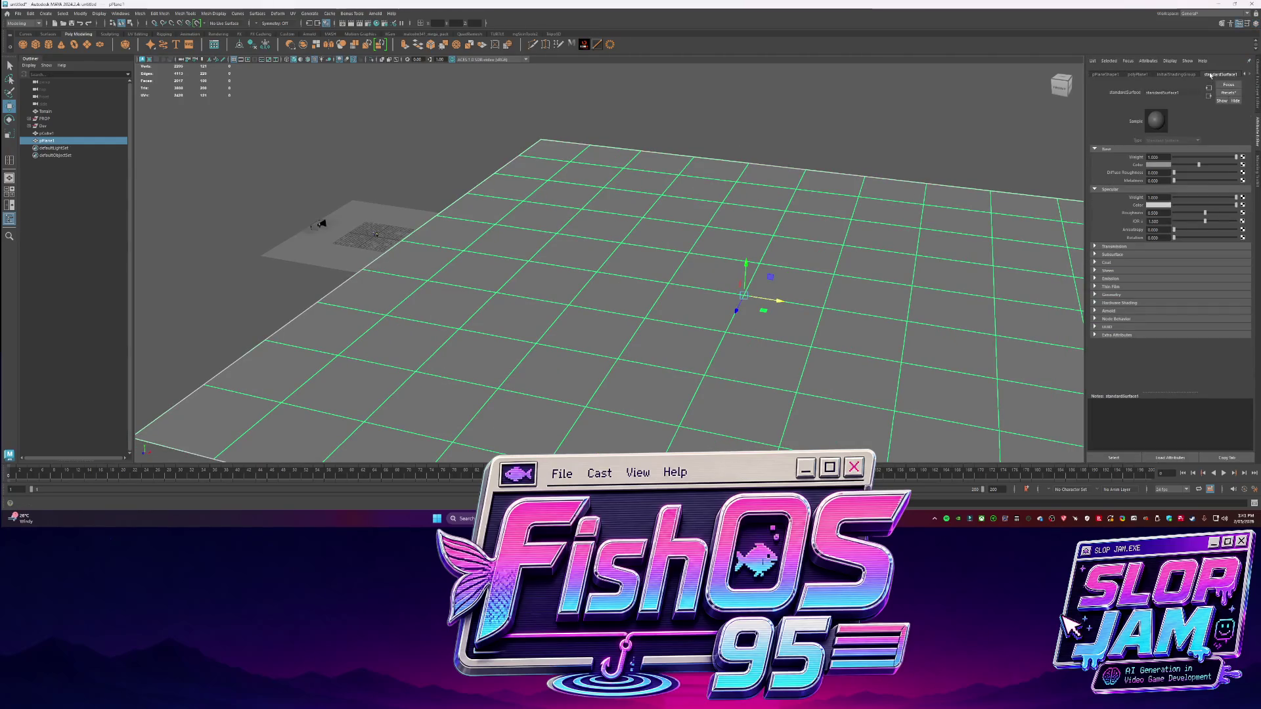
pyautogui.click(1109, 75)
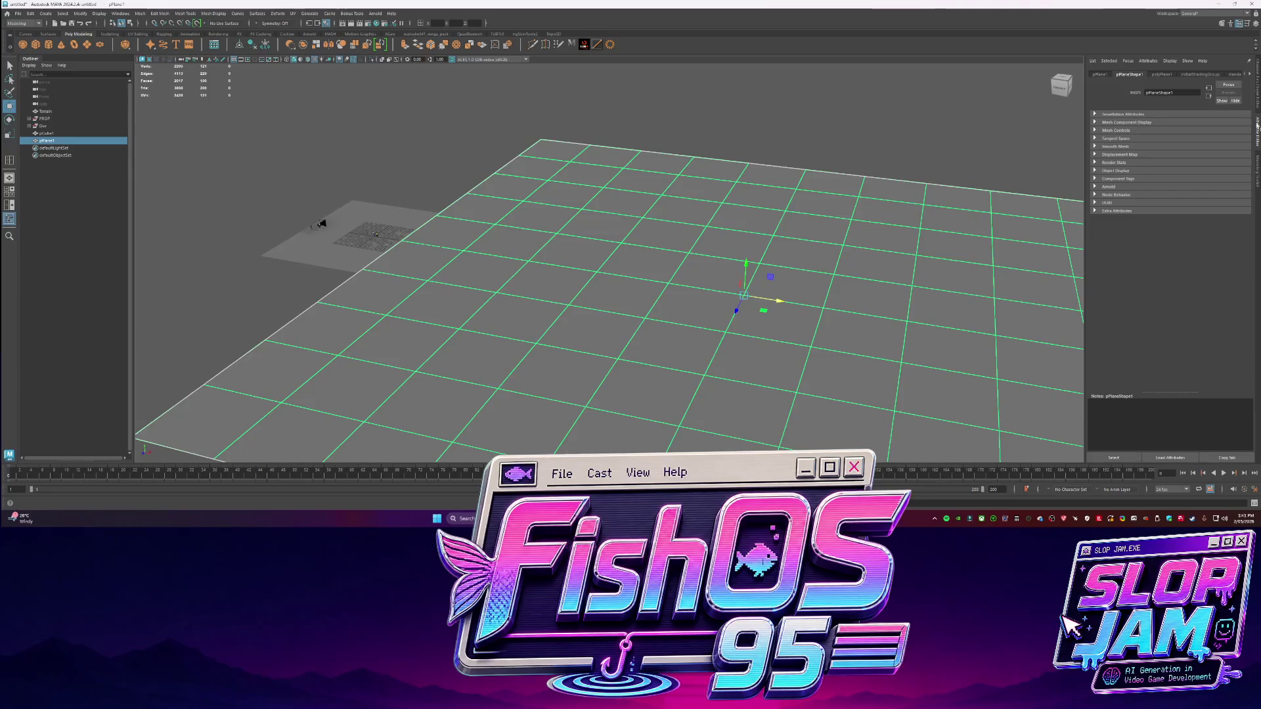
pyautogui.click(1255, 100)
pyautogui.click(1255, 73)
# Set polyPlane1 Subdivisions Width and Height to 1 and frame the plane
pyautogui.click(1174, 157)
pyautogui.click(1230, 181)
pyautogui.write('1')
pyautogui.press('Tab')
pyautogui.write('1')
pyautogui.press('Return')
pyautogui.press('f')
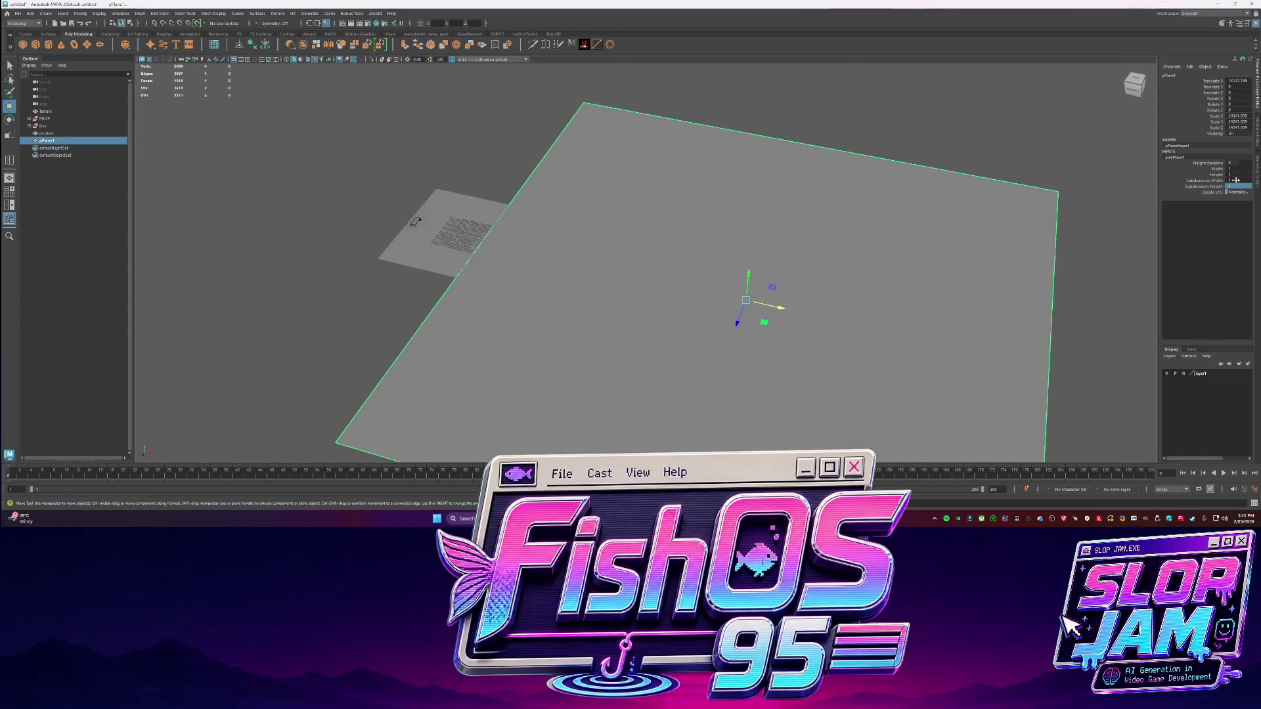
pyautogui.click(1256, 182)
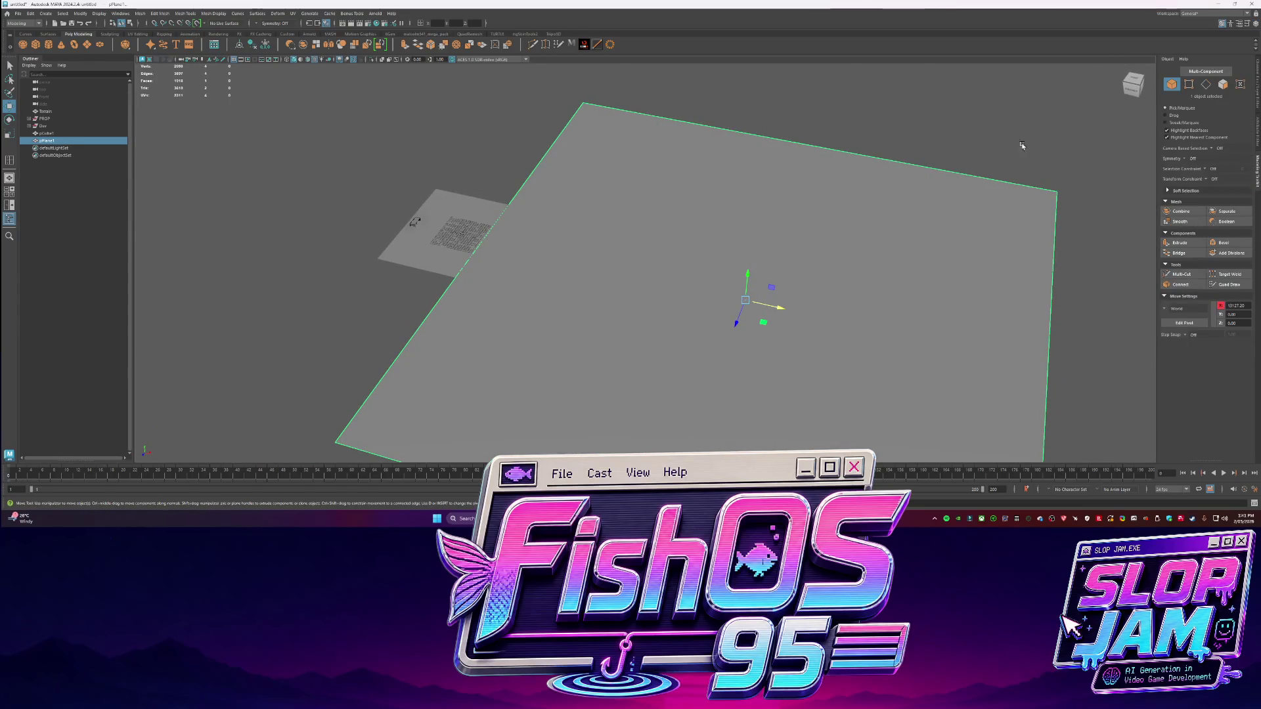
pyautogui.press('f')
# Assign a new material to the plane
pyautogui.click(1256, 131)
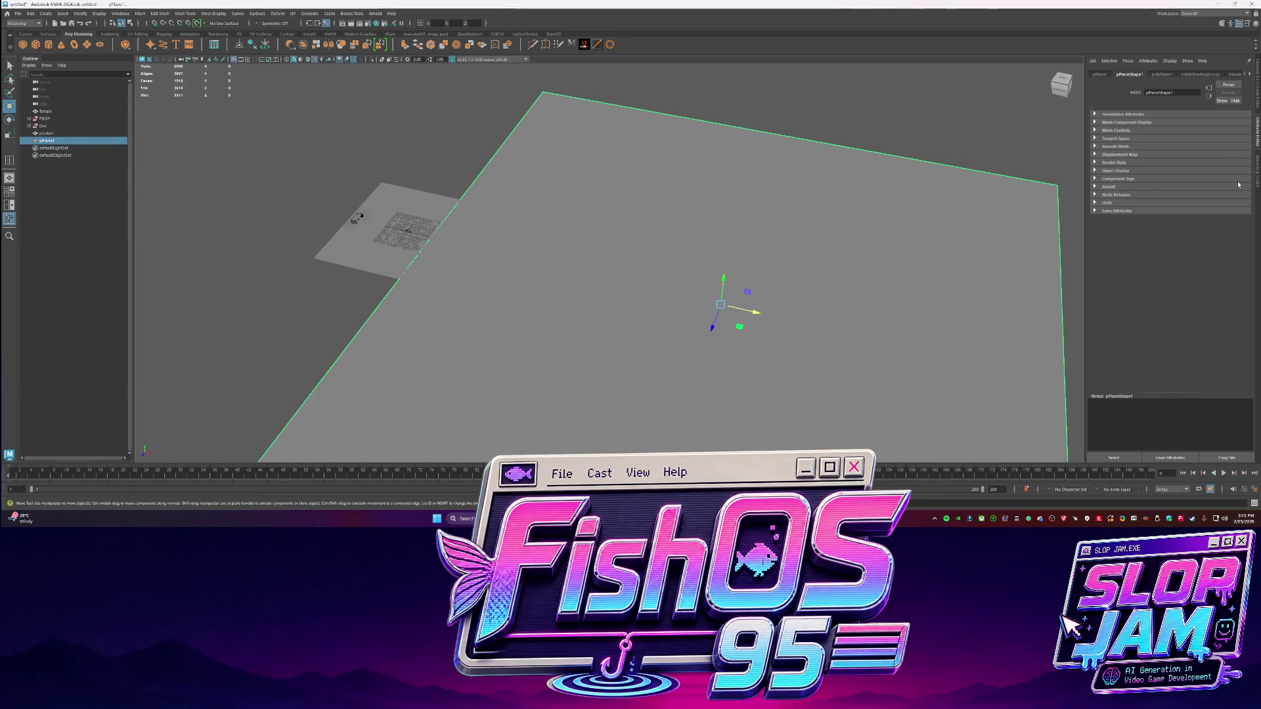
pyautogui.click(1256, 164)
pyautogui.click(1256, 148)
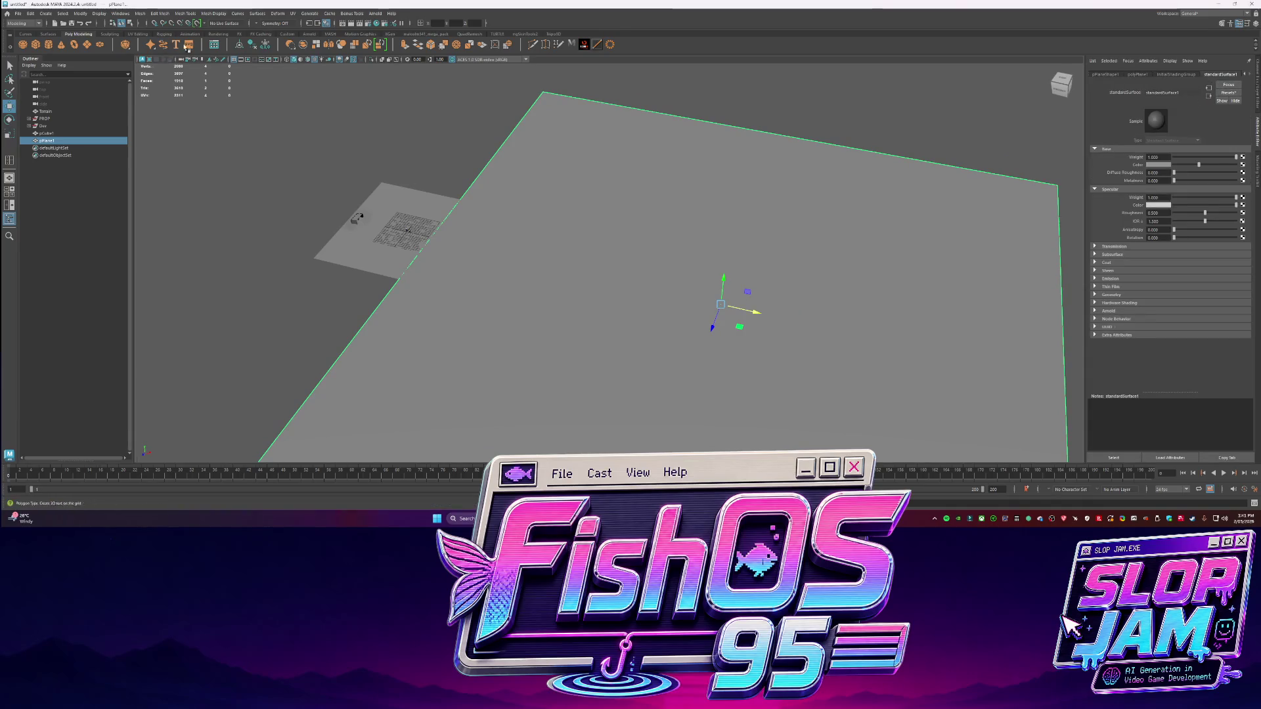
pyautogui.click(241, 46)
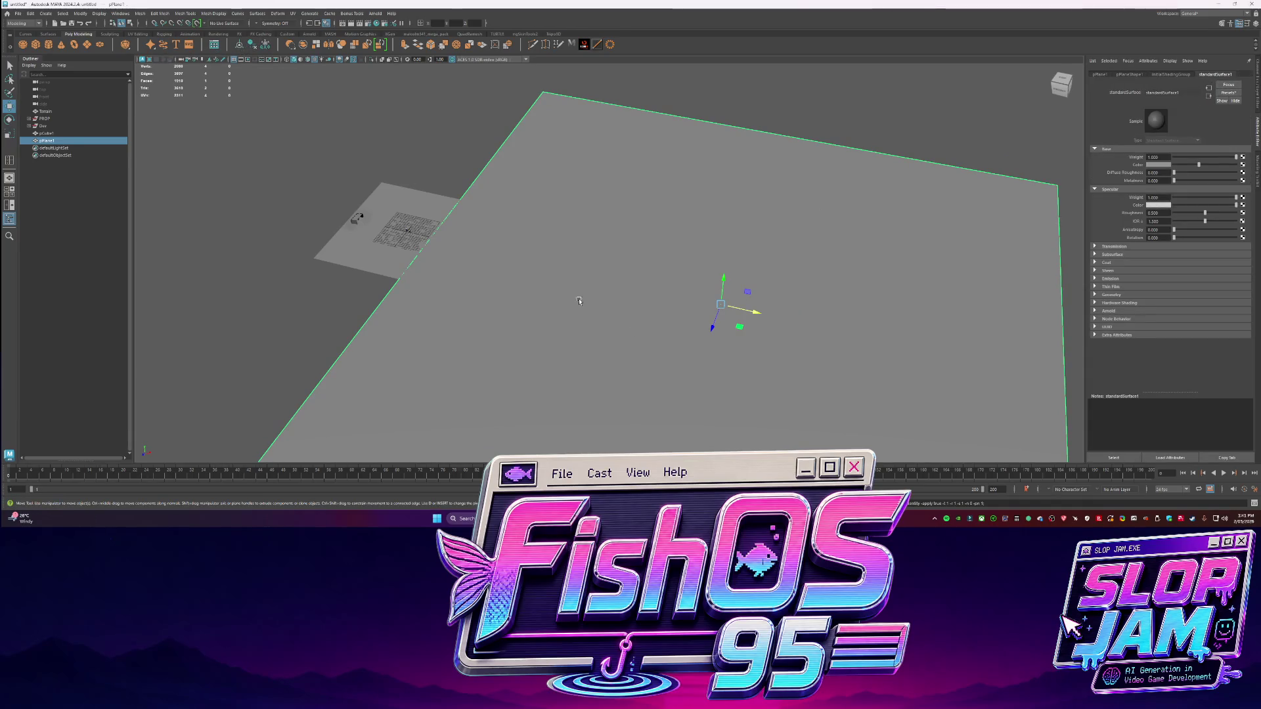
pyautogui.click(1242, 166)
pyautogui.moveTo(620, 217)
pyautogui.mouseDown(button='right')
pyautogui.moveTo(604, 396)
pyautogui.moveTo(626, 367)
pyautogui.mouseUp(button='right')
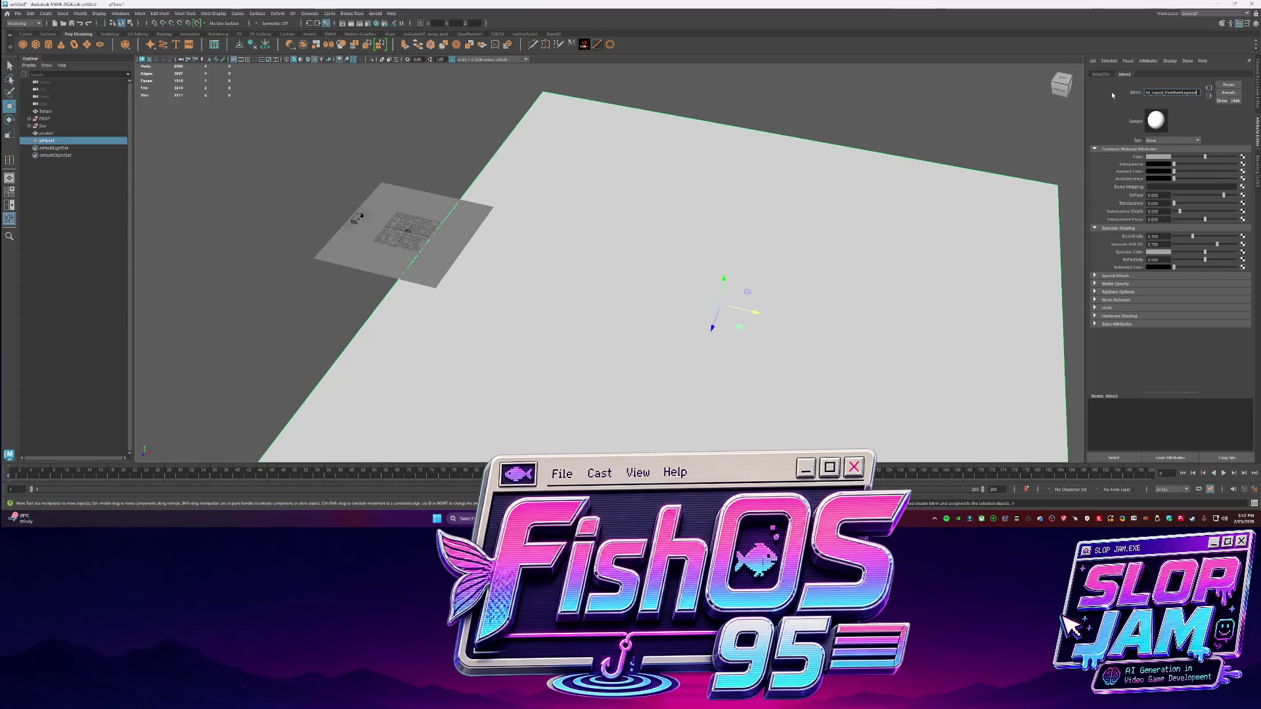
# Connect a File texture to the material's Color and browse to the Downloads folder for the image
pyautogui.click(1243, 158)
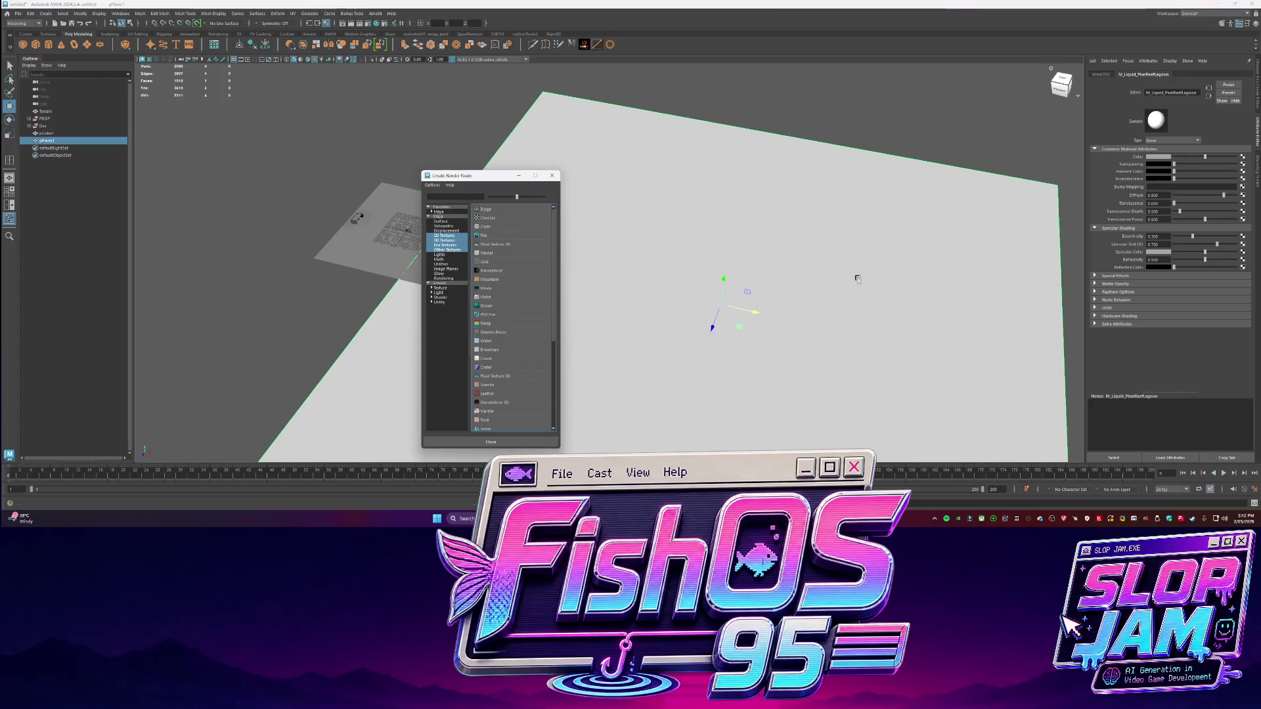
pyautogui.click(488, 237)
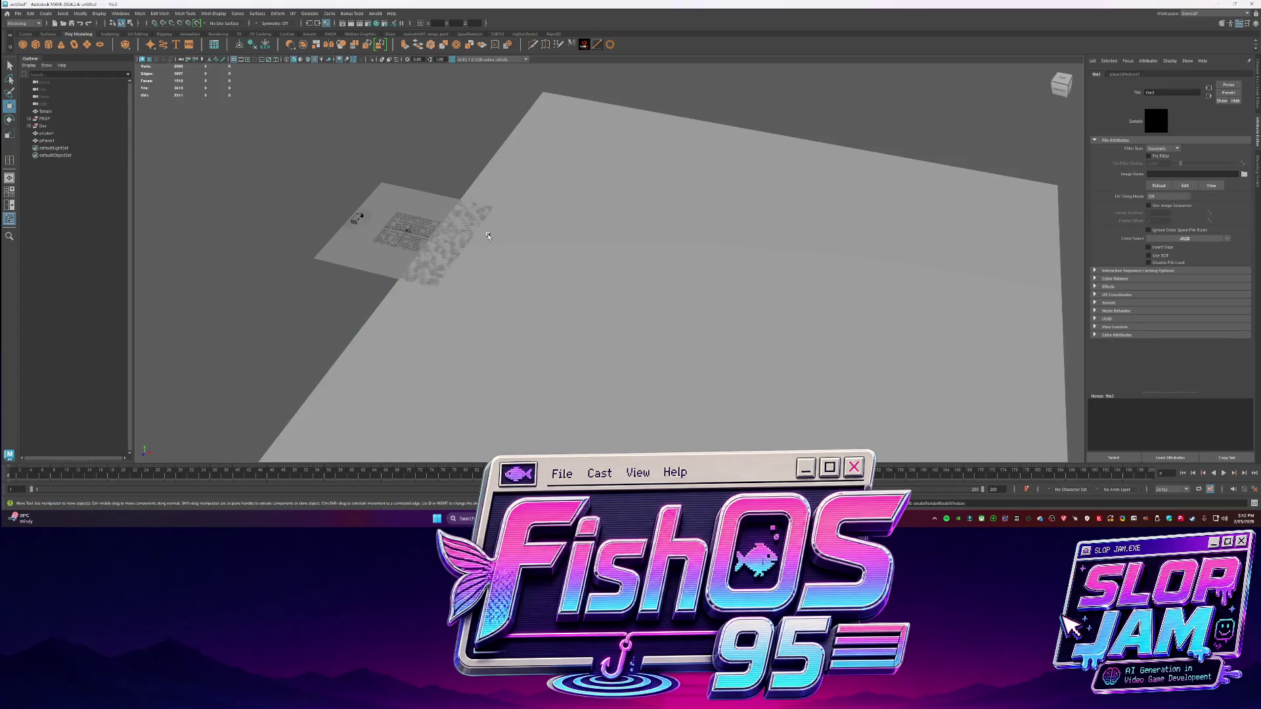
pyautogui.click(1244, 174)
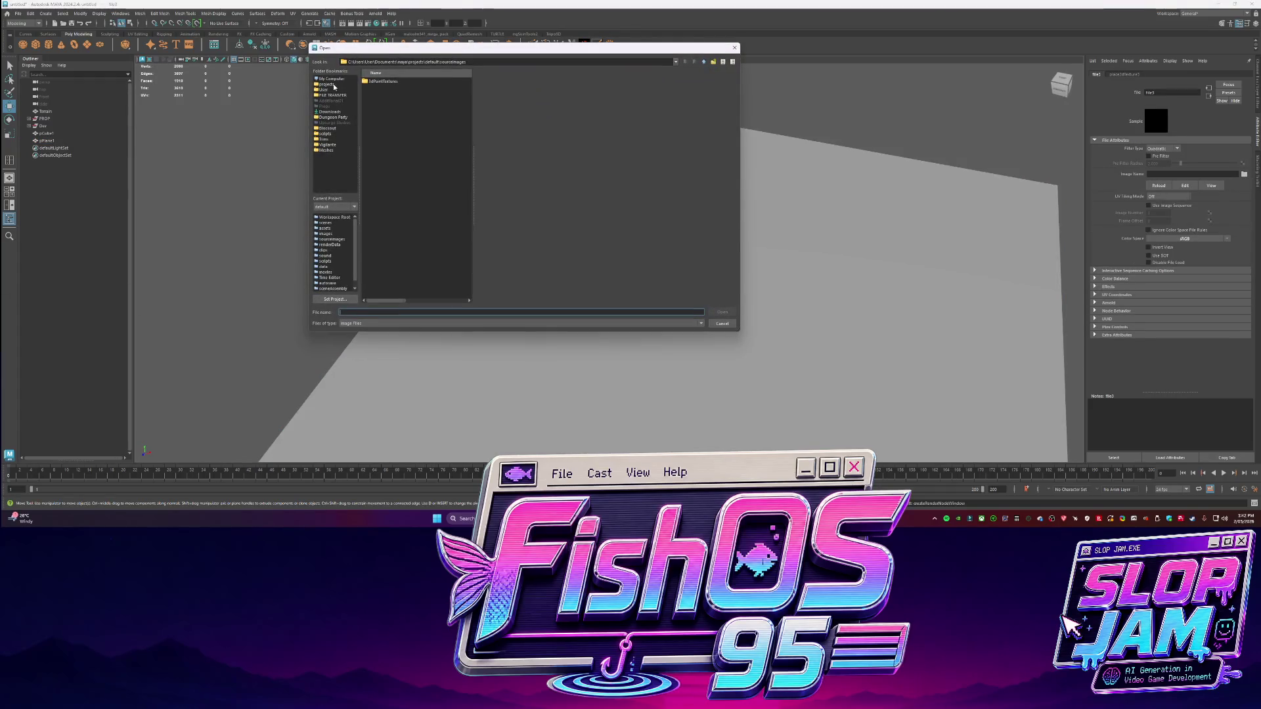
pyautogui.click(329, 112)
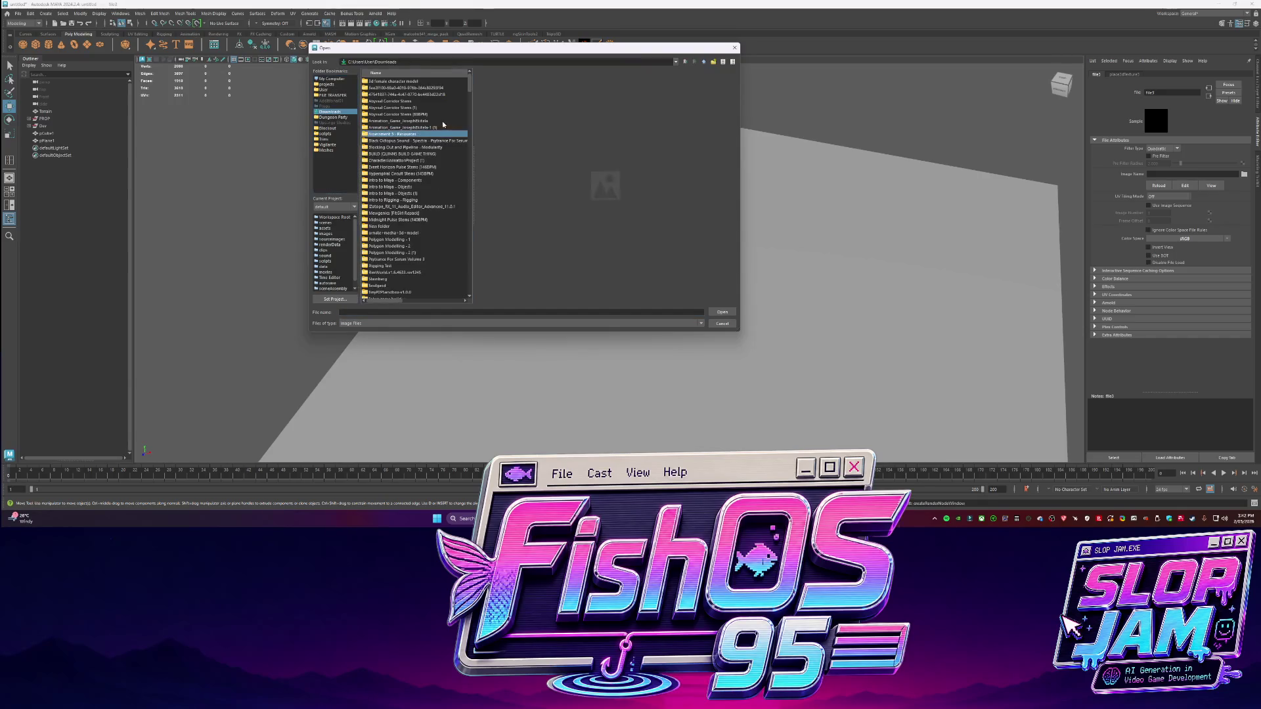
pyautogui.click(384, 134)
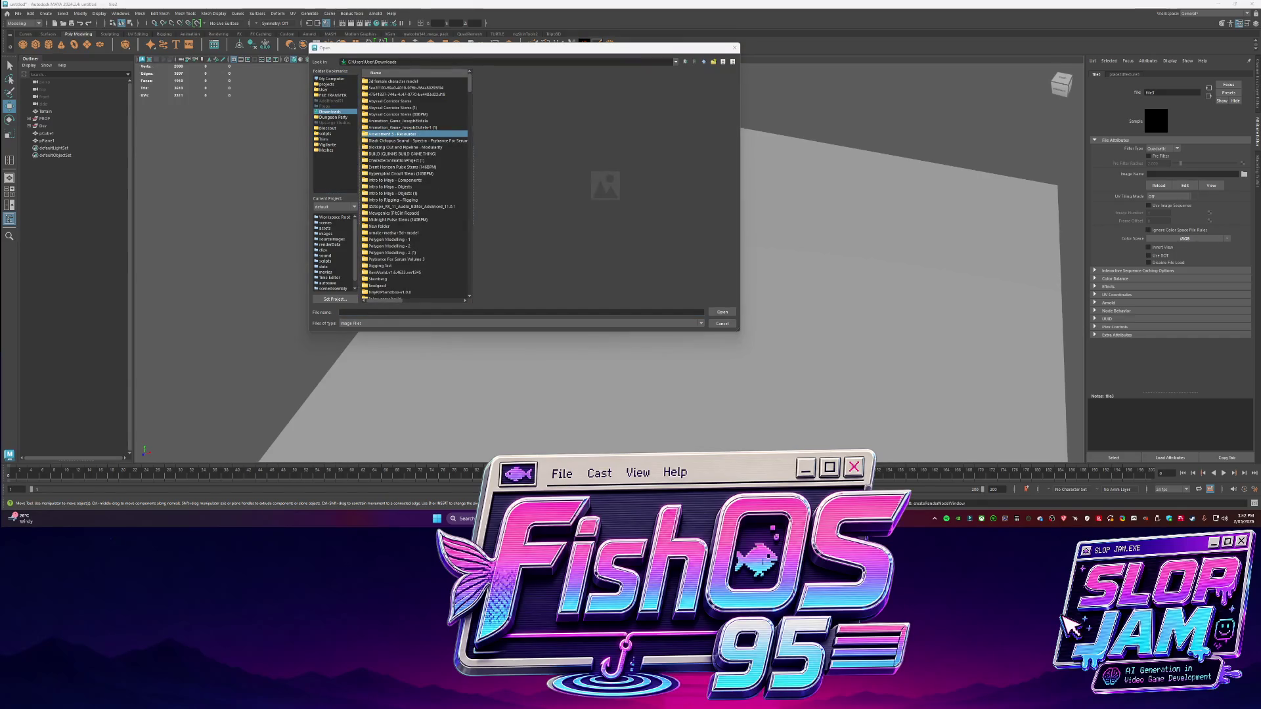
pyautogui.hotkey('alt', 'Tab')
pyautogui.click(270, 239)
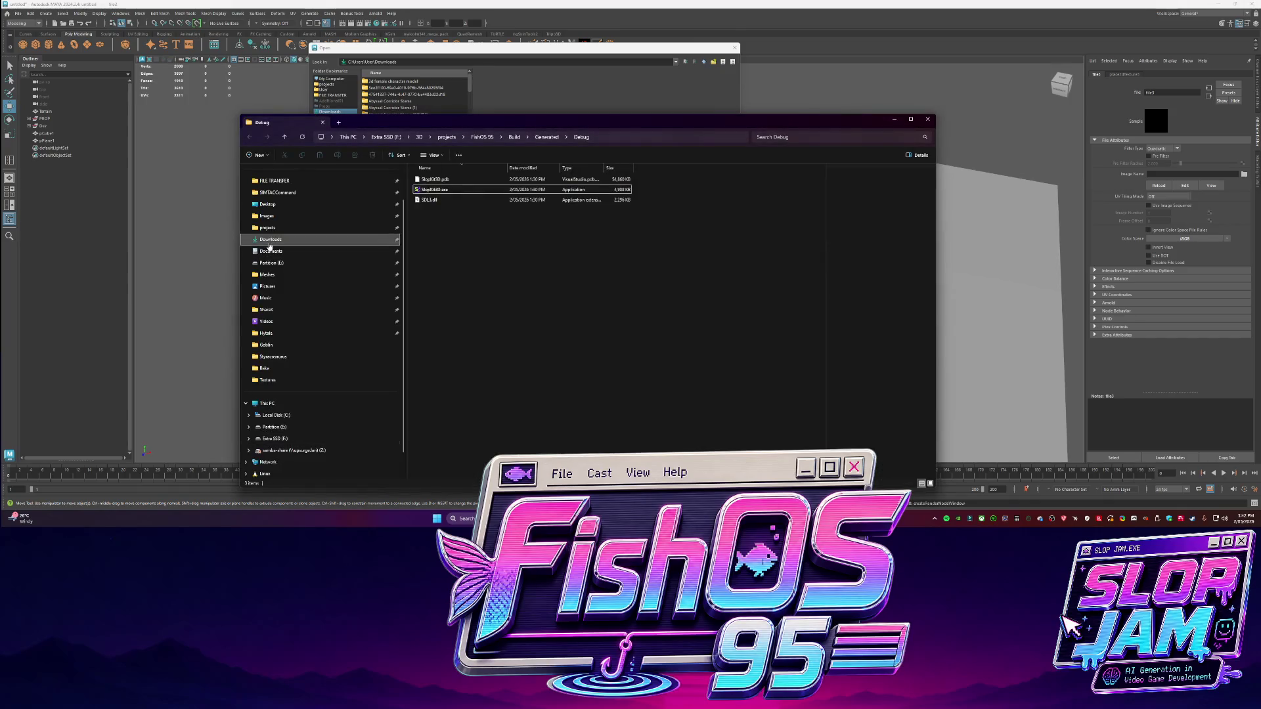
# Preview the downloaded pink texture image, then close the blank browser window
pyautogui.click(510, 201)
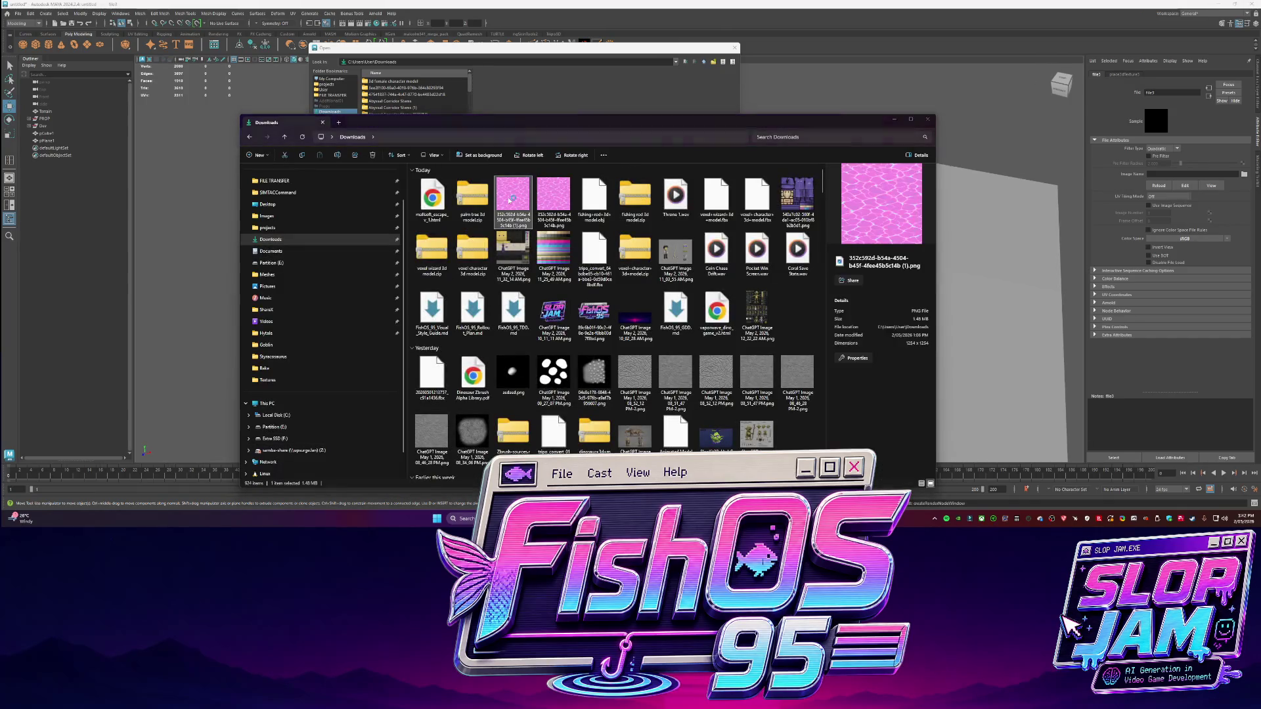
pyautogui.doubleClick(510, 201)
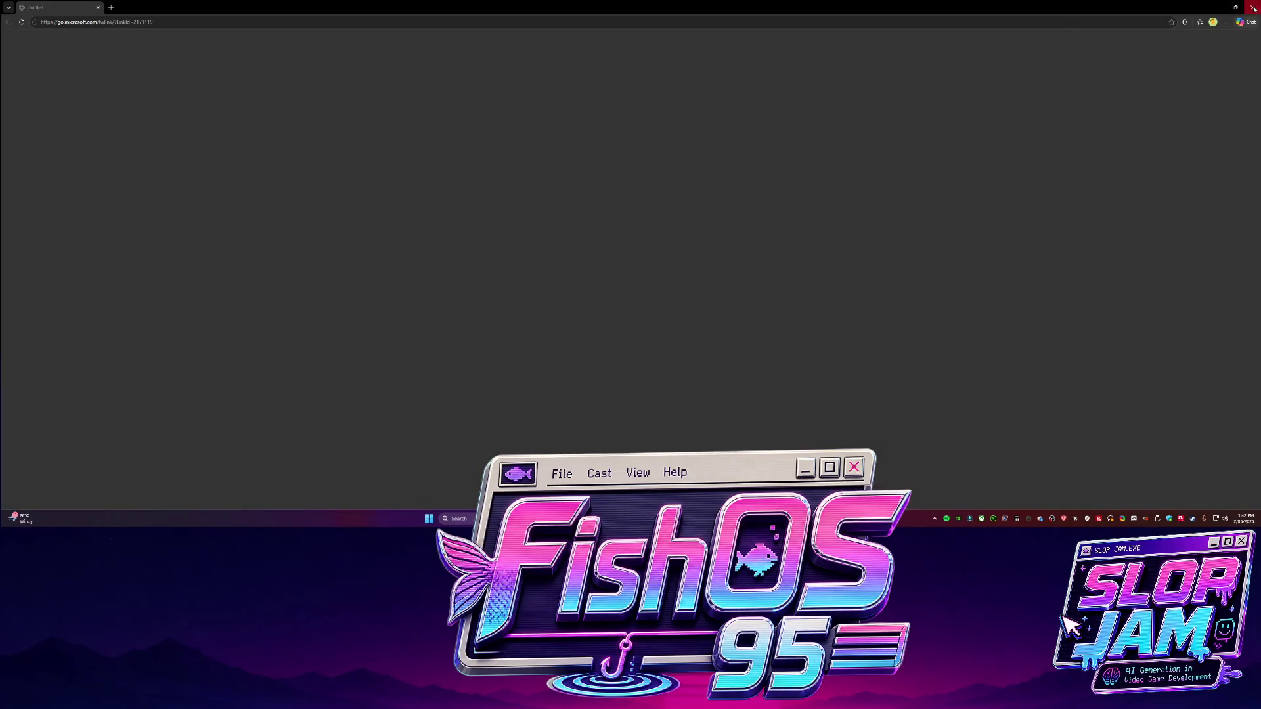
pyautogui.click(1253, 8)
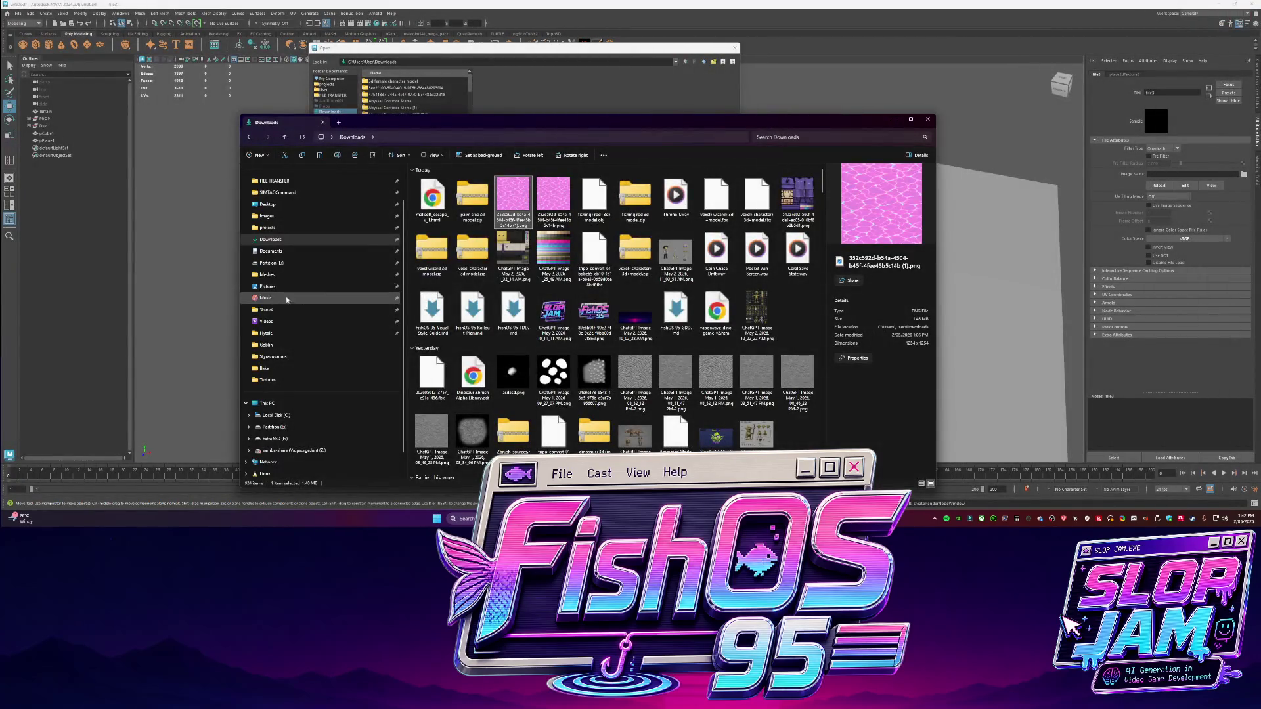
# Paste the texture into FishOS 95\Content\Textures and rename it T_Environment_Water_PixelLagoon.png
pyautogui.click(276, 229)
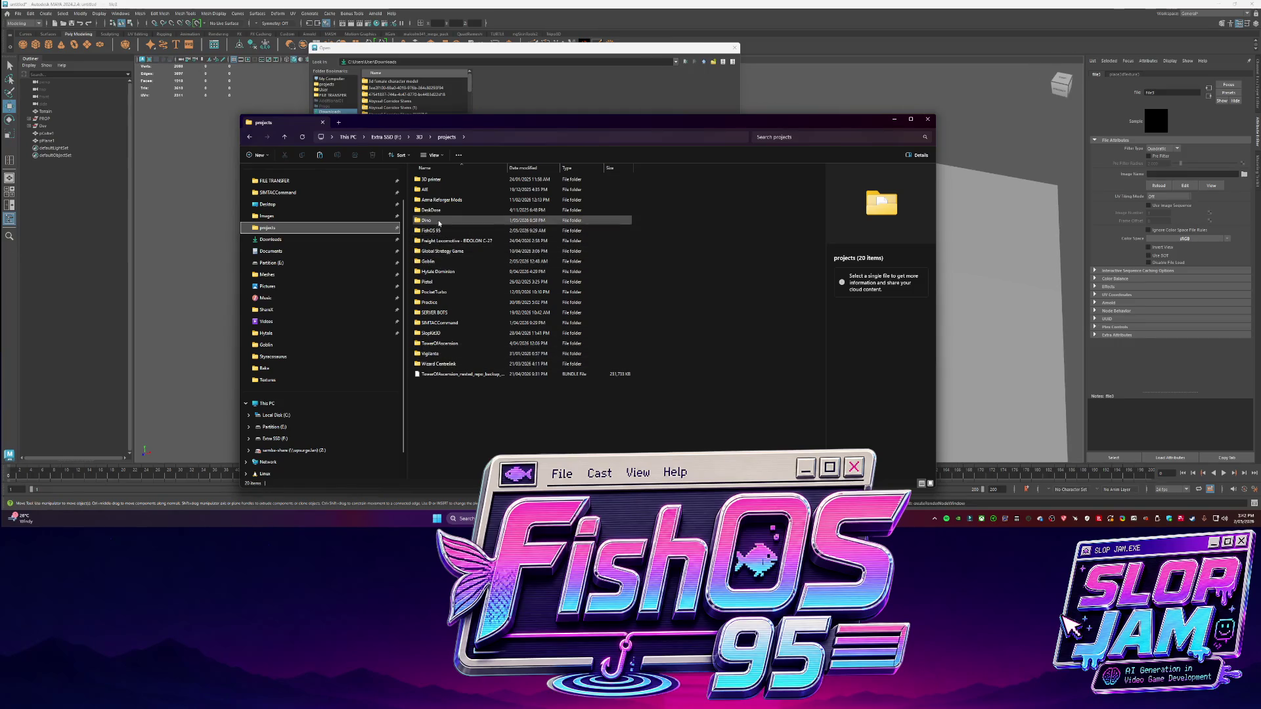
pyautogui.doubleClick(433, 230)
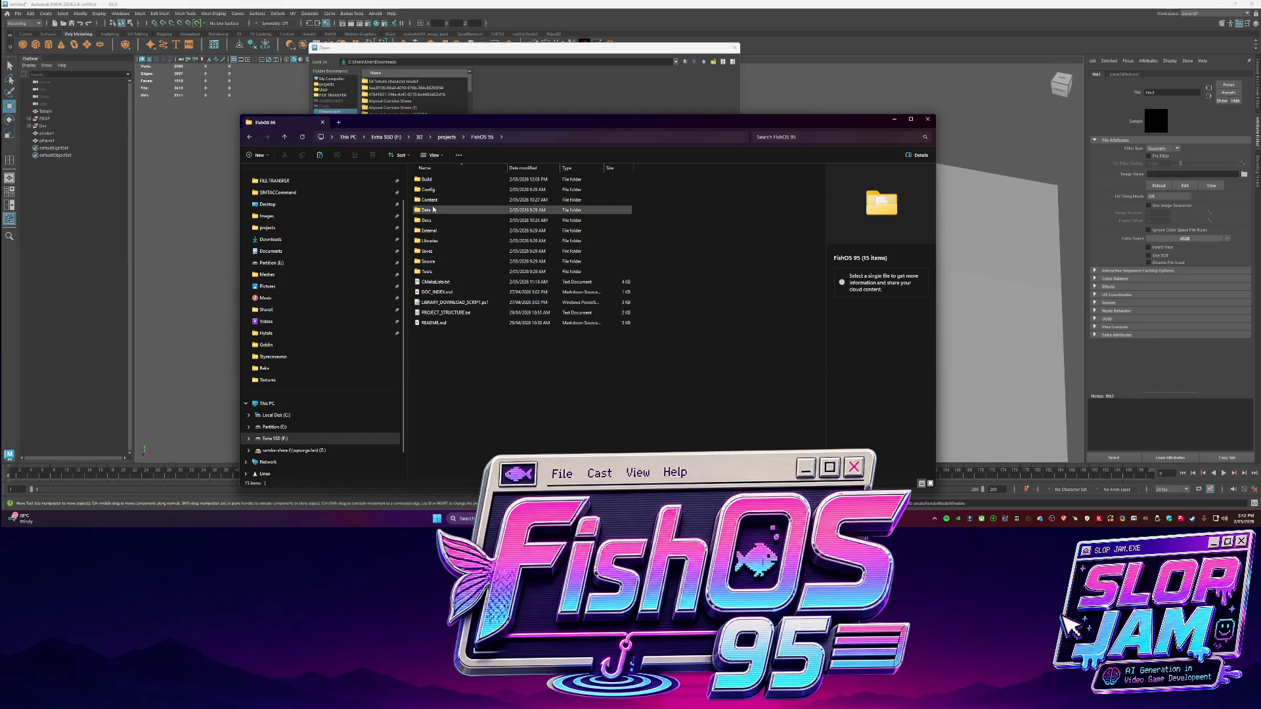
pyautogui.doubleClick(430, 200)
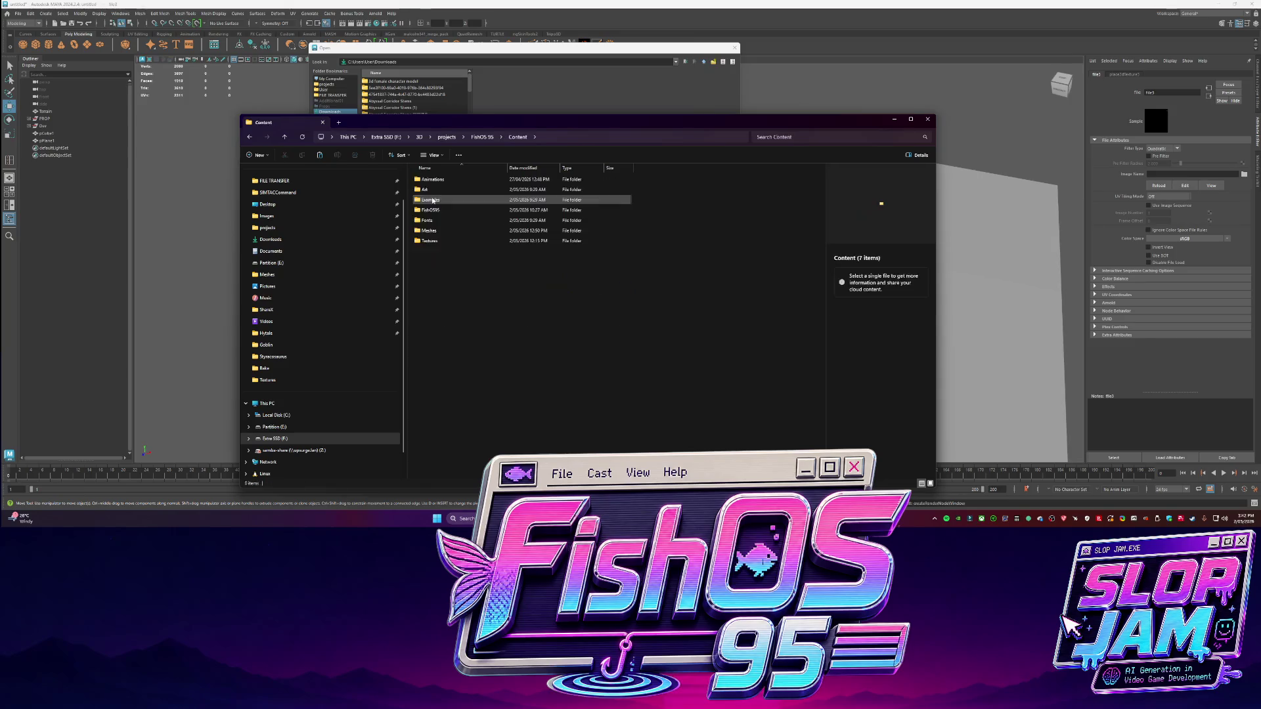
pyautogui.doubleClick(429, 241)
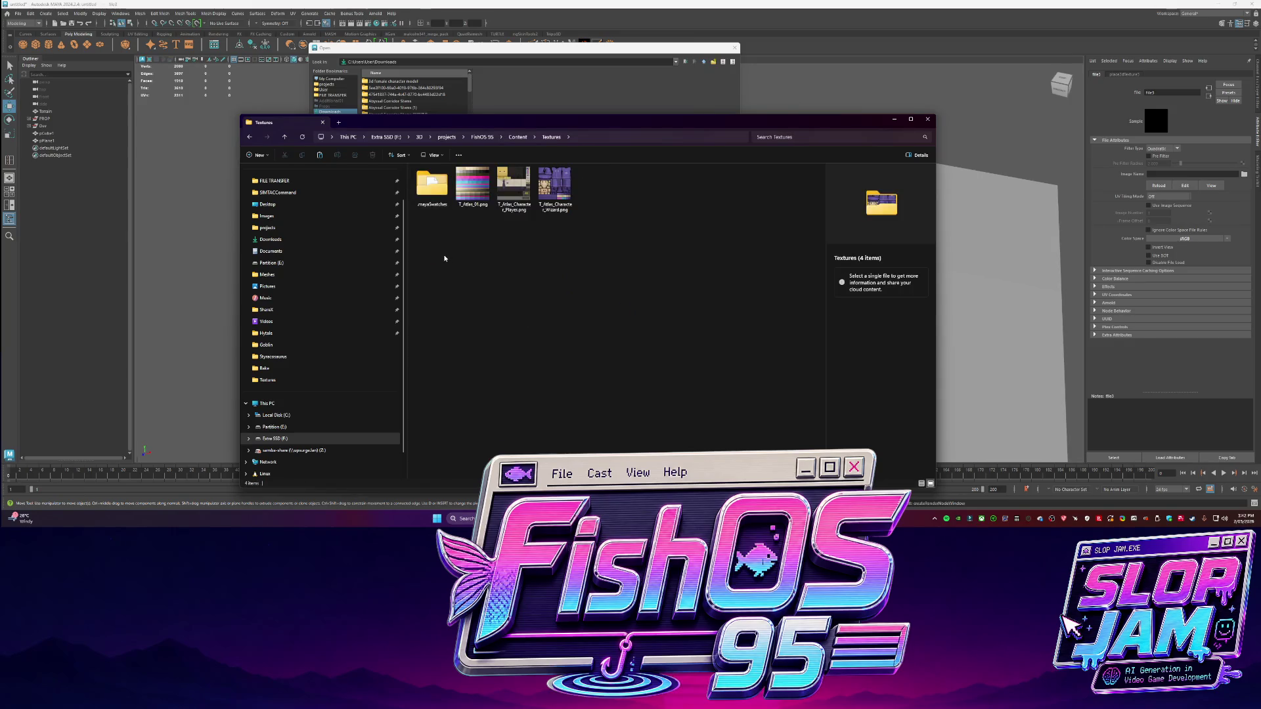
pyautogui.hotkey('ctrl', 'v')
pyautogui.click(607, 195)
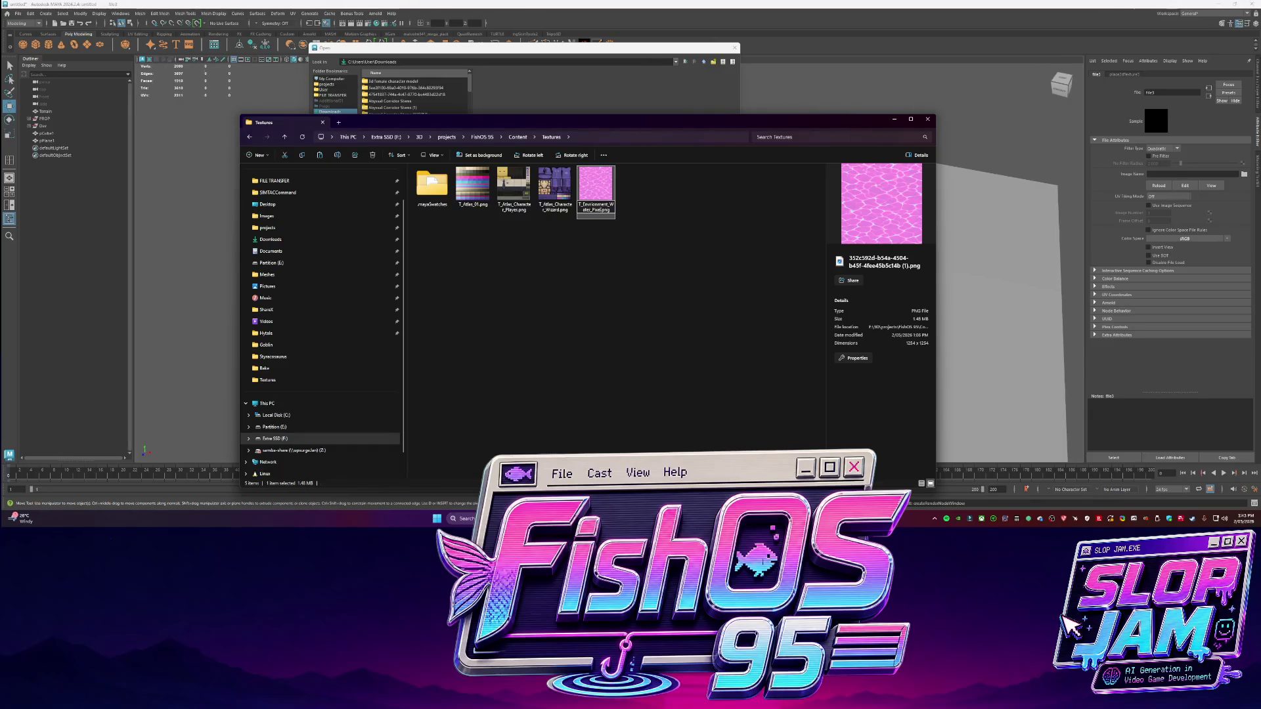
pyautogui.click(499, 295)
pyautogui.click(447, 113)
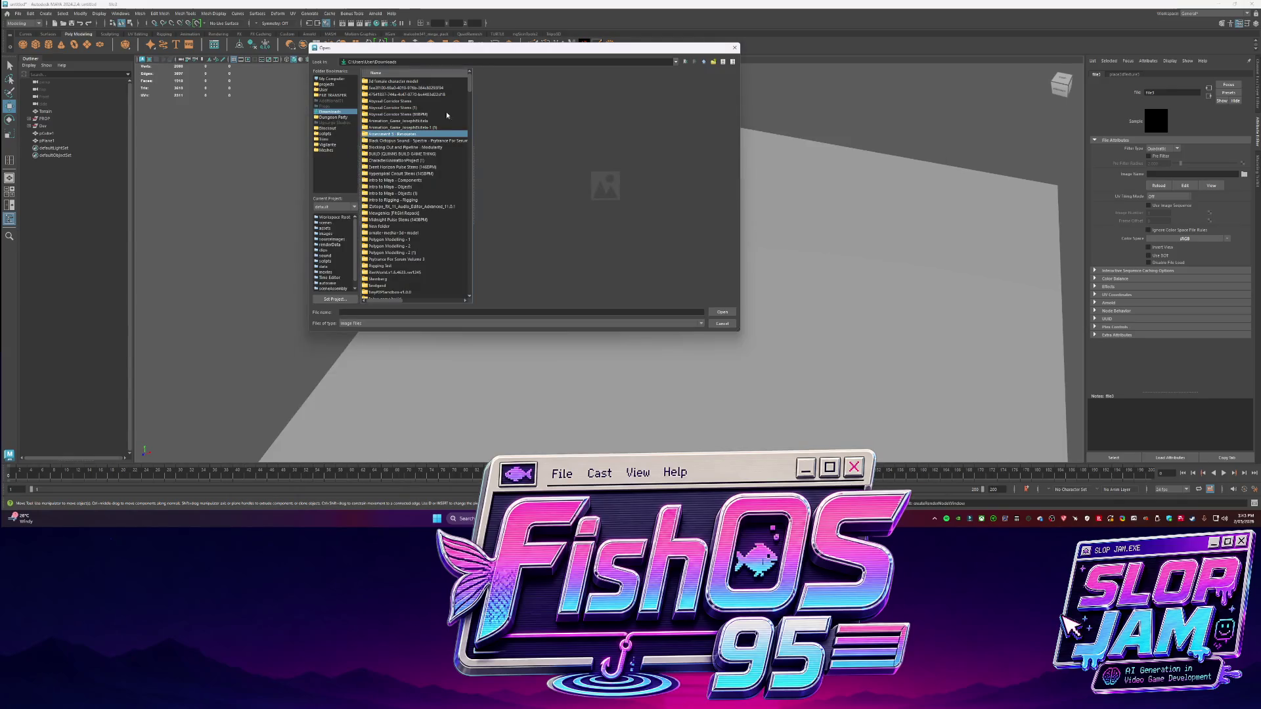
# In the Open dialog, bookmark the FishOS 95 project folder and open it from the bookmark
pyautogui.click(327, 85)
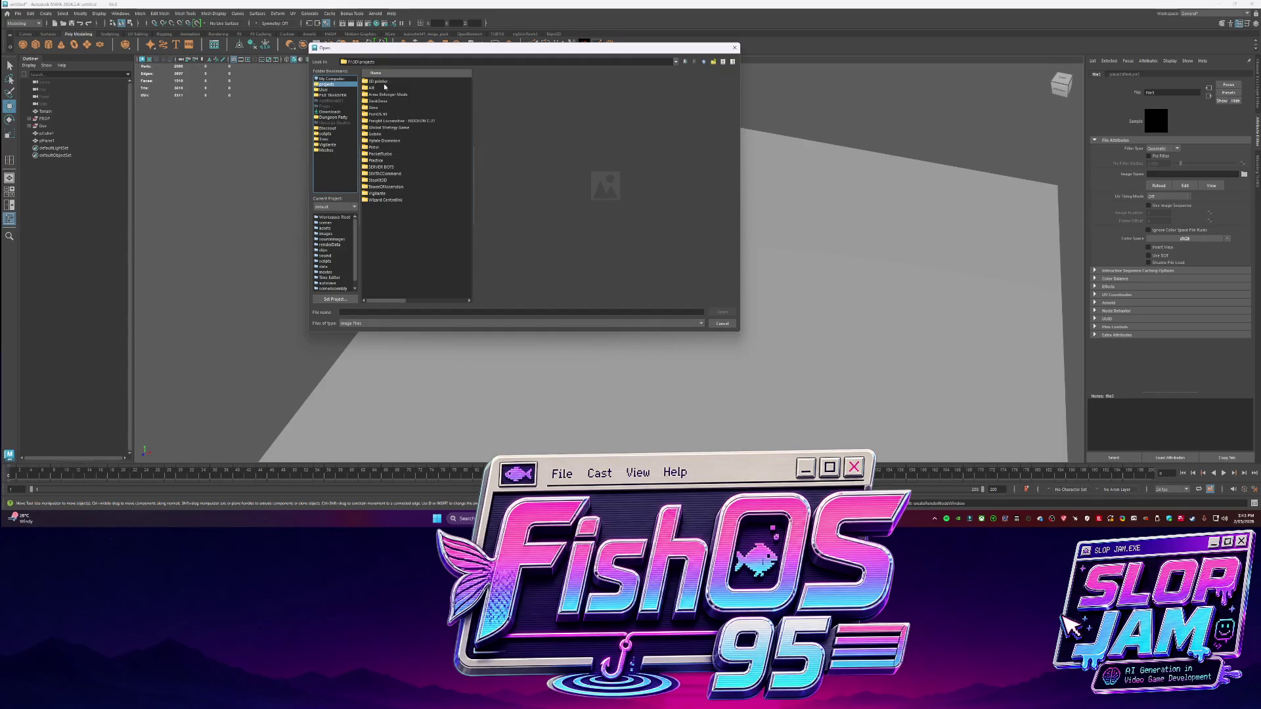
pyautogui.click(382, 160)
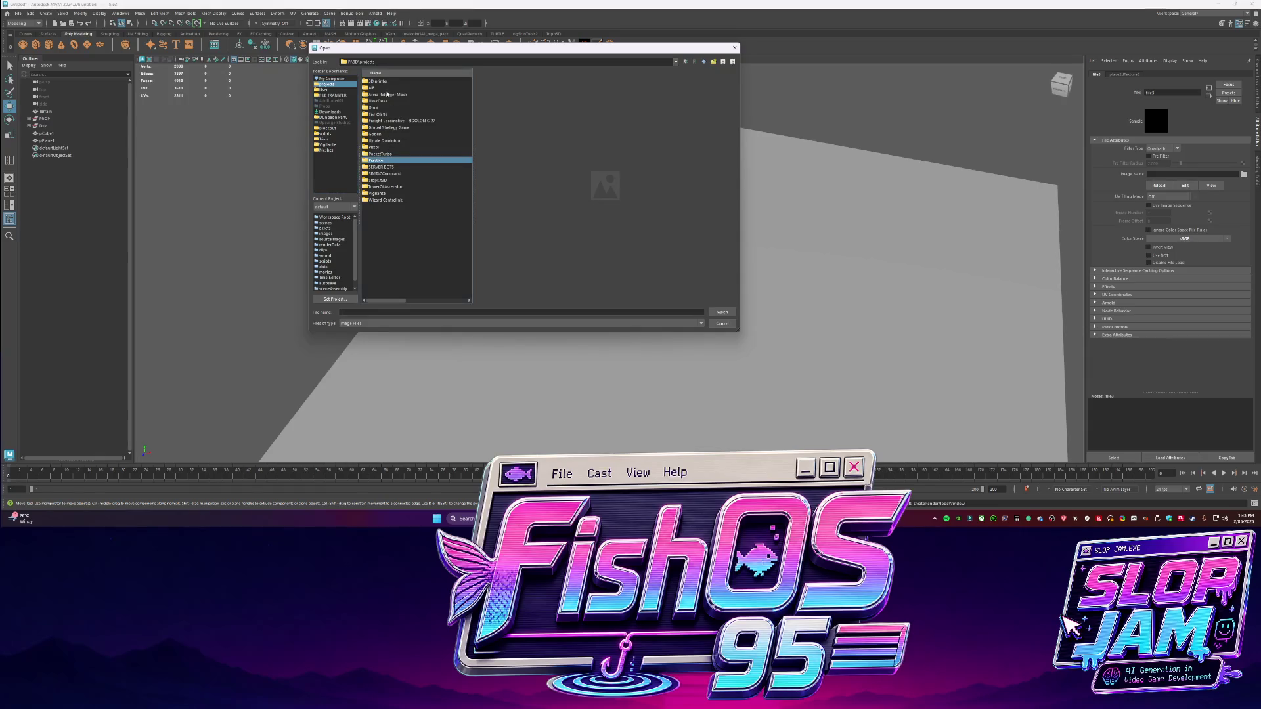
pyautogui.doubleClick(379, 115)
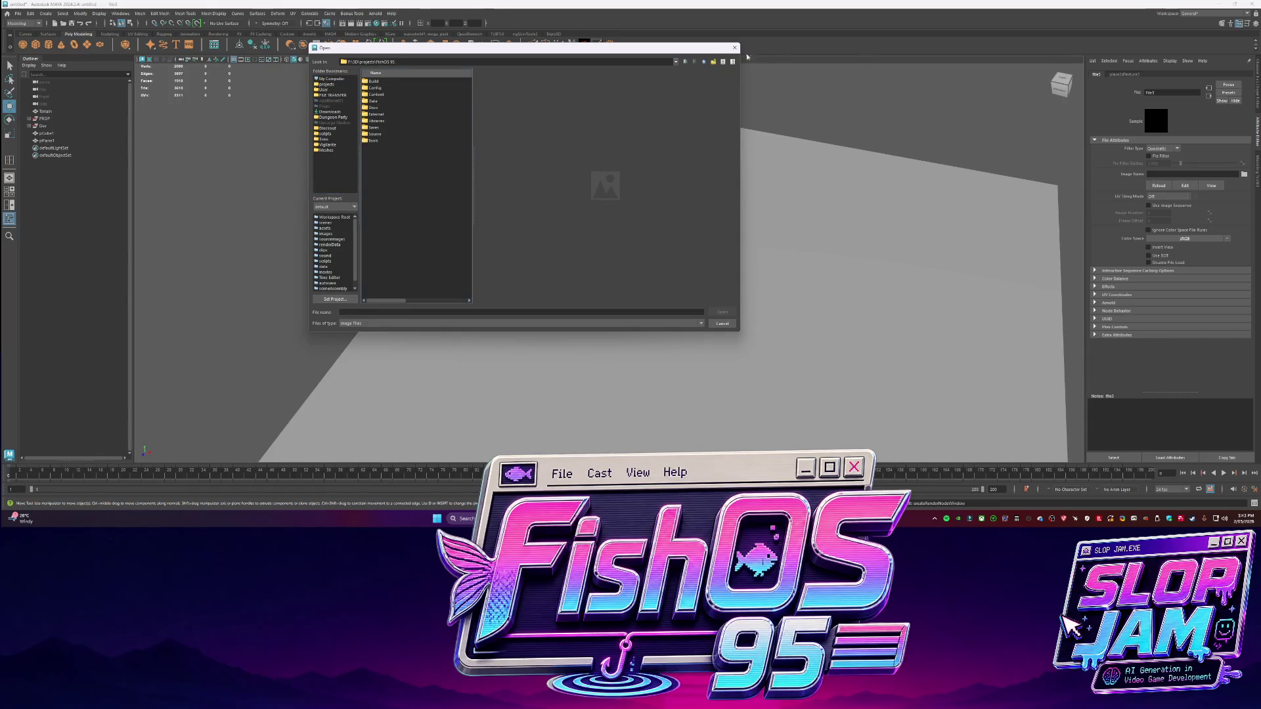
pyautogui.click(703, 61)
pyautogui.moveTo(380, 114)
pyautogui.mouseDown()
pyautogui.moveTo(358, 117)
pyautogui.moveTo(327, 172)
pyautogui.mouseUp()
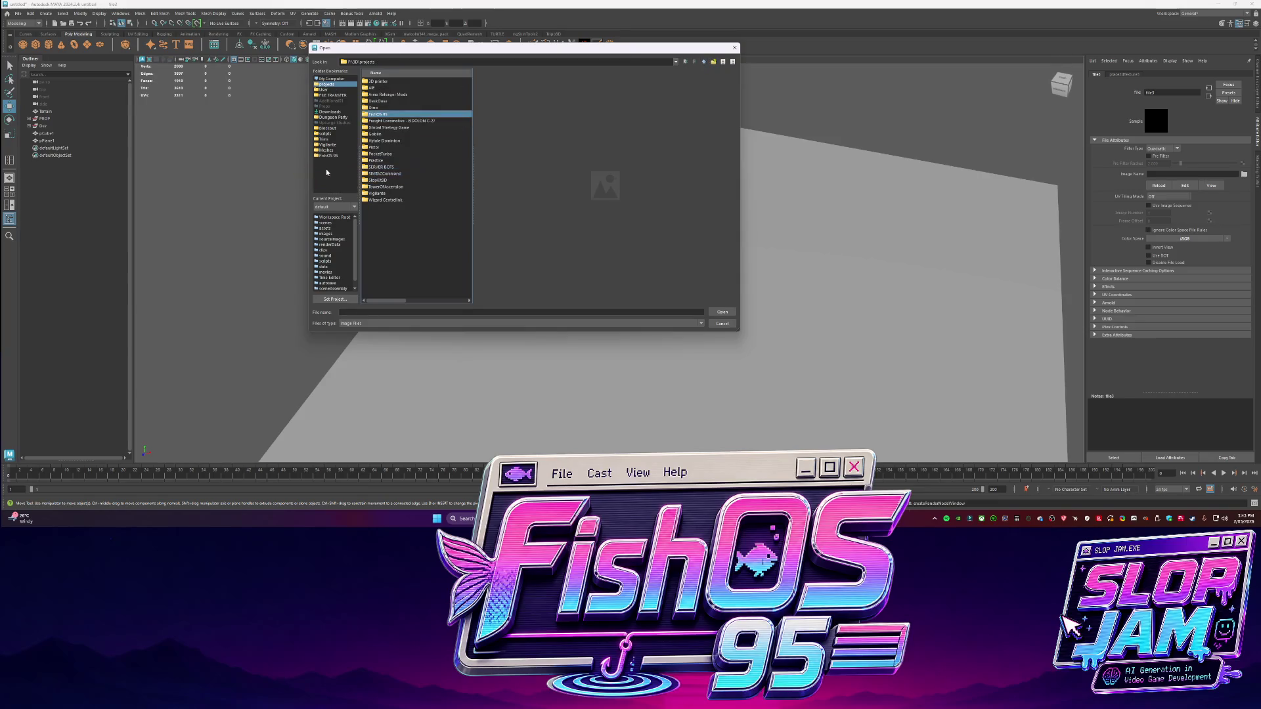
pyautogui.click(335, 155)
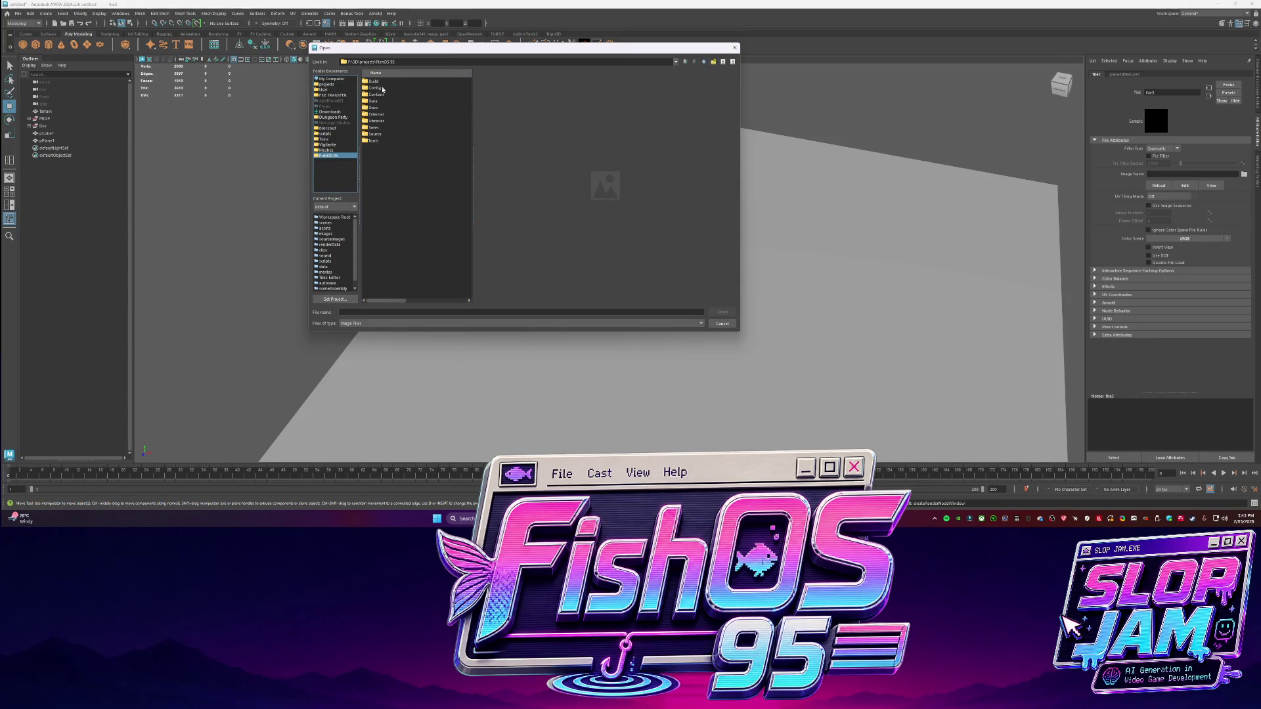
# Open T_Environment_Water_PixelLagoon.png from Content\Textures as the plane's file texture
pyautogui.doubleClick(379, 94)
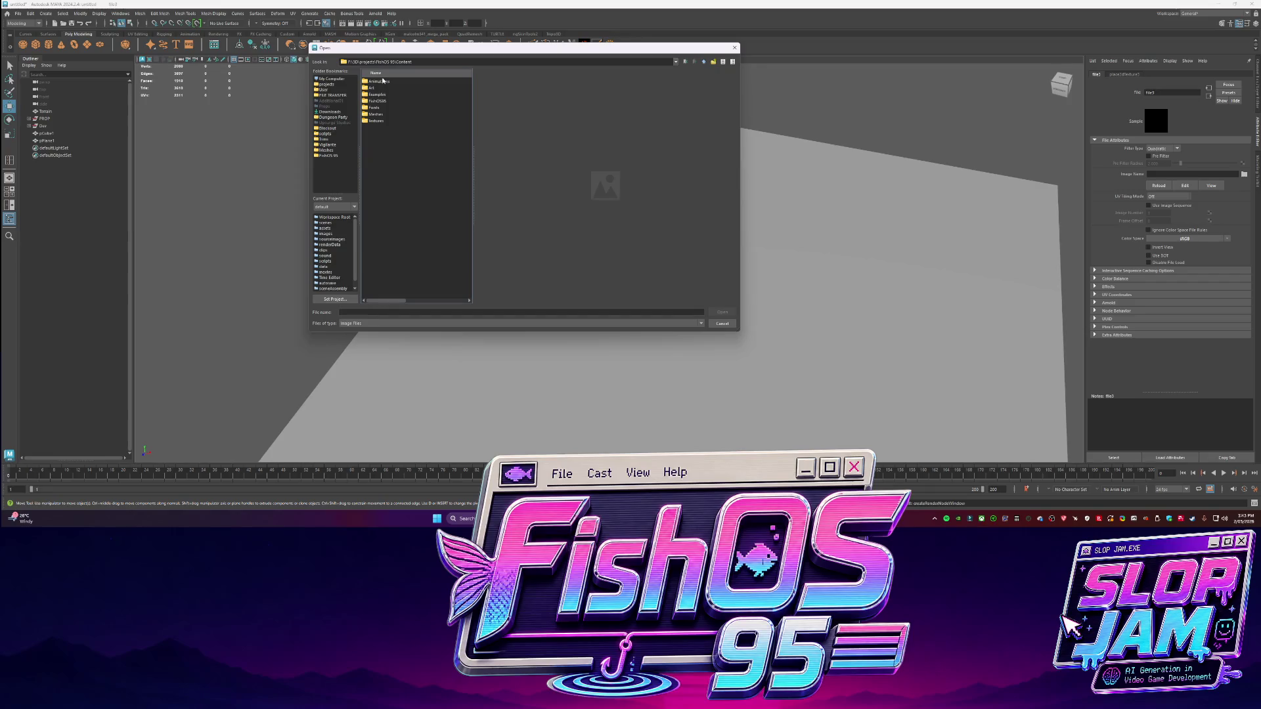
pyautogui.doubleClick(375, 122)
pyautogui.click(407, 108)
pyautogui.click(721, 312)
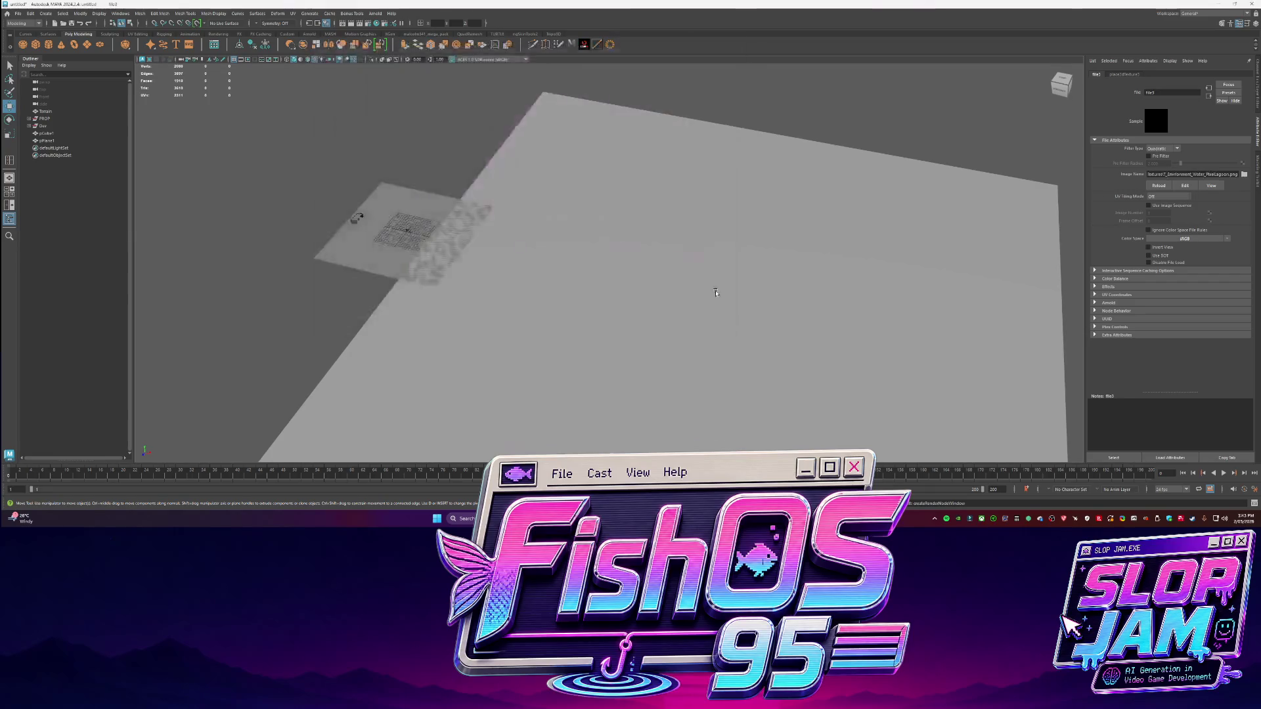
pyautogui.click(514, 268)
pyautogui.scroll(5, 515, 268)
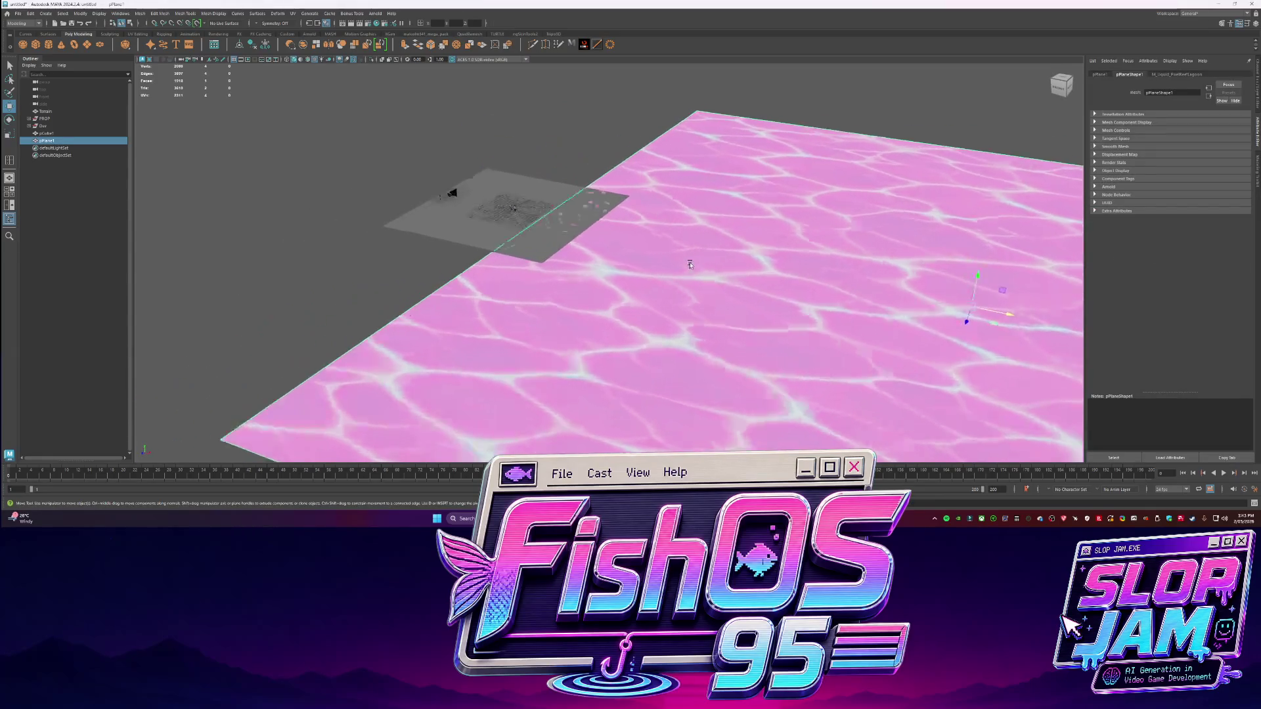
# Select the terrain mesh on its own, separate from the water plane
pyautogui.scroll(5, 514, 268)
pyautogui.click(420, 151)
pyautogui.scroll(-3, 684, 284)
pyautogui.click(684, 284)
pyautogui.scroll(-5, 685, 284)
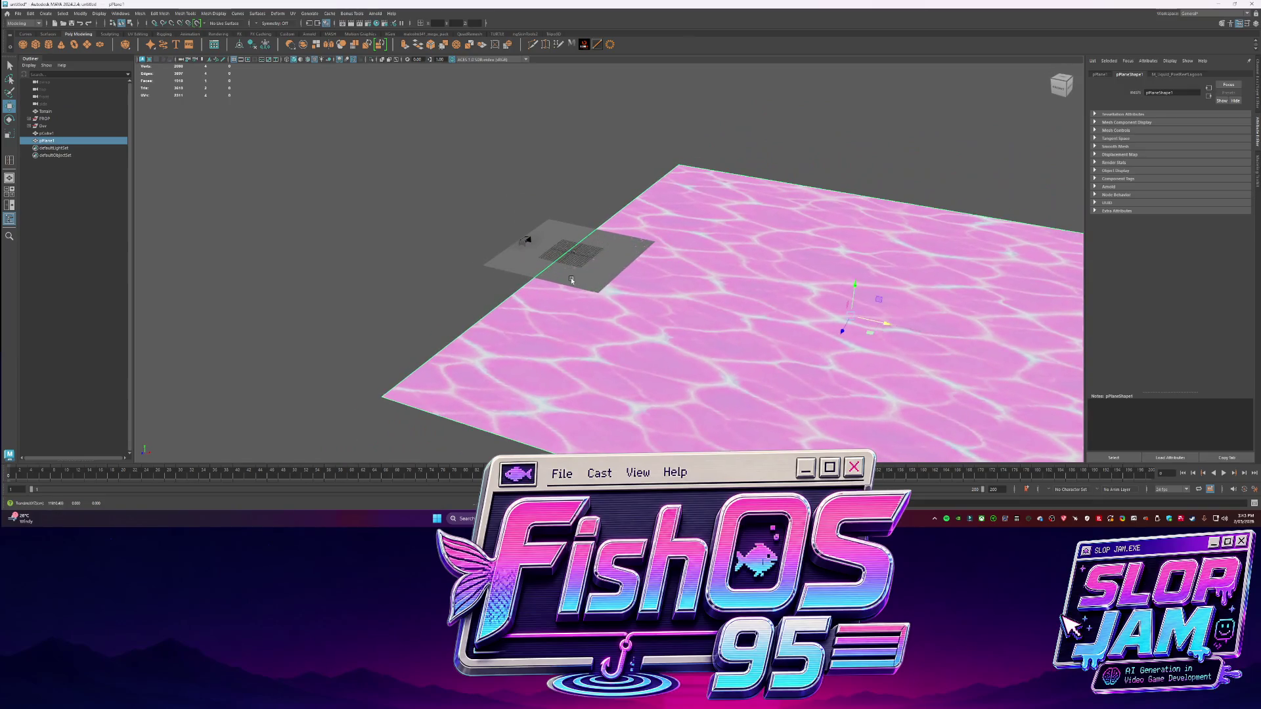
pyautogui.scroll(5, 572, 281)
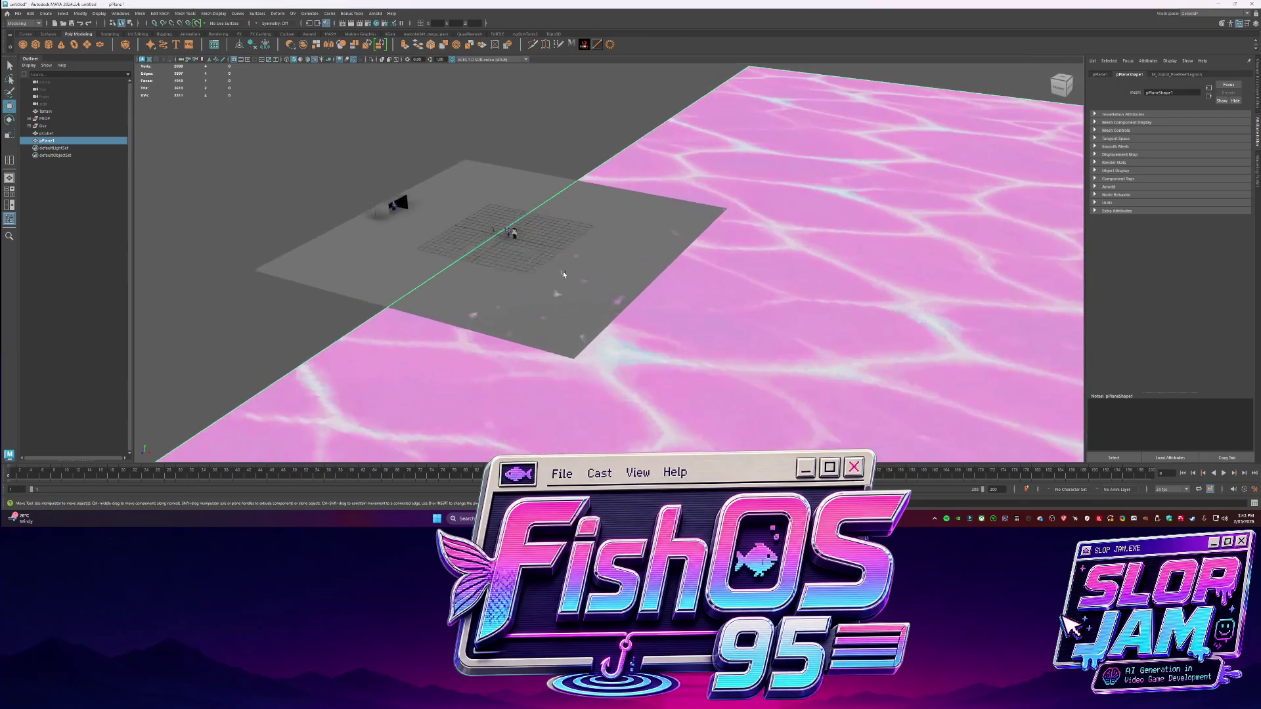
pyautogui.keyDown('shift'); pyautogui.click(634, 288); pyautogui.keyUp('shift')
pyautogui.click(582, 255)
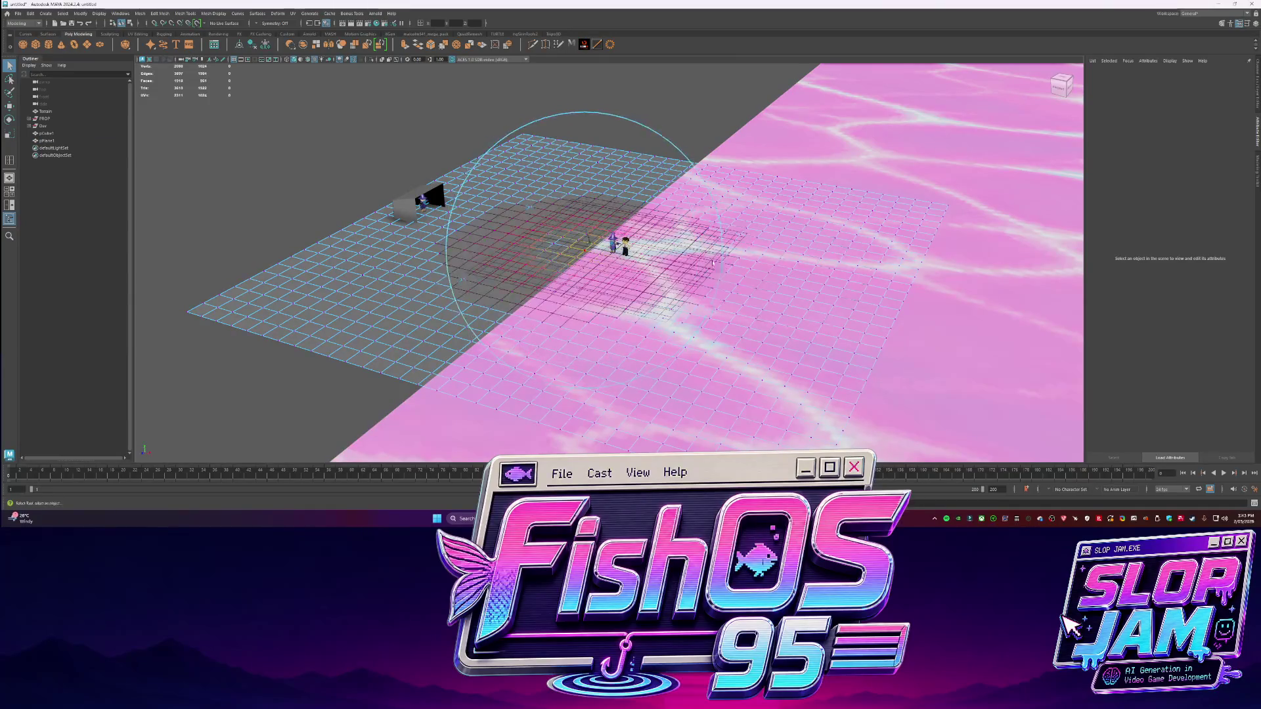
pyautogui.click(610, 264)
# Move the terrain to a new position beside the water plane and show the Channel Box
pyautogui.press('w')
pyautogui.moveTo(610, 259)
pyautogui.mouseDown()
pyautogui.moveTo(598, 219)
pyautogui.moveTo(609, 209)
pyautogui.moveTo(724, 212)
pyautogui.mouseUp()
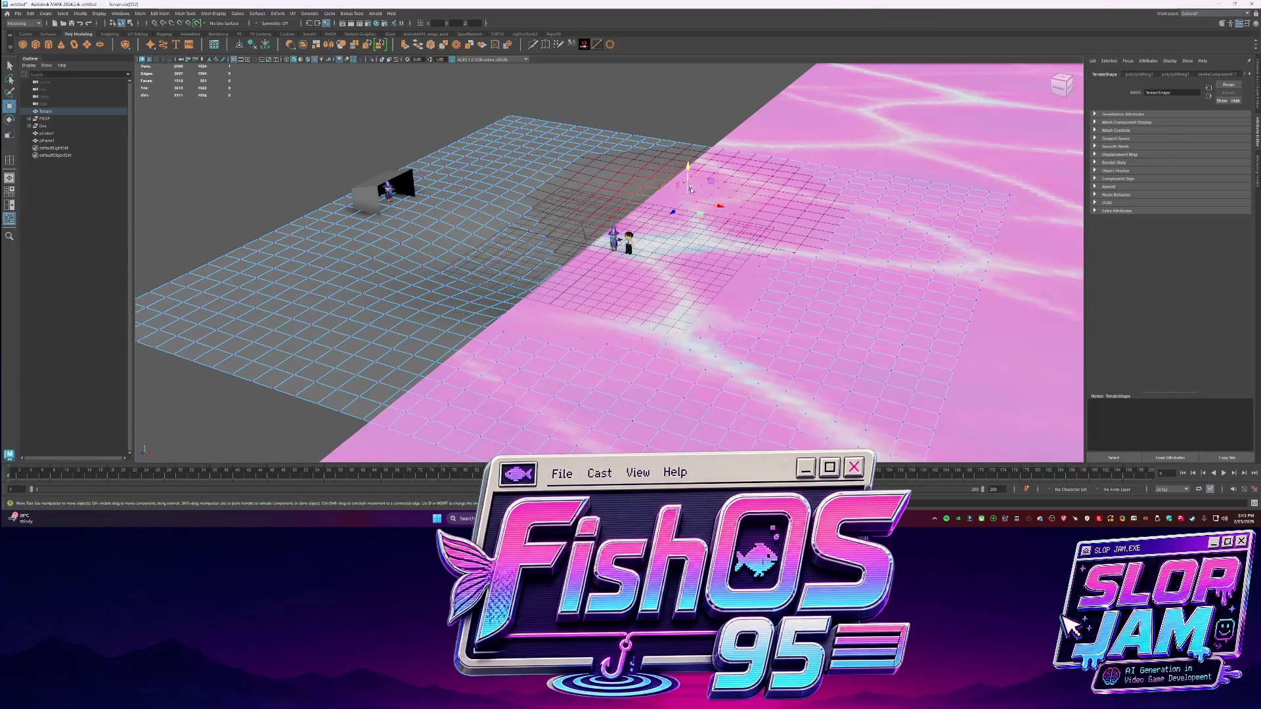
pyautogui.press('q')
pyautogui.click(599, 178)
pyautogui.rightClick(595, 181)
pyautogui.hotkey('ctrl', 'a')
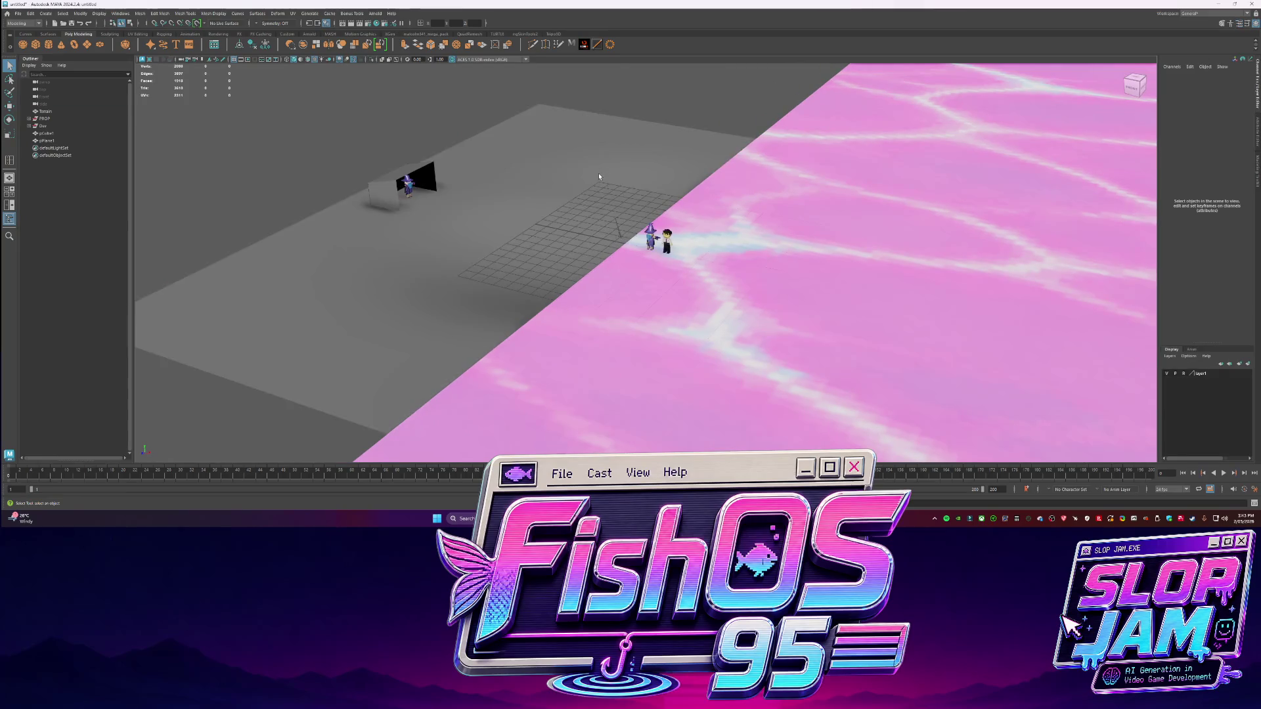
pyautogui.click(599, 177)
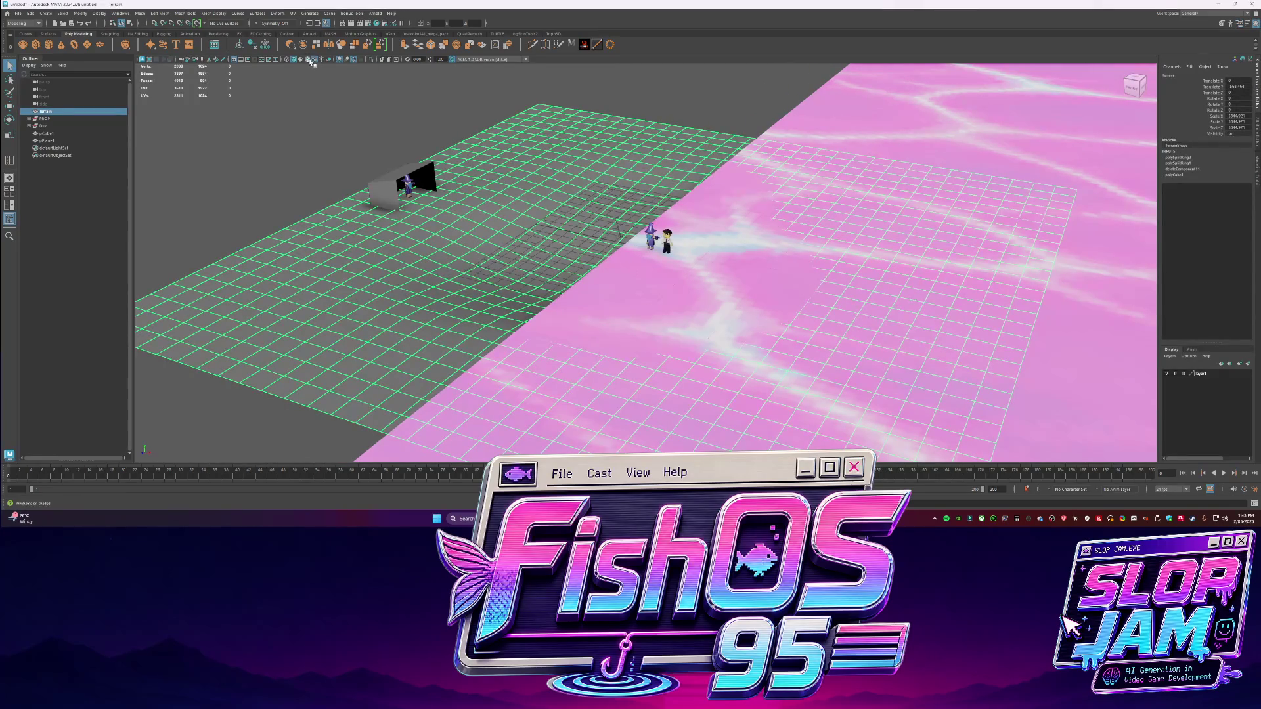
# Turn off textured display and slide the water plane further along X
pyautogui.click(312, 61)
pyautogui.keyDown('alt'); pyautogui.moveTo(683, 316); pyautogui.dragTo(716, 349); pyautogui.keyUp('alt')
pyautogui.press('w')
pyautogui.click(999, 362)
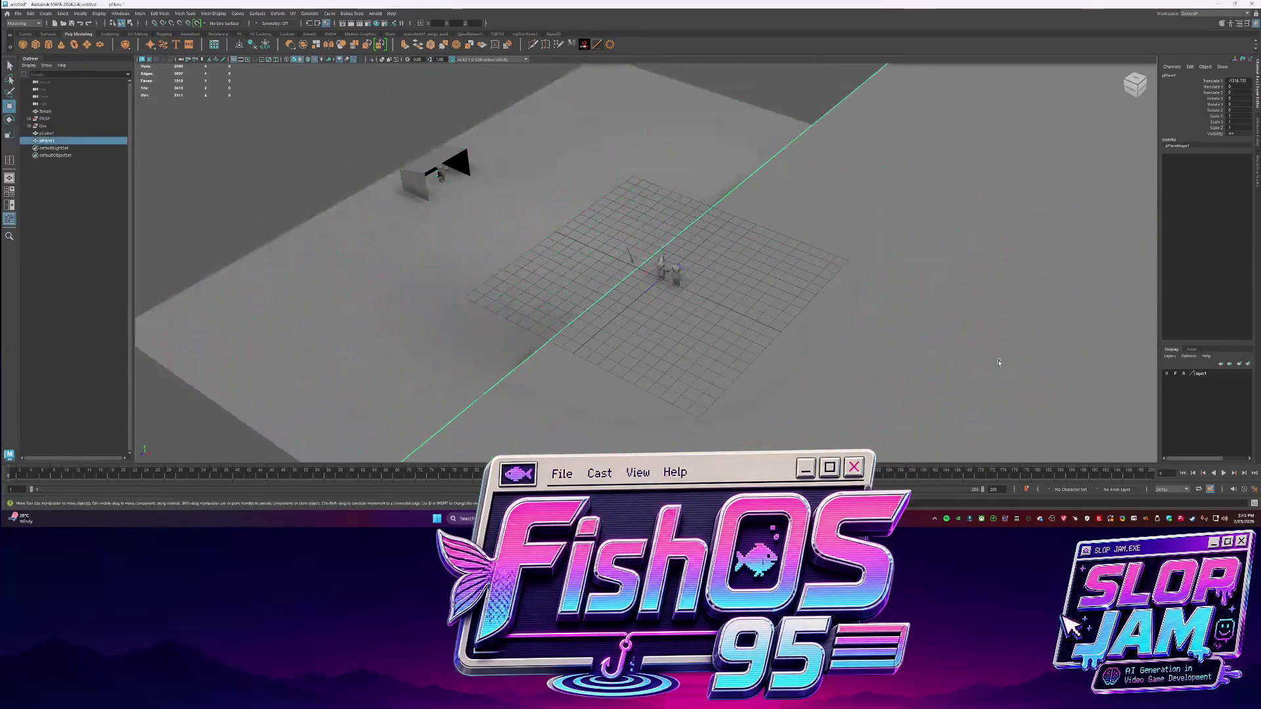
pyautogui.keyDown('alt'); pyautogui.moveTo(999, 363); pyautogui.dragTo(695, 267, button='right'); pyautogui.keyUp('alt')
pyautogui.moveTo(568, 270)
pyautogui.mouseDown()
pyautogui.moveTo(601, 250)
pyautogui.moveTo(985, 155)
pyautogui.moveTo(1047, 213)
pyautogui.moveTo(999, 220)
pyautogui.mouseUp()
pyautogui.moveTo(746, 237)
pyautogui.keyDown('alt'); pyautogui.mouseDown()
pyautogui.moveTo(591, 265)
pyautogui.moveTo(931, 222)
pyautogui.mouseUp(); pyautogui.keyUp('alt')
pyautogui.moveTo(1120, 176)
pyautogui.mouseDown()
pyautogui.moveTo(519, 219)
pyautogui.moveTo(592, 249)
pyautogui.mouseUp()
pyautogui.press('q')
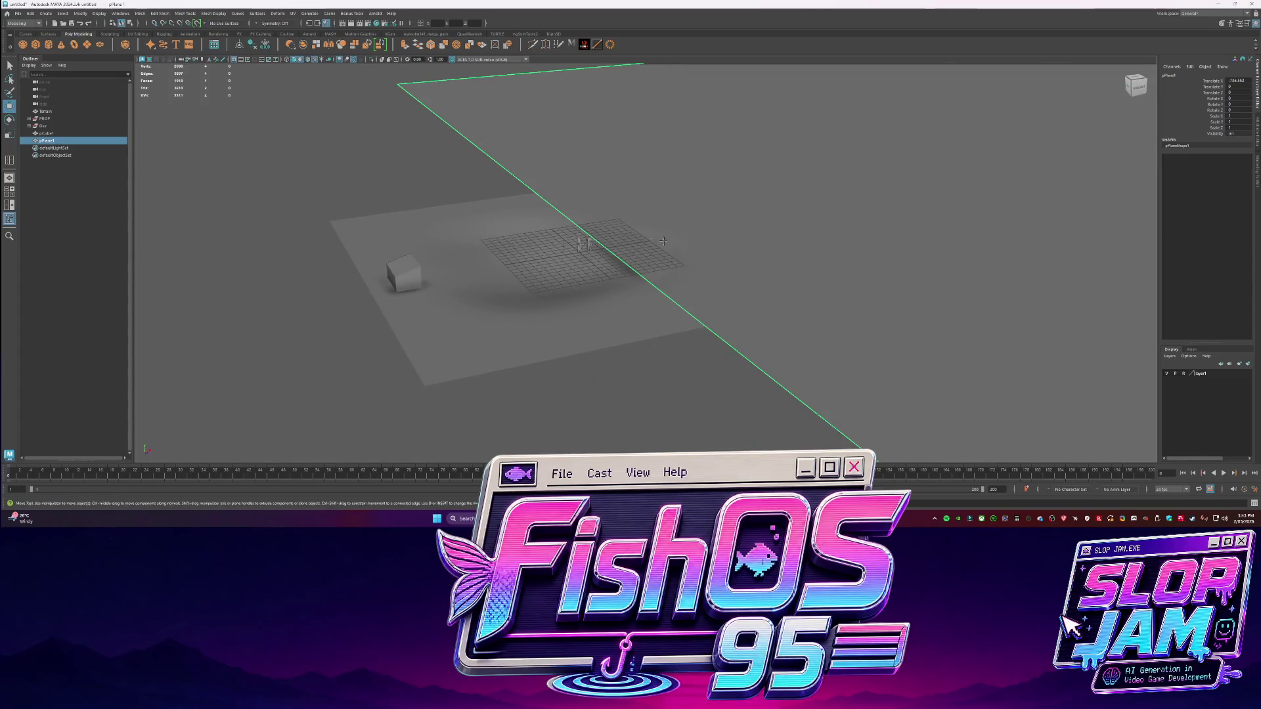
# Bevel an edge of the water plane with a Fraction of 0.12
pyautogui.press('F10')
pyautogui.click(645, 244)
pyautogui.hotkey('ctrl', 'b')
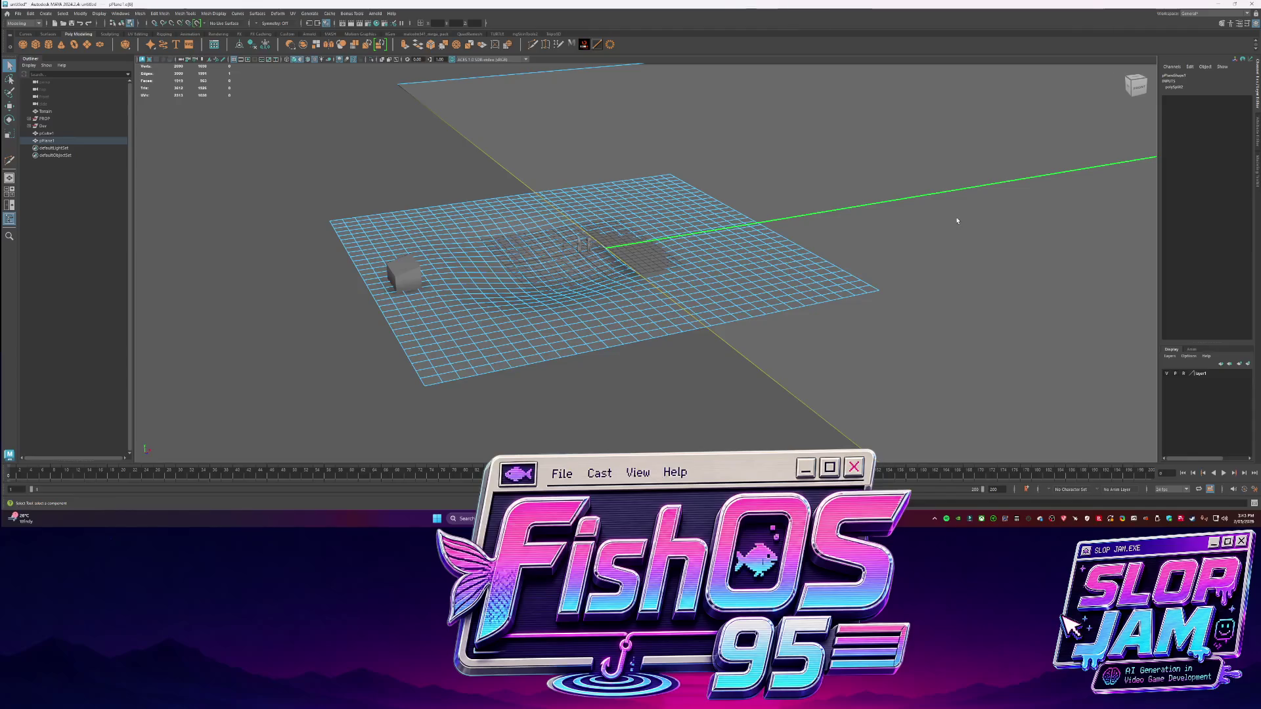
pyautogui.moveTo(976, 177); pyautogui.dragTo(820, 200)
pyautogui.press('q')
# Pull a border edge of the plane outward along X to widen its outline
pyautogui.click(907, 144)
pyautogui.press('f')
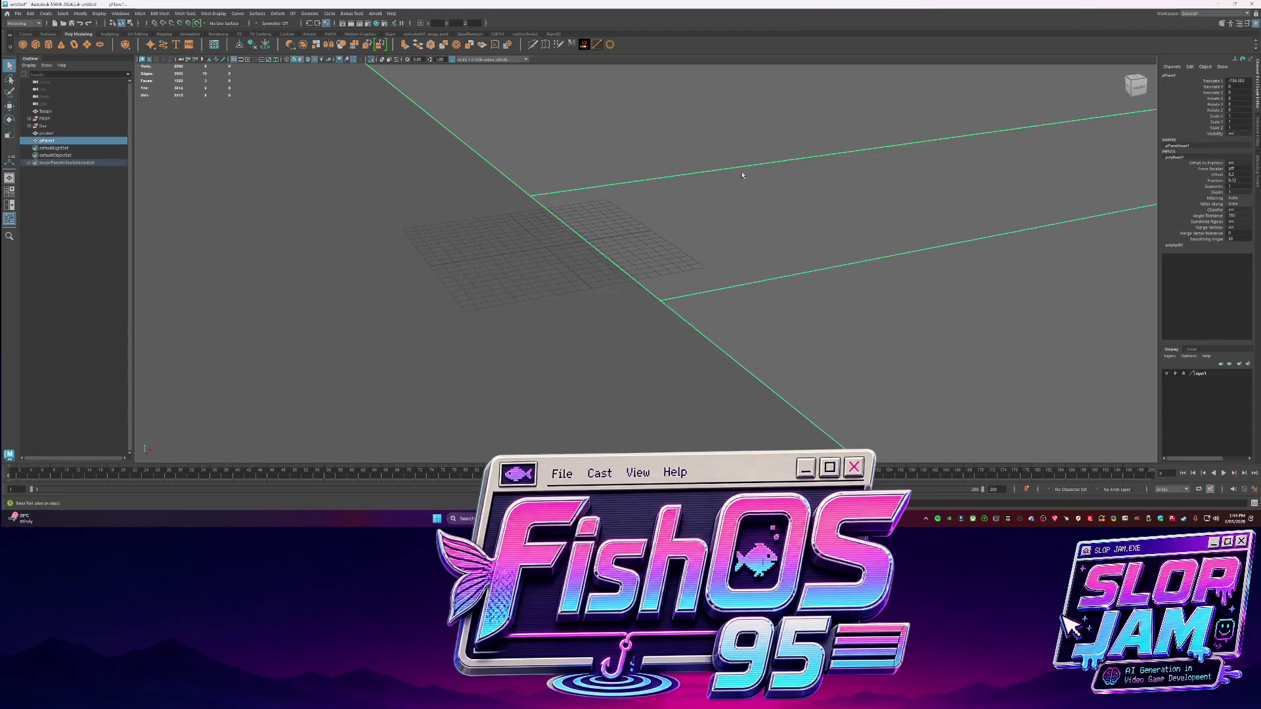
pyautogui.press('w')
pyautogui.moveTo(617, 239)
pyautogui.mouseDown()
pyautogui.moveTo(516, 254)
pyautogui.moveTo(659, 242)
pyautogui.moveTo(546, 248)
pyautogui.moveTo(671, 249)
pyautogui.moveTo(565, 253)
pyautogui.moveTo(526, 278)
pyautogui.moveTo(557, 304)
pyautogui.moveTo(676, 304)
pyautogui.mouseUp()
pyautogui.scroll(5, 517, 271)
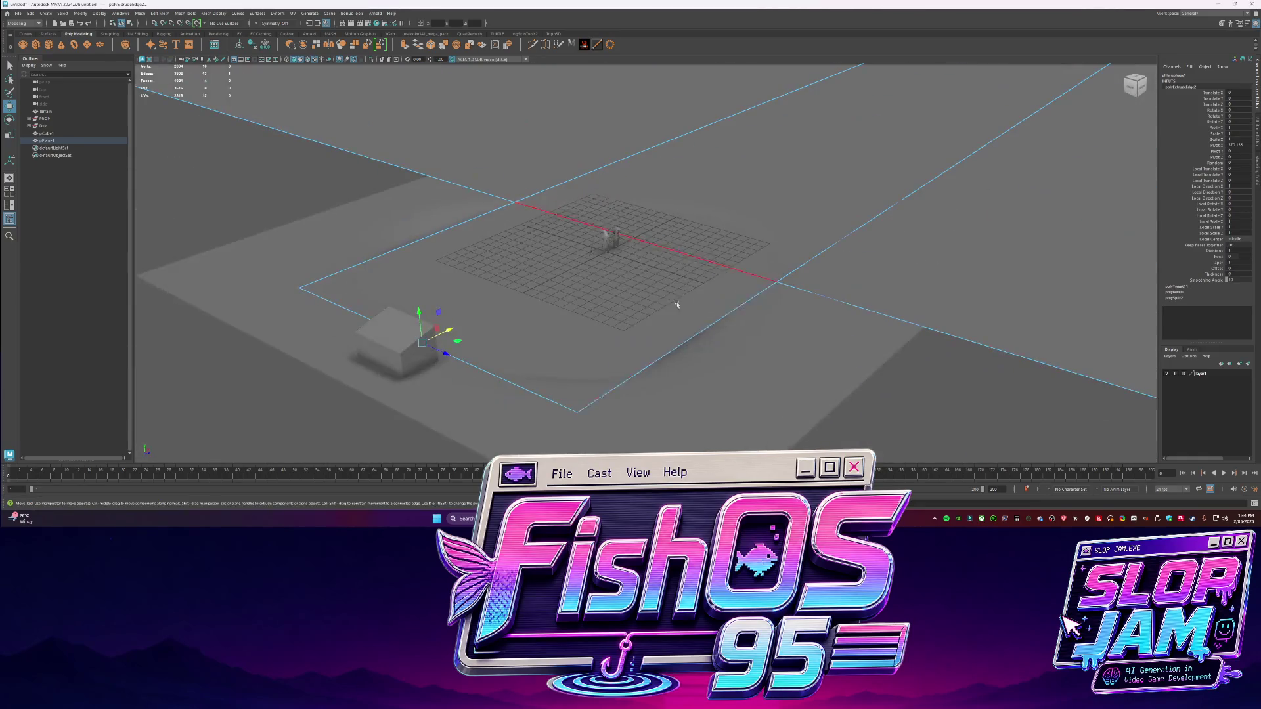
pyautogui.click(730, 275)
pyautogui.press('q')
pyautogui.hotkey('ctrl', 'z')
pyautogui.hotkey('ctrl', 'z')
pyautogui.hotkey('ctrl', 'z')
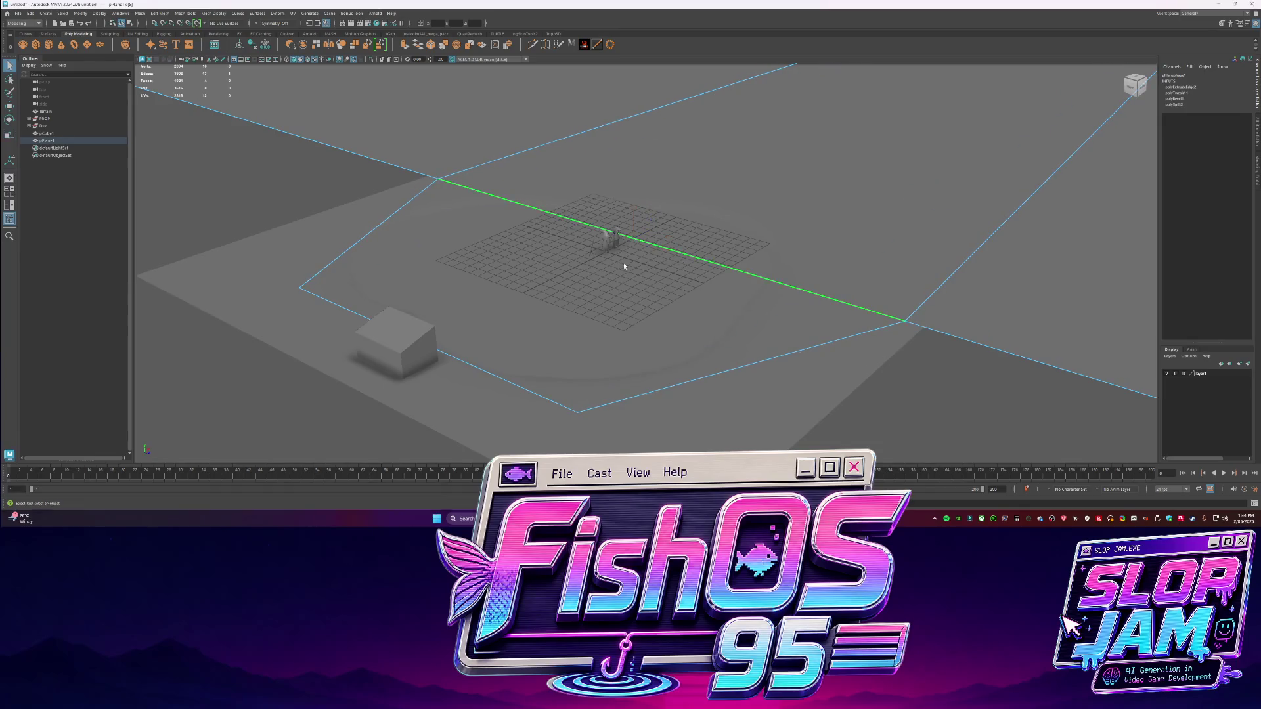
pyautogui.moveTo(625, 266)
pyautogui.keyDown('alt'); pyautogui.mouseDown()
pyautogui.moveTo(460, 184)
pyautogui.moveTo(451, 261)
pyautogui.mouseUp(); pyautogui.keyUp('alt')
pyautogui.click(460, 183)
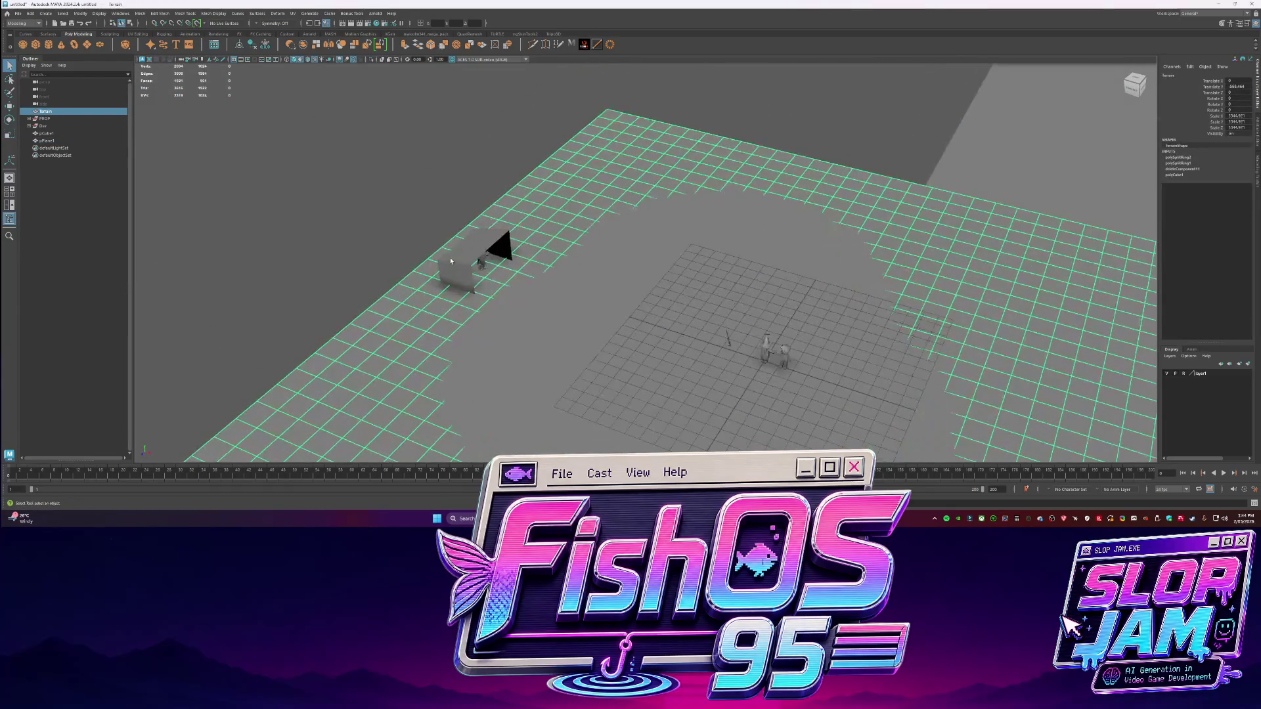
# Select the Terrain, isolate it with Ctrl+1, and switch it to vertex editing
pyautogui.click(43, 126)
pyautogui.click(46, 133)
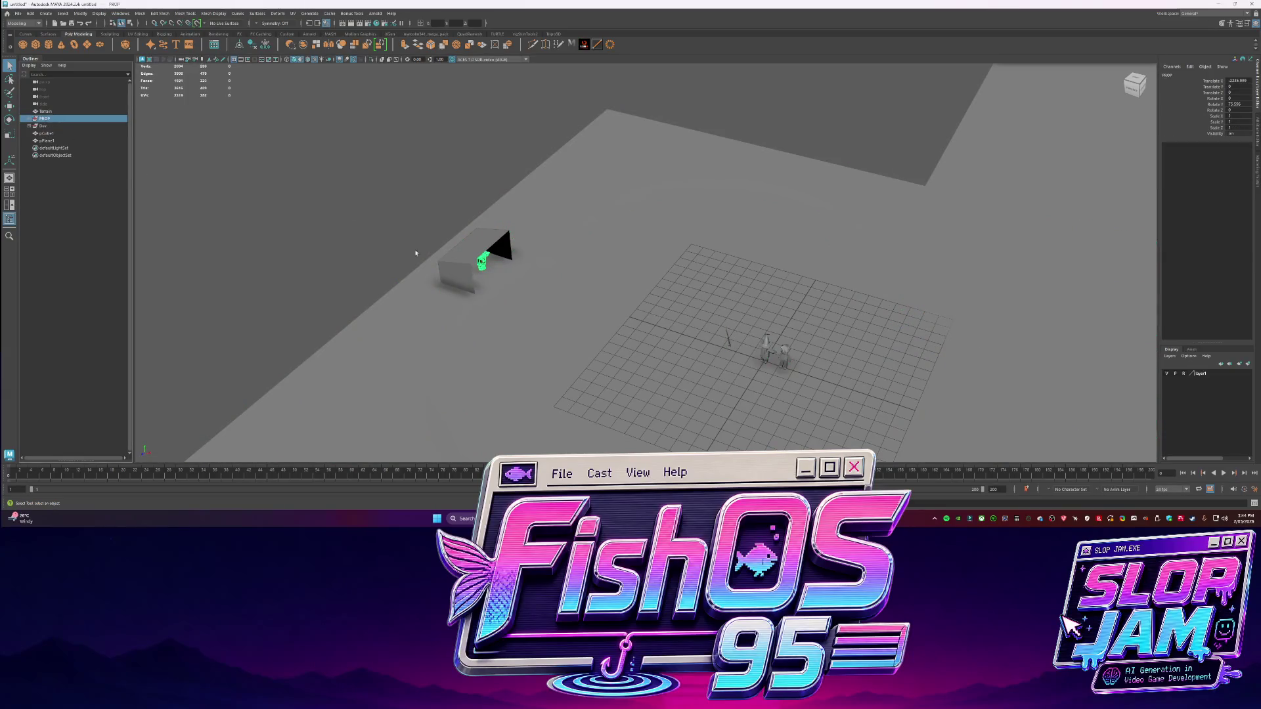
pyautogui.press('w')
pyautogui.click(563, 219)
pyautogui.moveTo(562, 220)
pyautogui.keyDown('alt'); pyautogui.mouseDown()
pyautogui.moveTo(494, 264)
pyautogui.moveTo(397, 289)
pyautogui.moveTo(505, 355)
pyautogui.mouseUp(); pyautogui.keyUp('alt')
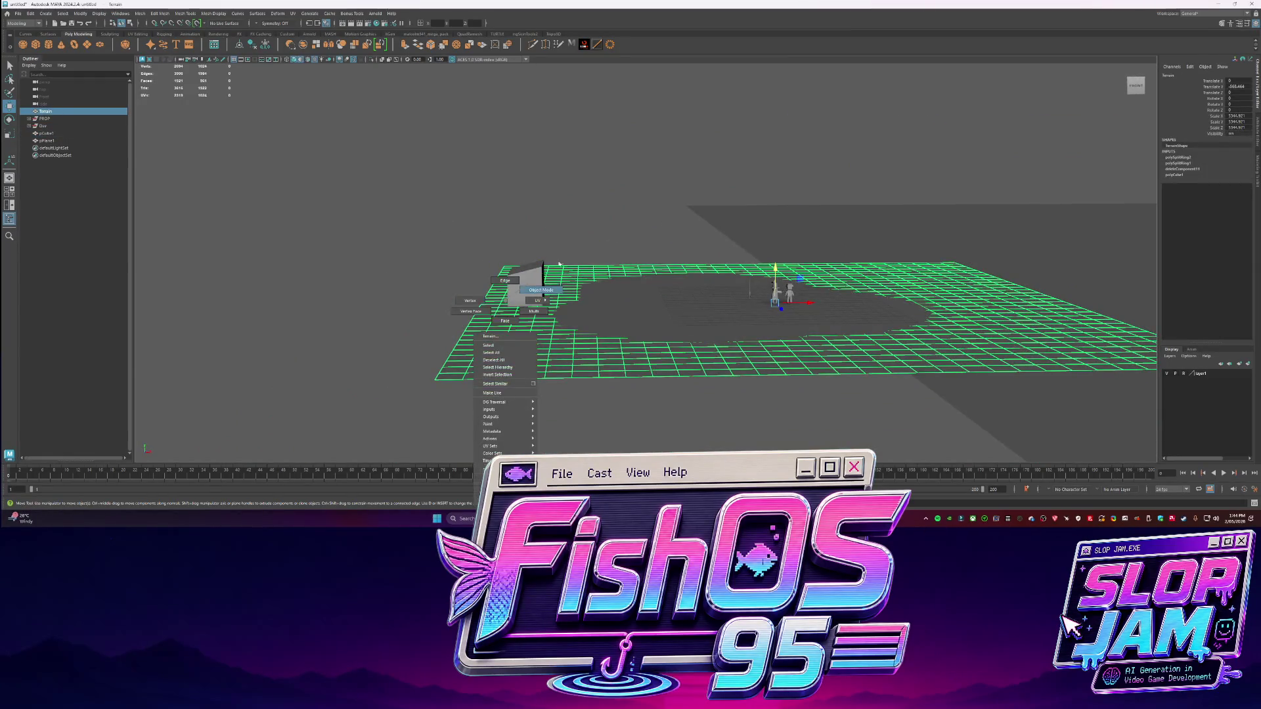
pyautogui.hotkey('ctrl', '1')
pyautogui.press('F9')
# Select Terrain vertices and turn on soft selection for falloff-based reshaping
pyautogui.moveTo(393, 222)
pyautogui.mouseDown()
pyautogui.moveTo(520, 407)
pyautogui.moveTo(550, 415)
pyautogui.mouseUp()
pyautogui.moveTo(501, 273)
pyautogui.keyDown('alt'); pyautogui.mouseDown()
pyautogui.moveTo(411, 276)
pyautogui.moveTo(569, 382)
pyautogui.moveTo(533, 355)
pyautogui.mouseUp(); pyautogui.keyUp('alt')
pyautogui.press('q')
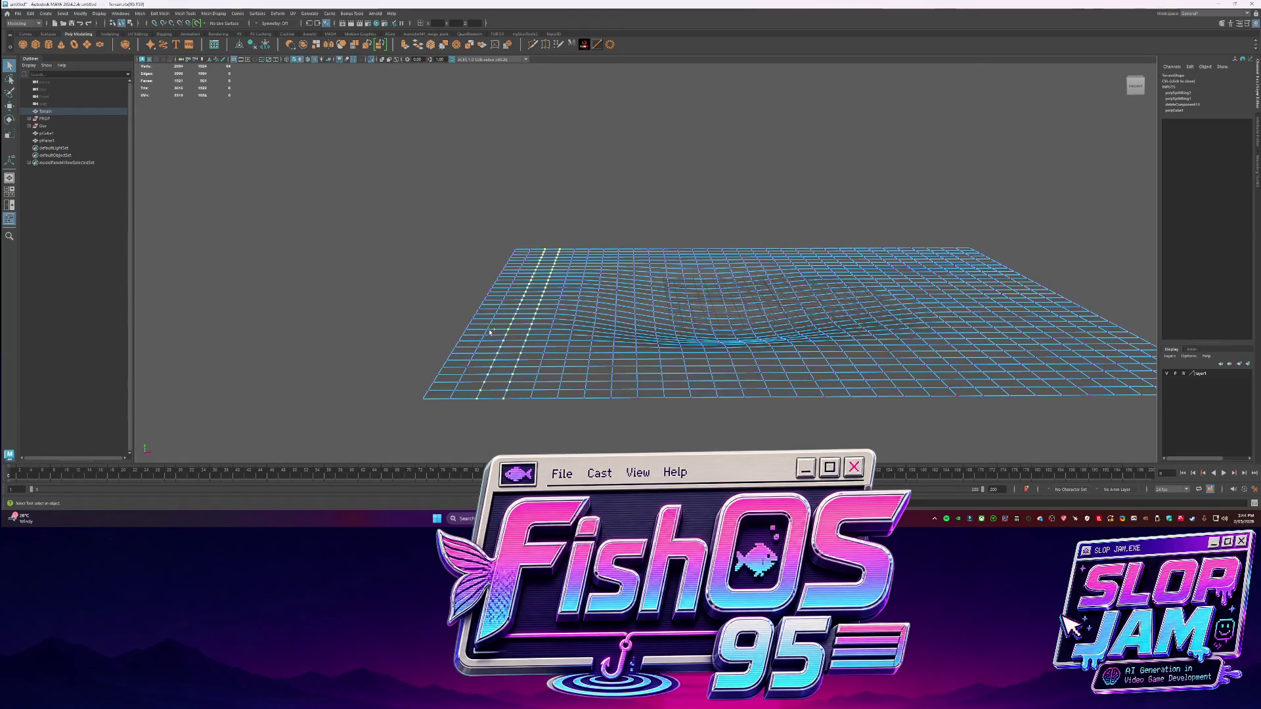
pyautogui.keyDown('alt'); pyautogui.moveTo(473, 327); pyautogui.dragTo(513, 284); pyautogui.keyUp('alt')
pyautogui.press('w')
pyautogui.click(534, 330)
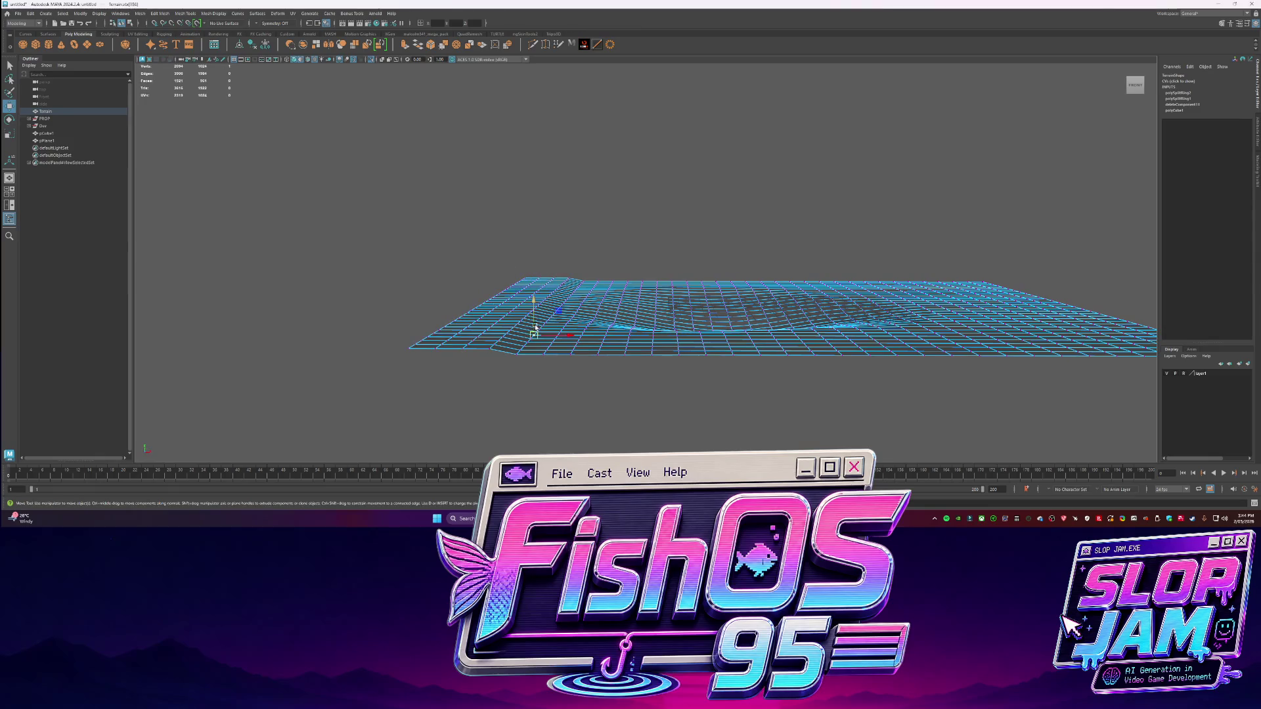
pyautogui.press('b')
pyautogui.keyDown('alt'); pyautogui.moveTo(534, 318); pyautogui.dragTo(698, 358); pyautogui.keyUp('alt')
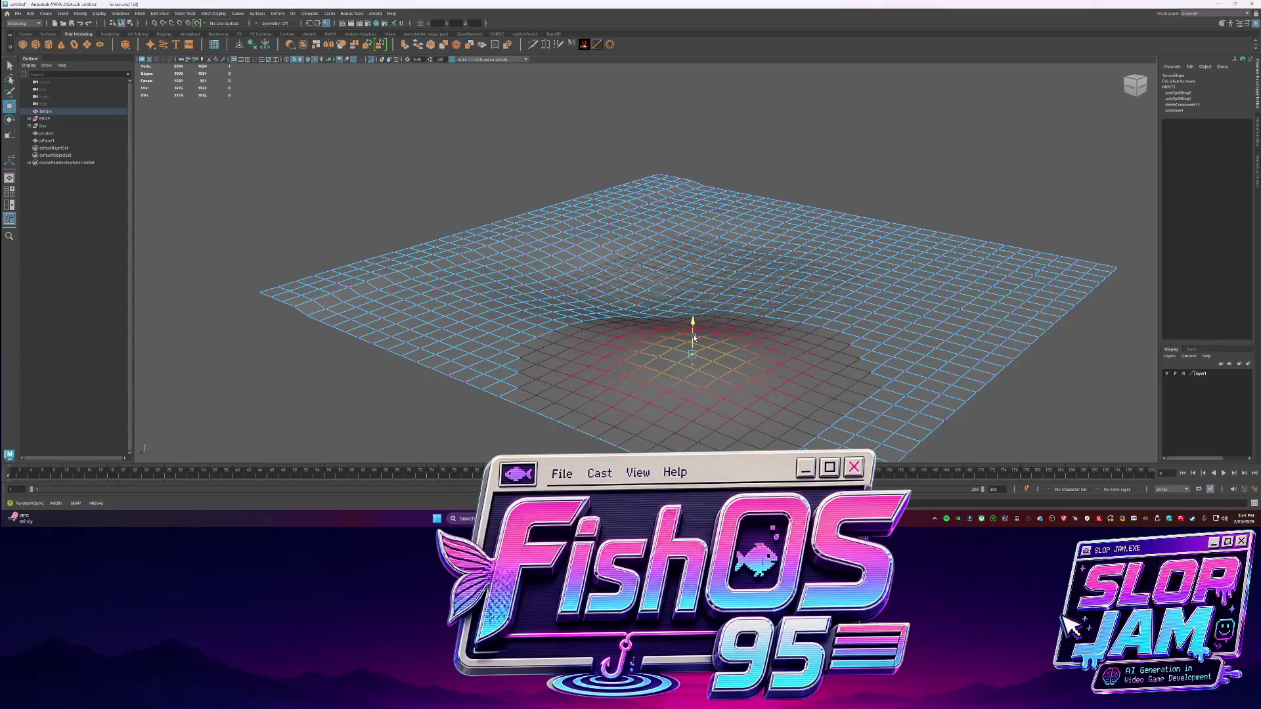
# Pull soft-selected Terrain areas at the front, middle and front-right down into dips
pyautogui.click(499, 342)
pyautogui.click(448, 373)
pyautogui.click(360, 332)
pyautogui.click(676, 434)
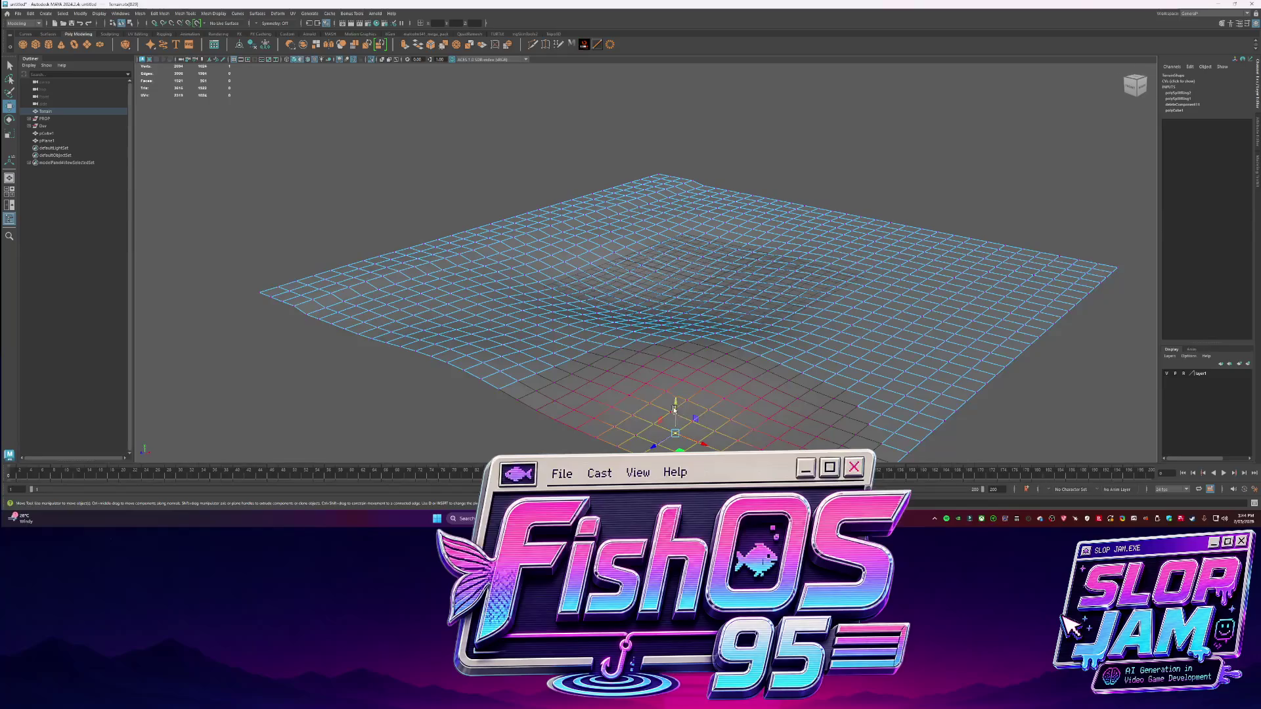
pyautogui.moveTo(674, 409)
pyautogui.keyDown('alt'); pyautogui.mouseDown()
pyautogui.moveTo(604, 282)
pyautogui.moveTo(597, 310)
pyautogui.moveTo(572, 289)
pyautogui.moveTo(547, 312)
pyautogui.mouseUp(); pyautogui.keyUp('alt')
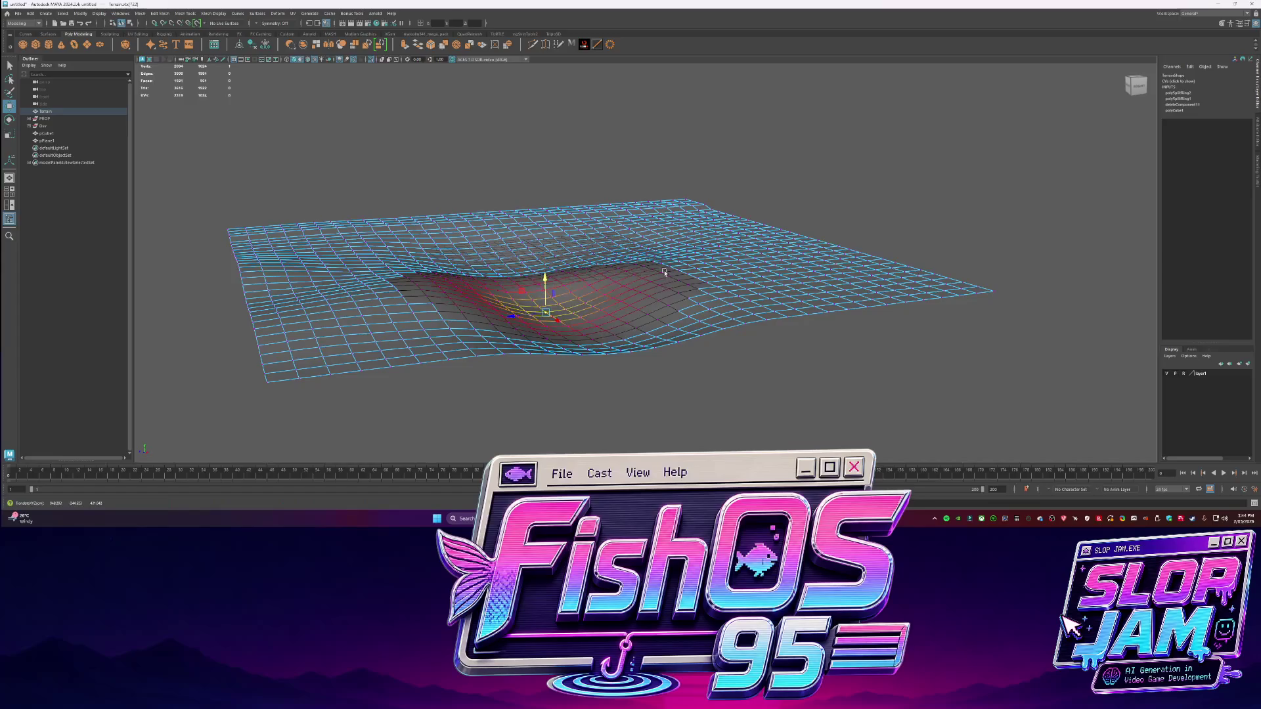
pyautogui.click(600, 250)
pyautogui.moveTo(600, 249)
pyautogui.mouseDown()
pyautogui.moveTo(599, 273)
pyautogui.moveTo(600, 240)
pyautogui.moveTo(597, 263)
pyautogui.mouseUp()
pyautogui.click(688, 331)
pyautogui.moveTo(689, 328)
pyautogui.mouseDown()
pyautogui.moveTo(683, 293)
pyautogui.moveTo(662, 287)
pyautogui.mouseUp()
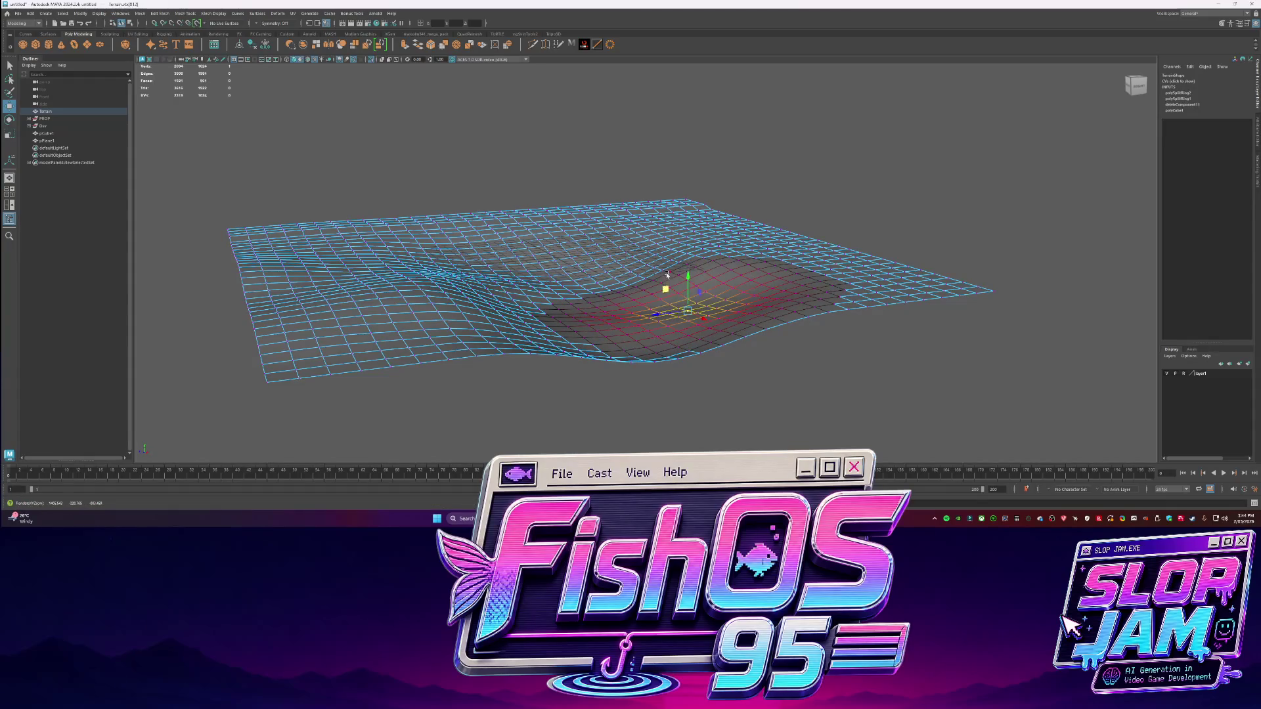
# Flatten a soft-selected far-edge Terrain patch vertically with the Scale tool
pyautogui.press('q')
pyautogui.click(905, 277)
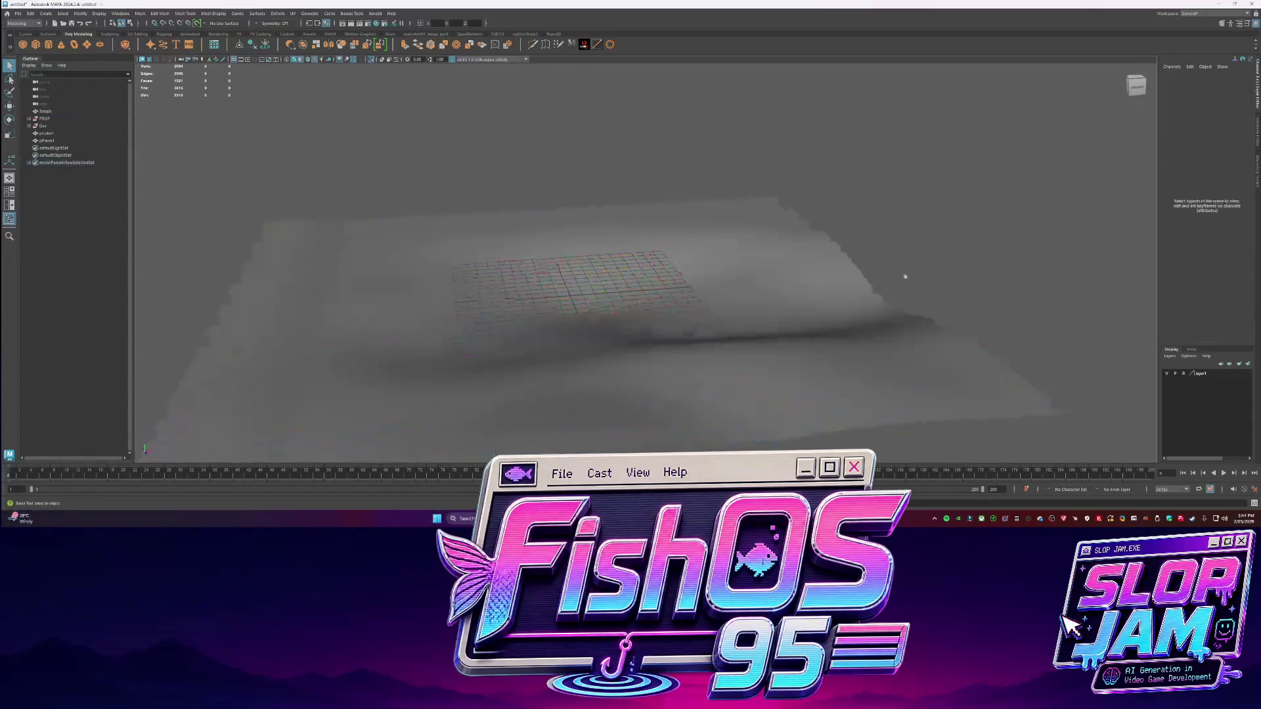
pyautogui.click(801, 289)
pyautogui.moveTo(801, 289)
pyautogui.keyDown('alt'); pyautogui.mouseDown()
pyautogui.moveTo(716, 330)
pyautogui.moveTo(830, 346)
pyautogui.moveTo(886, 289)
pyautogui.mouseUp(); pyautogui.keyUp('alt')
pyautogui.press('F9')
pyautogui.click(897, 287)
pyautogui.press('w')
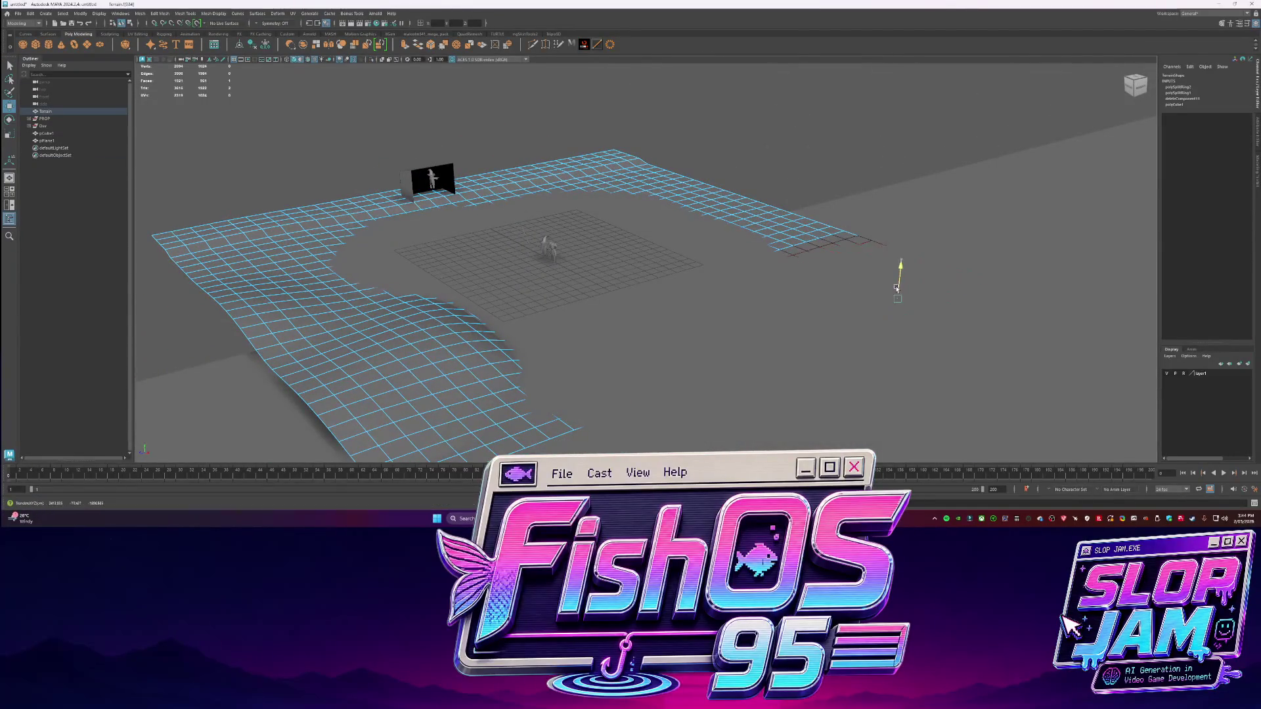
pyautogui.click(817, 256)
pyautogui.press('r')
pyautogui.moveTo(844, 257); pyautogui.dragTo(826, 250)
# Pick more far-side Terrain vertices, then leave vertex editing and clear the selection
pyautogui.press('w')
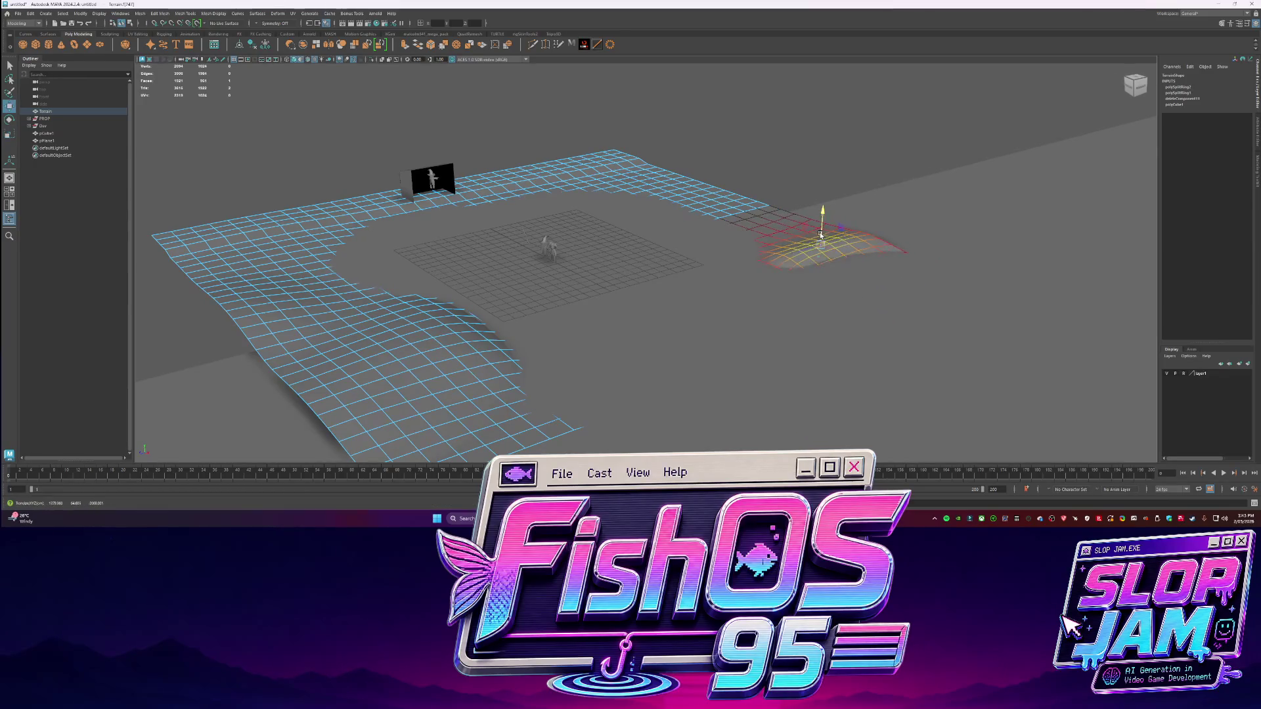
pyautogui.click(721, 223)
pyautogui.click(657, 204)
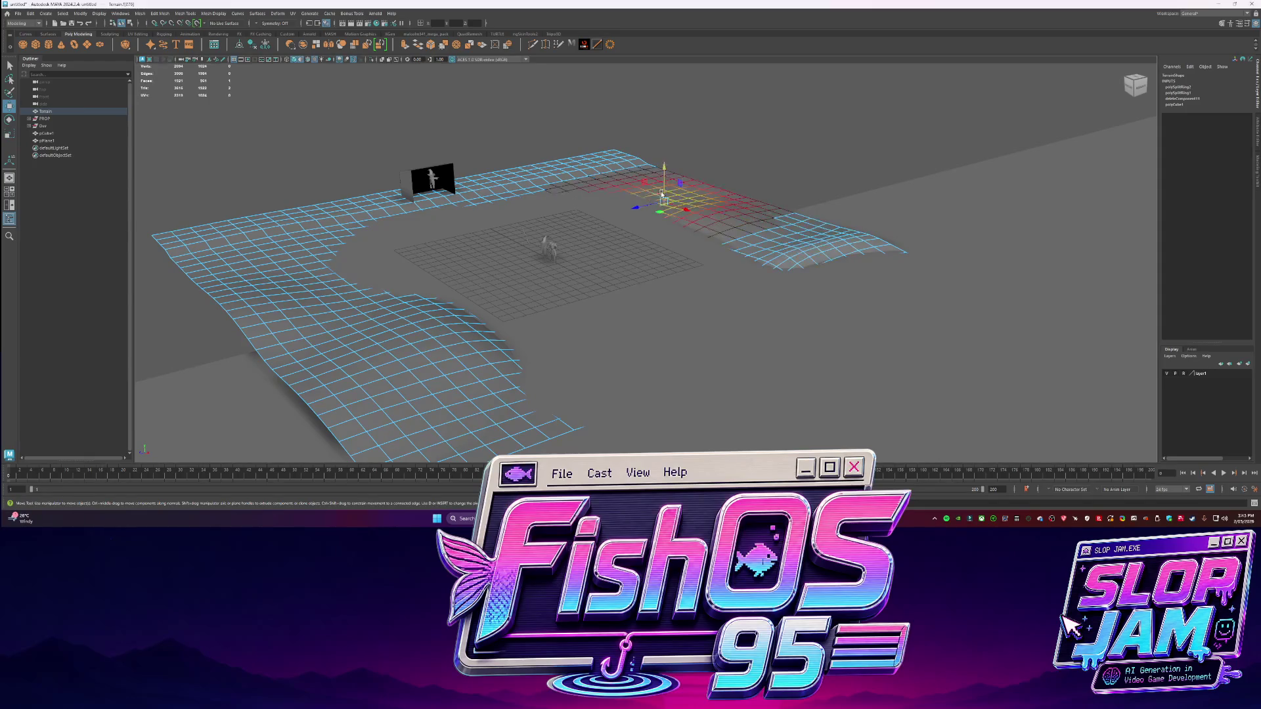
pyautogui.click(595, 174)
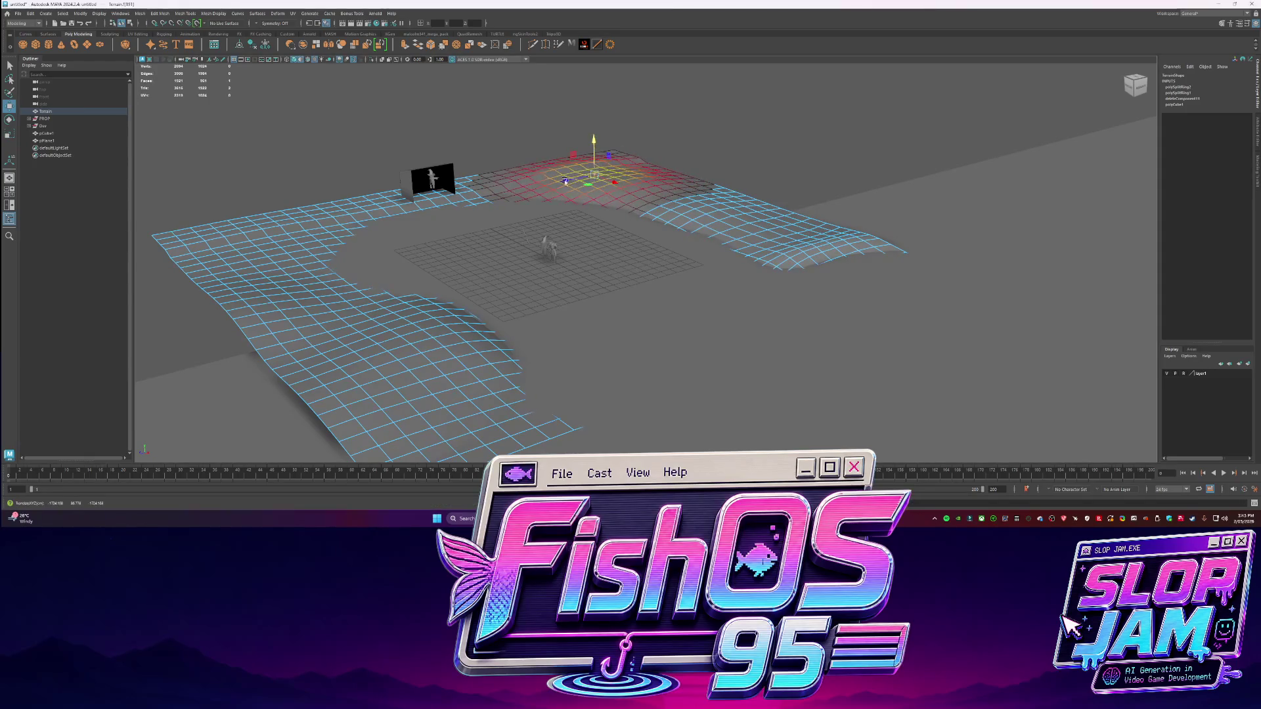
pyautogui.click(504, 184)
pyautogui.keyDown('alt'); pyautogui.moveTo(503, 224); pyautogui.dragTo(595, 223); pyautogui.keyUp('alt')
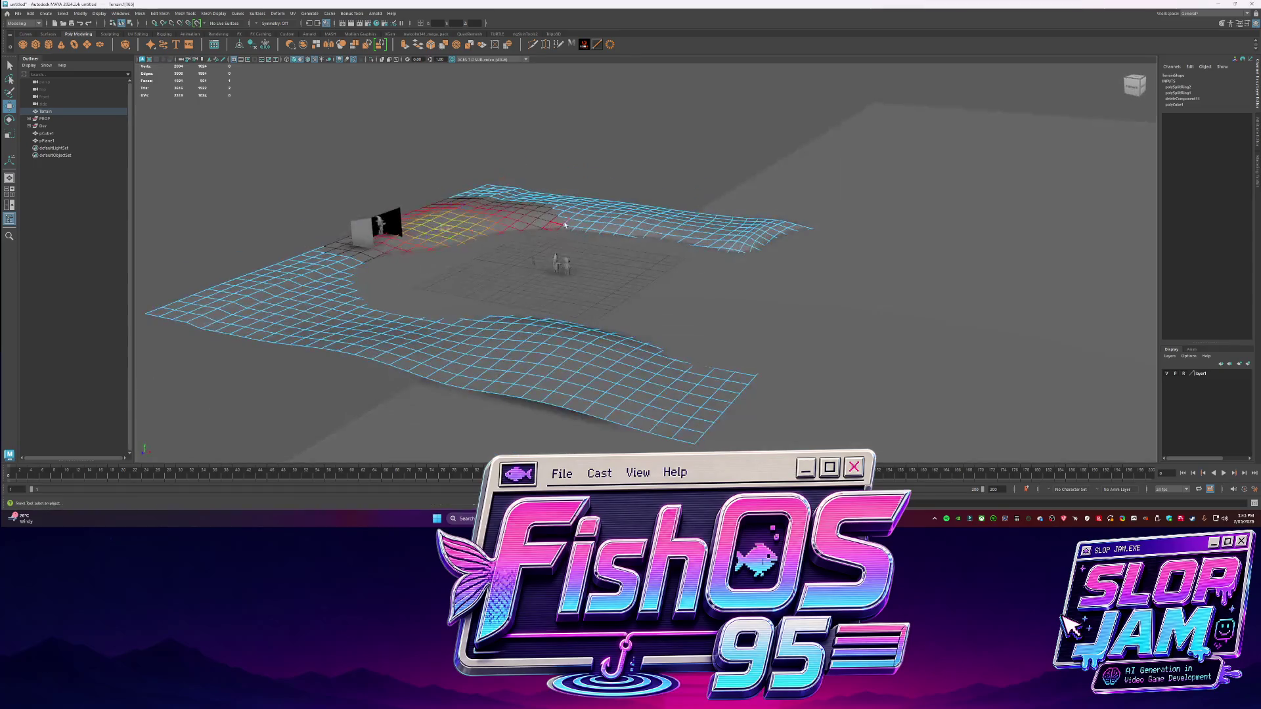
pyautogui.click(601, 222)
pyautogui.moveTo(587, 281)
pyautogui.keyDown('alt'); pyautogui.mouseDown()
pyautogui.moveTo(420, 237)
pyautogui.moveTo(667, 273)
pyautogui.moveTo(552, 302)
pyautogui.moveTo(657, 289)
pyautogui.moveTo(703, 302)
pyautogui.moveTo(664, 310)
pyautogui.moveTo(716, 351)
pyautogui.moveTo(723, 295)
pyautogui.moveTo(606, 295)
pyautogui.moveTo(572, 278)
pyautogui.moveTo(670, 281)
pyautogui.moveTo(663, 342)
pyautogui.moveTo(730, 424)
pyautogui.moveTo(709, 329)
pyautogui.moveTo(657, 276)
pyautogui.moveTo(675, 271)
pyautogui.mouseUp(); pyautogui.keyUp('alt')
pyautogui.press('q')
pyautogui.click(414, 234)
# Select the Terrain, then the box and the small wizard figure beside it
pyautogui.click(670, 282)
pyautogui.scroll(5, 657, 276)
pyautogui.click(651, 272)
pyautogui.click(641, 257)
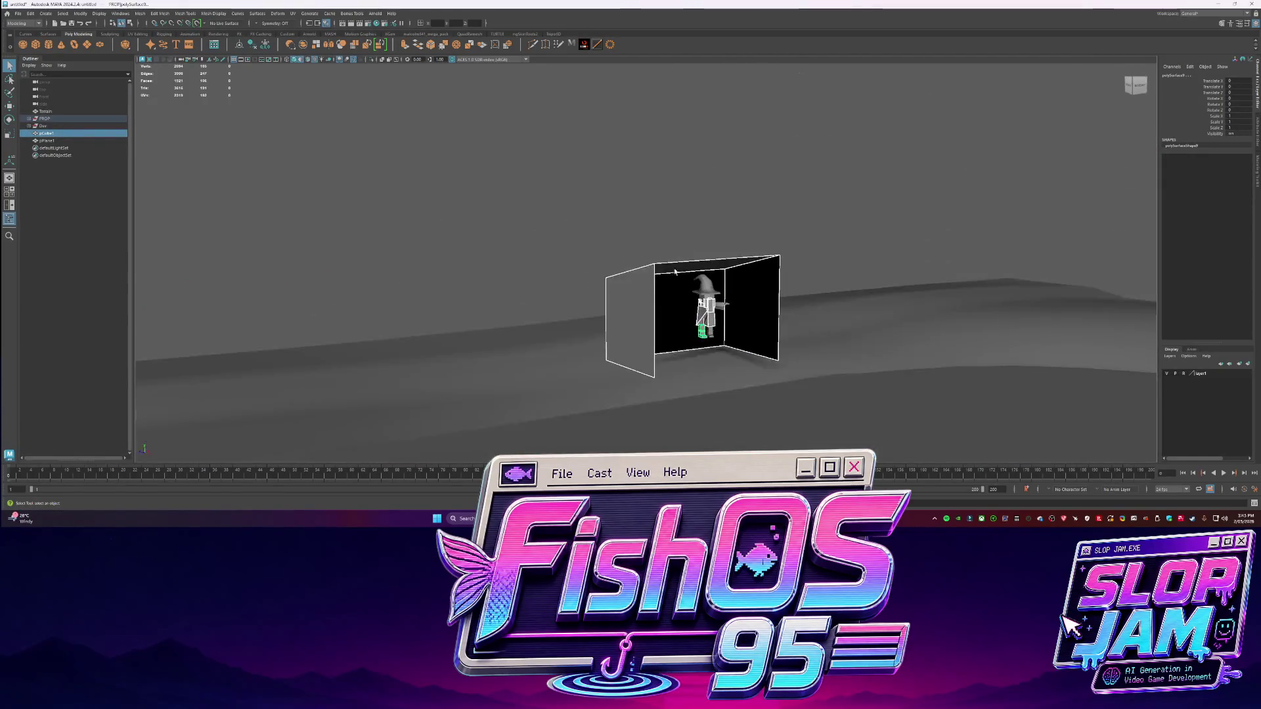
# Move the PROP figure and the box further left along -X
pyautogui.keyDown('shift'); pyautogui.click(756, 316); pyautogui.keyUp('shift')
pyautogui.keyDown('alt'); pyautogui.moveTo(756, 315); pyautogui.dragTo(808, 309); pyautogui.keyUp('alt')
pyautogui.click(45, 111)
pyautogui.click(52, 119)
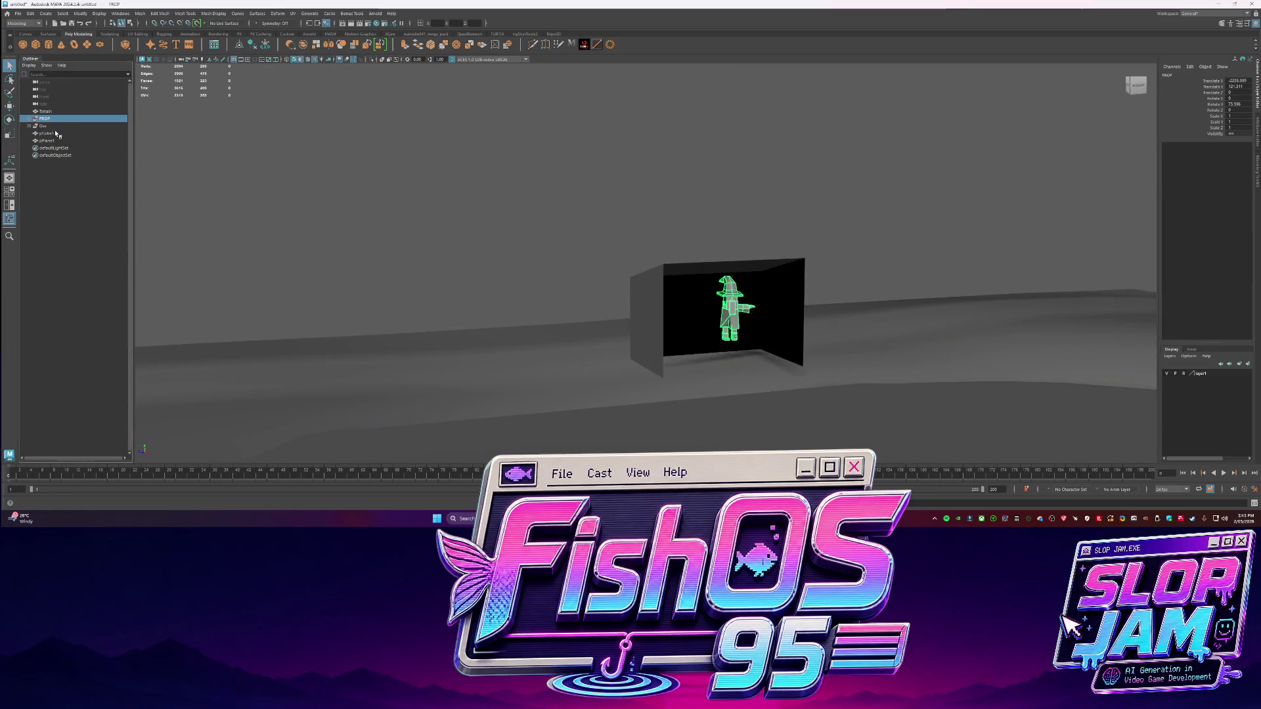
pyautogui.keyDown('shift'); pyautogui.click(674, 353); pyautogui.keyUp('shift')
pyautogui.press('w')
pyautogui.keyDown('alt'); pyautogui.moveTo(437, 259); pyautogui.dragTo(612, 328); pyautogui.keyUp('alt')
pyautogui.moveTo(686, 259)
pyautogui.mouseDown()
pyautogui.moveTo(591, 246)
pyautogui.moveTo(550, 254)
pyautogui.moveTo(577, 239)
pyautogui.moveTo(619, 313)
pyautogui.moveTo(592, 280)
pyautogui.moveTo(631, 281)
pyautogui.moveTo(591, 279)
pyautogui.mouseUp()
# Enlarge the soft falloff on Terrain vertices and scale the far-edge region vertically
pyautogui.click(620, 313)
pyautogui.scroll(3, 619, 314)
pyautogui.press('F9')
pyautogui.click(597, 276)
pyautogui.click(545, 278)
pyautogui.press('r')
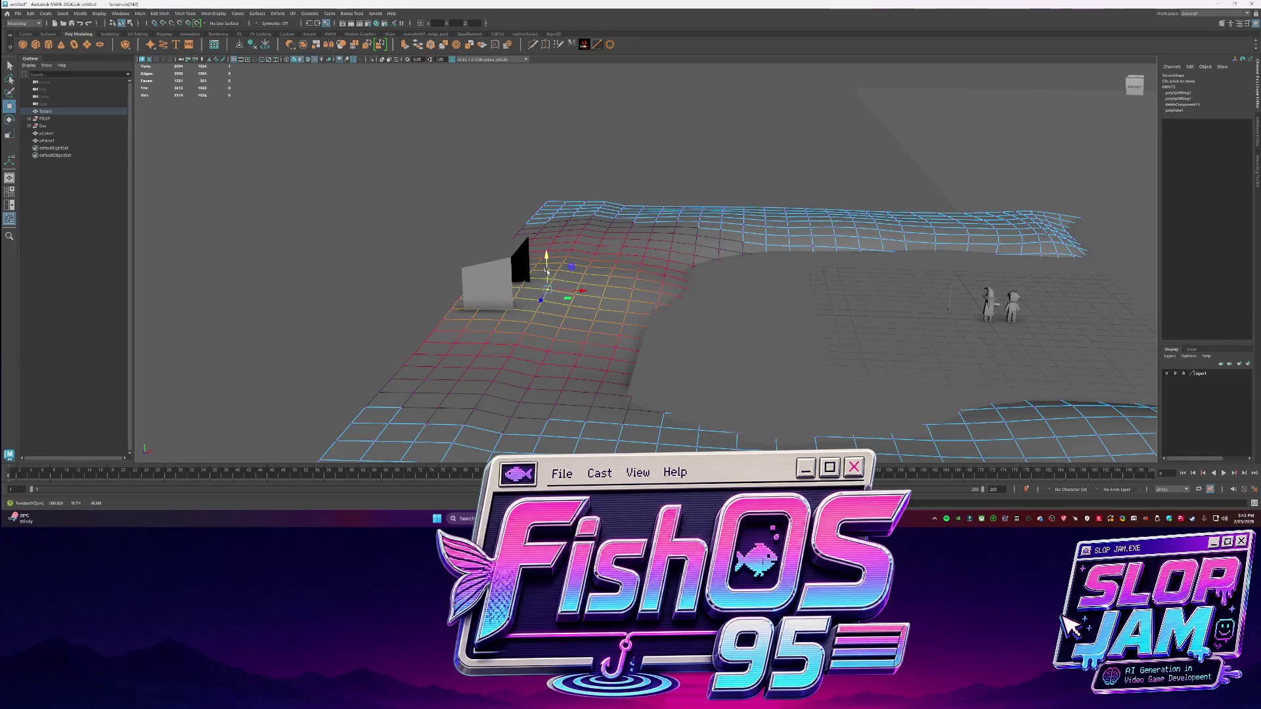
pyautogui.click(584, 205)
pyautogui.moveTo(584, 206); pyautogui.dragTo(589, 295)
# Raise the soft-selected Terrain near the box into a mound
pyautogui.click(522, 361)
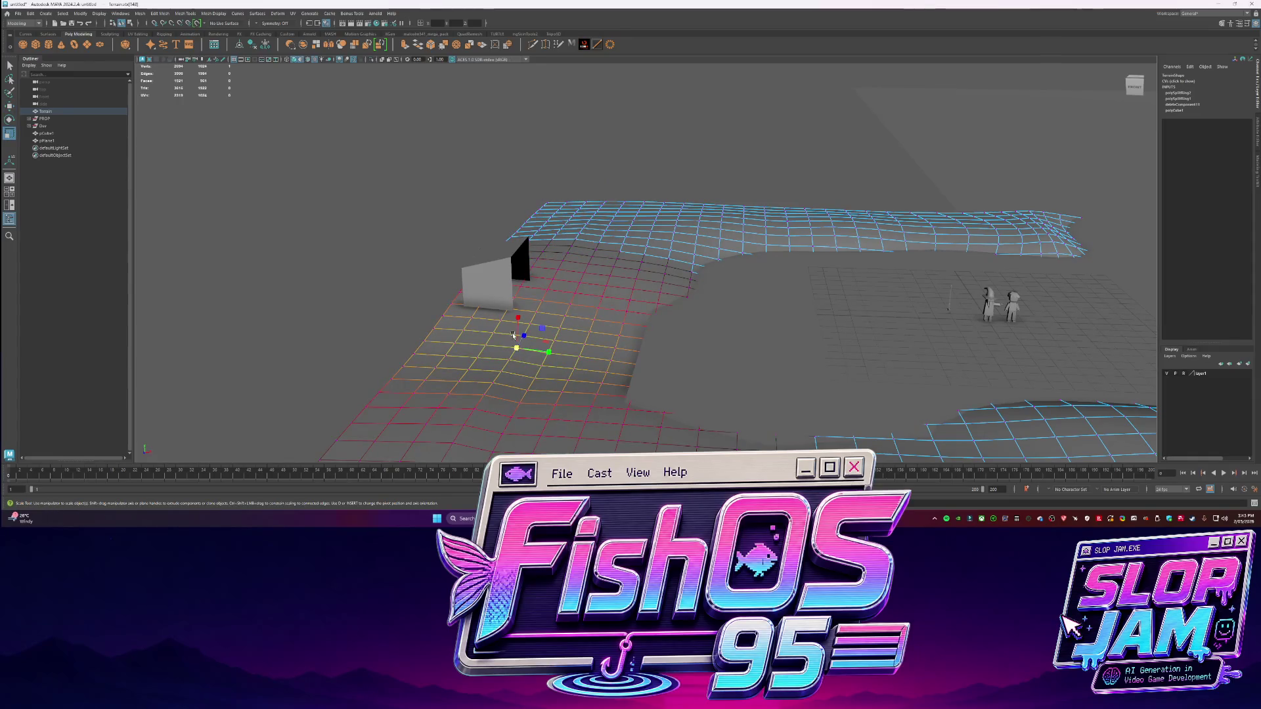
pyautogui.press('w')
pyautogui.moveTo(514, 320); pyautogui.dragTo(530, 307)
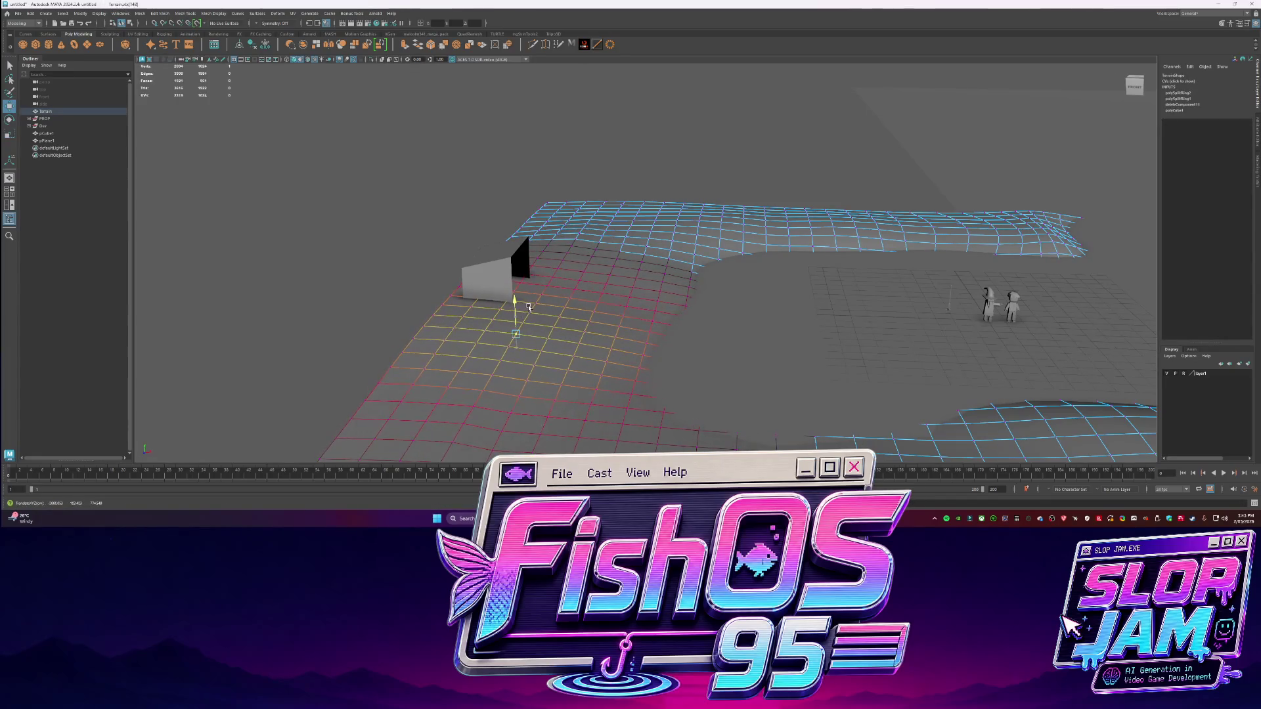
pyautogui.click(642, 355)
pyautogui.press('r')
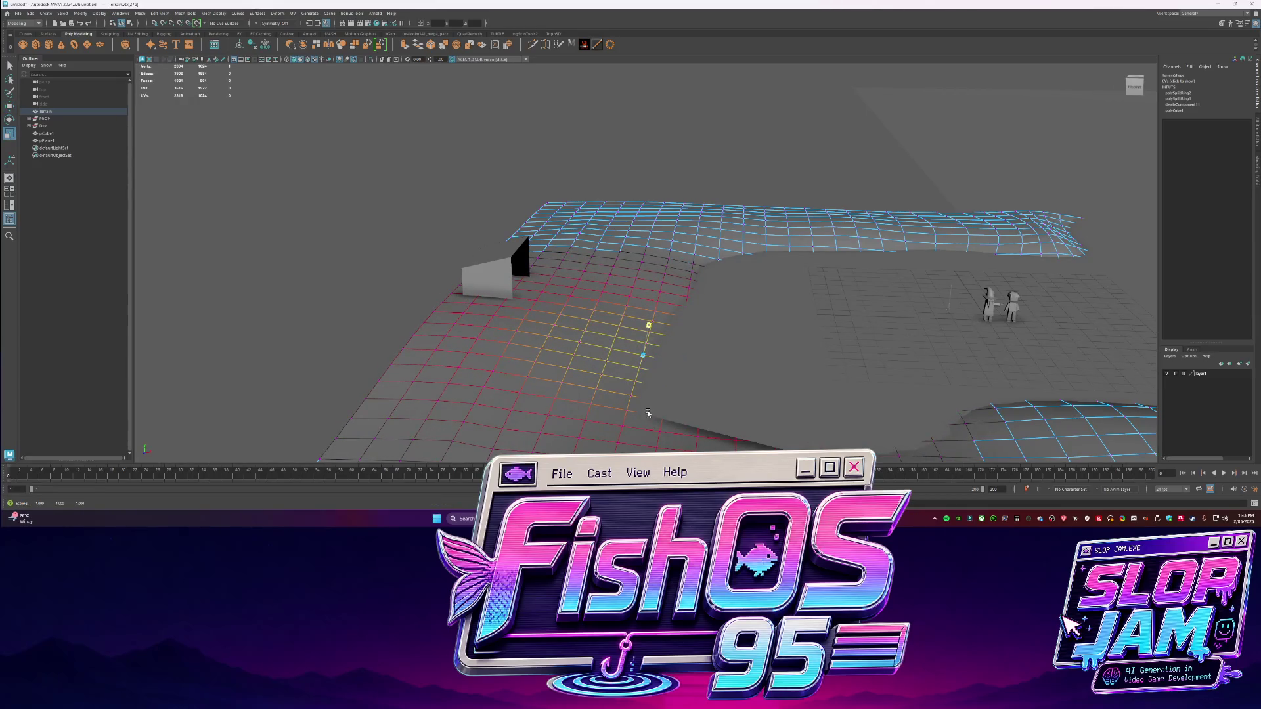
pyautogui.keyDown('alt'); pyautogui.moveTo(647, 411); pyautogui.dragTo(652, 293, button='right'); pyautogui.keyUp('alt')
pyautogui.keyDown('alt'); pyautogui.moveTo(652, 293); pyautogui.dragTo(664, 289); pyautogui.keyUp('alt')
# Undo and redo the recent terrain edits to compare the results
pyautogui.press('q')
pyautogui.click(670, 289)
pyautogui.keyDown('alt'); pyautogui.moveTo(689, 291); pyautogui.dragTo(725, 283, button='right'); pyautogui.keyUp('alt')
pyautogui.hotkey('ctrl', 'z')
pyautogui.hotkey('ctrl', 'z')
pyautogui.hotkey('ctrl', 'z')
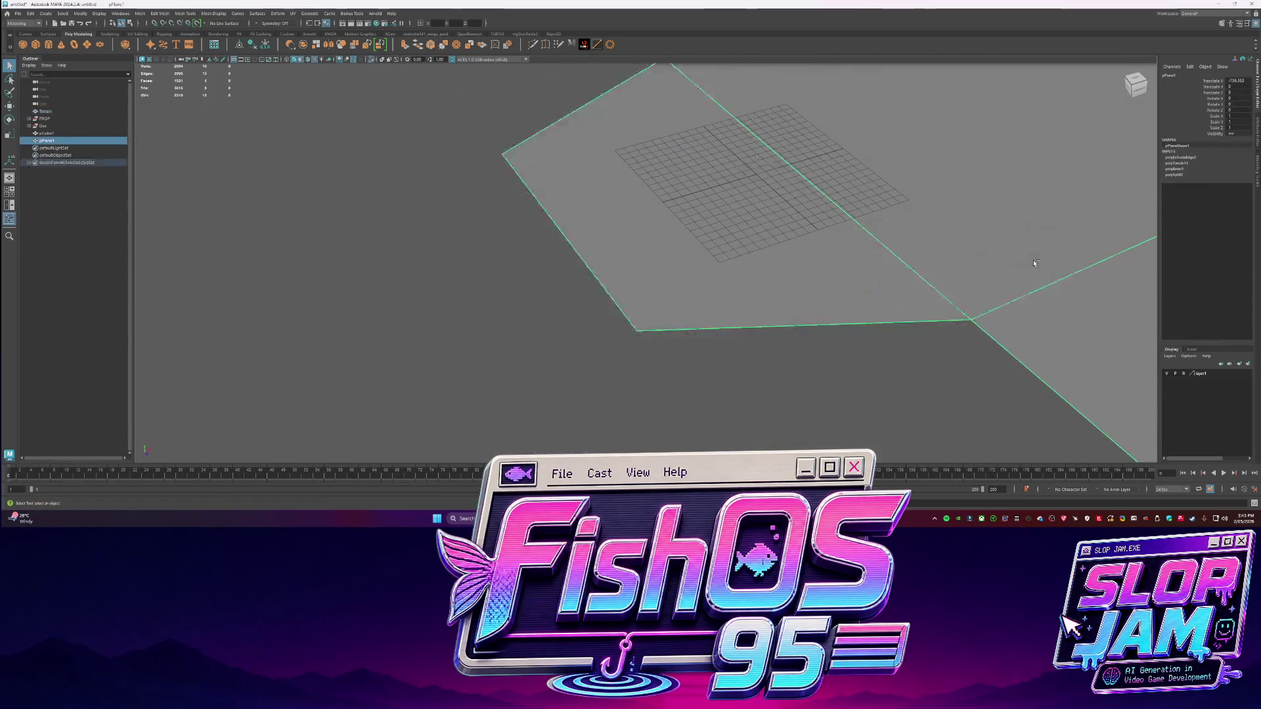
pyautogui.hotkey('shift', 'z')
pyautogui.hotkey('shift', 'z')
pyautogui.hotkey('shift', 'z')
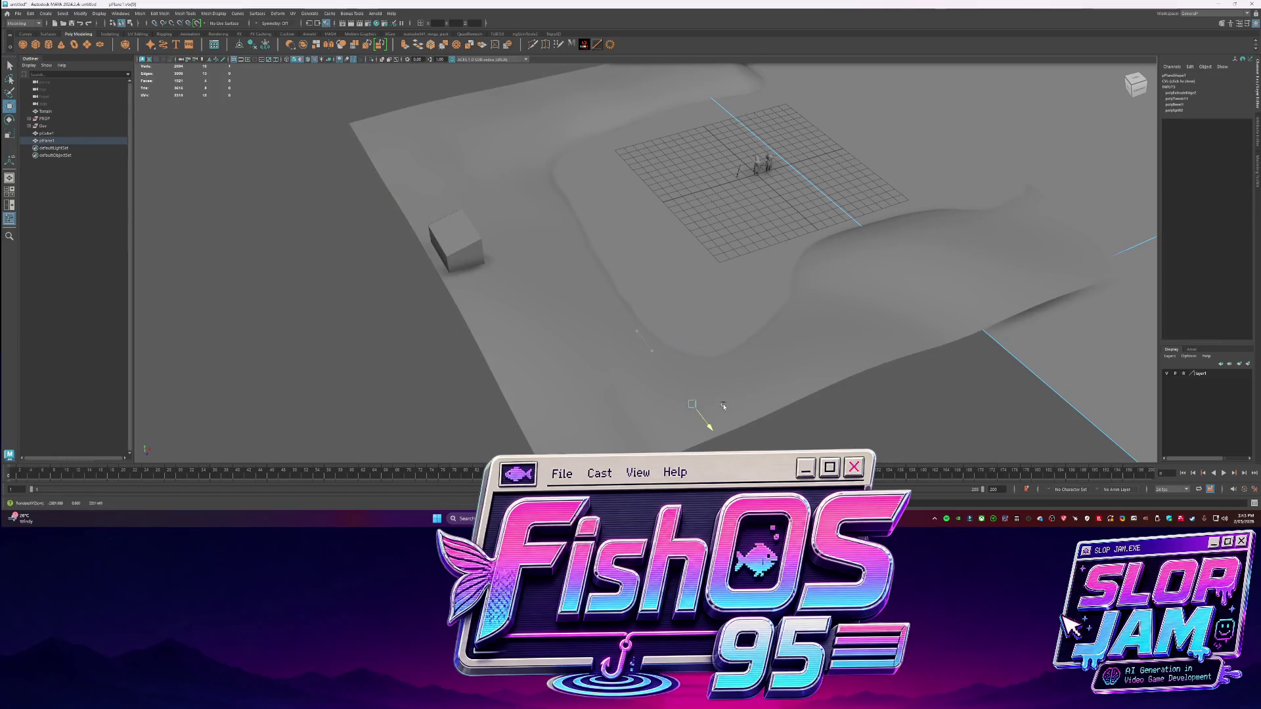
# Reselect the Terrain and pick a front-strip vertex with soft falloff for moving
pyautogui.keyDown('alt'); pyautogui.moveTo(712, 416); pyautogui.dragTo(808, 287); pyautogui.keyUp('alt')
pyautogui.press('q')
pyautogui.click(845, 366)
pyautogui.moveTo(844, 366)
pyautogui.keyDown('alt'); pyautogui.mouseDown()
pyautogui.moveTo(588, 310)
pyautogui.moveTo(417, 344)
pyautogui.moveTo(460, 335)
pyautogui.moveTo(481, 267)
pyautogui.mouseUp(); pyautogui.keyUp('alt')
pyautogui.click(552, 326)
pyautogui.click(487, 342)
pyautogui.press('w')
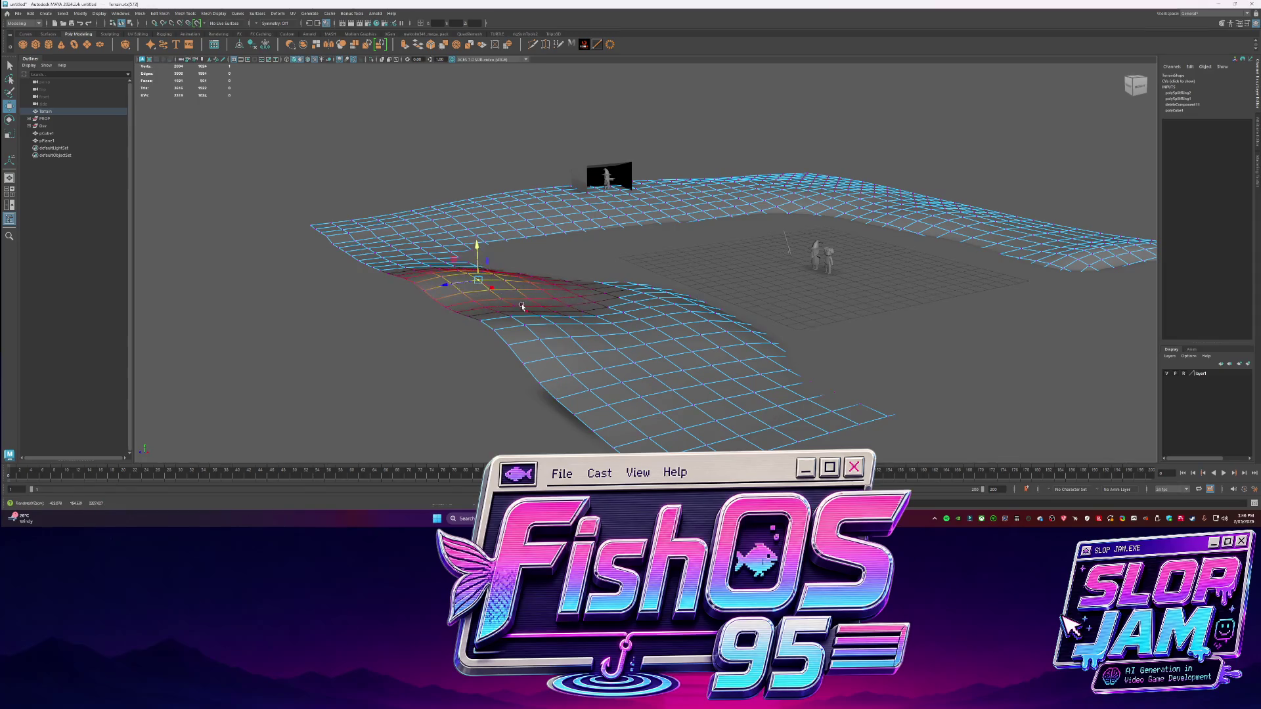
# Raise soft-selected vertices on the Terrain's left slope into a bump
pyautogui.moveTo(522, 307)
pyautogui.keyDown('alt'); pyautogui.mouseDown()
pyautogui.moveTo(526, 273)
pyautogui.moveTo(459, 264)
pyautogui.moveTo(503, 279)
pyautogui.moveTo(515, 322)
pyautogui.moveTo(549, 298)
pyautogui.moveTo(549, 352)
pyautogui.mouseUp(); pyautogui.keyUp('alt')
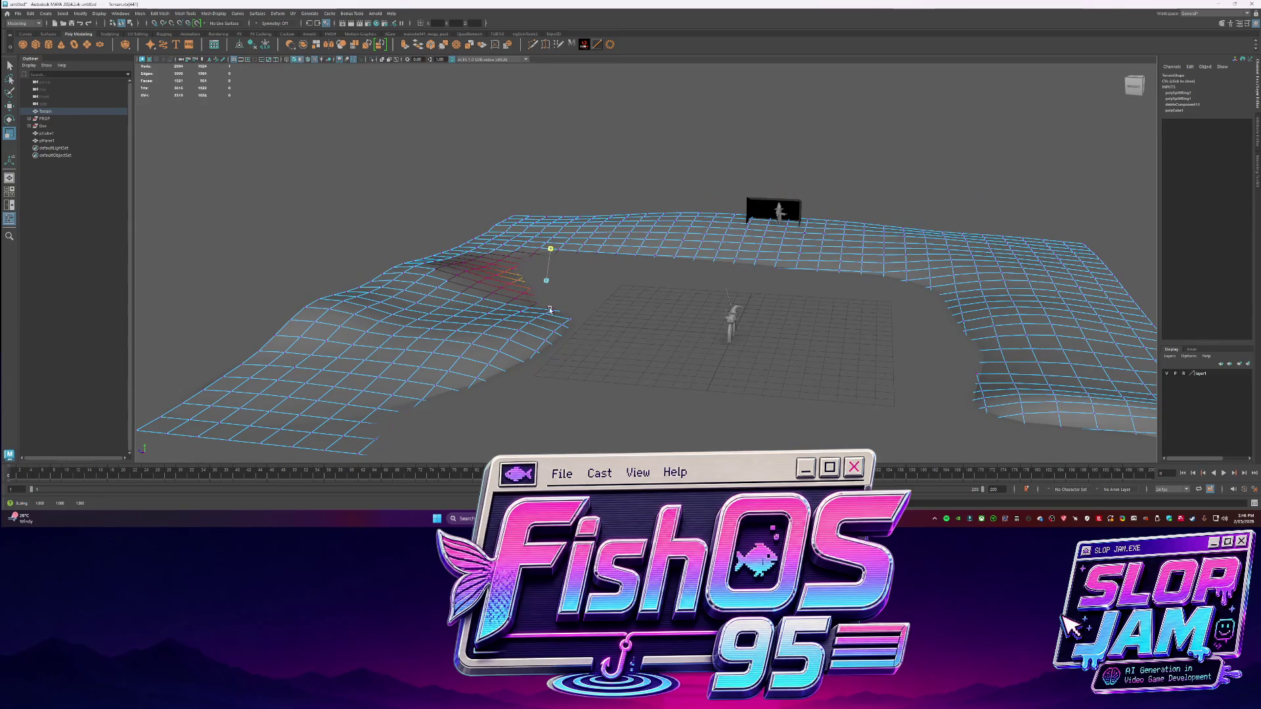
pyautogui.click(514, 289)
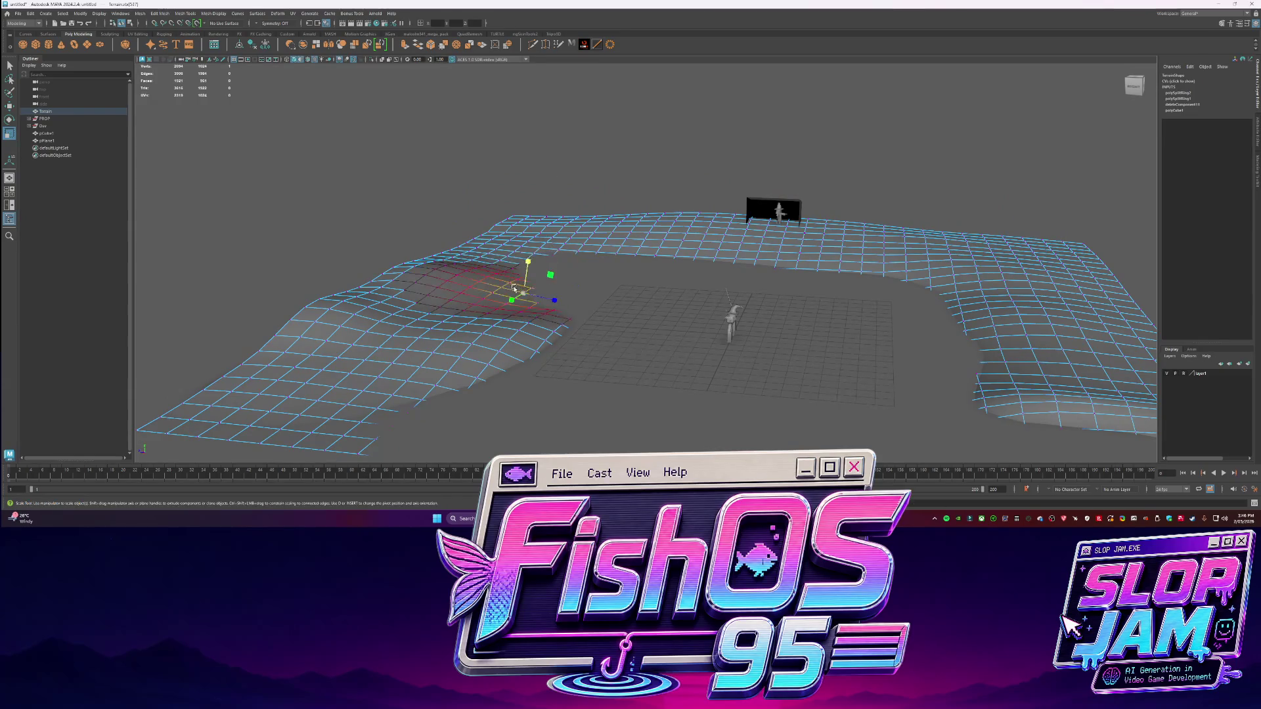
pyautogui.press('w')
pyautogui.moveTo(511, 275); pyautogui.dragTo(516, 261)
pyautogui.click(550, 294)
pyautogui.click(536, 318)
# Shrink the falloff and raise left-slope vertices and the region near the slope's foot
pyautogui.moveTo(528, 318)
pyautogui.keyDown('alt'); pyautogui.mouseDown()
pyautogui.moveTo(498, 288)
pyautogui.moveTo(526, 293)
pyautogui.mouseUp(); pyautogui.keyUp('alt')
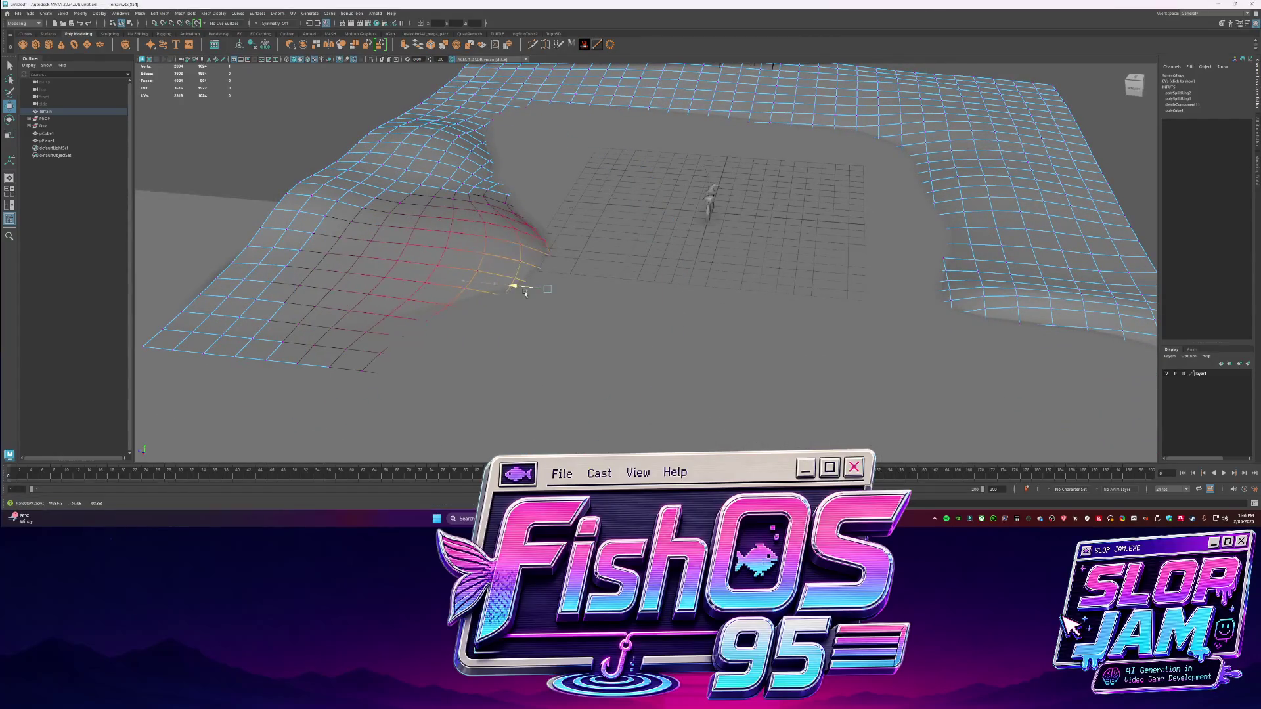
pyautogui.click(438, 324)
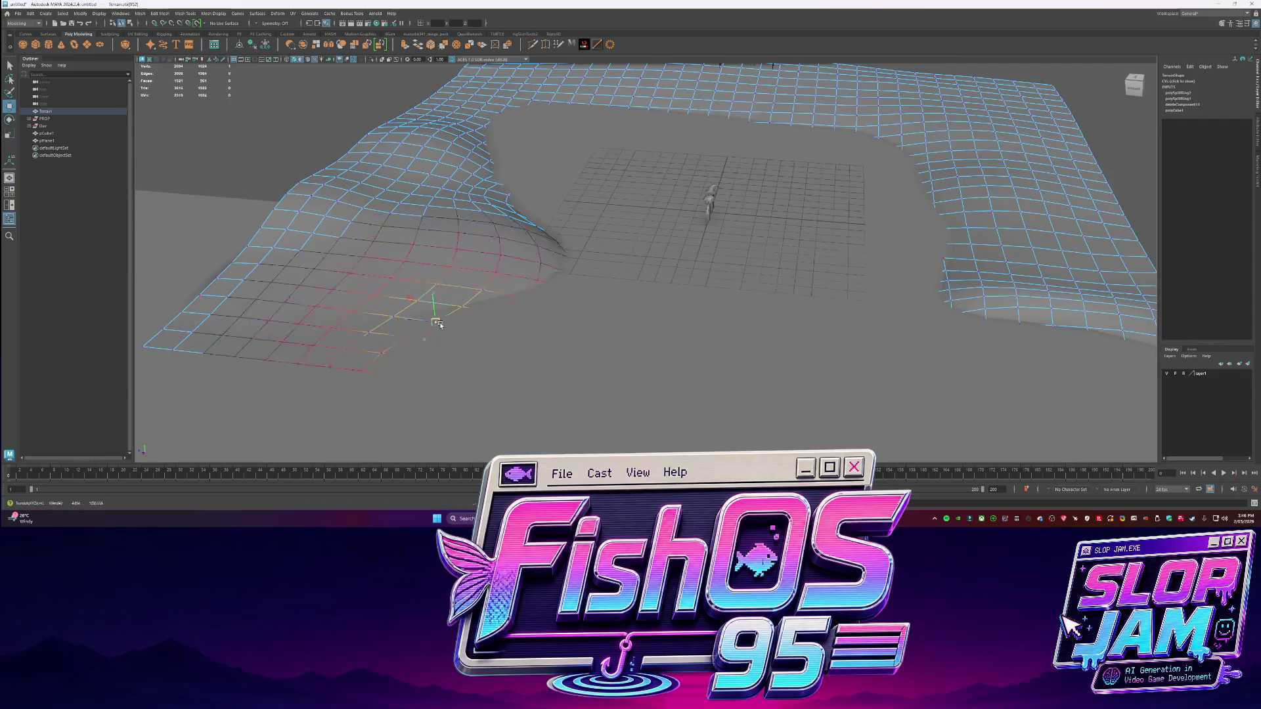
pyautogui.moveTo(435, 323)
pyautogui.mouseDown()
pyautogui.moveTo(401, 320)
pyautogui.moveTo(433, 288)
pyautogui.mouseUp()
pyautogui.click(523, 298)
pyautogui.moveTo(523, 285)
pyautogui.mouseDown()
pyautogui.moveTo(522, 258)
pyautogui.moveTo(497, 258)
pyautogui.mouseUp()
# Scale soft-selected regions down the slope and on the upper-left rim, flattening the peak
pyautogui.press('r')
pyautogui.click(605, 319)
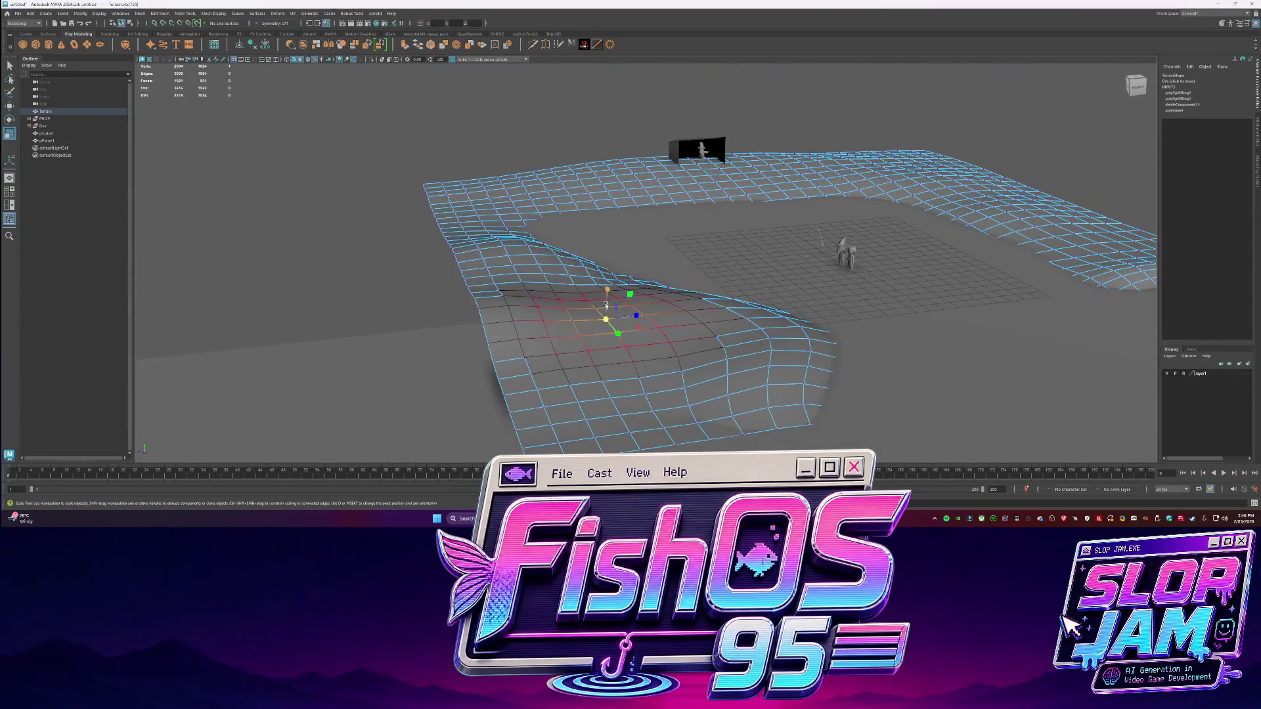
pyautogui.click(643, 375)
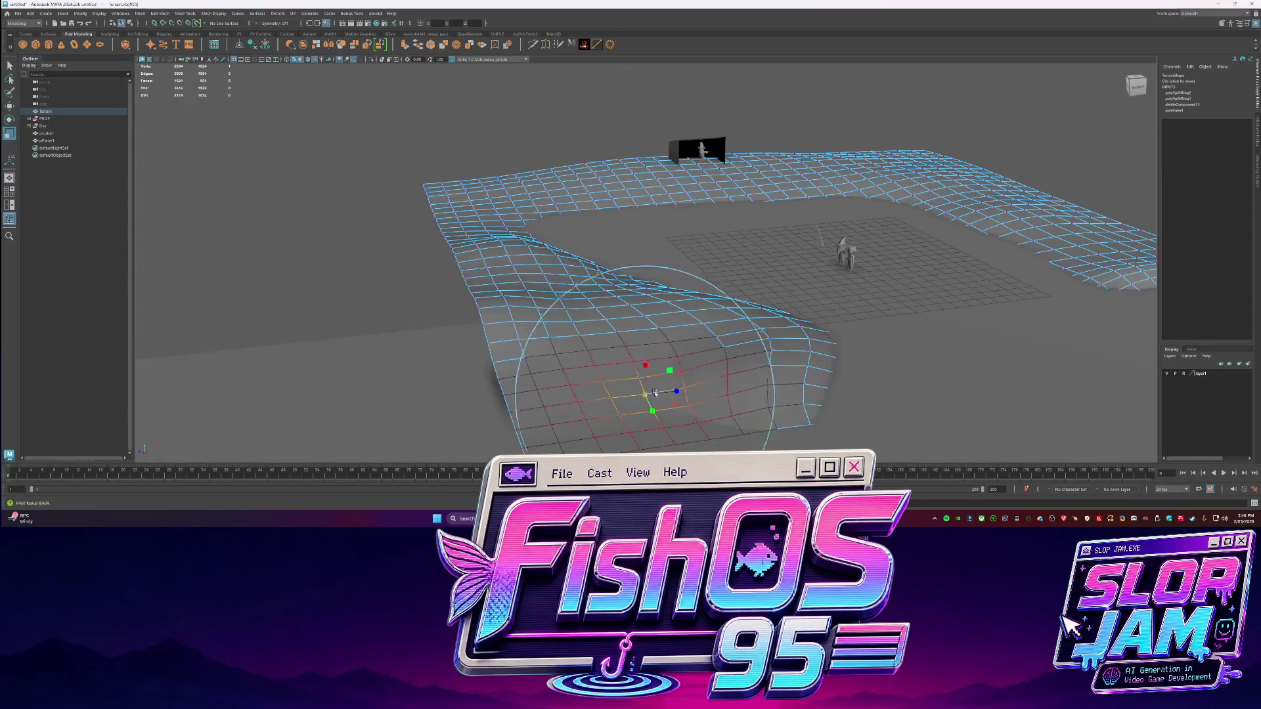
pyautogui.moveTo(645, 374); pyautogui.dragTo(639, 339)
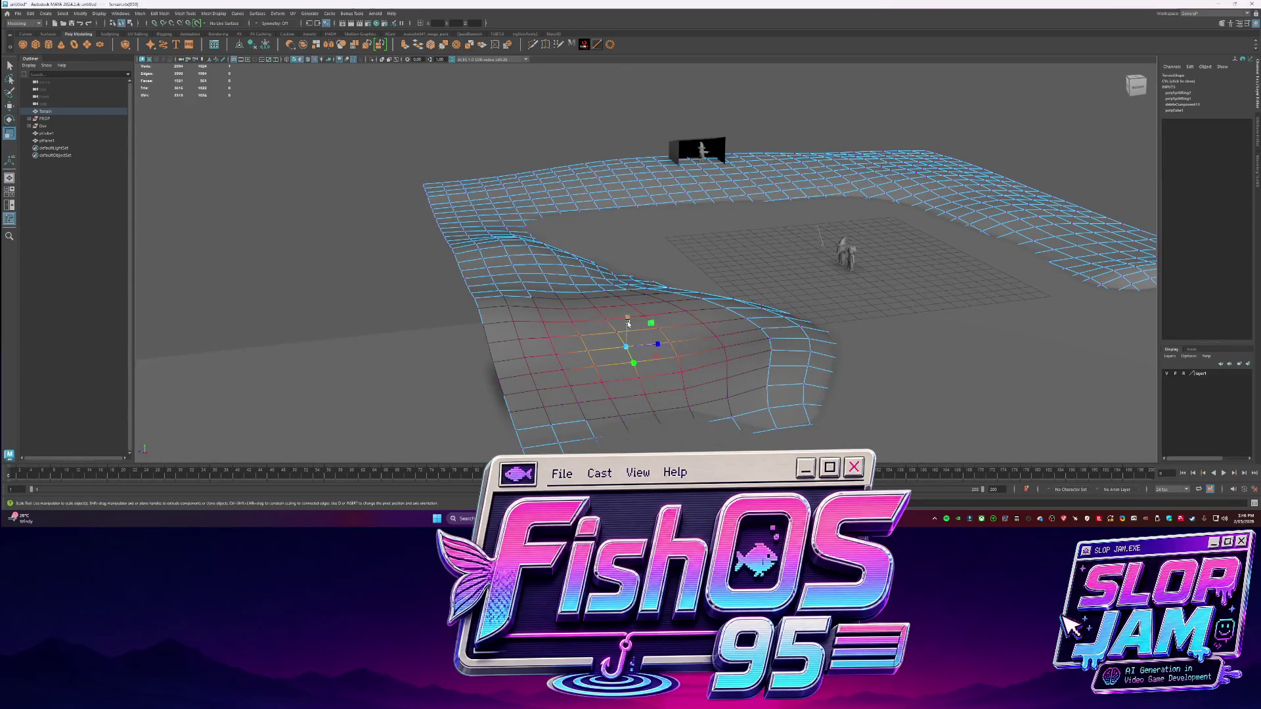
pyautogui.click(581, 284)
pyautogui.click(507, 257)
pyautogui.moveTo(508, 257); pyautogui.dragTo(532, 380)
pyautogui.click(593, 276)
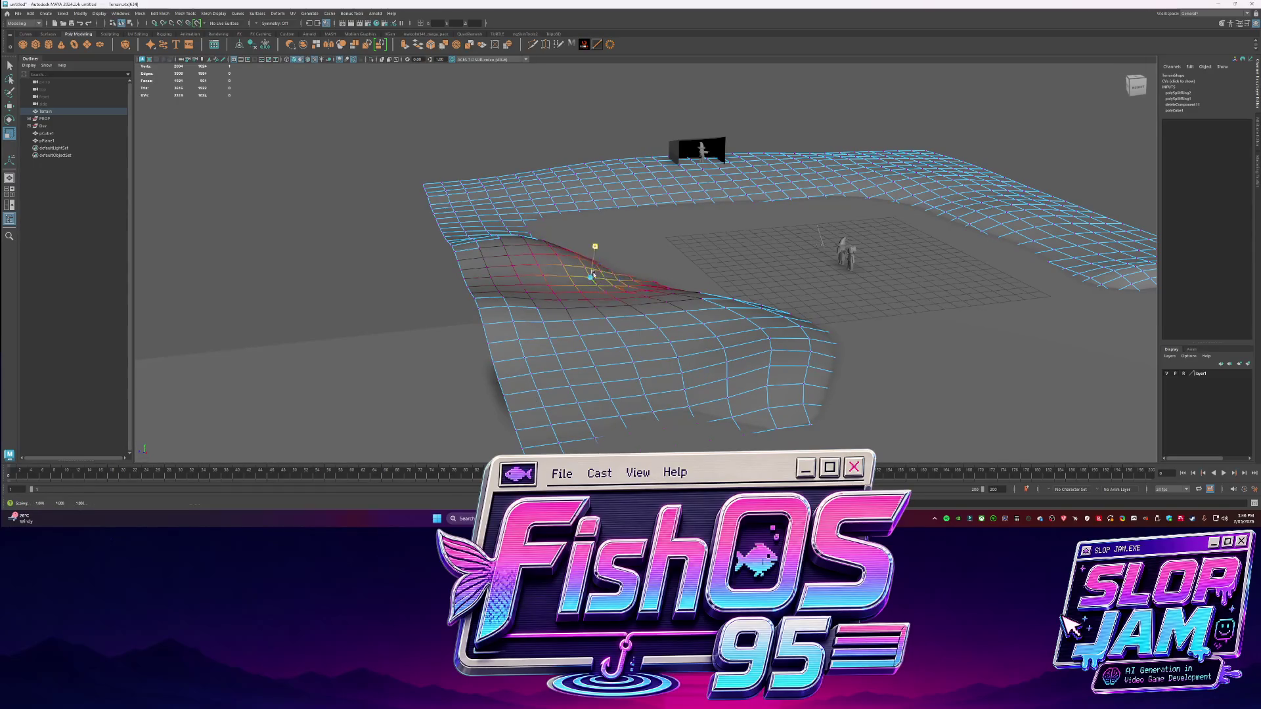
# Adjust the soft falloff radius on further vertices and show the Modeling Toolkit settings
pyautogui.moveTo(565, 263)
pyautogui.keyDown('alt'); pyautogui.mouseDown()
pyautogui.moveTo(590, 280)
pyautogui.moveTo(578, 241)
pyautogui.mouseUp(); pyautogui.keyUp('alt')
pyautogui.click(591, 281)
pyautogui.press('w')
pyautogui.click(618, 283)
pyautogui.keyDown('alt'); pyautogui.moveTo(603, 284); pyautogui.dragTo(579, 284); pyautogui.keyUp('alt')
pyautogui.click(537, 275)
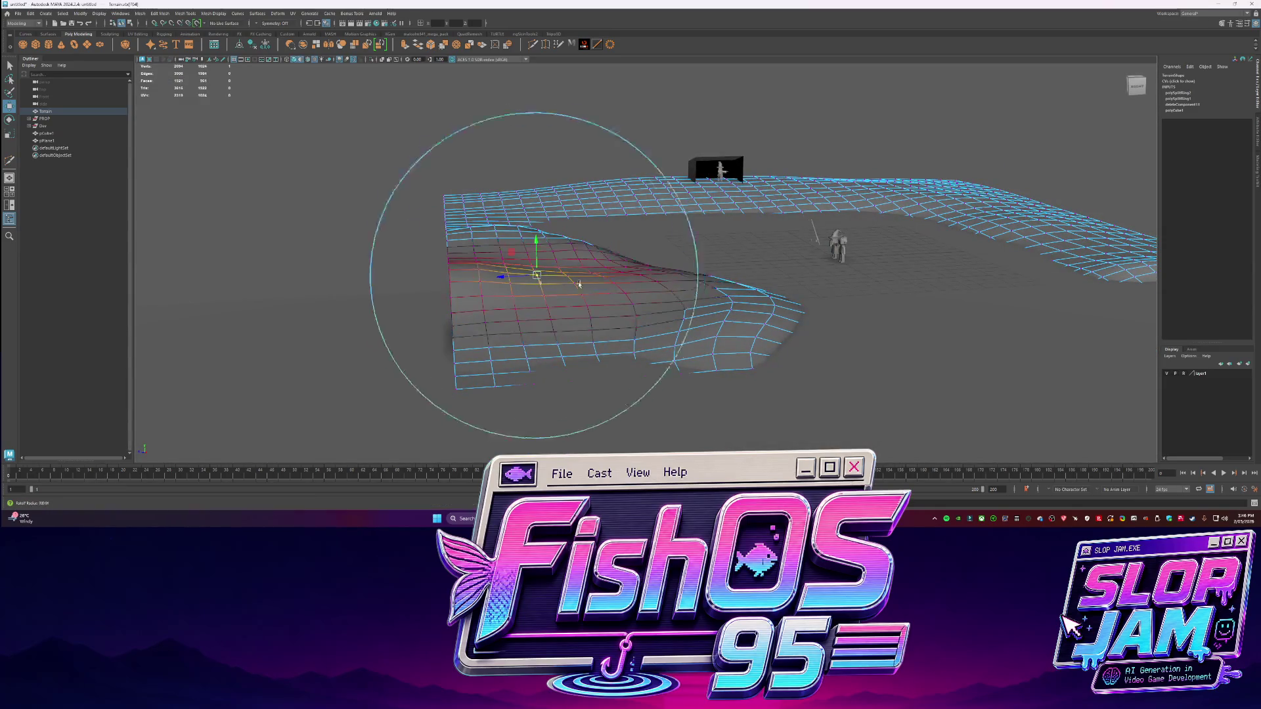
pyautogui.press('r')
pyautogui.click(504, 238)
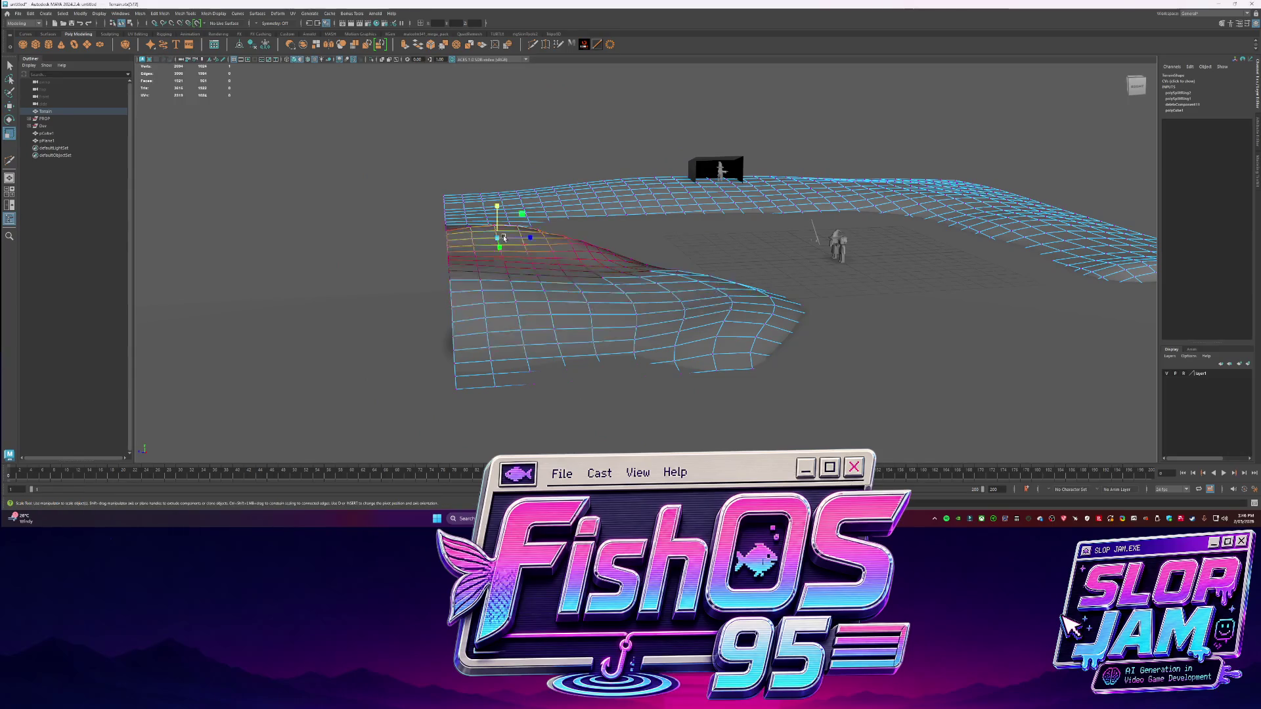
pyautogui.click(1257, 169)
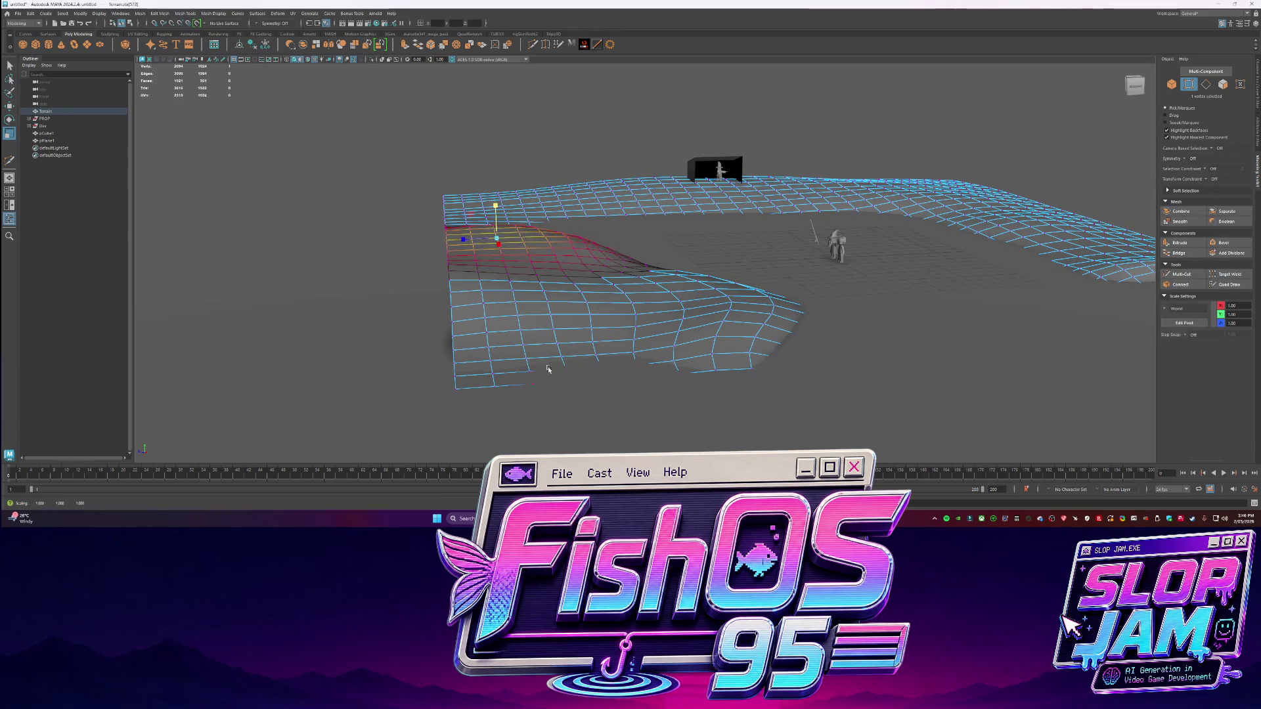
# Soft-select several terrain vertices and scale that region of the terrain
pyautogui.click(523, 296)
pyautogui.click(547, 302)
pyautogui.click(727, 291)
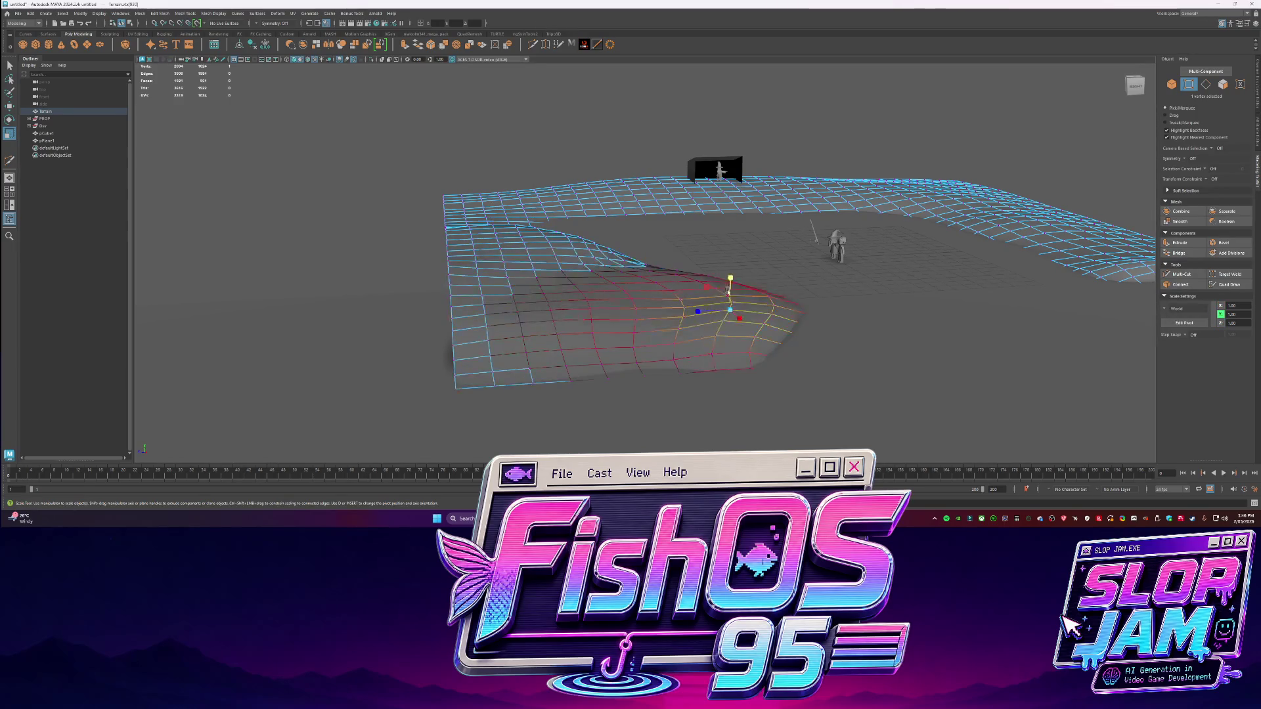
pyautogui.click(621, 291)
pyautogui.moveTo(619, 290); pyautogui.dragTo(645, 388)
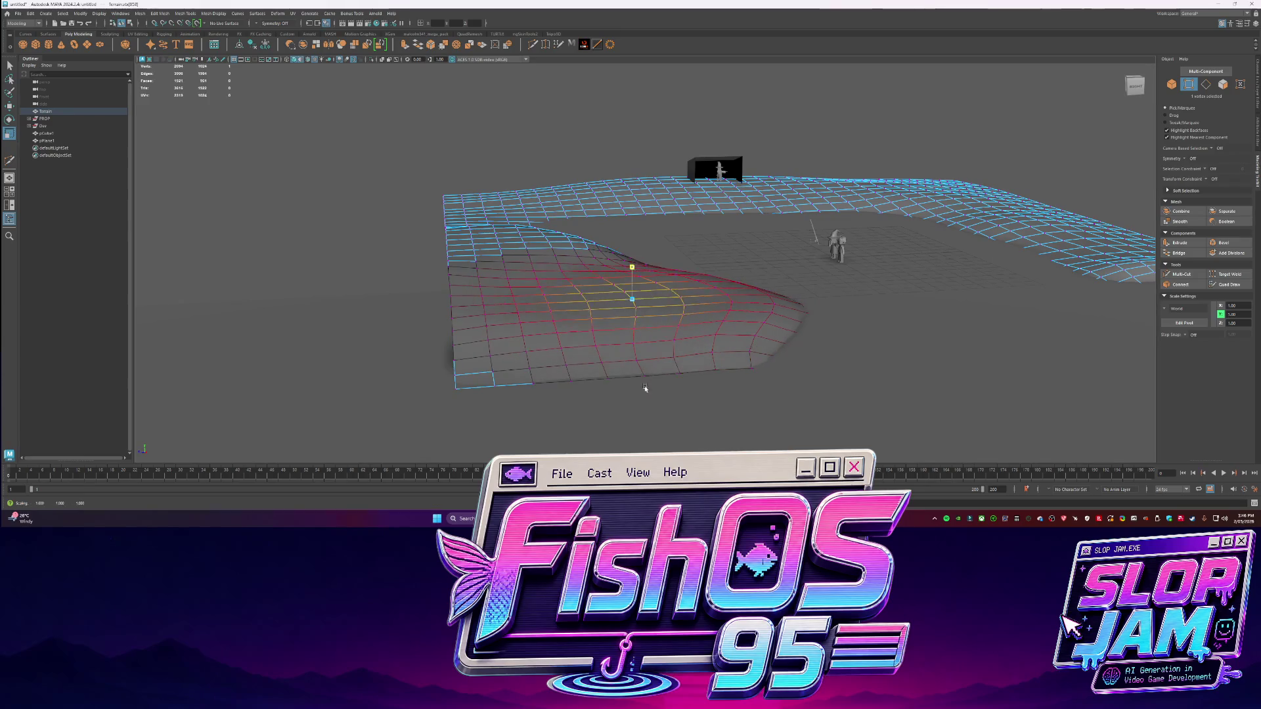
# From a top-down view, select the left edge row of terrain vertices, then return to object mode
pyautogui.keyDown('alt'); pyautogui.moveTo(606, 260); pyautogui.dragTo(514, 308); pyautogui.keyUp('alt')
pyautogui.moveTo(492, 208)
pyautogui.keyDown('alt'); pyautogui.mouseDown()
pyautogui.moveTo(532, 214)
pyautogui.moveTo(410, 205)
pyautogui.moveTo(407, 161)
pyautogui.moveTo(423, 134)
pyautogui.mouseUp(); pyautogui.keyUp('alt')
pyautogui.click(401, 184)
pyautogui.moveTo(373, 193)
pyautogui.mouseDown()
pyautogui.moveTo(335, 304)
pyautogui.moveTo(366, 245)
pyautogui.moveTo(452, 424)
pyautogui.mouseUp()
pyautogui.press('q')
pyautogui.moveTo(627, 115); pyautogui.dragTo(509, 165, button='right')
pyautogui.moveTo(509, 166)
pyautogui.keyDown('alt'); pyautogui.mouseDown()
pyautogui.moveTo(670, 203)
pyautogui.moveTo(696, 243)
pyautogui.moveTo(719, 233)
pyautogui.moveTo(737, 302)
pyautogui.moveTo(656, 242)
pyautogui.moveTo(688, 271)
pyautogui.moveTo(625, 258)
pyautogui.moveTo(761, 280)
pyautogui.moveTo(651, 149)
pyautogui.mouseUp(); pyautogui.keyUp('alt')
# Pick a terrain vertex with soft falloff and pull that terrain area into a new shape
pyautogui.click(738, 301)
pyautogui.click(650, 263)
pyautogui.click(653, 259)
pyautogui.click(650, 149)
pyautogui.press('F9')
pyautogui.click(641, 145)
pyautogui.press('w')
pyautogui.moveTo(610, 137)
pyautogui.mouseDown()
pyautogui.moveTo(565, 184)
pyautogui.moveTo(578, 184)
pyautogui.mouseUp()
pyautogui.moveTo(722, 190)
pyautogui.keyDown('alt'); pyautogui.mouseDown()
pyautogui.moveTo(802, 249)
pyautogui.moveTo(738, 257)
pyautogui.moveTo(740, 233)
pyautogui.moveTo(657, 276)
pyautogui.mouseUp(); pyautogui.keyUp('alt')
# Leave vertex editing for object mode and select the box prop
pyautogui.press('q')
pyautogui.click(362, 334)
pyautogui.rightClick(694, 307)
pyautogui.moveTo(694, 306); pyautogui.dragTo(728, 290, button='right')
pyautogui.moveTo(728, 290)
pyautogui.keyDown('alt'); pyautogui.mouseDown()
pyautogui.moveTo(858, 169)
pyautogui.moveTo(726, 284)
pyautogui.moveTo(713, 243)
pyautogui.mouseUp(); pyautogui.keyUp('alt')
pyautogui.click(670, 256)
pyautogui.press('w')
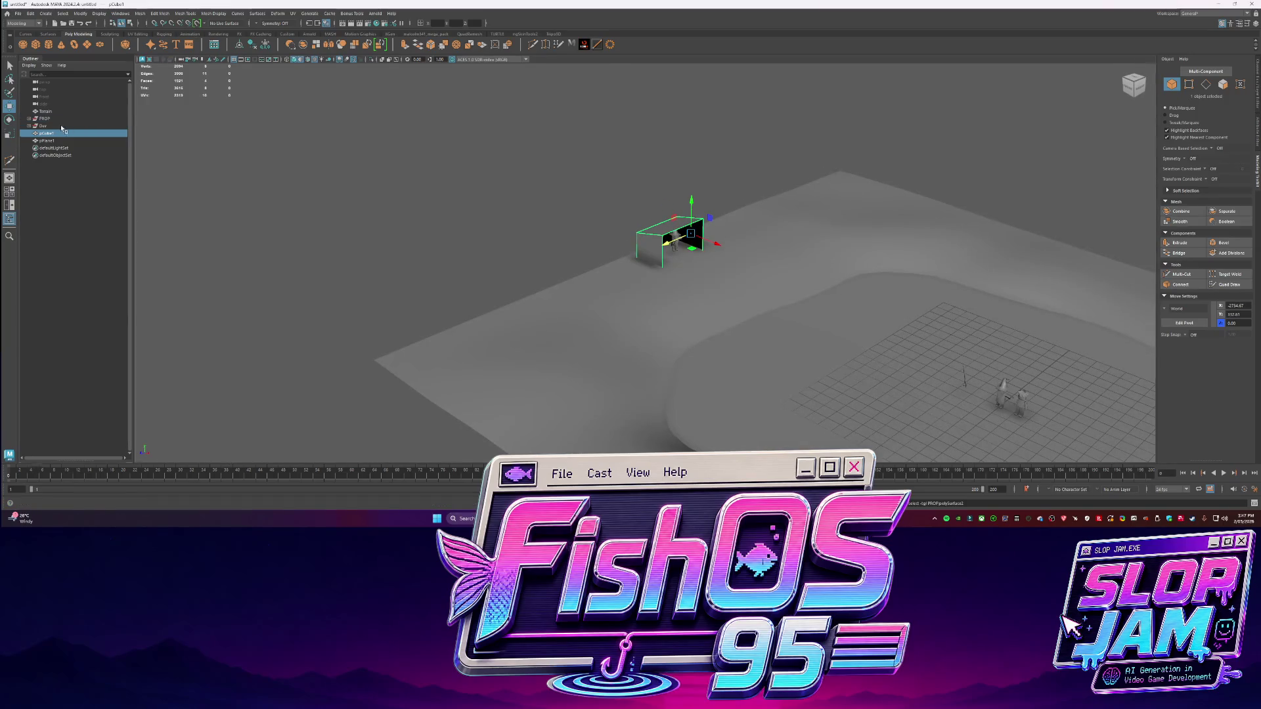
# Select pCube1 through the Outliner, slide the box onto the terrain, and bring Codex forward
pyautogui.click(58, 111)
pyautogui.keyDown('ctrl'); pyautogui.click(58, 118); pyautogui.keyUp('ctrl')
pyautogui.keyDown('alt'); pyautogui.moveTo(394, 217); pyautogui.dragTo(423, 204); pyautogui.keyUp('alt')
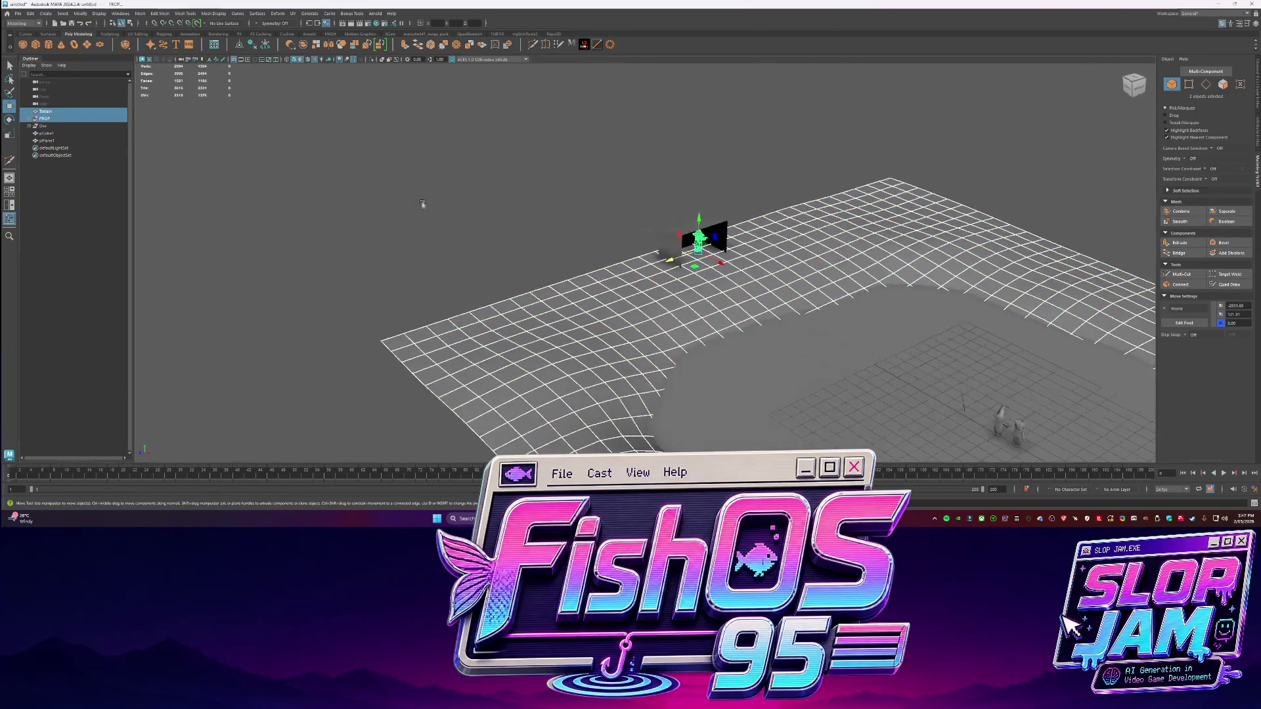
pyautogui.click(46, 118)
pyautogui.keyDown('ctrl'); pyautogui.click(58, 140); pyautogui.keyUp('ctrl')
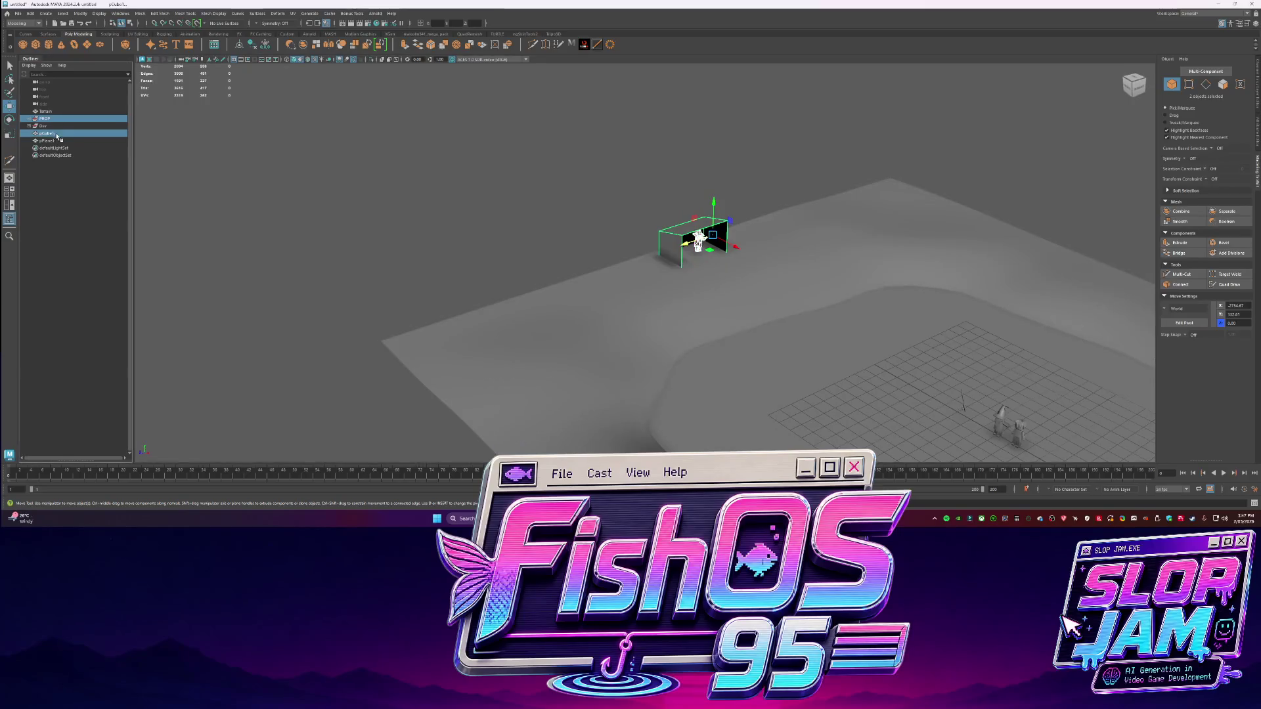
pyautogui.click(698, 251)
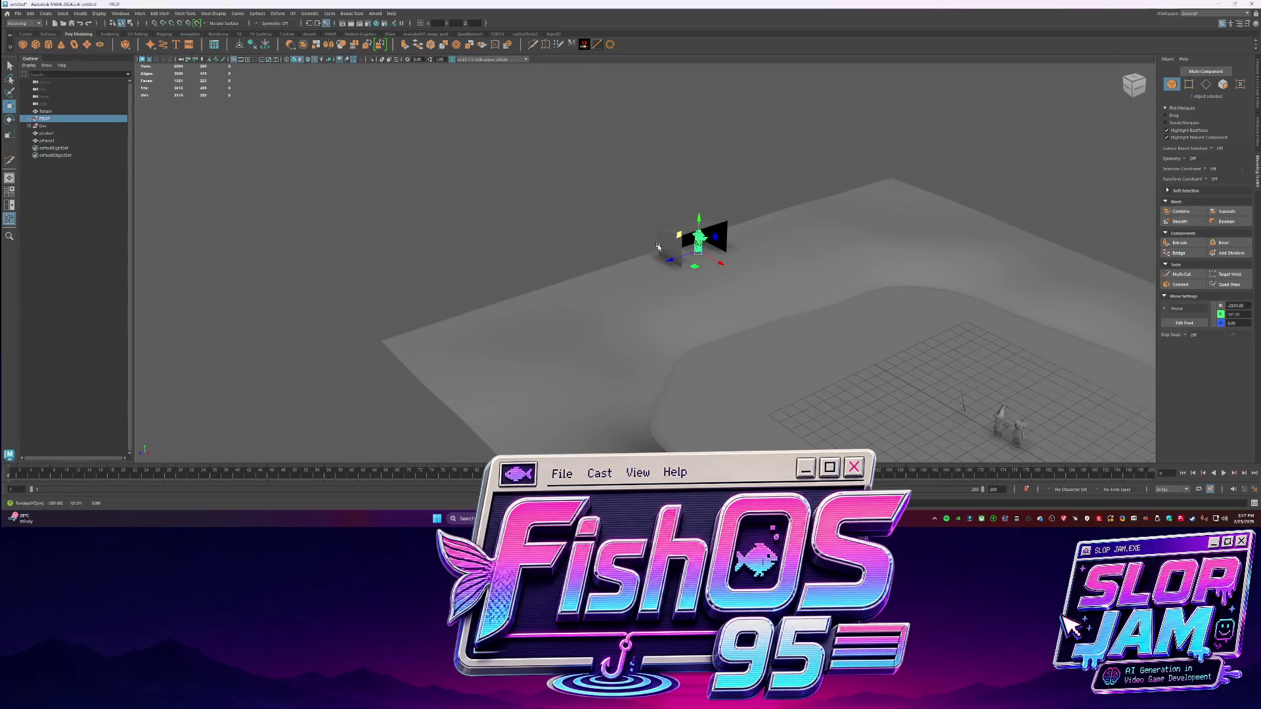
pyautogui.moveTo(698, 250)
pyautogui.mouseDown()
pyautogui.moveTo(577, 283)
pyautogui.moveTo(863, 209)
pyautogui.mouseUp()
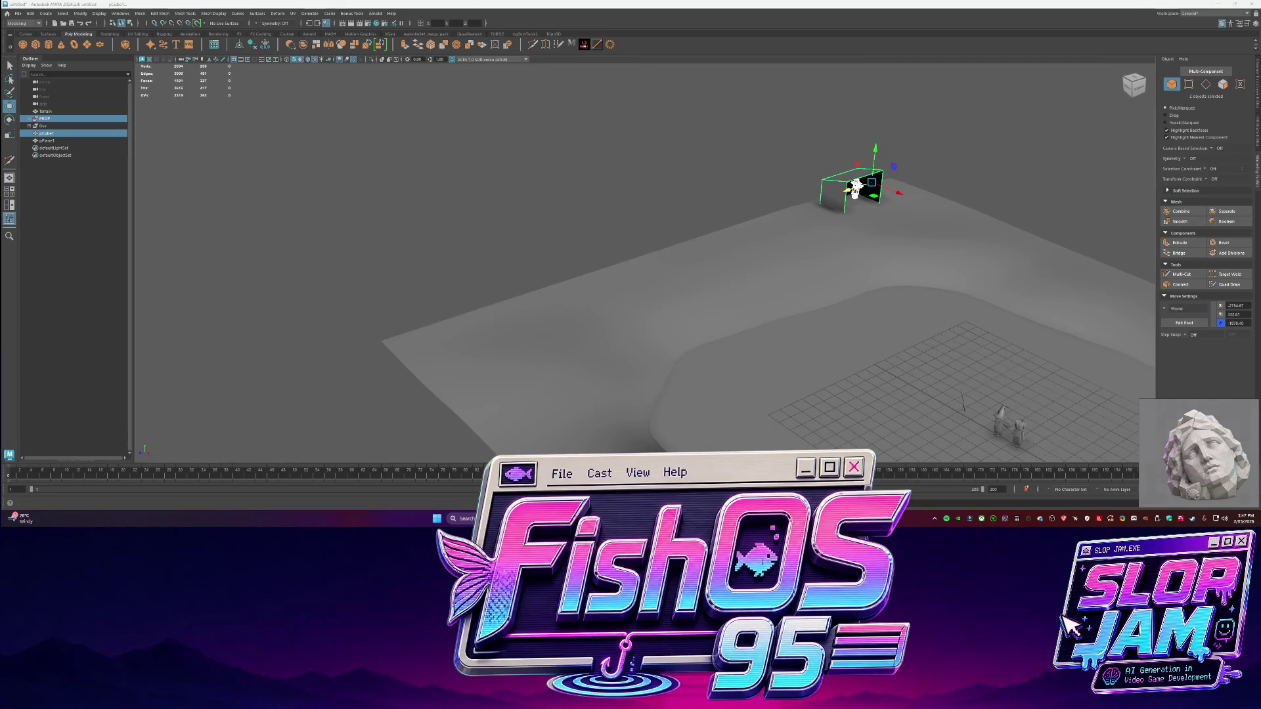
pyautogui.hotkey('alt', 'Tab')
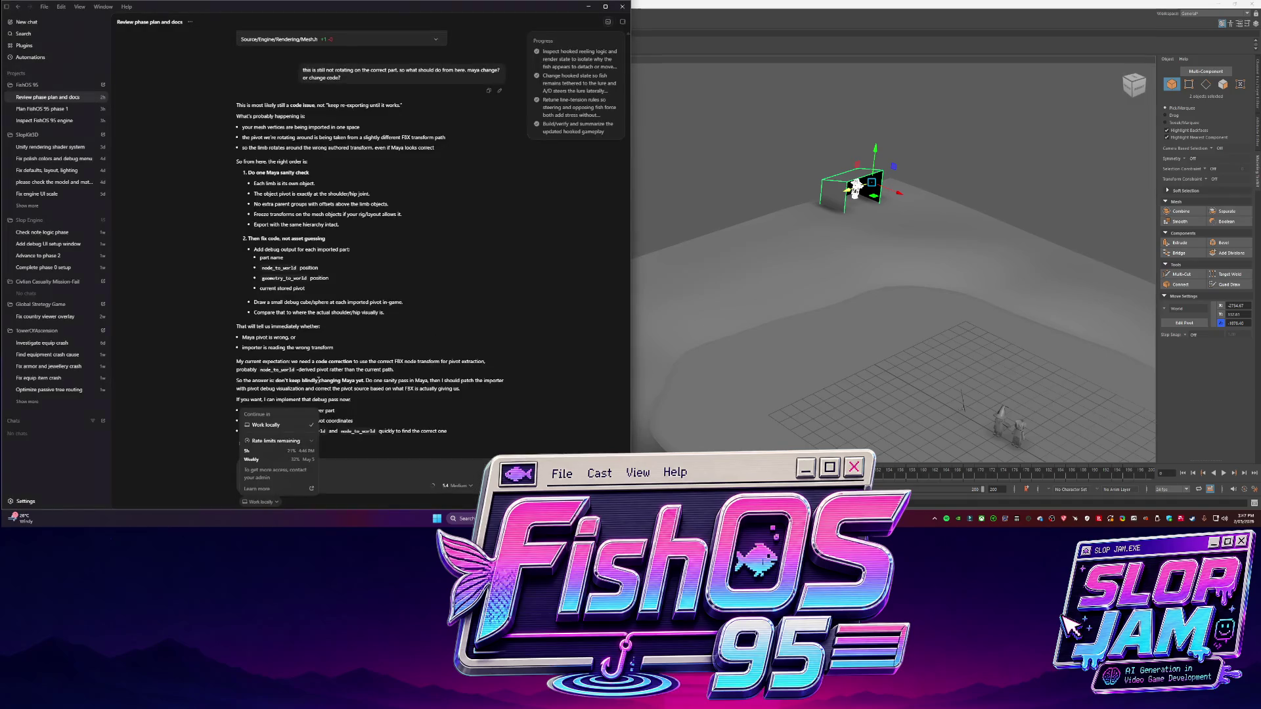
# Close the rate-limits popup, return to Maya, and isolate and frame the Dev character
pyautogui.click(176, 356)
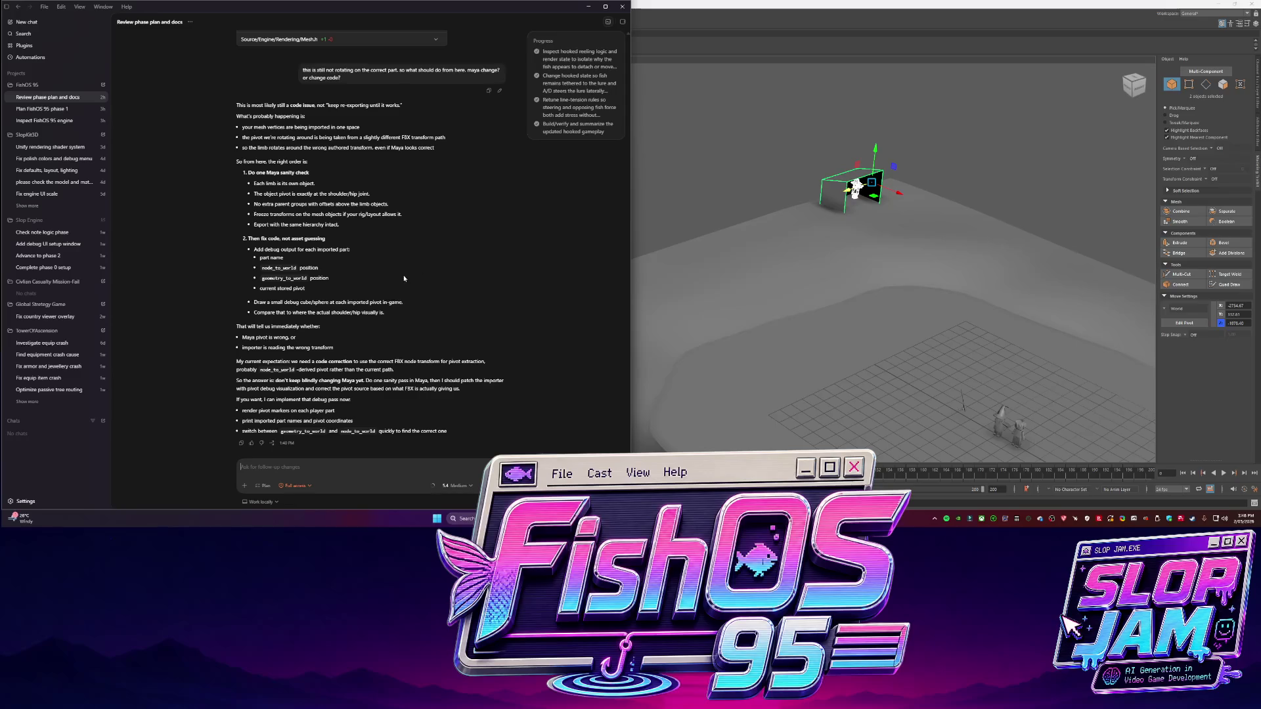
pyautogui.click(749, 166)
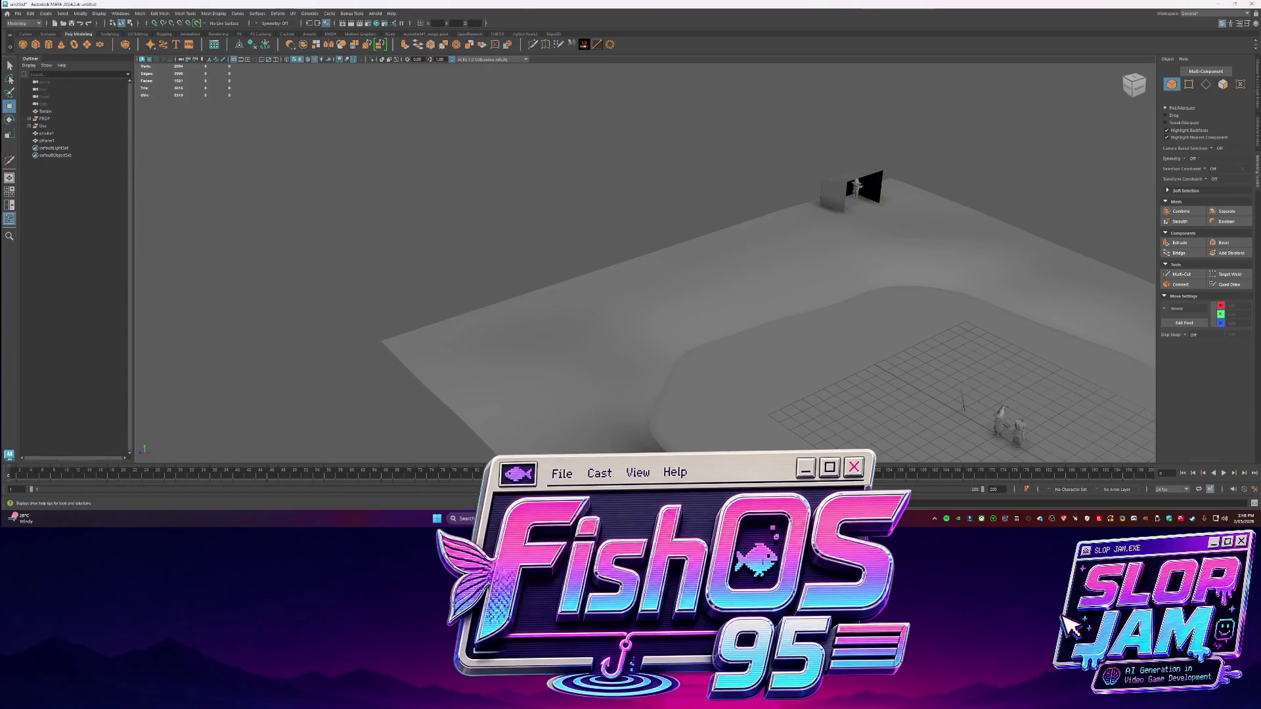
pyautogui.press('super+Down')
pyautogui.click(463, 196)
pyautogui.hotkey('ctrl', '1')
pyautogui.press('f')
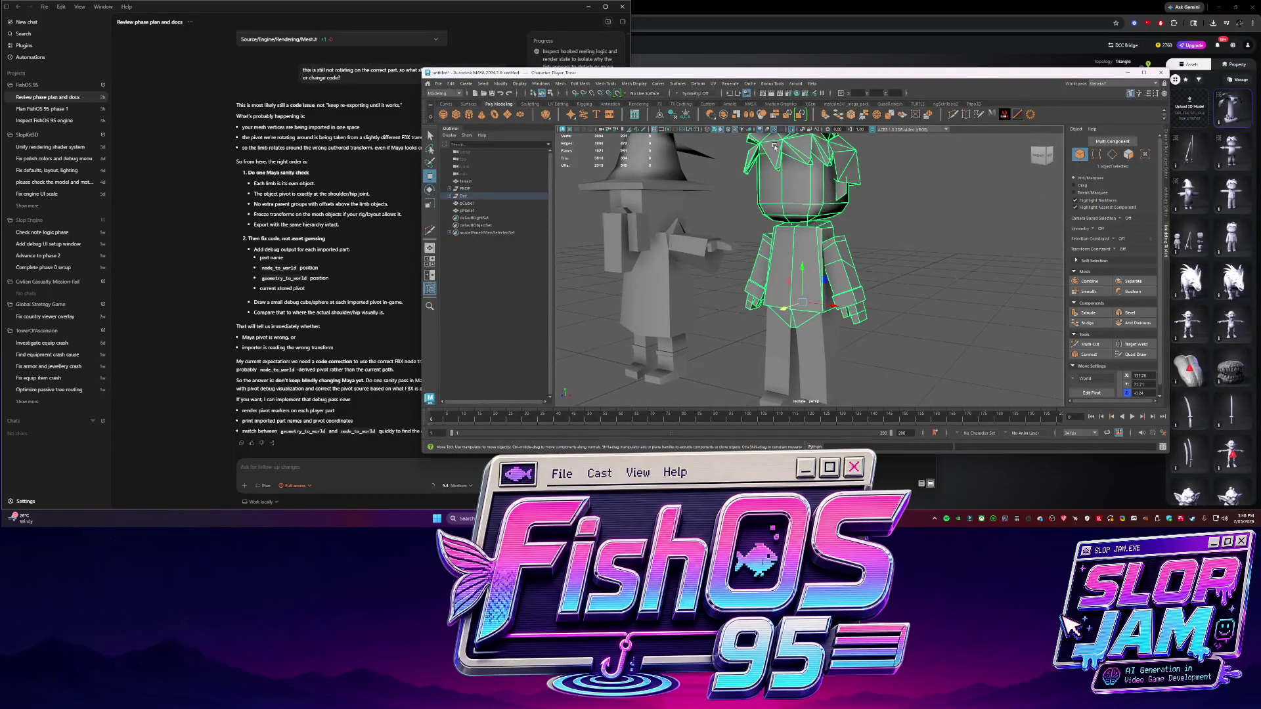
# Show the characters textured, select the player's arm and leg, and try a pivot command on the leg
pyautogui.click(725, 130)
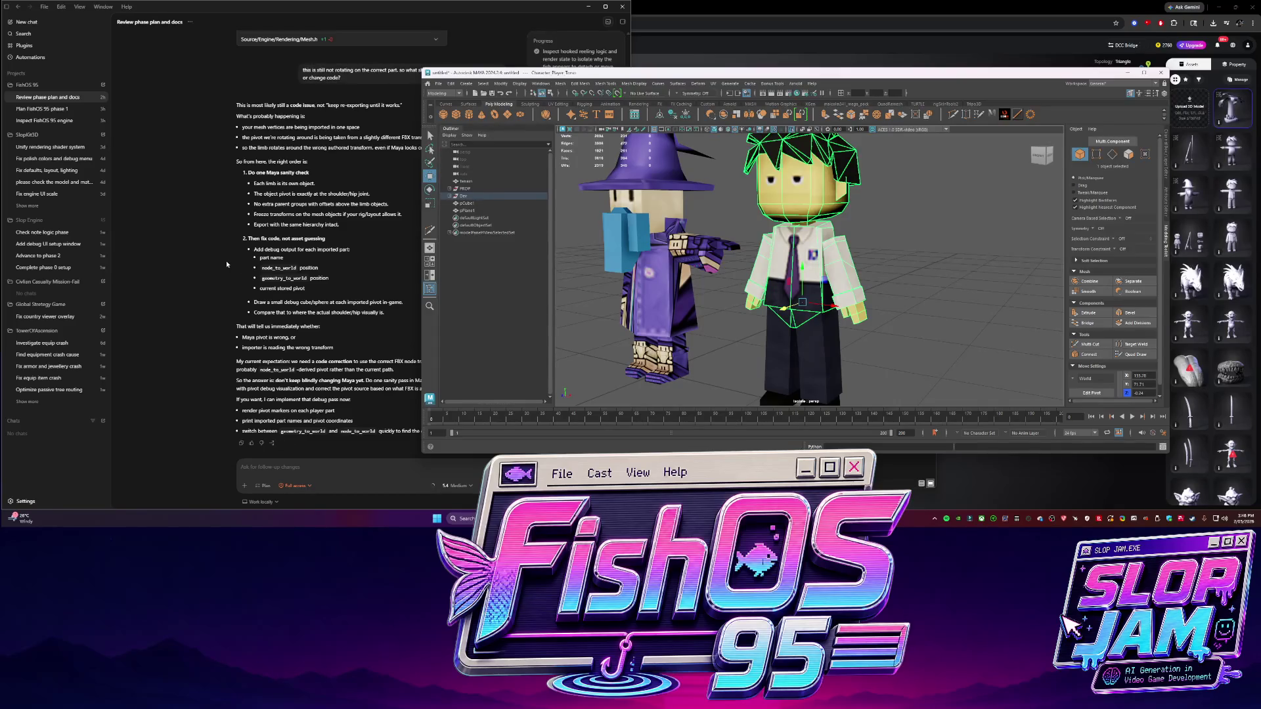
pyautogui.click(837, 263)
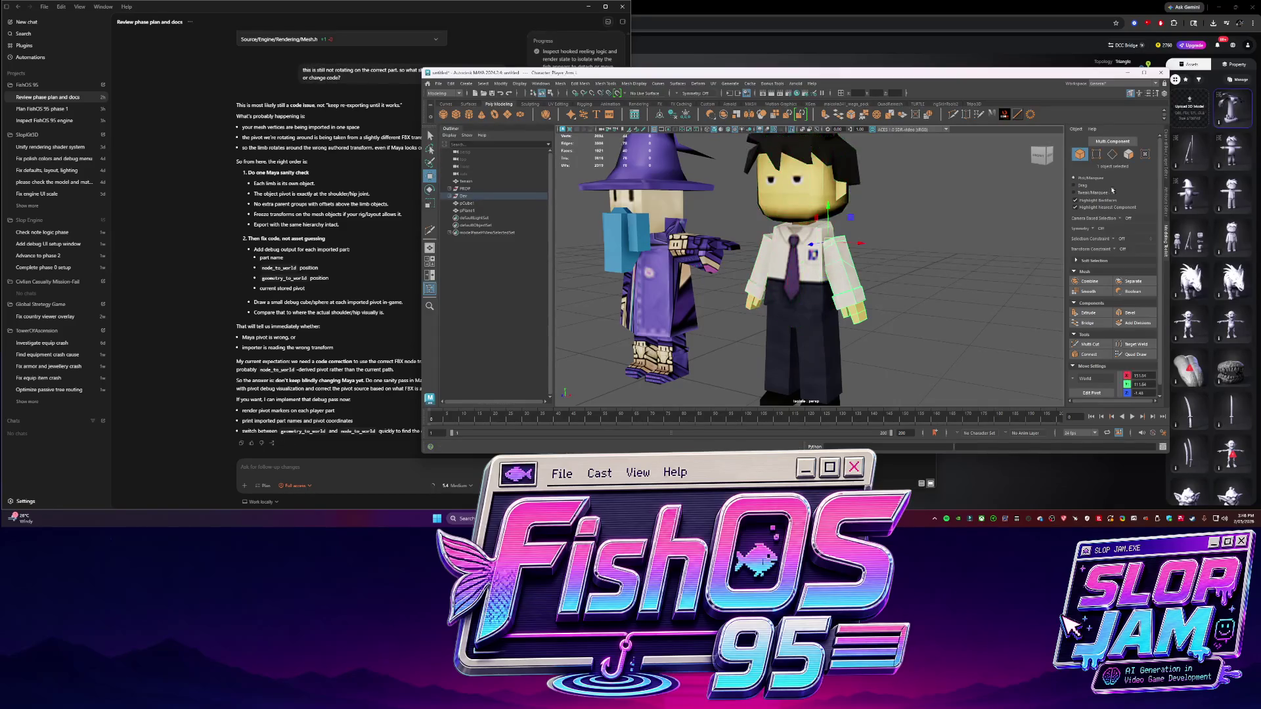
pyautogui.click(1163, 209)
pyautogui.keyDown('alt'); pyautogui.moveTo(828, 276); pyautogui.dragTo(784, 277); pyautogui.keyUp('alt')
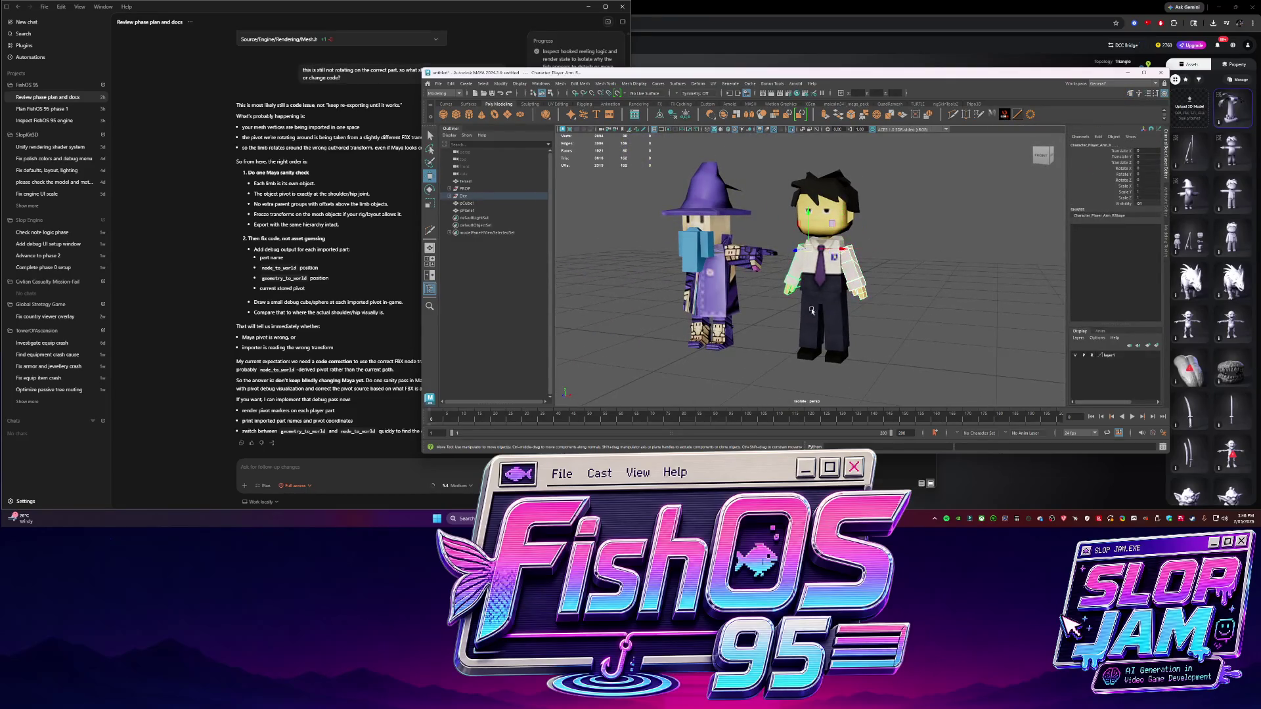
pyautogui.click(838, 317)
pyautogui.click(502, 84)
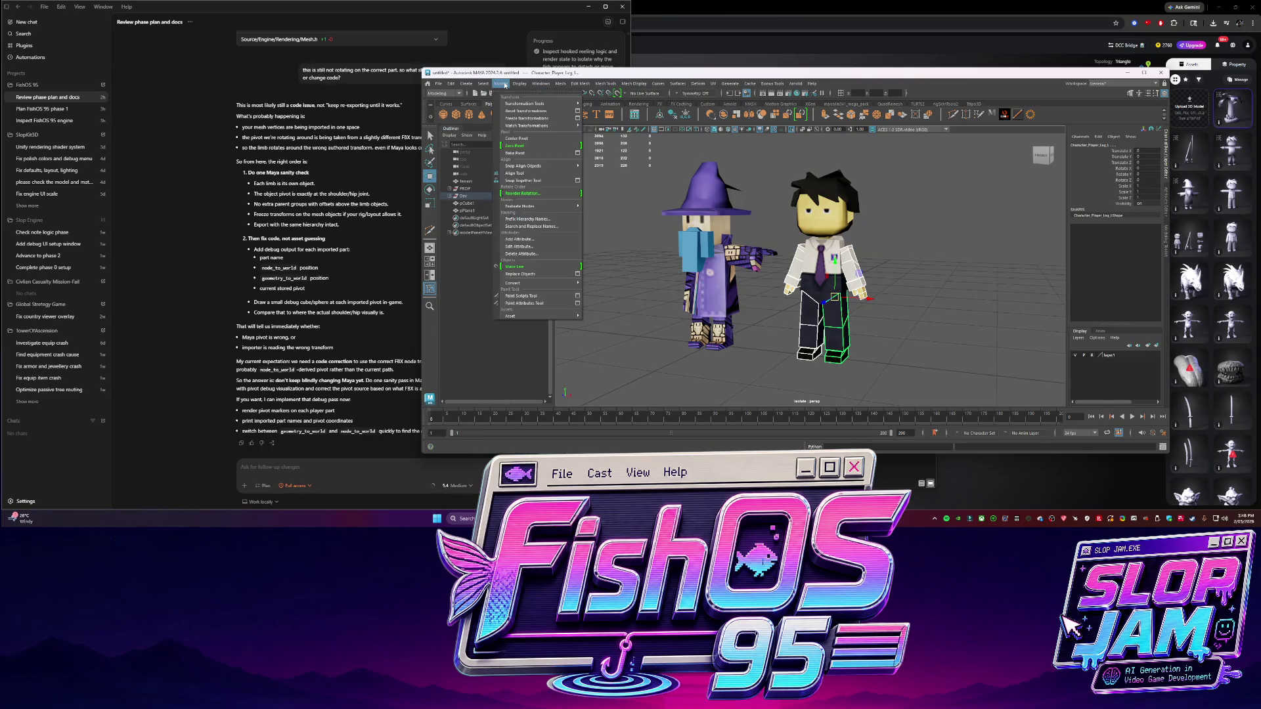
pyautogui.click(526, 146)
pyautogui.scroll(4, 853, 279)
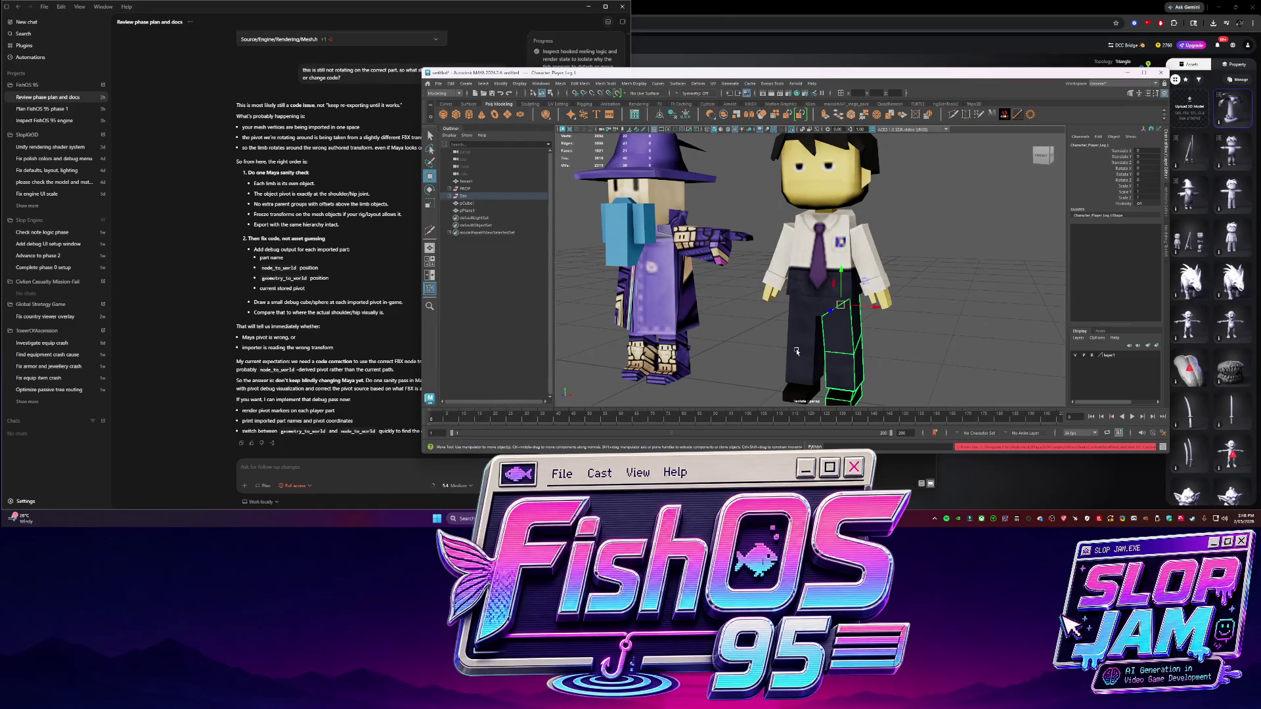
# Bake pivots on all four player limbs, which hides them, then exit Isolate Select
pyautogui.click(773, 276)
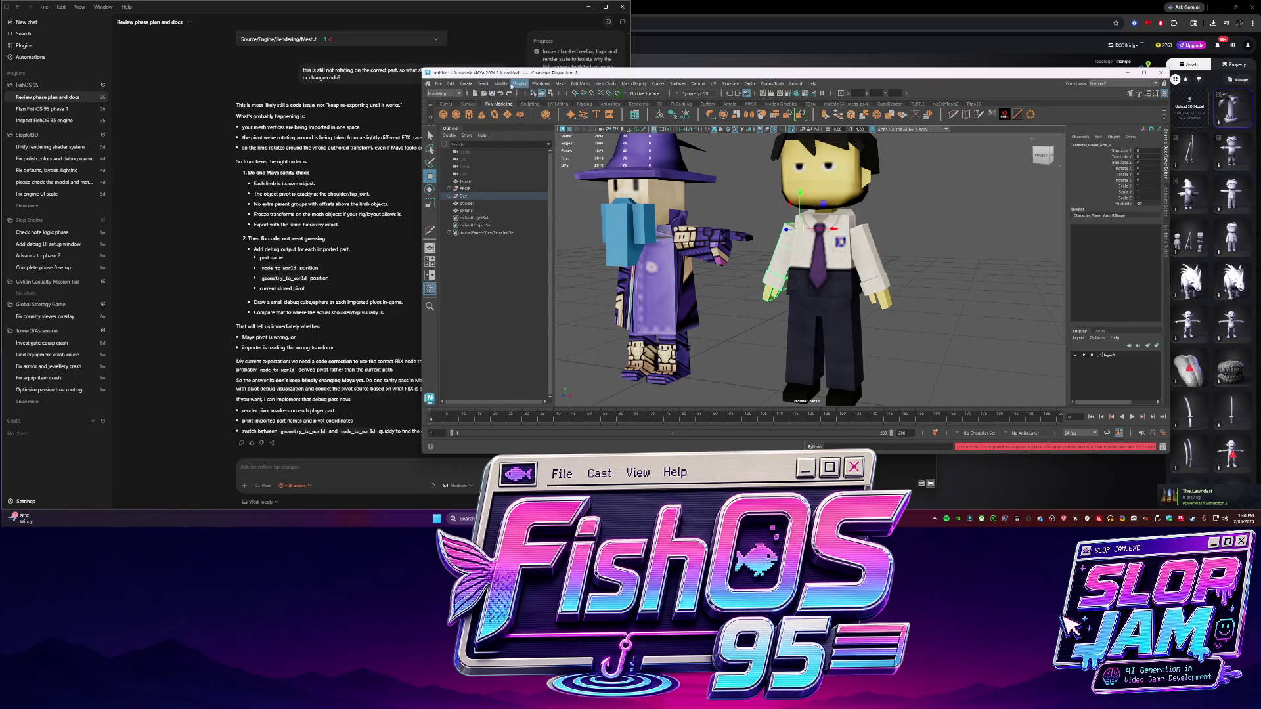
pyautogui.click(502, 84)
pyautogui.click(529, 159)
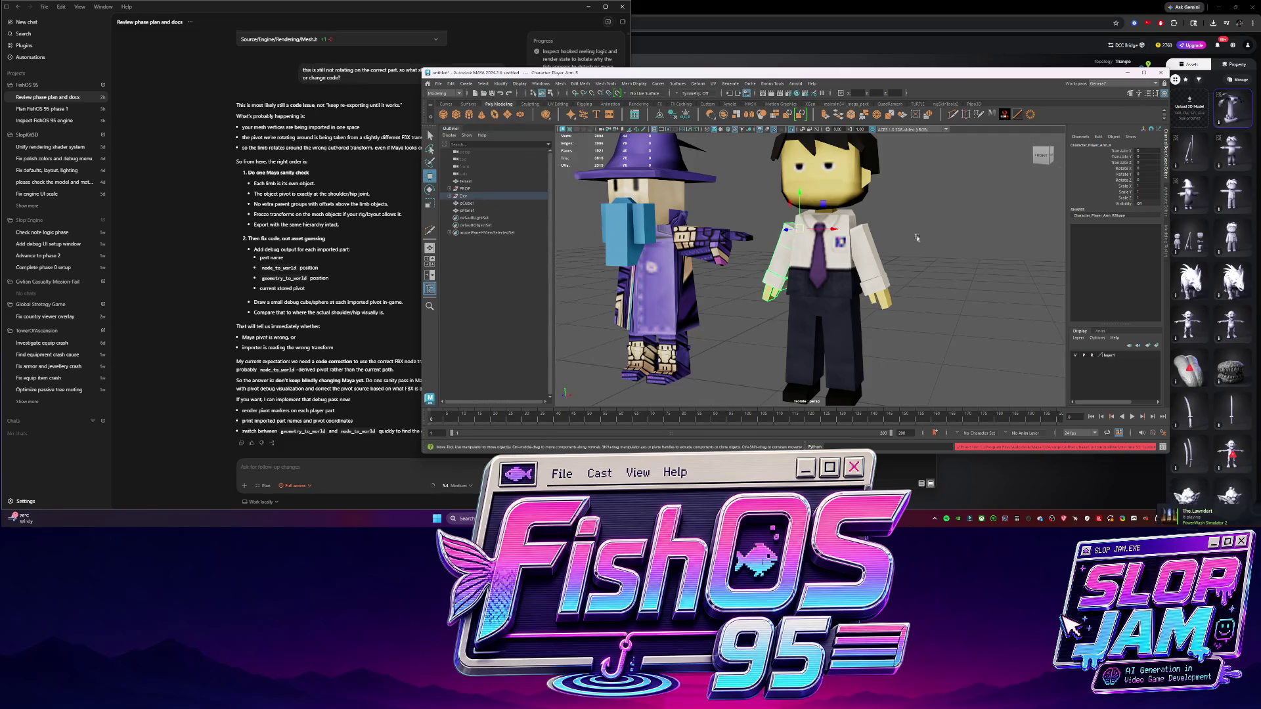
pyautogui.keyDown('shift'); pyautogui.click(869, 284); pyautogui.keyUp('shift')
pyautogui.keyDown('shift'); pyautogui.click(845, 353); pyautogui.keyUp('shift')
pyautogui.keyDown('shift'); pyautogui.click(808, 347); pyautogui.keyUp('shift')
pyautogui.hotkey('ctrl', 'h')
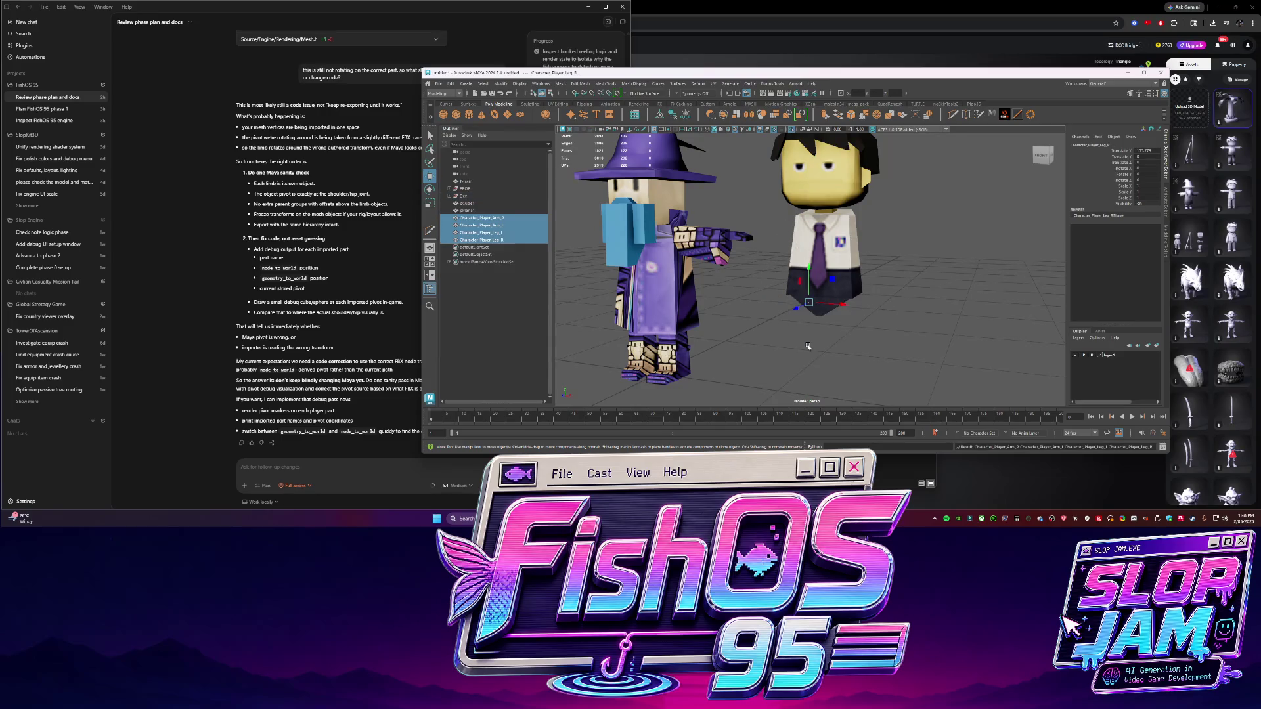
pyautogui.click(501, 84)
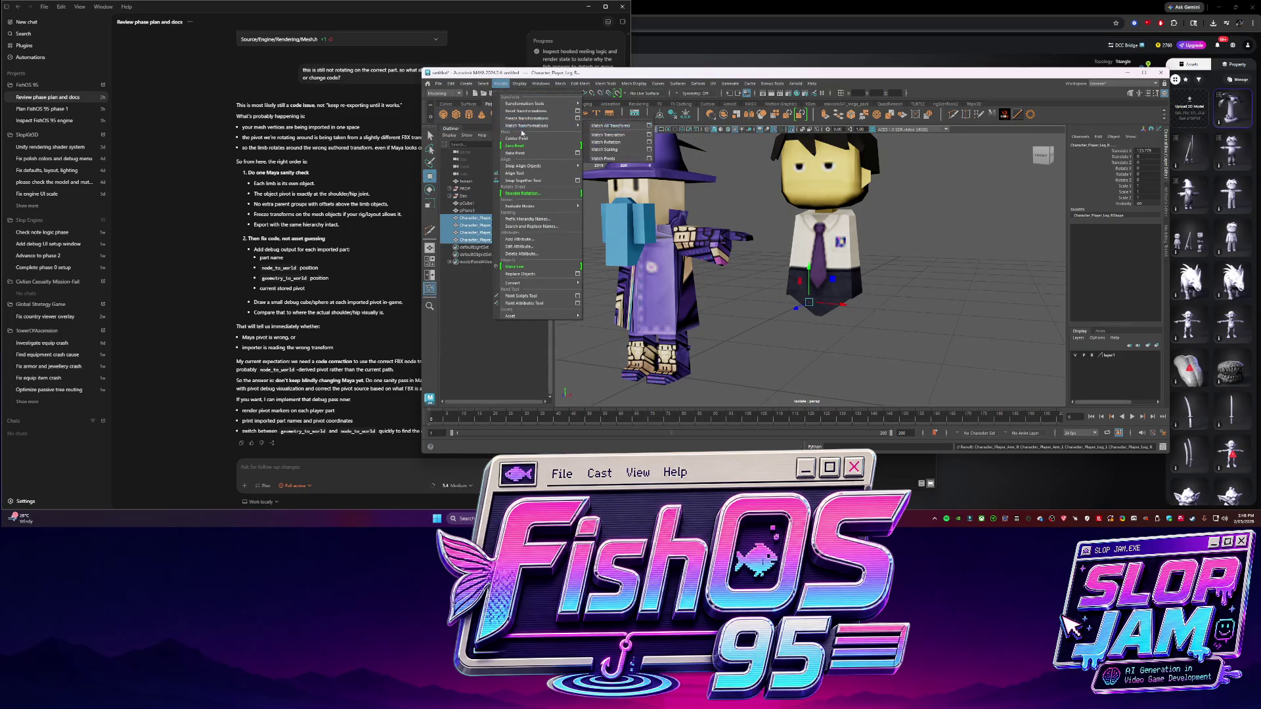
pyautogui.click(514, 155)
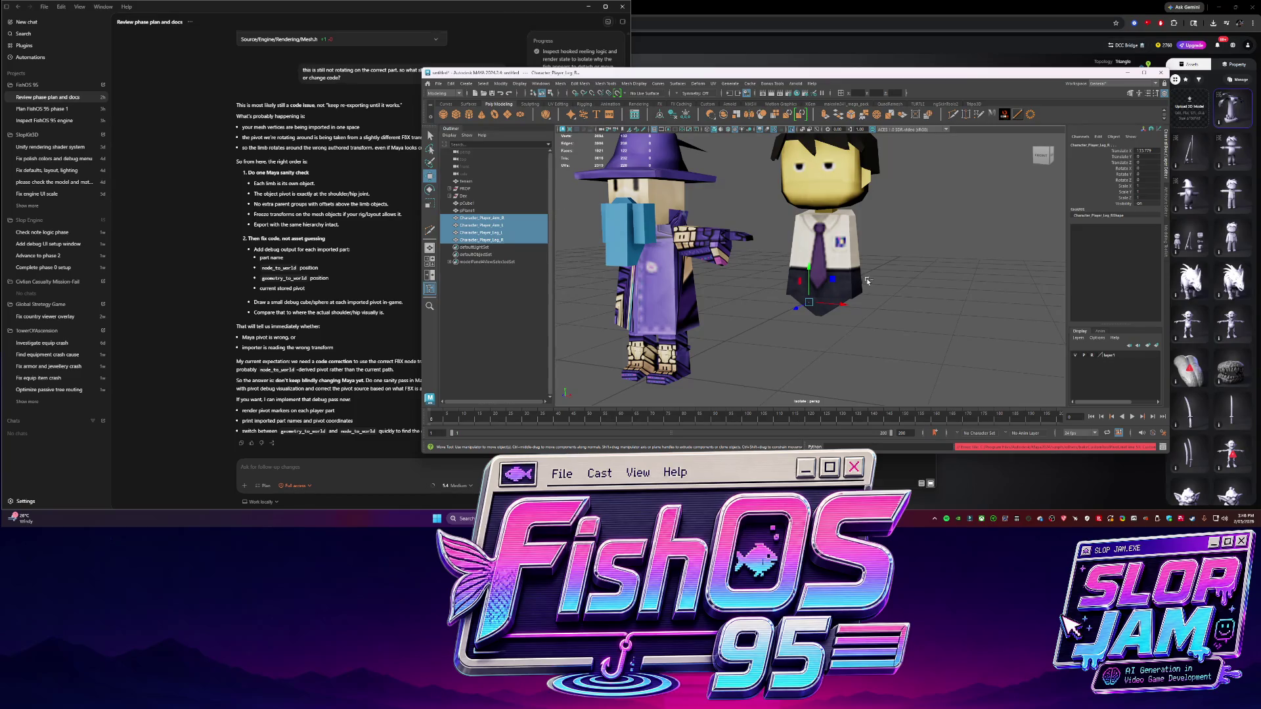
pyautogui.hotkey('shift', 'i')
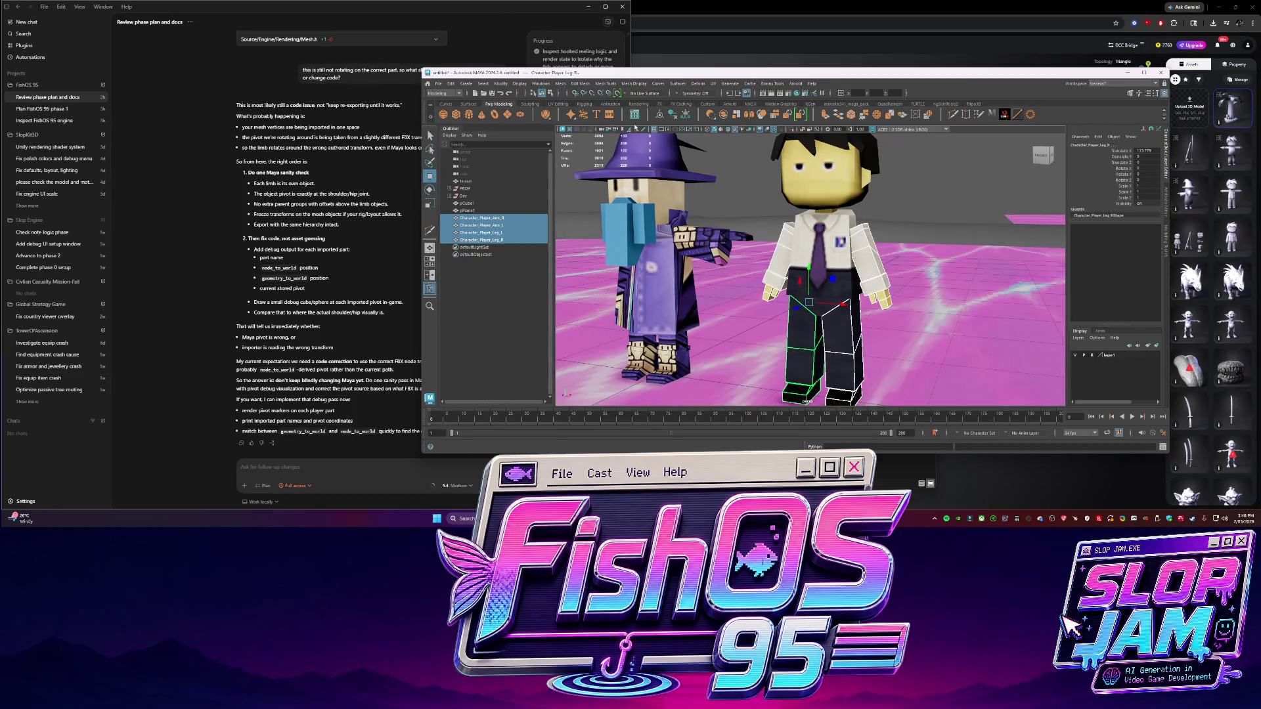
# Freeze the limbs' transforms, retry a pivot command, and inspect the bakeCustomToolPivot error on Character_Player_Leg_R
pyautogui.click(686, 115)
pyautogui.click(503, 85)
pyautogui.click(534, 151)
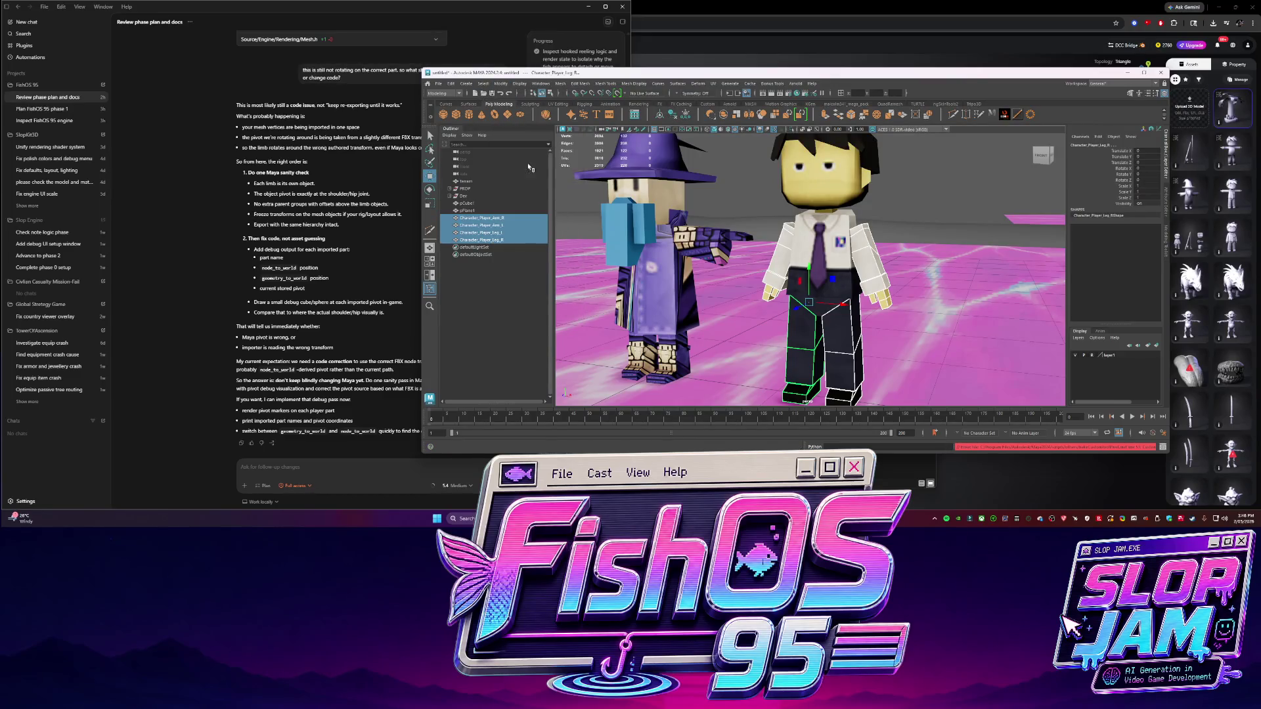
pyautogui.click(490, 241)
pyautogui.doubleClick(1100, 449)
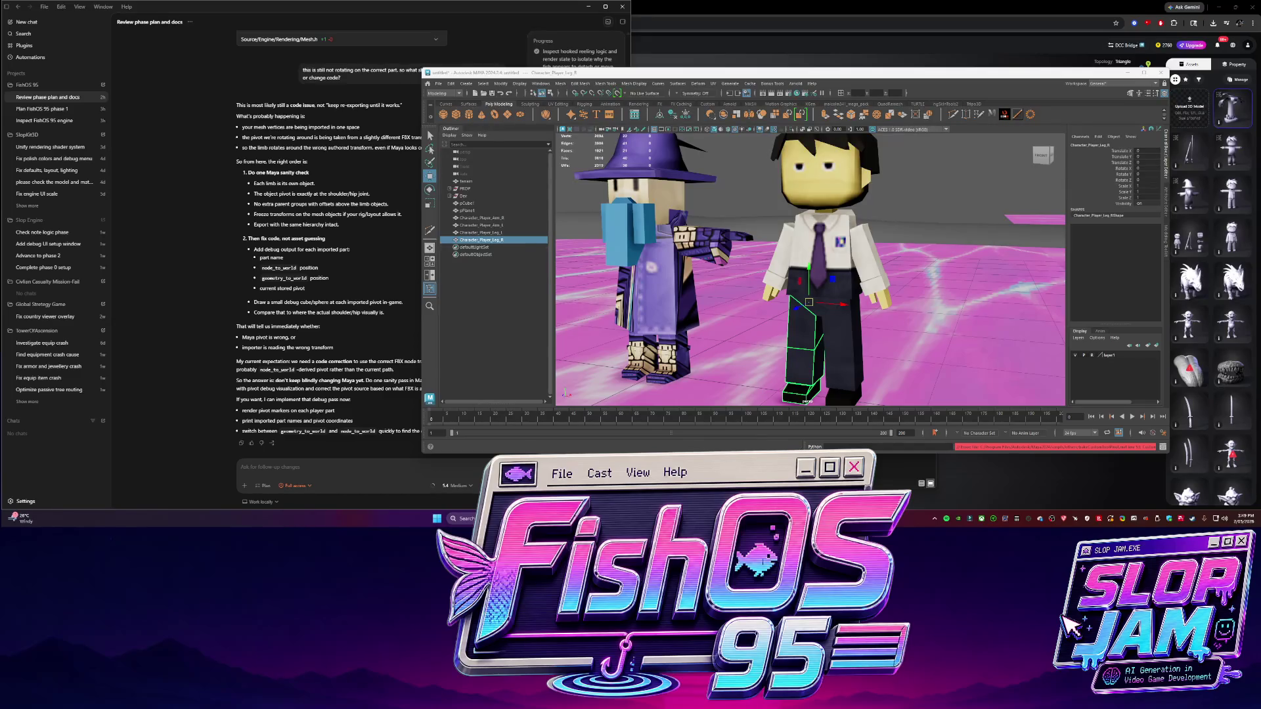
# Keep the Move tool axis orientation at World and reapply the pivot command to the right leg
pyautogui.click(1167, 239)
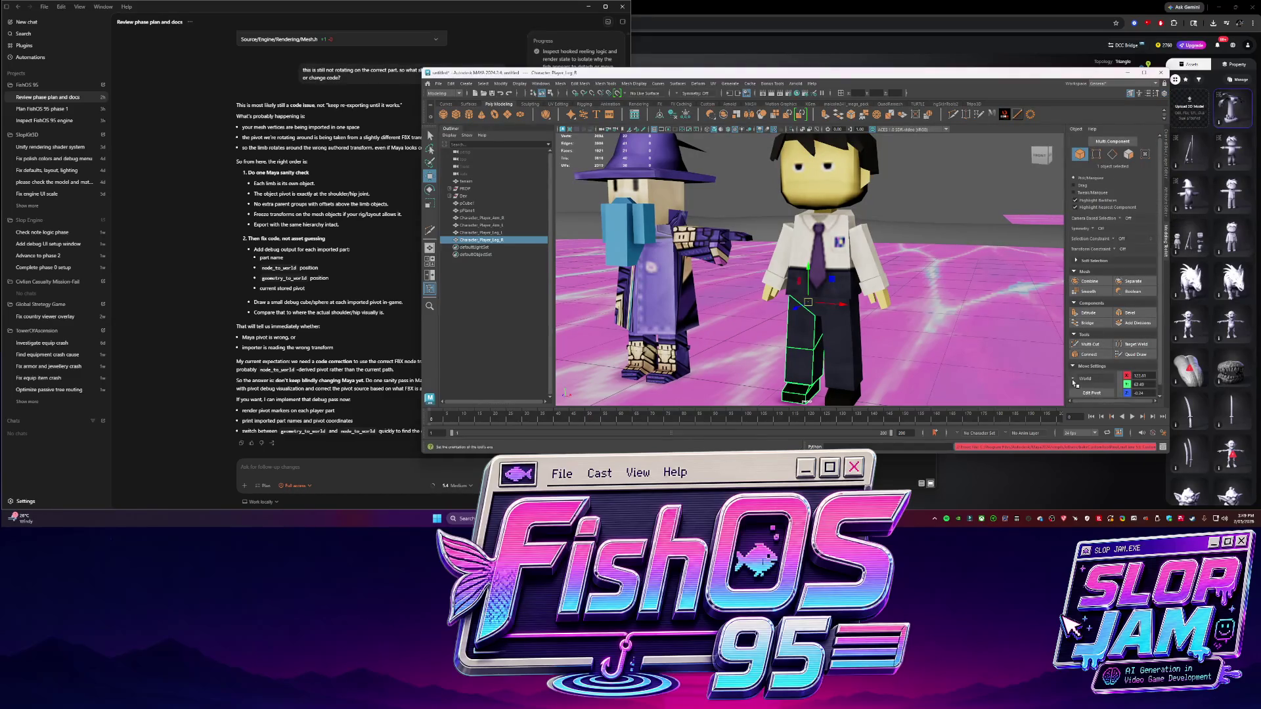
pyautogui.click(1093, 378)
pyautogui.click(1091, 438)
pyautogui.click(501, 84)
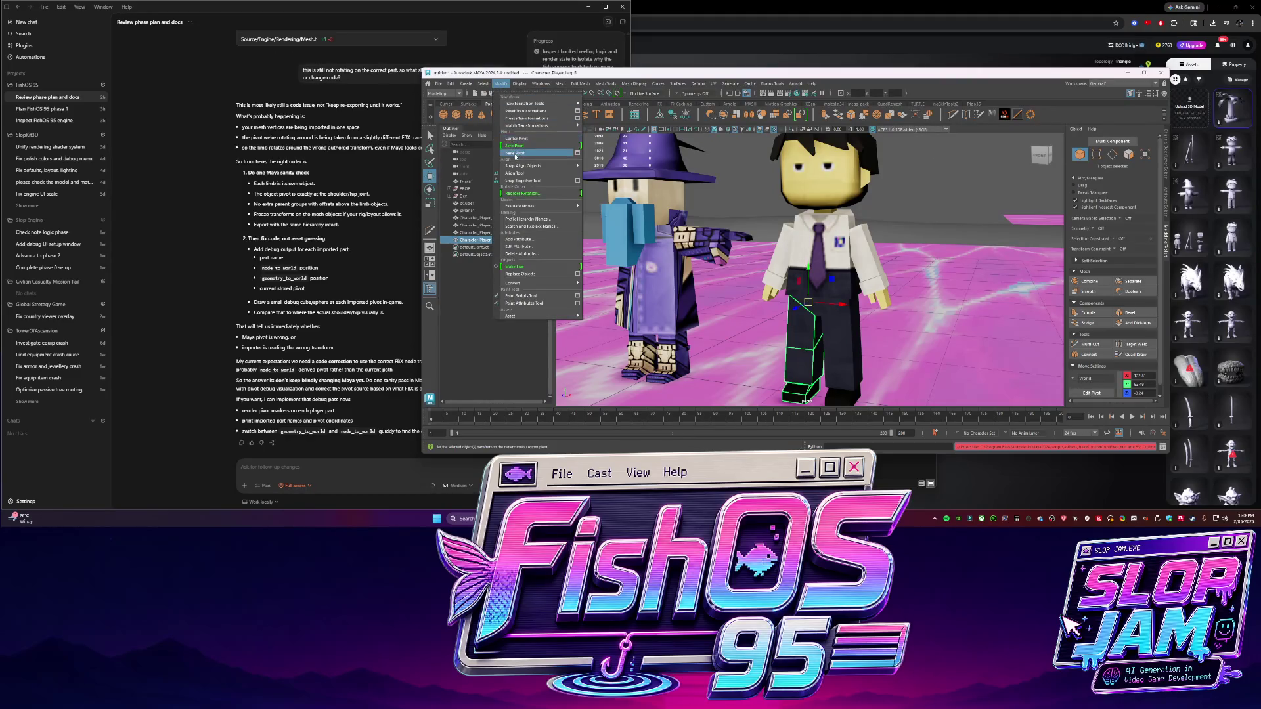
pyautogui.click(516, 152)
pyautogui.click(840, 352)
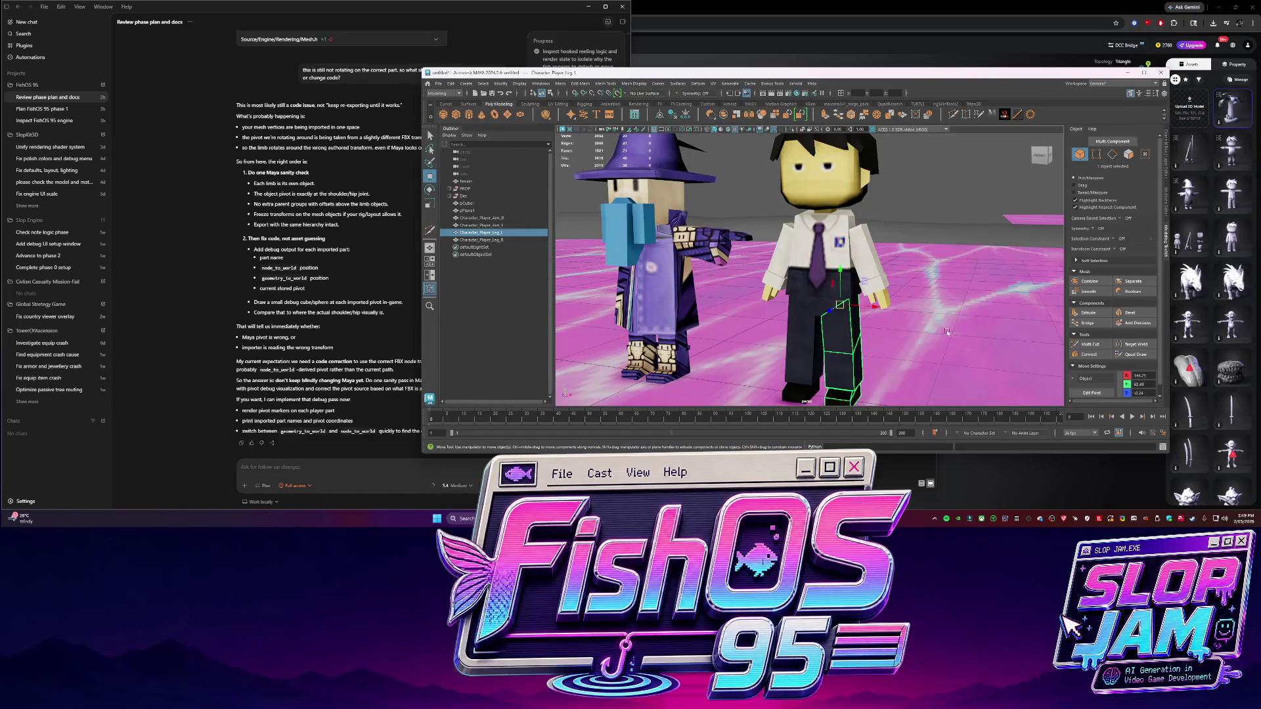
# Set the Move axis orientation to Custom for the left and right arms, then switch to Rotate
pyautogui.click(1086, 379)
pyautogui.click(1088, 381)
pyautogui.click(875, 263)
pyautogui.click(1077, 381)
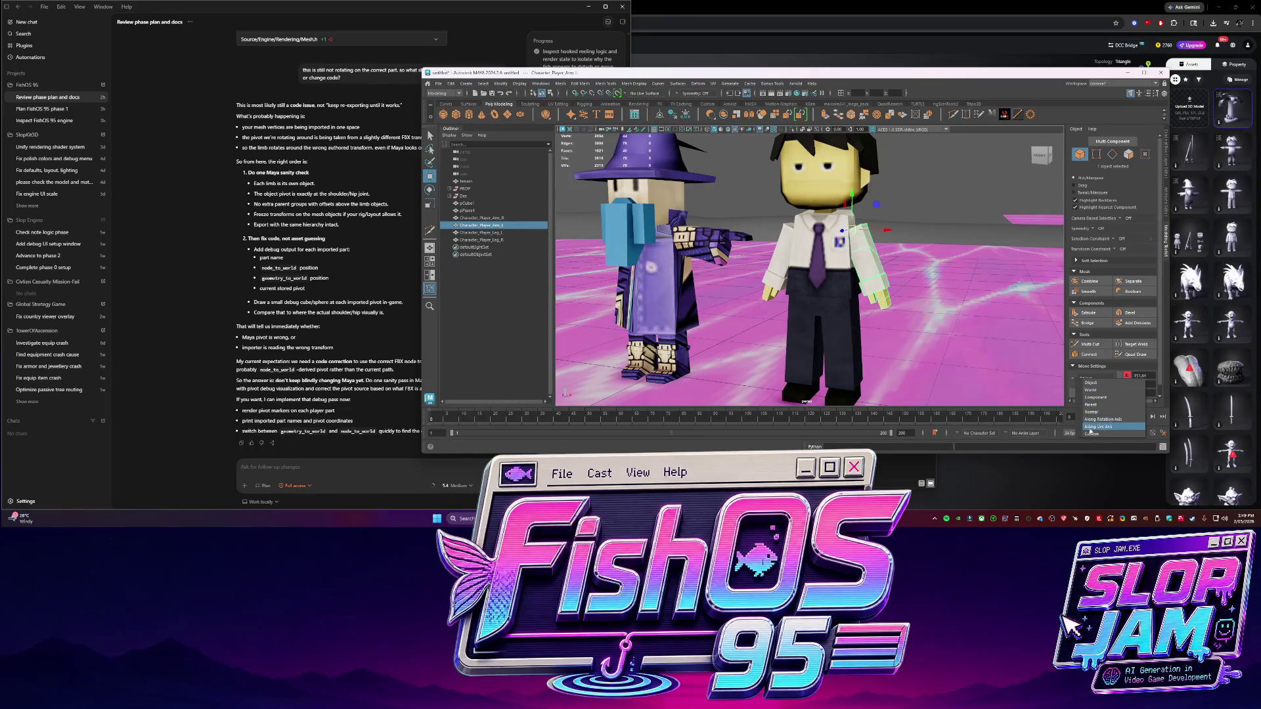
pyautogui.click(1090, 432)
pyautogui.click(770, 266)
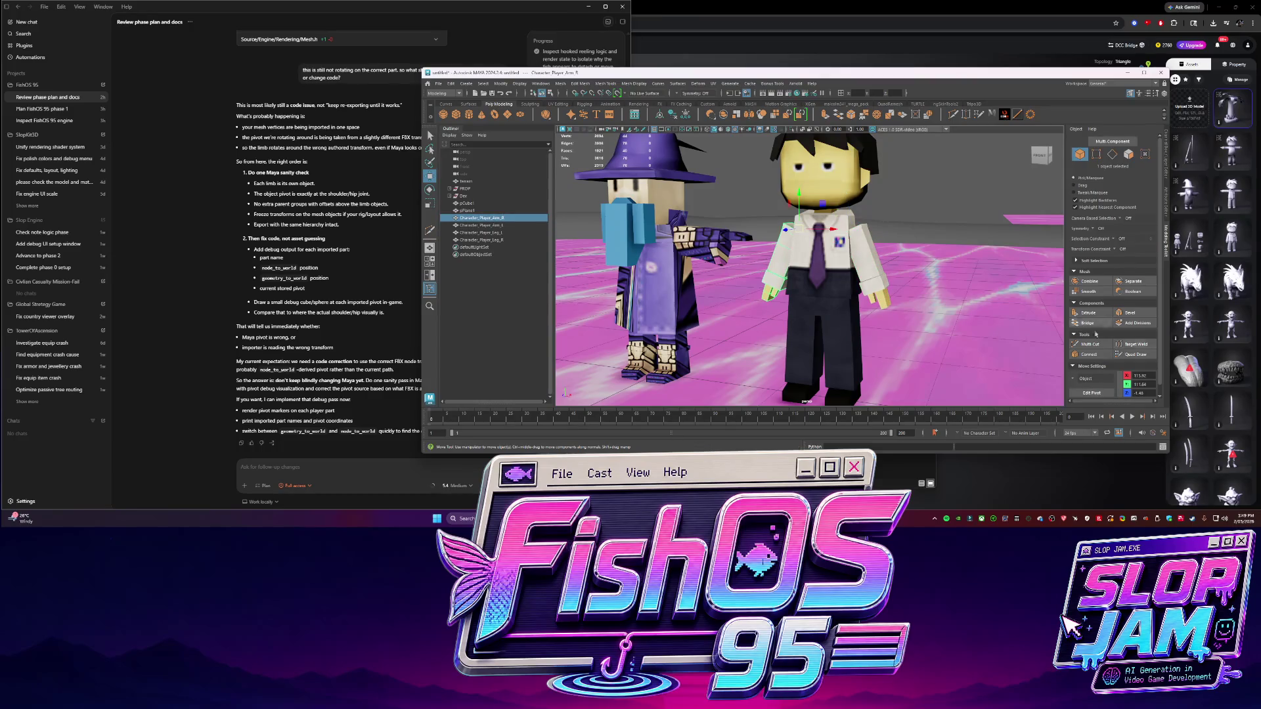
pyautogui.click(1087, 379)
pyautogui.click(1091, 435)
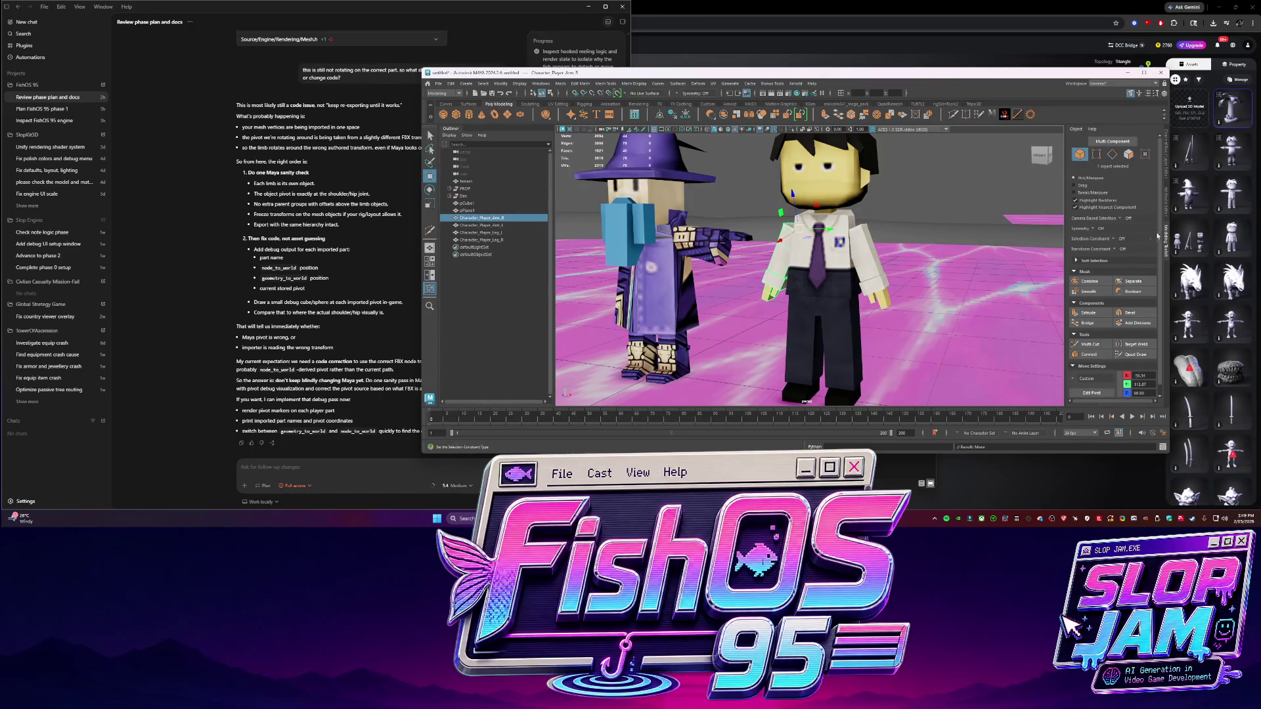
pyautogui.click(1169, 183)
pyautogui.press('e')
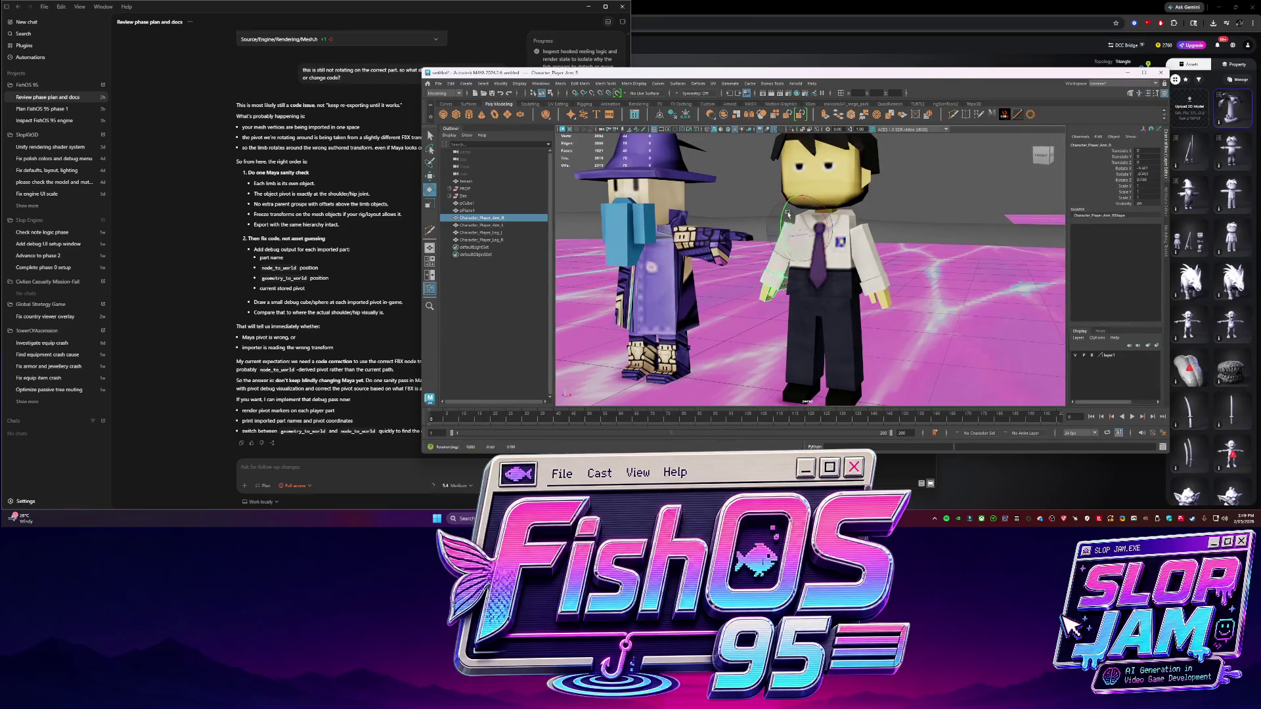
# Test parenting the four limbs under Character_Player_Torso, undo it, and select the whole Character_Player
pyautogui.moveTo(489, 218); pyautogui.dragTo(489, 240)
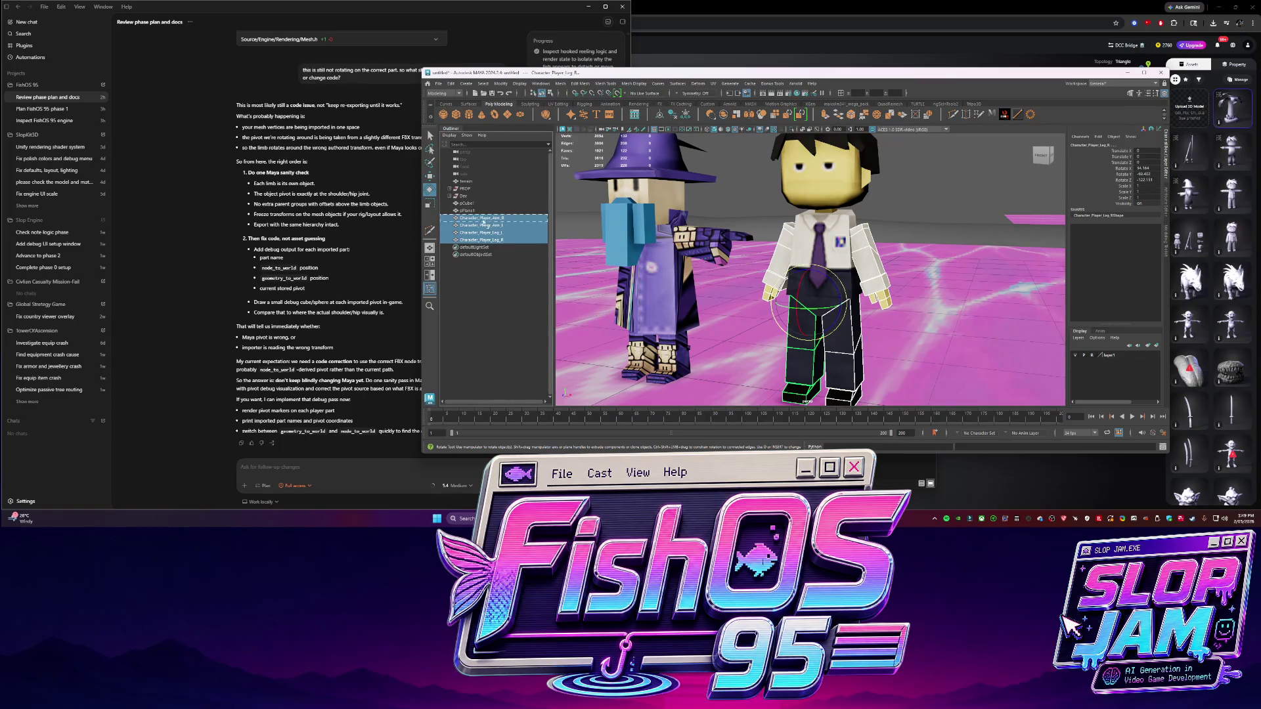
pyautogui.hotkey('ctrl', 'z')
pyautogui.click(450, 190)
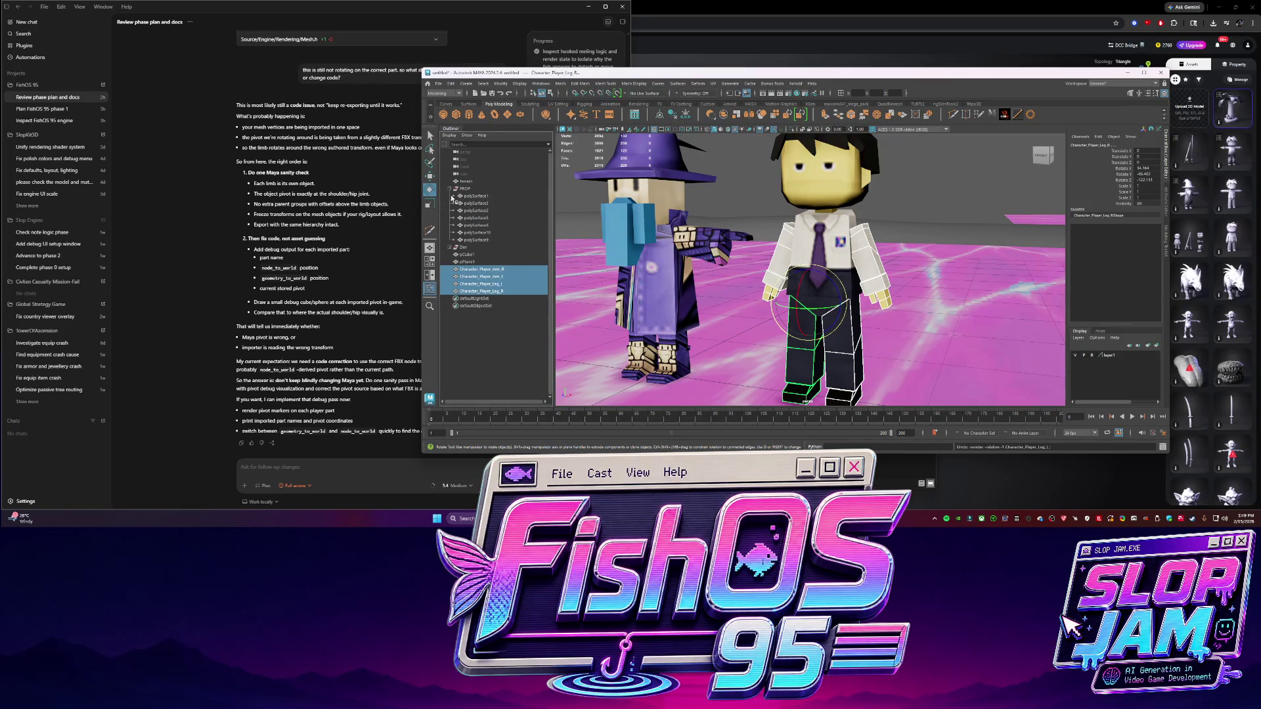
pyautogui.click(450, 190)
pyautogui.click(453, 211)
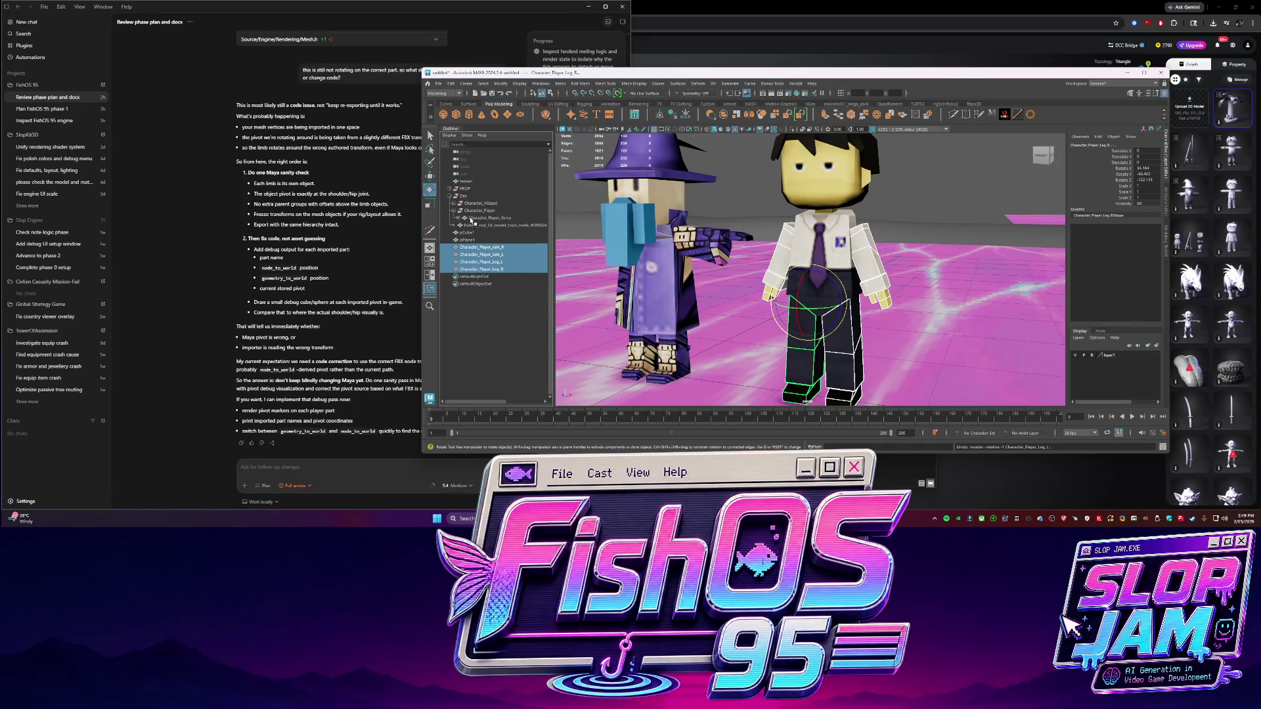
pyautogui.moveTo(477, 220); pyautogui.dragTo(476, 218)
pyautogui.hotkey('ctrl', 'z')
pyautogui.click(480, 241)
pyautogui.click(482, 233)
pyautogui.click(482, 226)
pyautogui.click(478, 212)
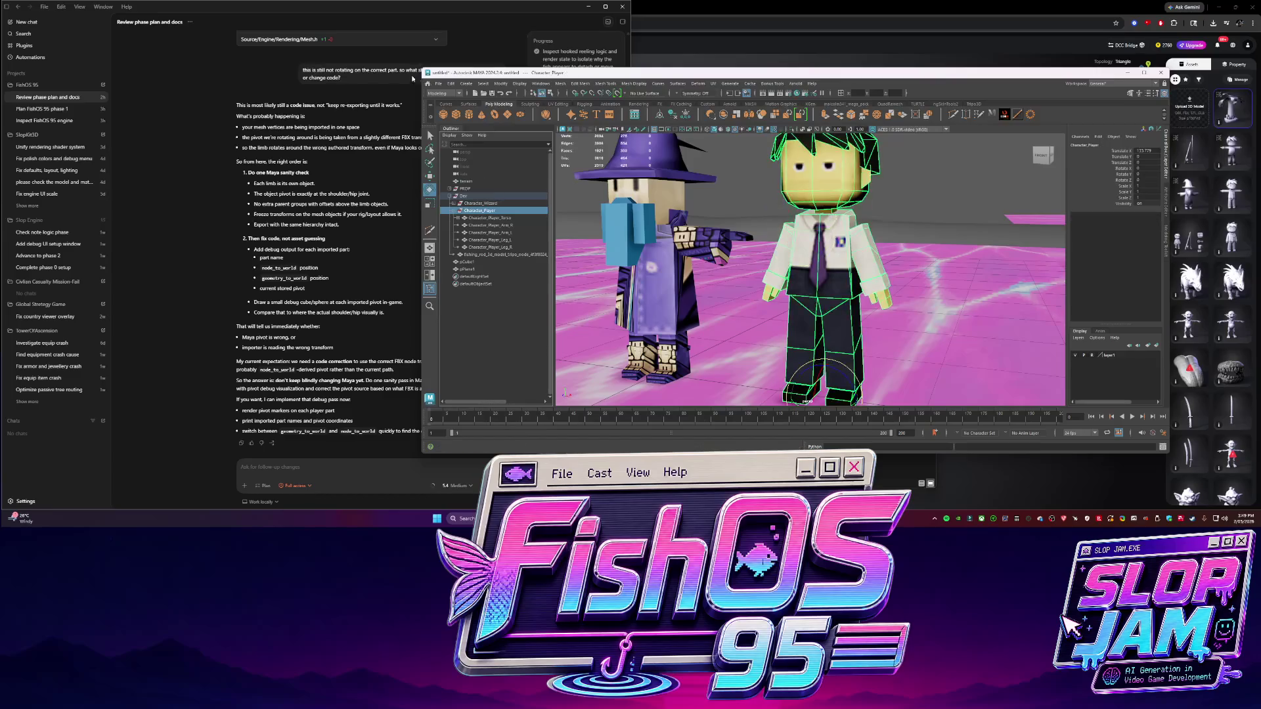
# Export the selected player model, replacing the existing SM_Character_Player.fbx
pyautogui.click(440, 83)
pyautogui.click(480, 193)
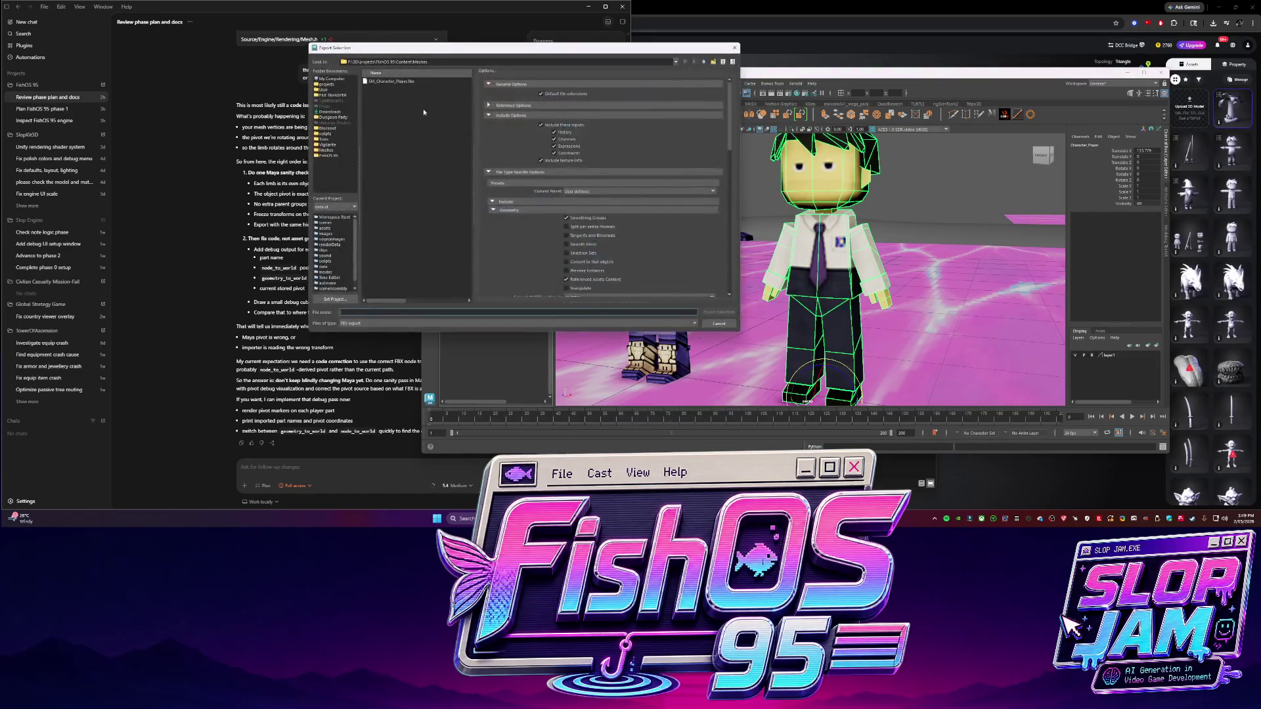
pyautogui.doubleClick(400, 81)
pyautogui.click(505, 203)
pyautogui.click(185, 279)
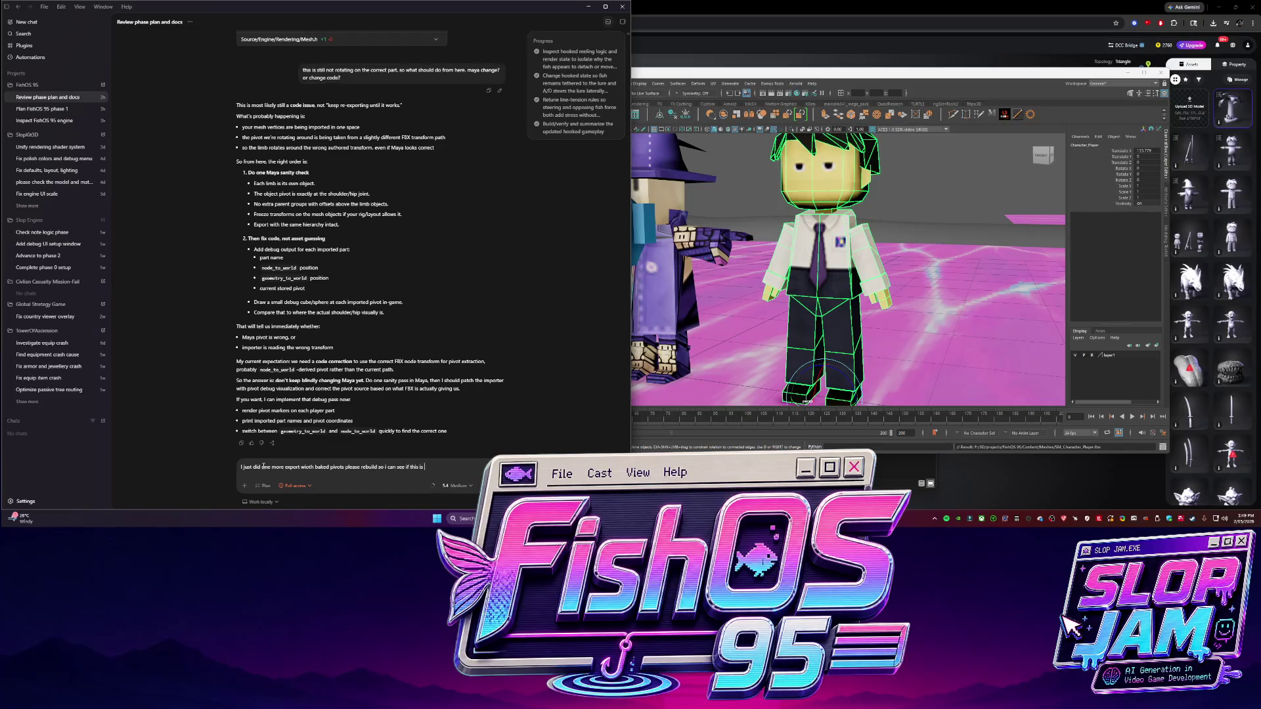
# Send Codex the rebuild request for testing the baked pivots, then return to Maya
pyautogui.press('Return')
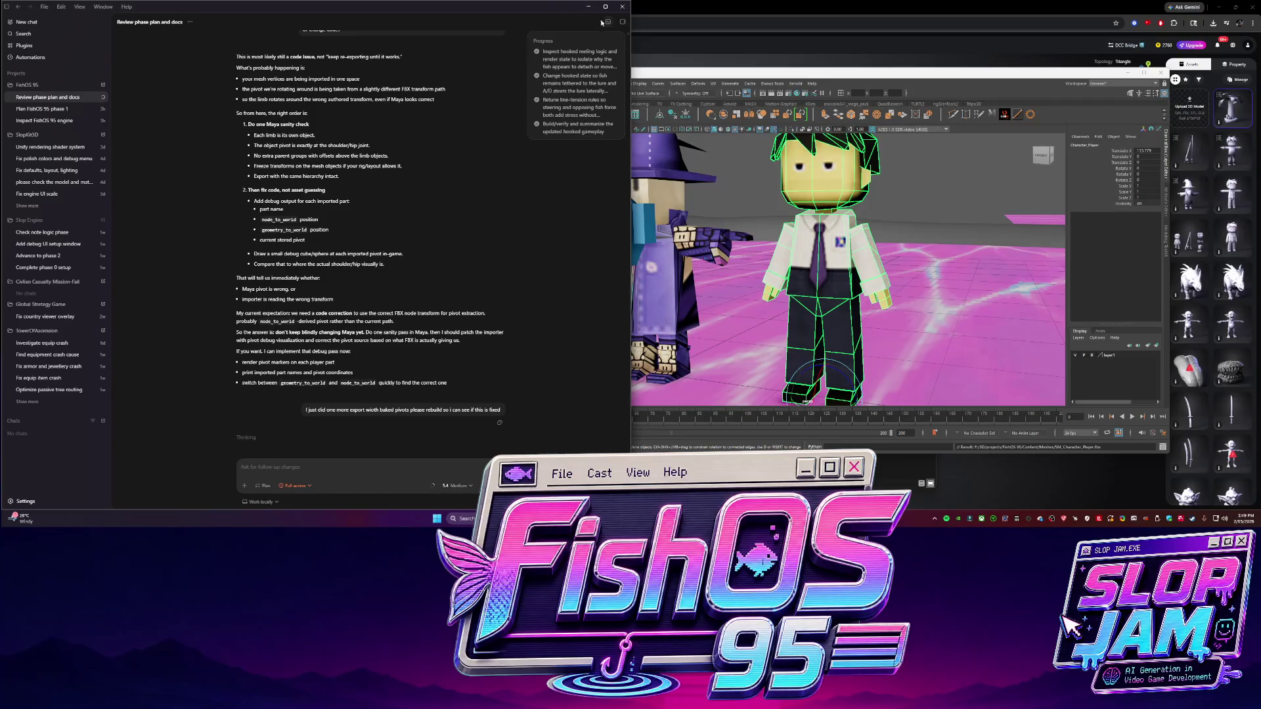
pyautogui.click(837, 356)
pyautogui.scroll(-5, 836, 355)
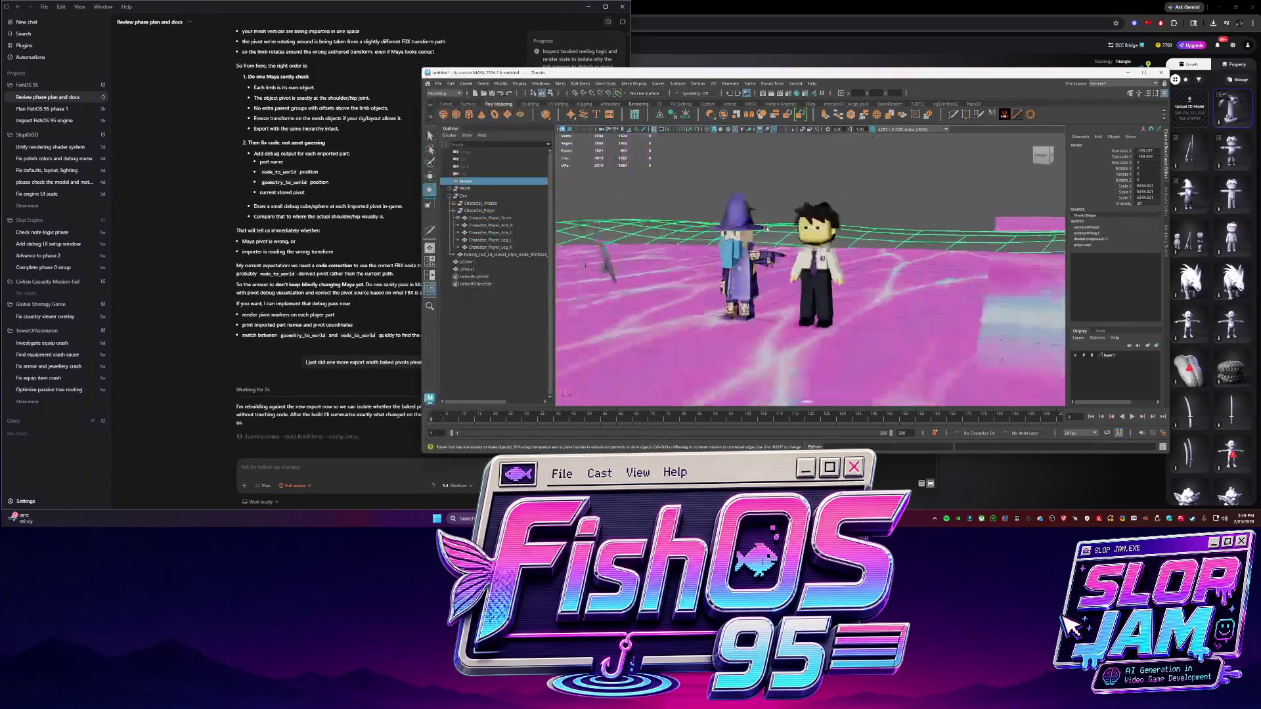
# Select pPlane1 and test raising it, then undo the move
pyautogui.moveTo(722, 213)
pyautogui.keyDown('alt'); pyautogui.mouseDown()
pyautogui.moveTo(693, 225)
pyautogui.moveTo(891, 290)
pyautogui.moveTo(693, 211)
pyautogui.mouseUp(); pyautogui.keyUp('alt')
pyautogui.click(693, 211)
pyautogui.click(791, 302)
pyautogui.press('w')
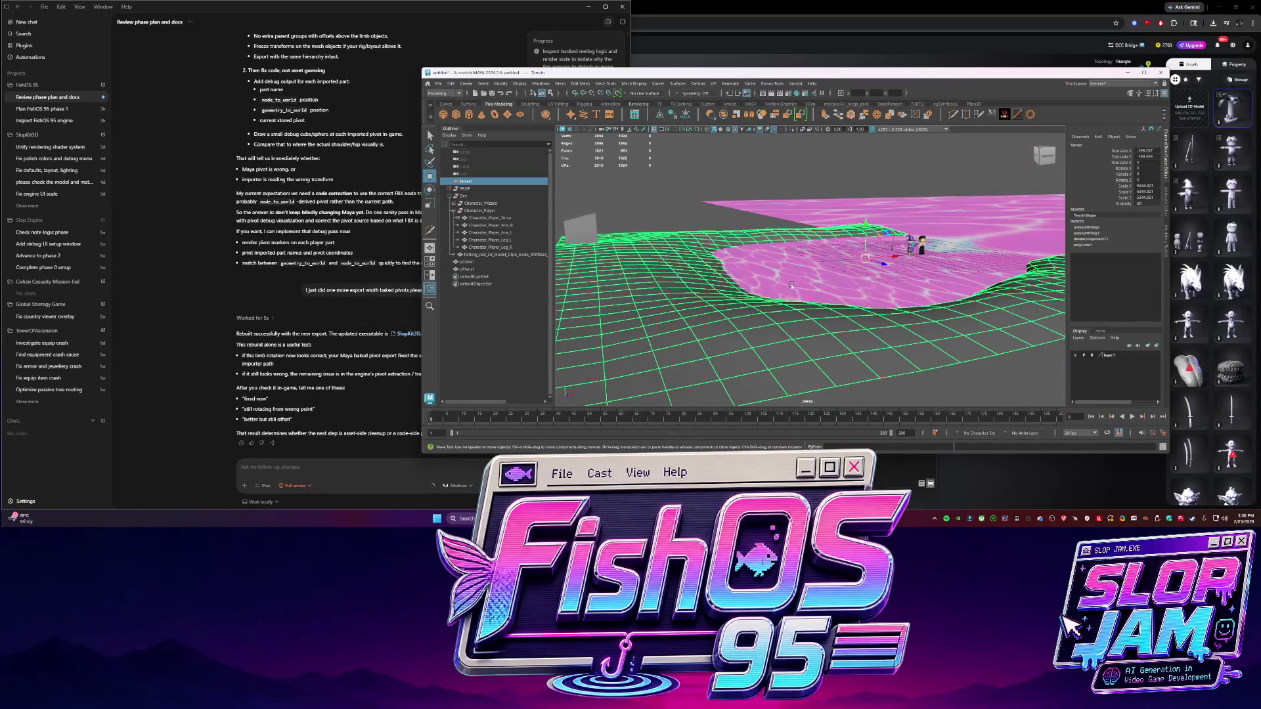
pyautogui.click(855, 255)
pyautogui.keyDown('alt'); pyautogui.moveTo(972, 232); pyautogui.dragTo(847, 264); pyautogui.keyUp('alt')
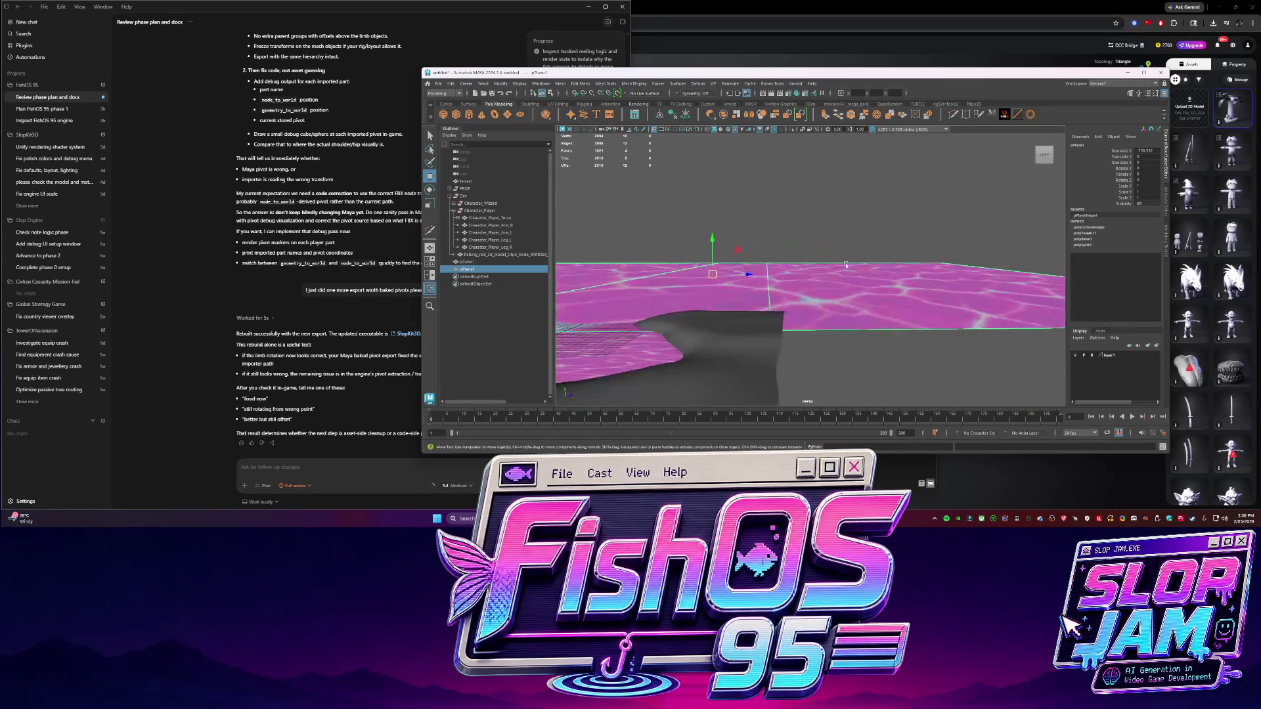
pyautogui.moveTo(709, 255)
pyautogui.mouseDown()
pyautogui.moveTo(711, 241)
pyautogui.moveTo(714, 252)
pyautogui.moveTo(932, 307)
pyautogui.moveTo(741, 272)
pyautogui.mouseUp()
pyautogui.hotkey('ctrl', 'z')
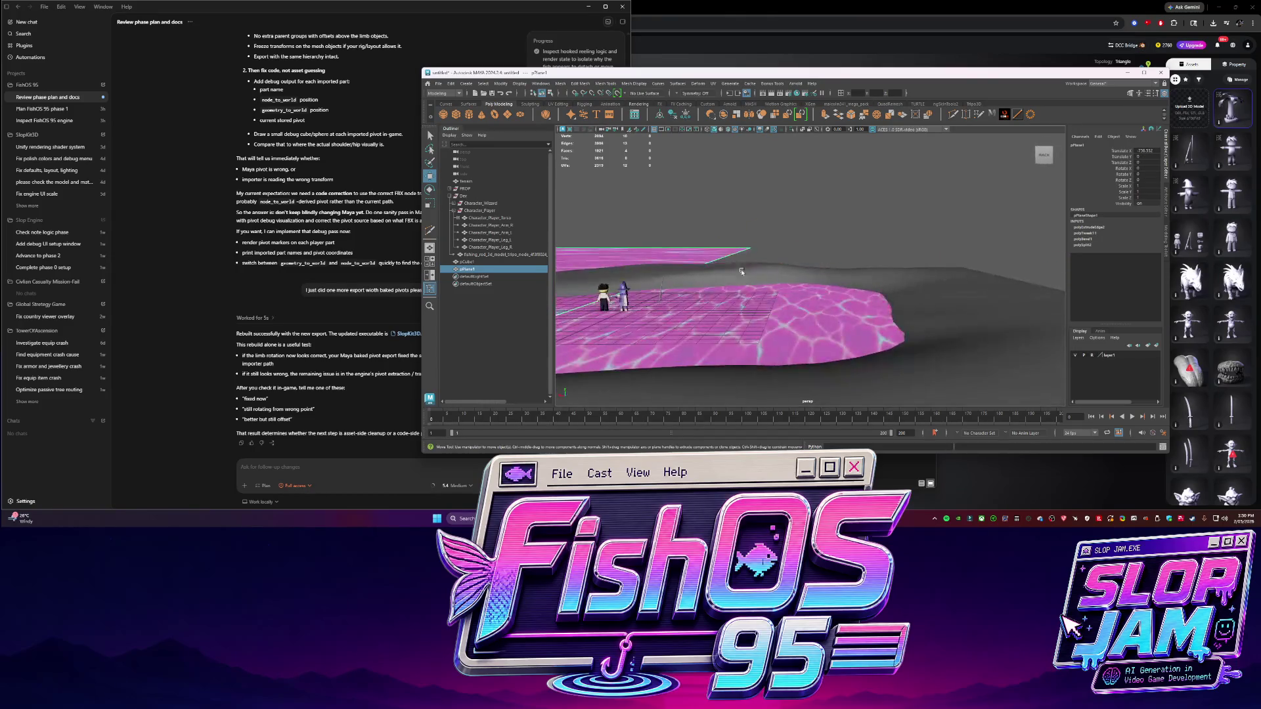
# Isolate pPlane1 to inspect its edges, lift it again to check height, and undo
pyautogui.hotkey('ctrl', '1')
pyautogui.press('F10')
pyautogui.click(960, 307)
pyautogui.hotkey('ctrl', '1')
pyautogui.press('q')
pyautogui.click(828, 303)
pyautogui.press('w')
pyautogui.keyDown('alt'); pyautogui.moveTo(828, 303); pyautogui.dragTo(736, 243); pyautogui.keyUp('alt')
pyautogui.moveTo(630, 227); pyautogui.dragTo(632, 220)
pyautogui.hotkey('ctrl', 'z')
# Rename the terrain to Terrain_01, frame it, and freeze its transforms and delete history
pyautogui.click(742, 184)
pyautogui.keyDown('alt'); pyautogui.moveTo(742, 184); pyautogui.dragTo(771, 260); pyautogui.keyUp('alt')
pyautogui.click(771, 257)
pyautogui.doubleClick(481, 181)
pyautogui.write('_01')
pyautogui.press('Return')
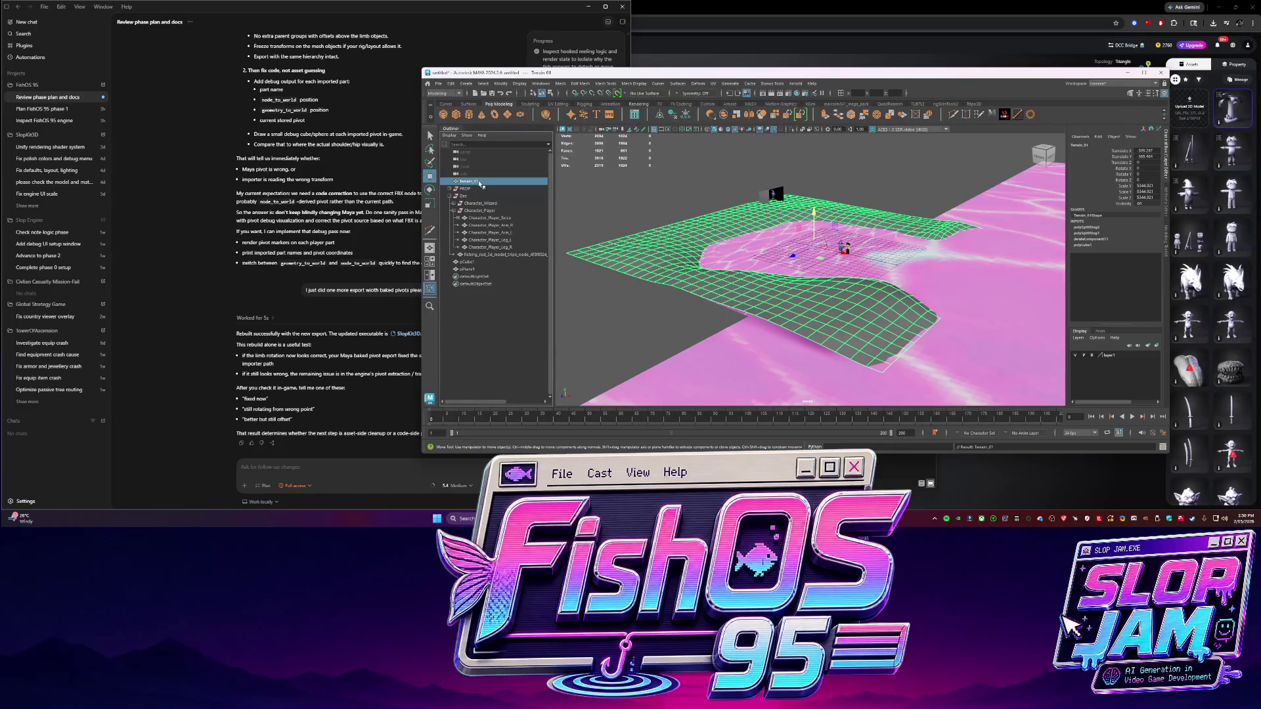
pyautogui.press('f')
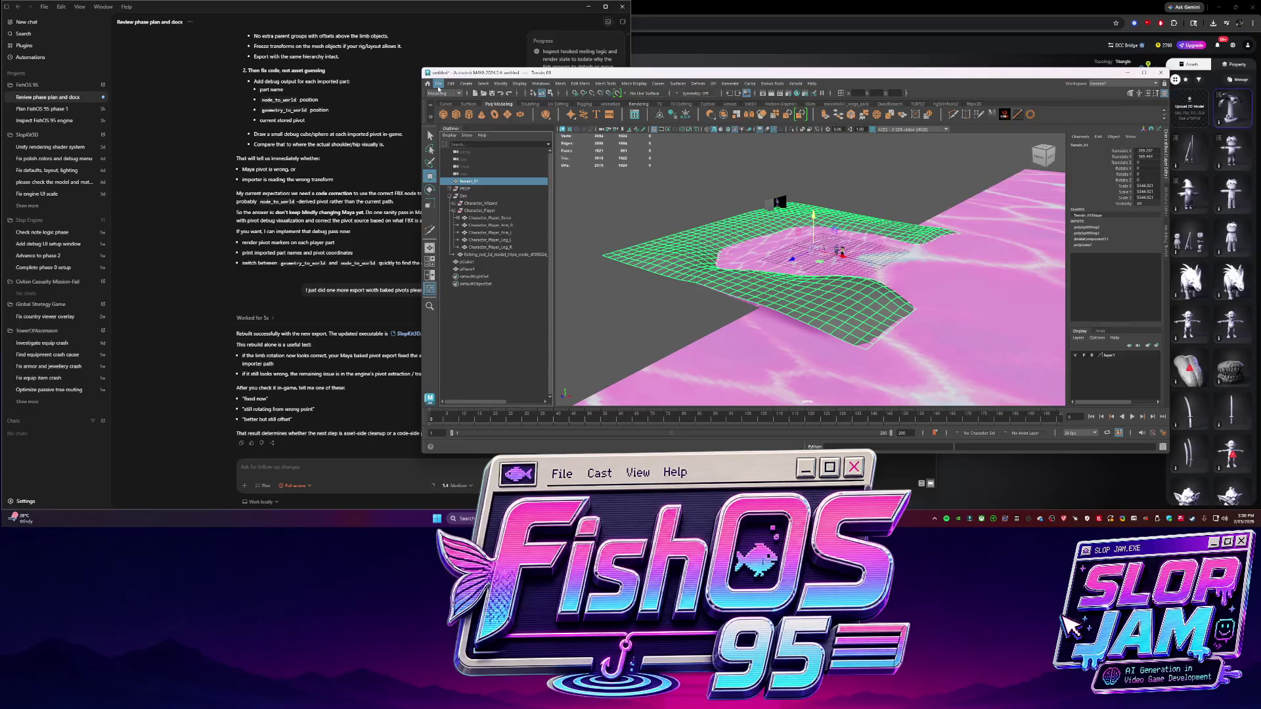
pyautogui.click(677, 116)
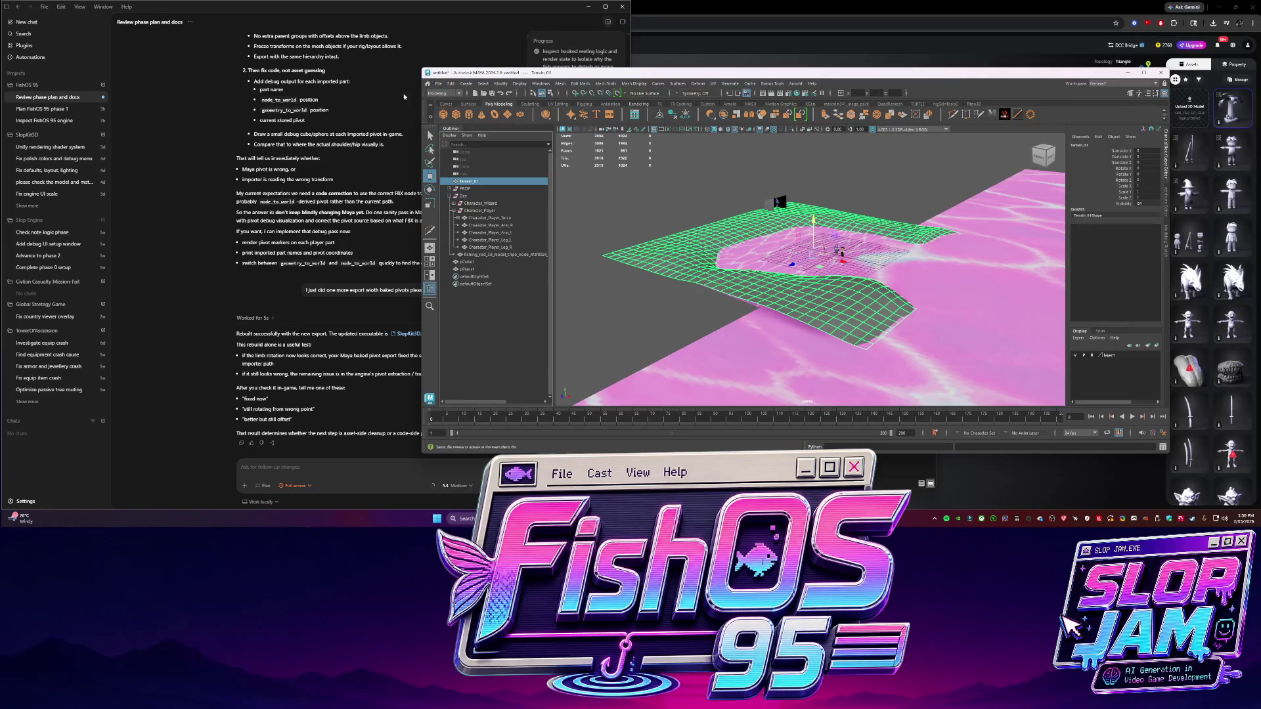
# Export the selected terrain as SM_Terrain_01.fbx into FishOS 95\Content\Meshes, then return to the chat
pyautogui.click(439, 83)
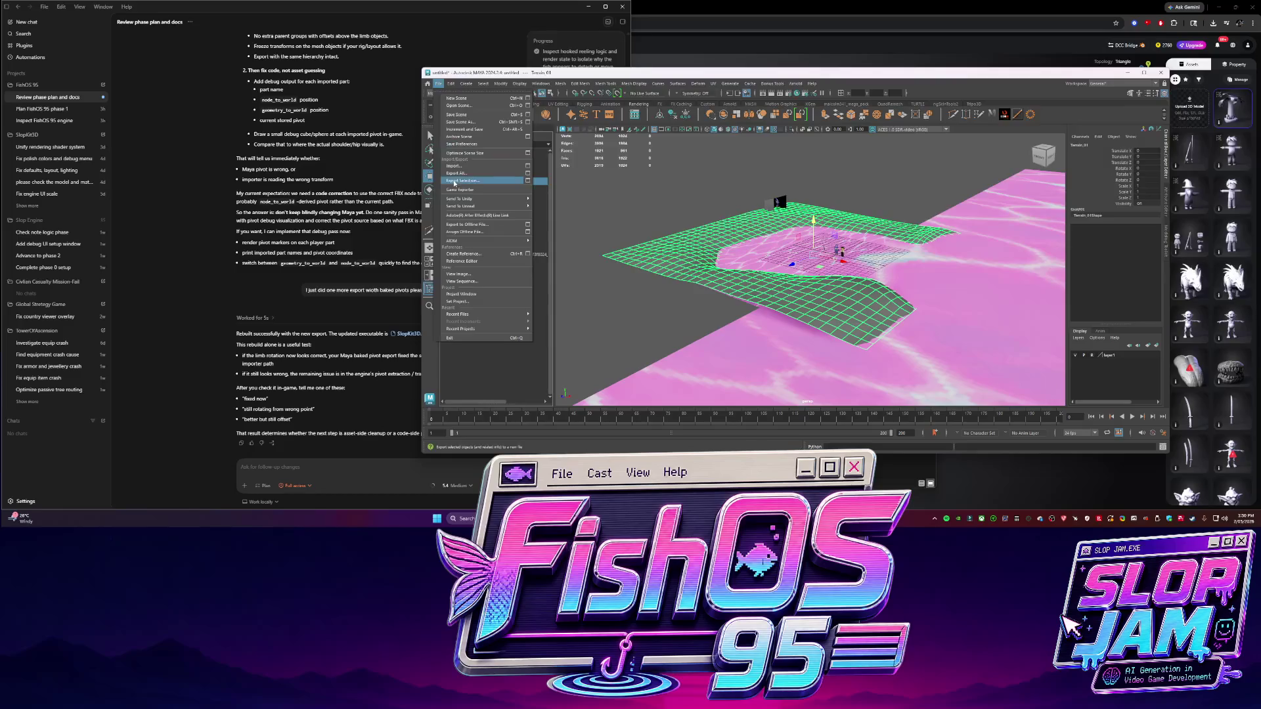
pyautogui.click(486, 181)
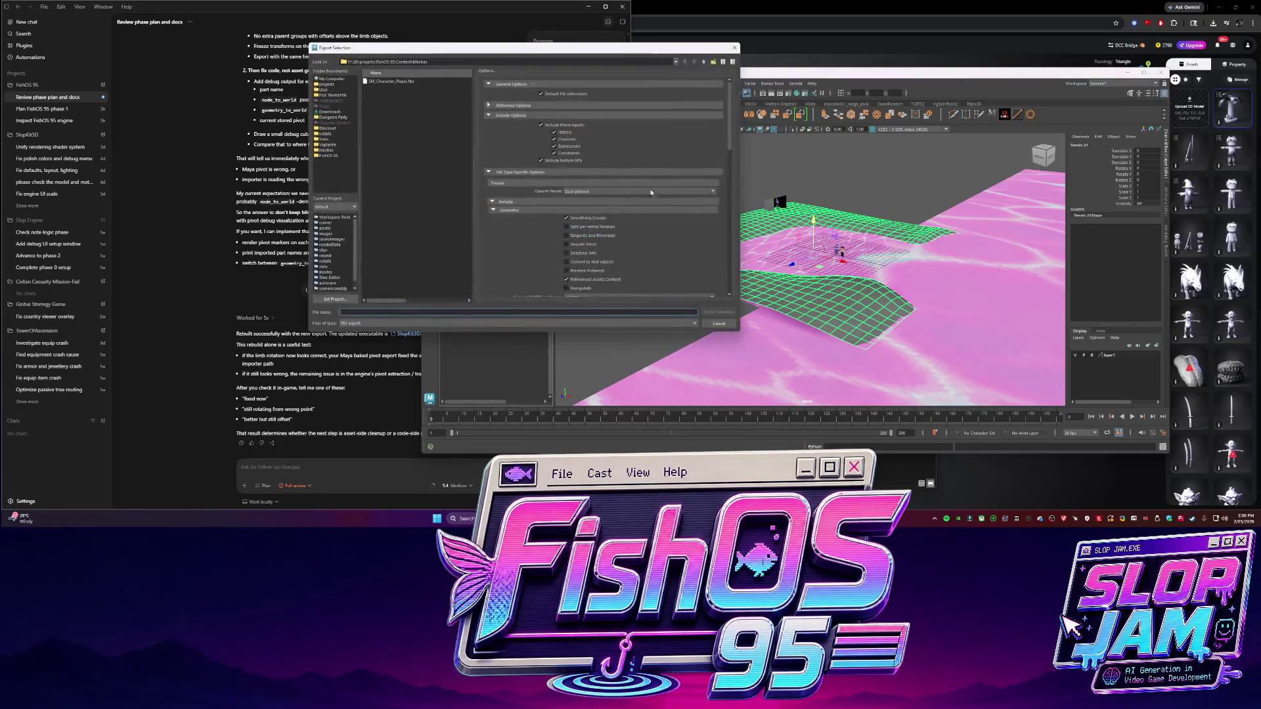
pyautogui.click(330, 156)
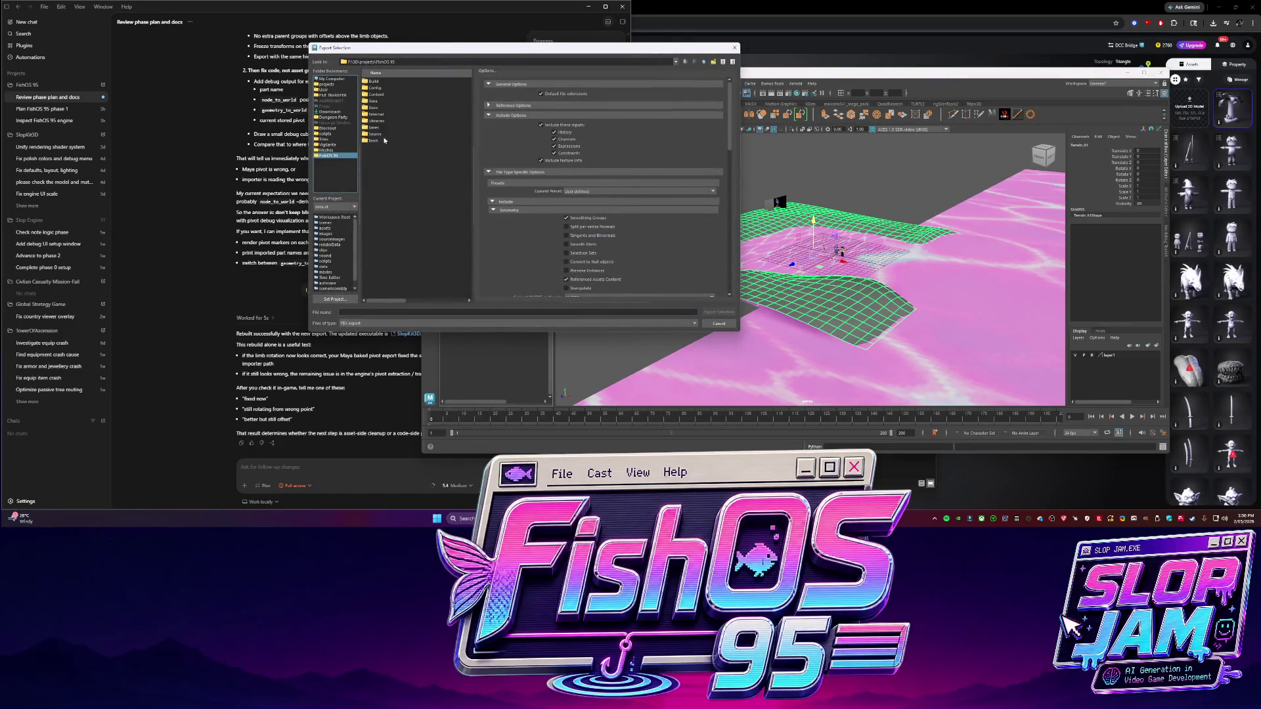
pyautogui.doubleClick(381, 95)
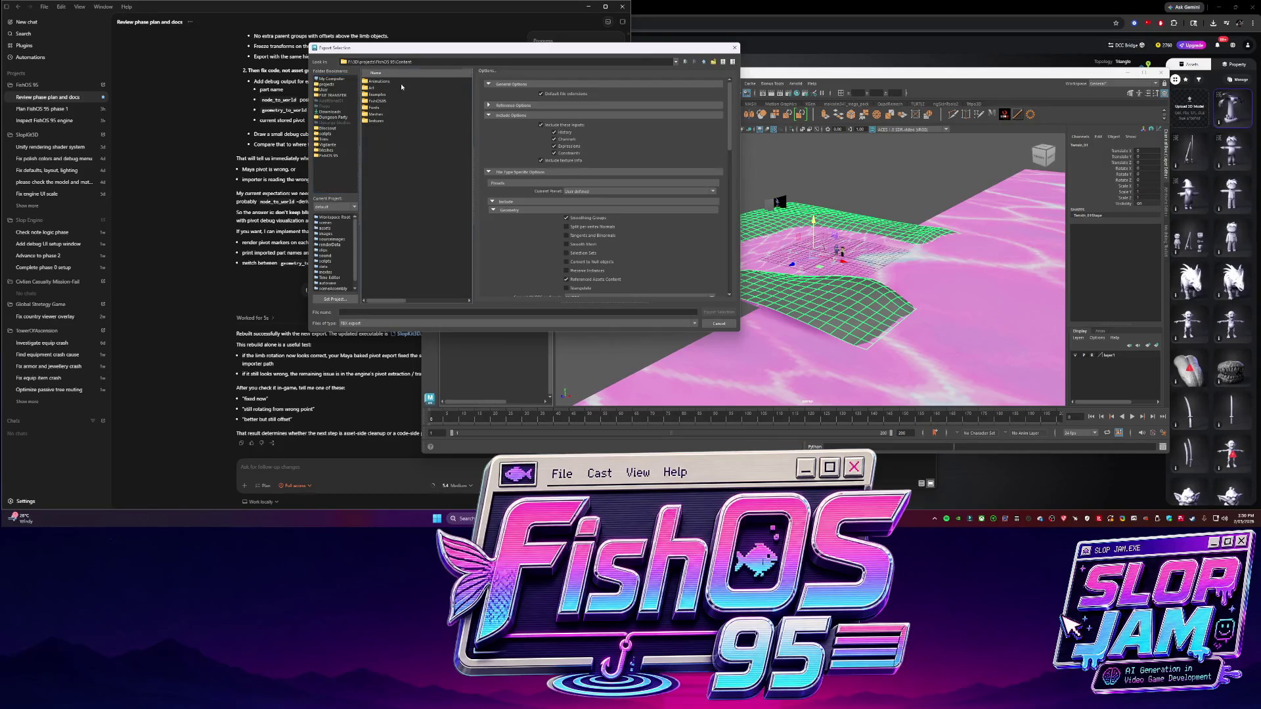
pyautogui.doubleClick(375, 114)
pyautogui.click(407, 312)
pyautogui.press('BackSpace')
pyautogui.press('BackSpace')
pyautogui.write('SM_Terrain')
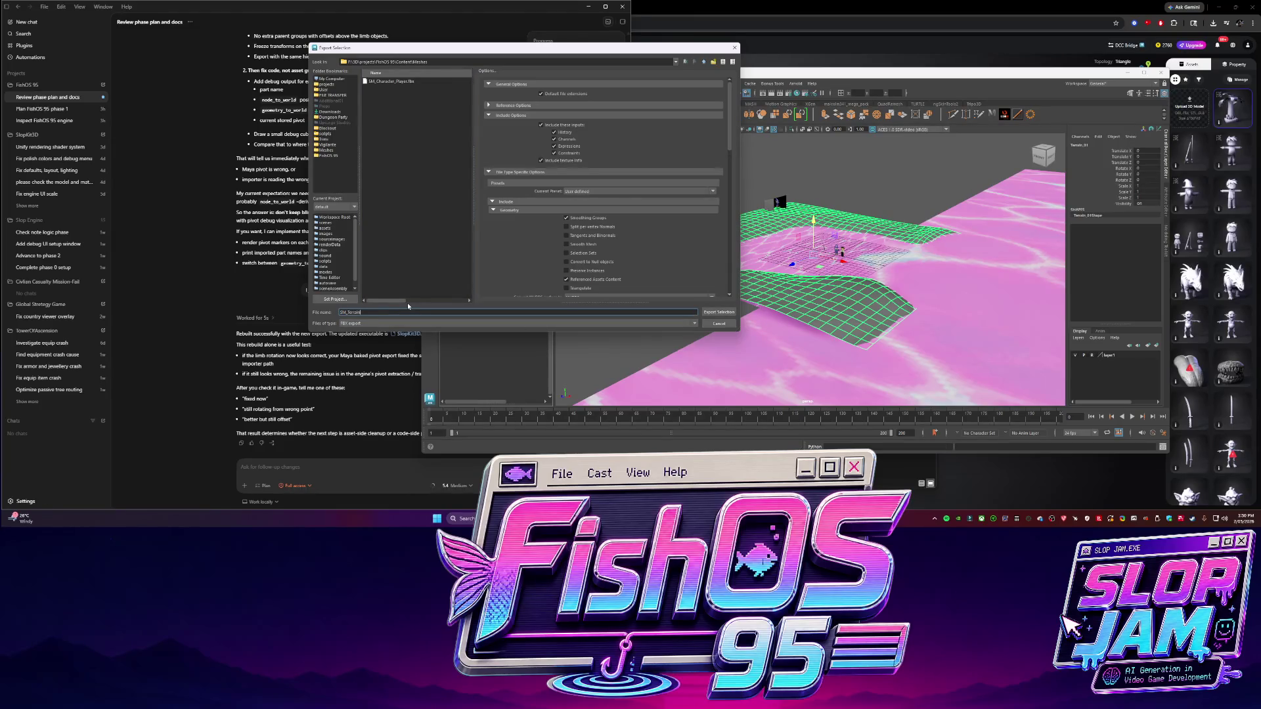
pyautogui.write('01')
pyautogui.press('Return')
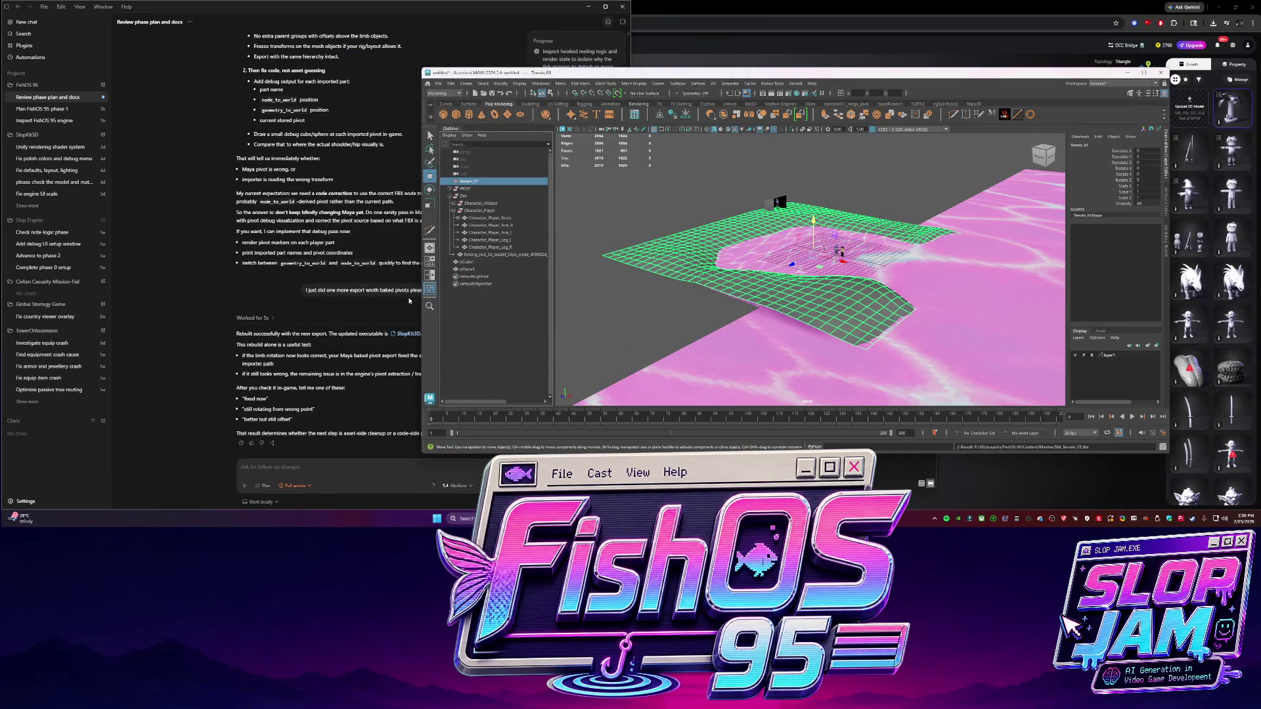
pyautogui.click(415, 465)
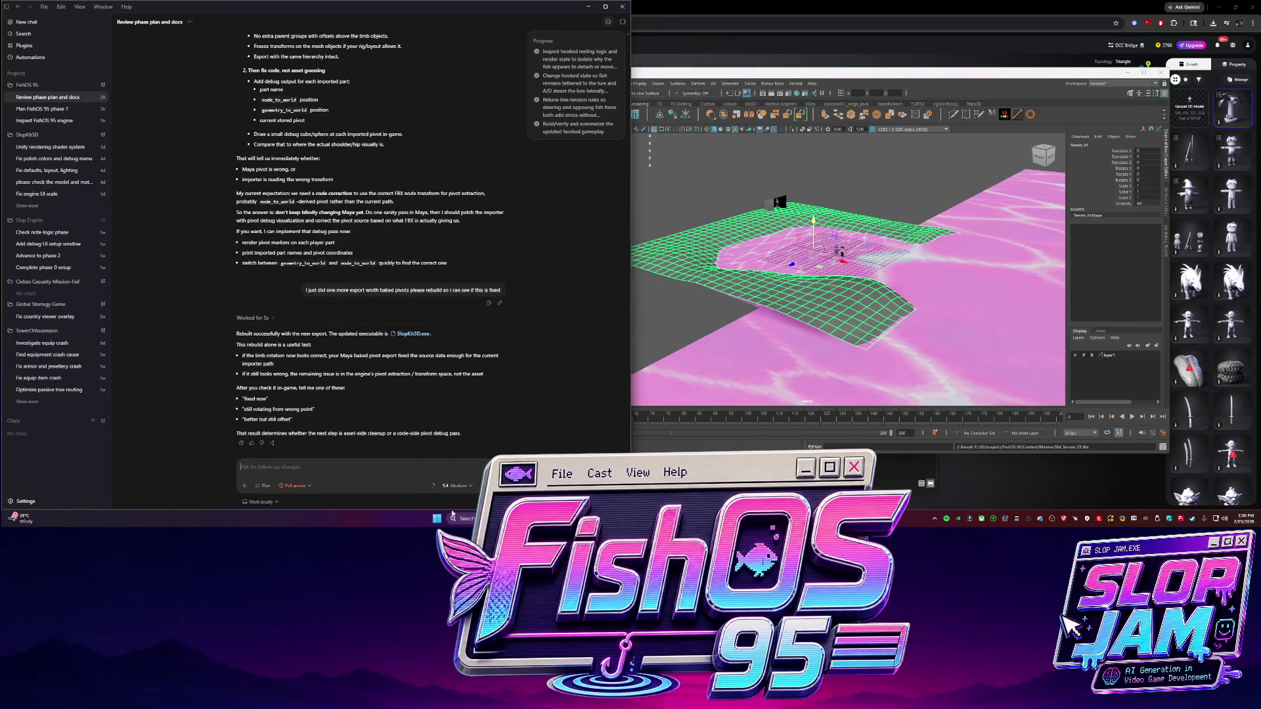
# Launch the rebuilt SlopKit3D.exe from FishOS 95\Build\Generated\Debug
pyautogui.click(509, 519)
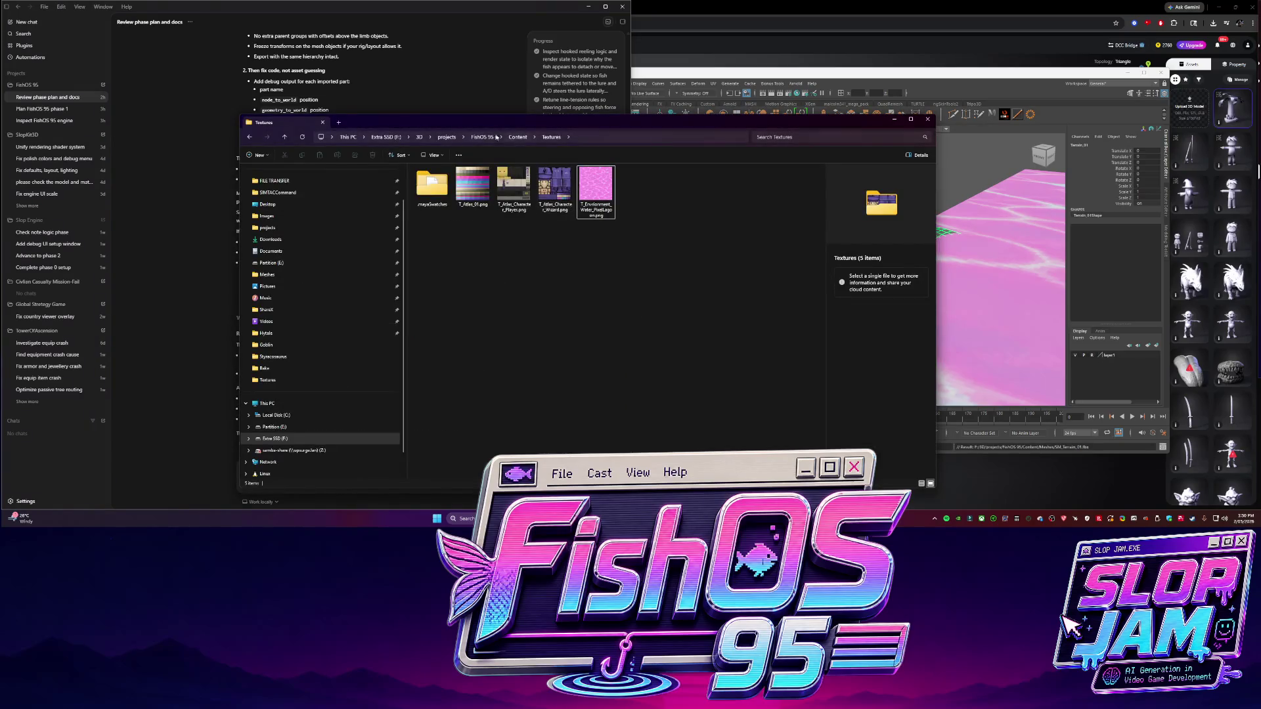
pyautogui.hotkey('alt', 'Tab')
pyautogui.rightClick(411, 337)
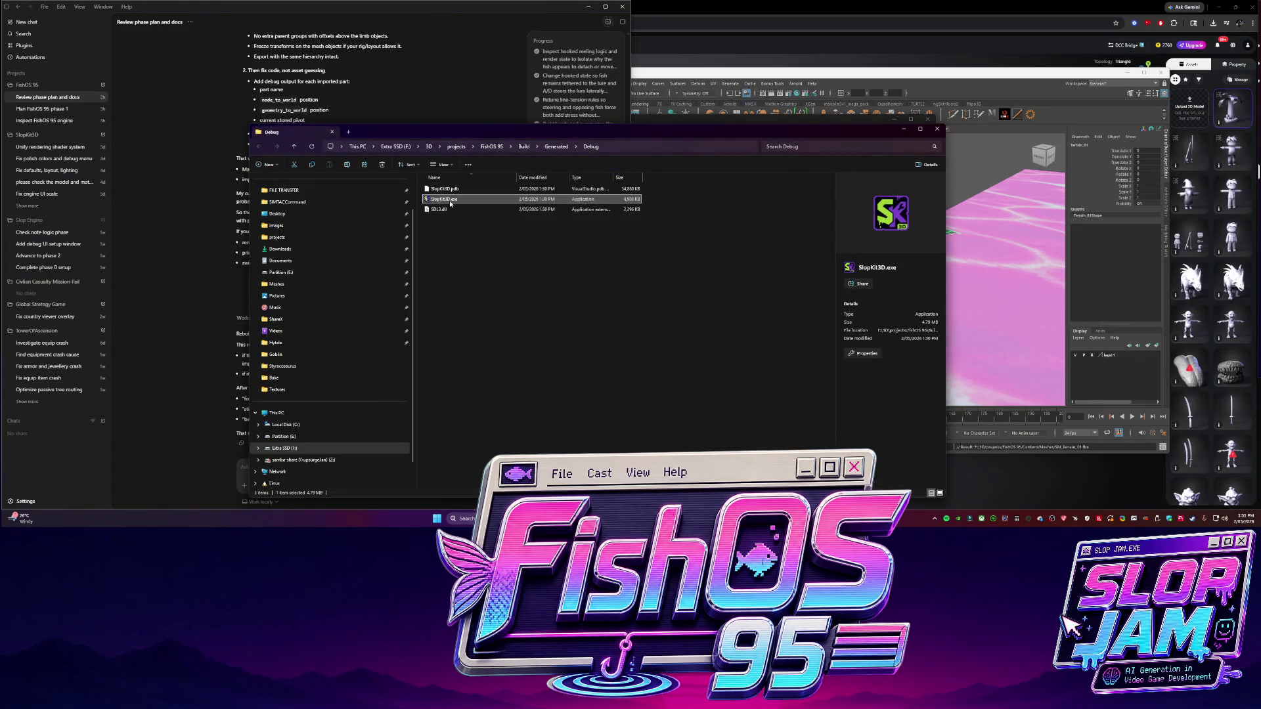
pyautogui.doubleClick(450, 204)
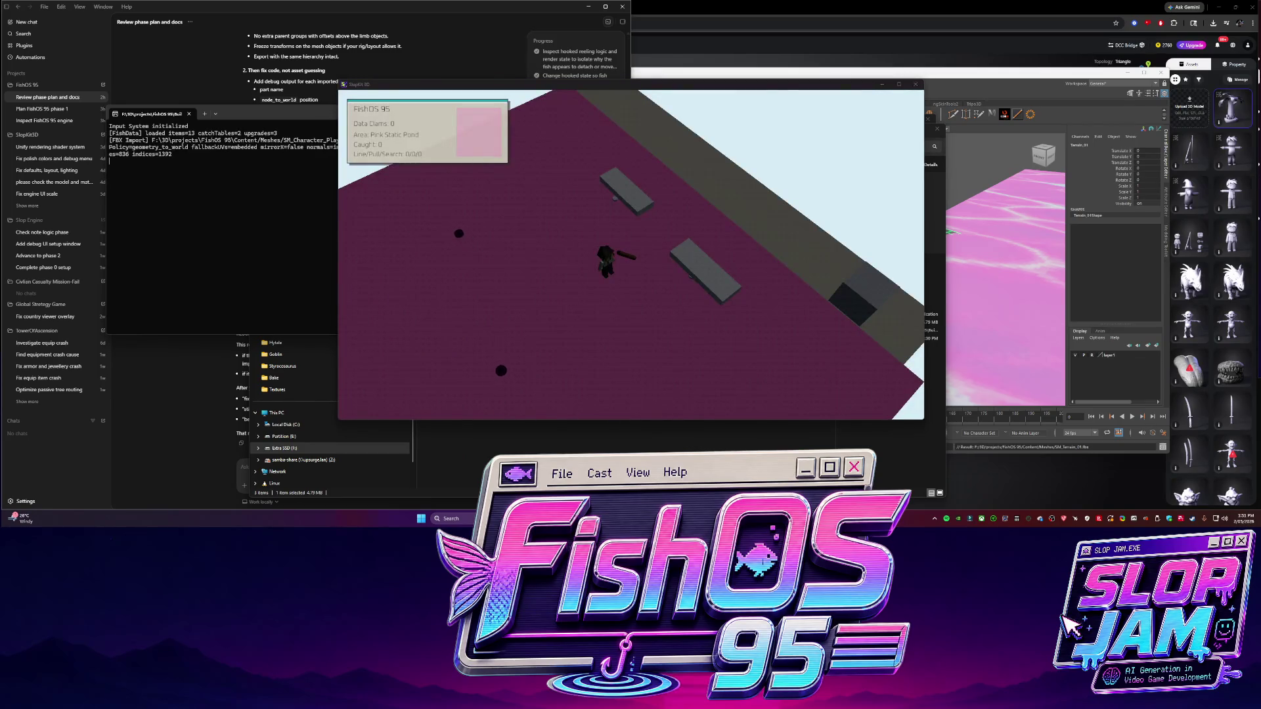
# Walk the player across the pink pond and orbit the camera to look down on it
pyautogui.click(630, 243)
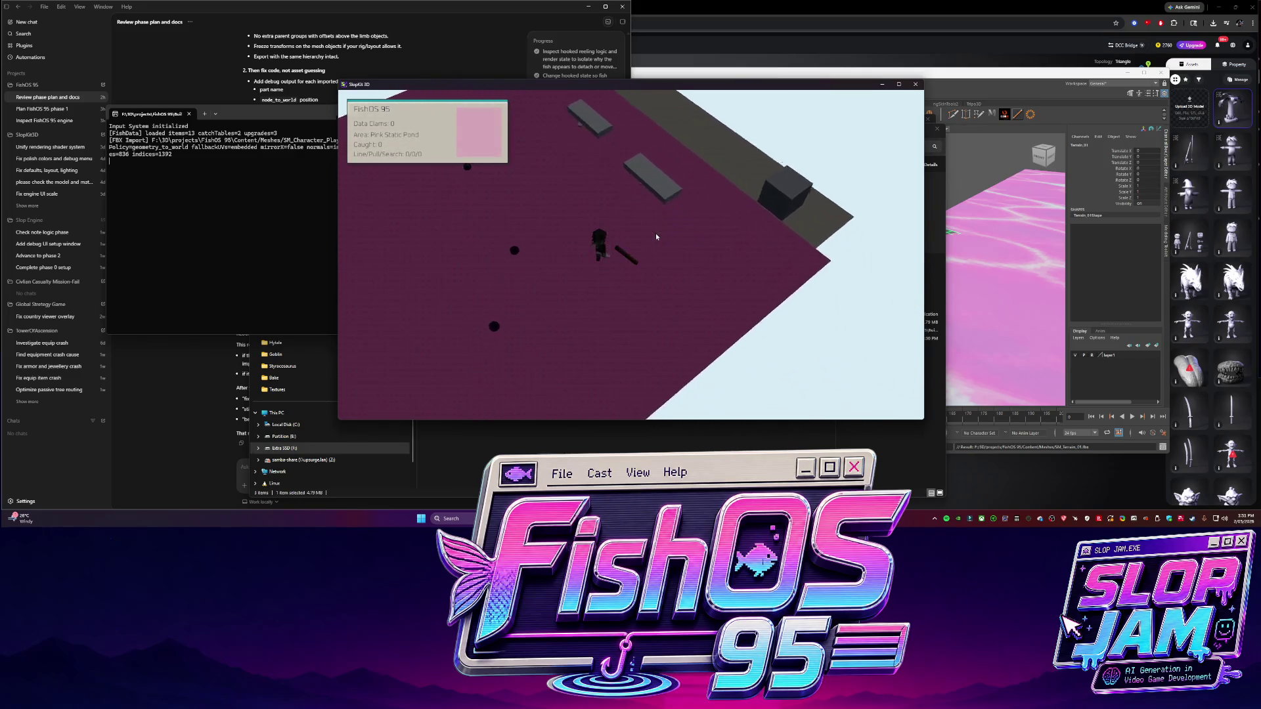
pyautogui.press('d')
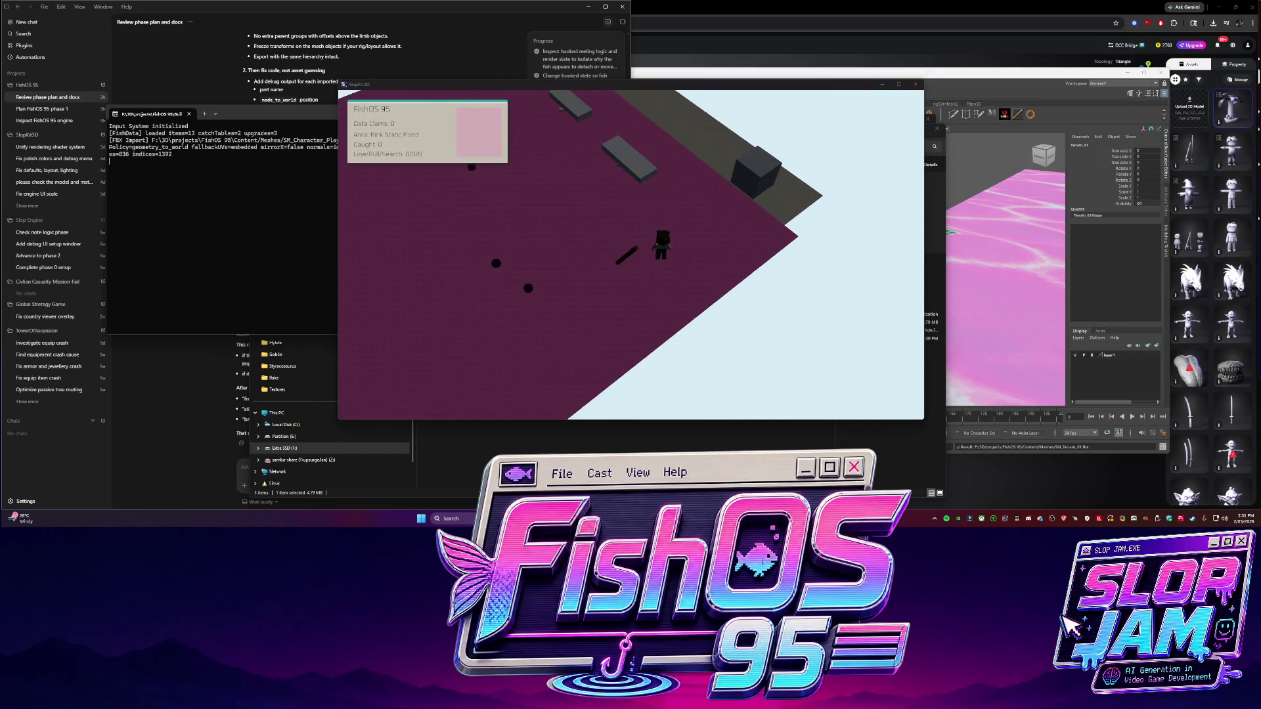
pyautogui.click(609, 237)
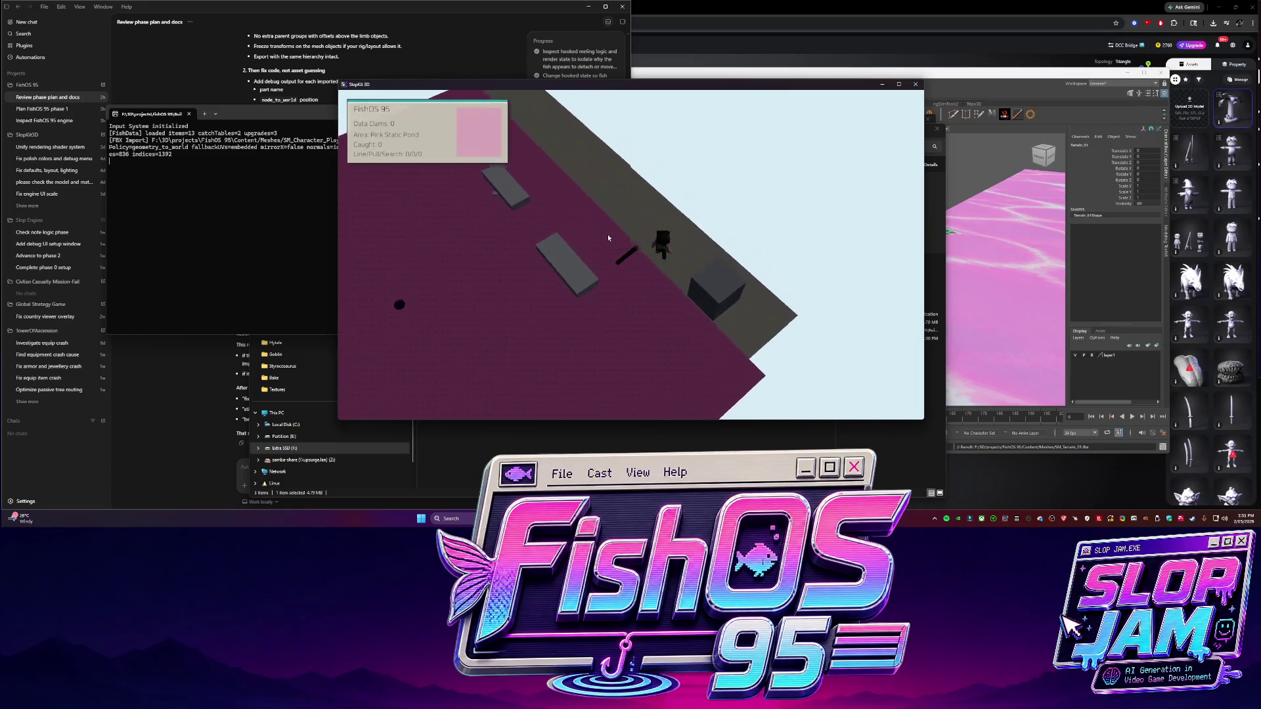
pyautogui.press('w')
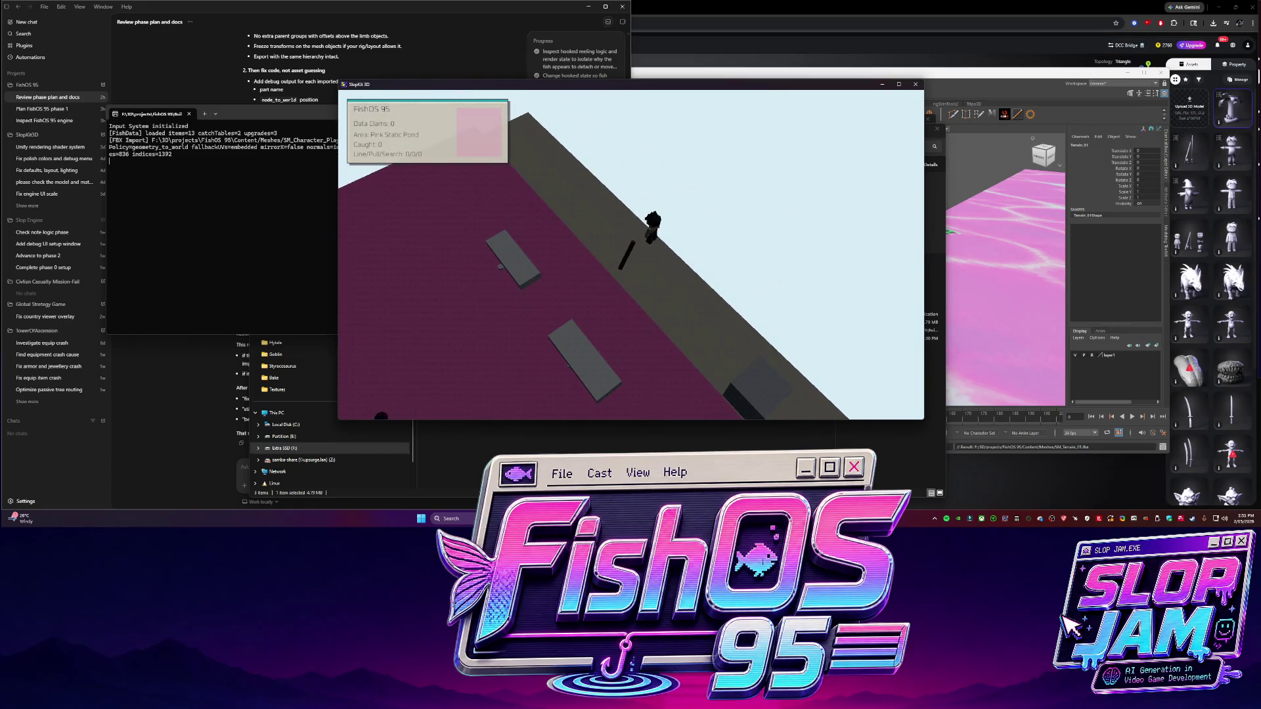
pyautogui.moveTo(735, 312)
pyautogui.mouseDown(button='right')
pyautogui.moveTo(686, 313)
pyautogui.moveTo(637, 277)
pyautogui.mouseUp(button='right')
pyautogui.press('e')
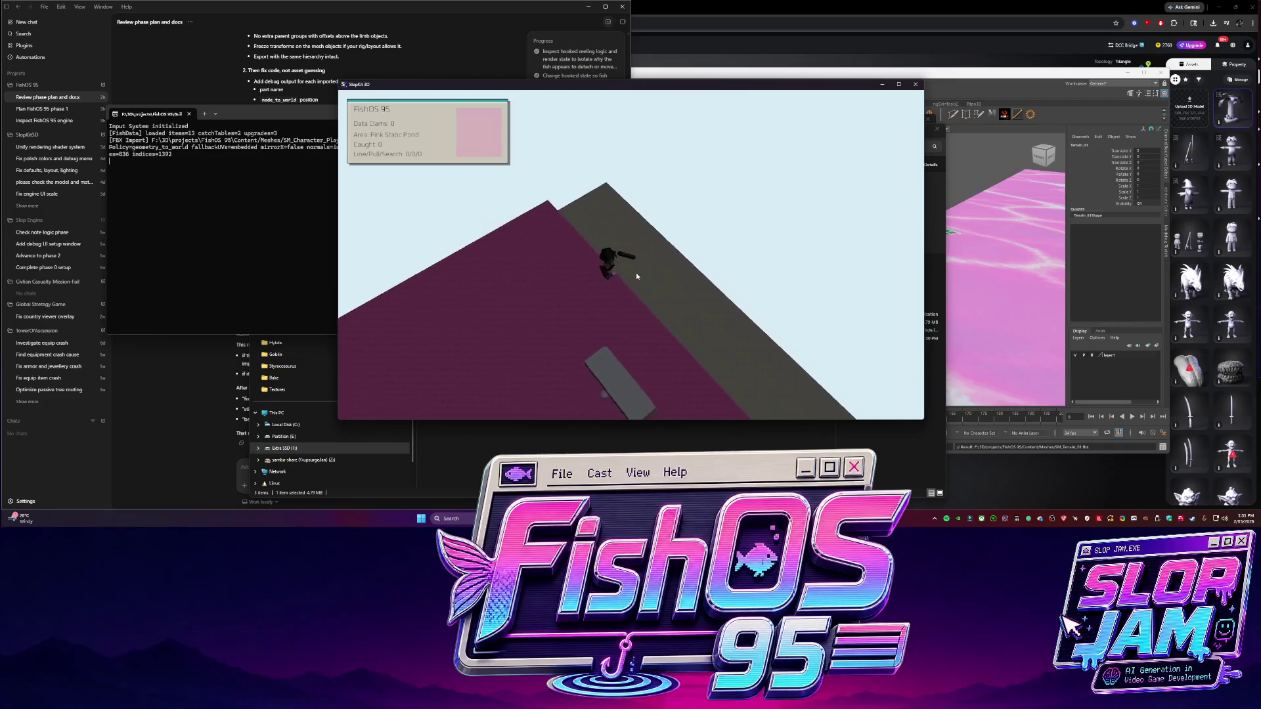
# Walk the player up to the shop box, over the pond and along the path
pyautogui.press('w')
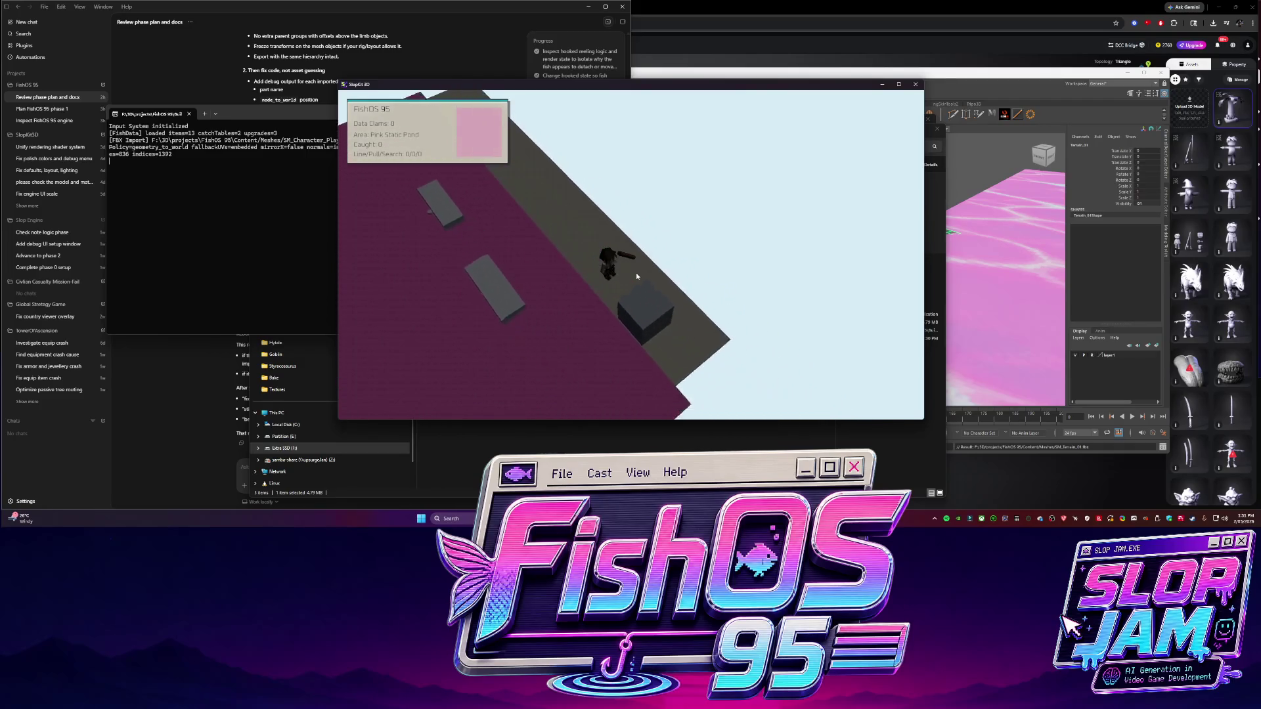
pyautogui.press('w')
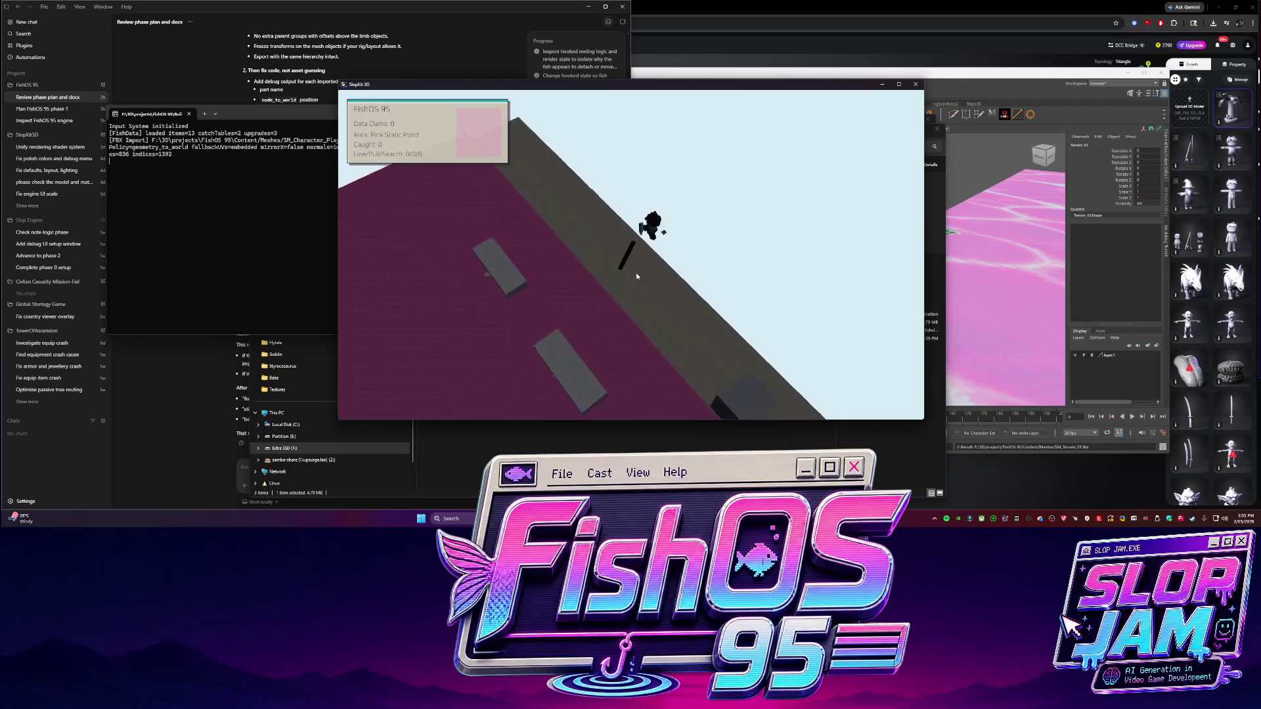
pyautogui.press('w')
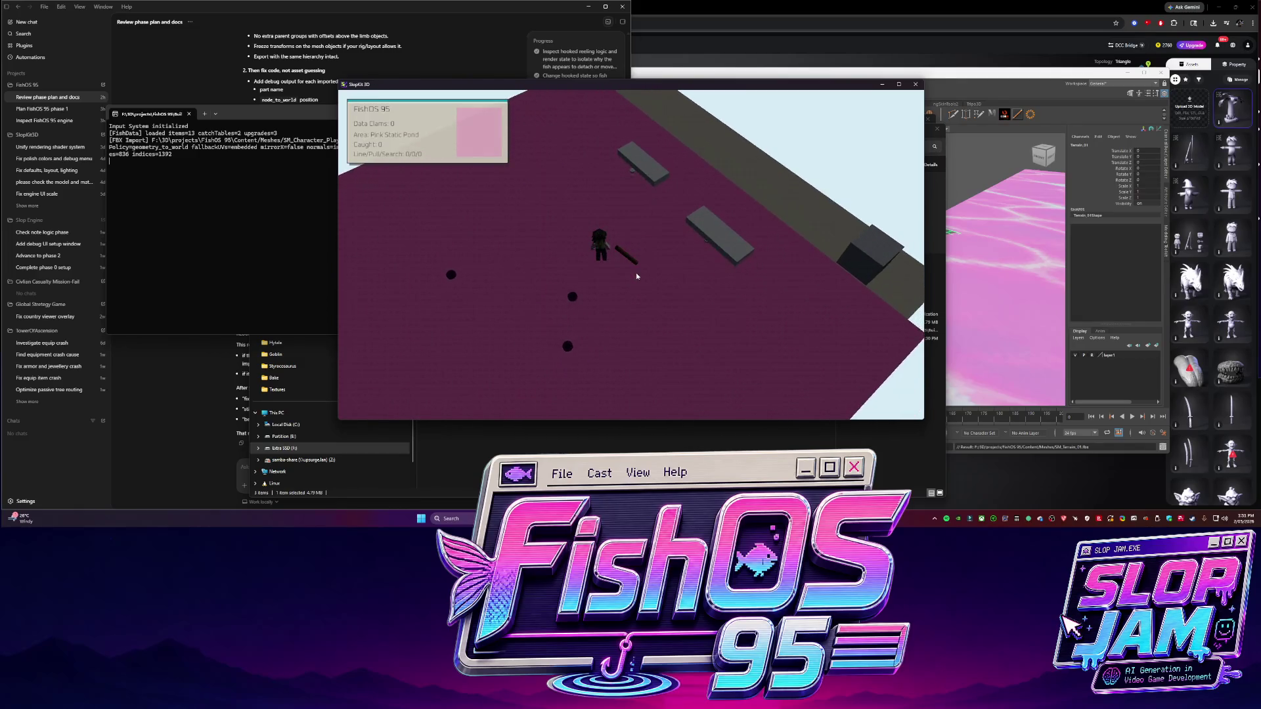
pyautogui.press('w')
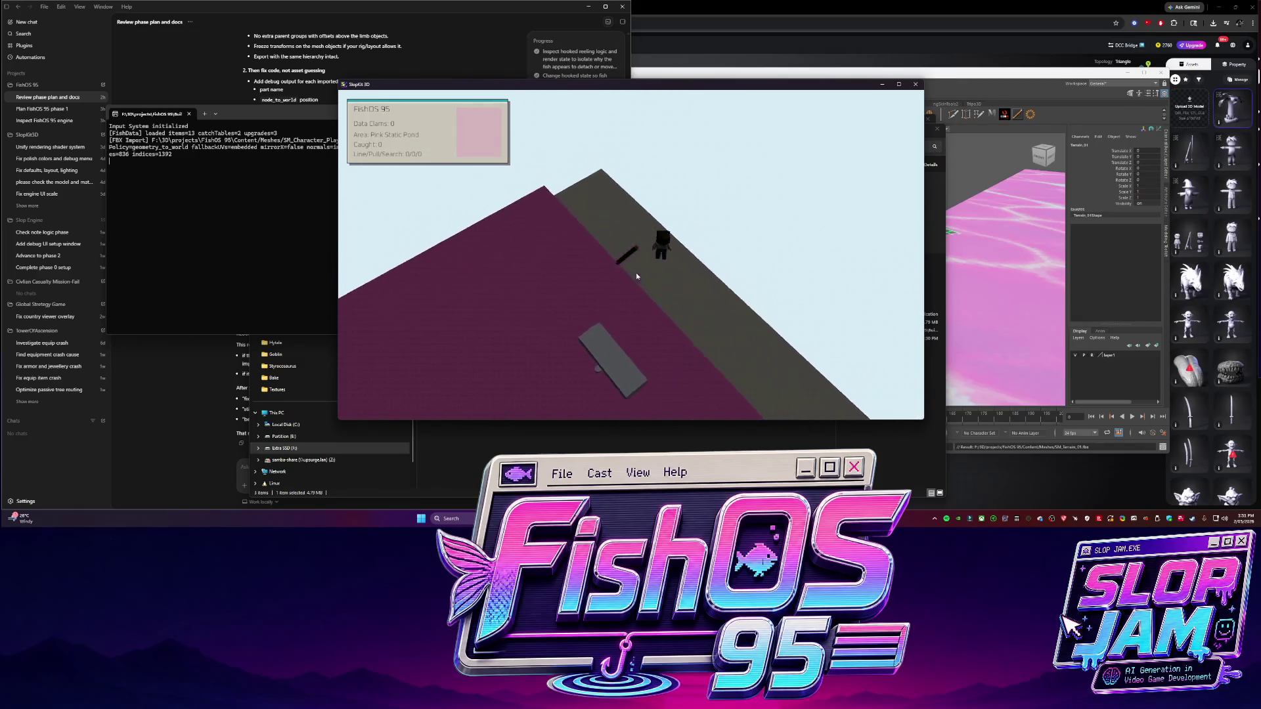
pyautogui.press('w')
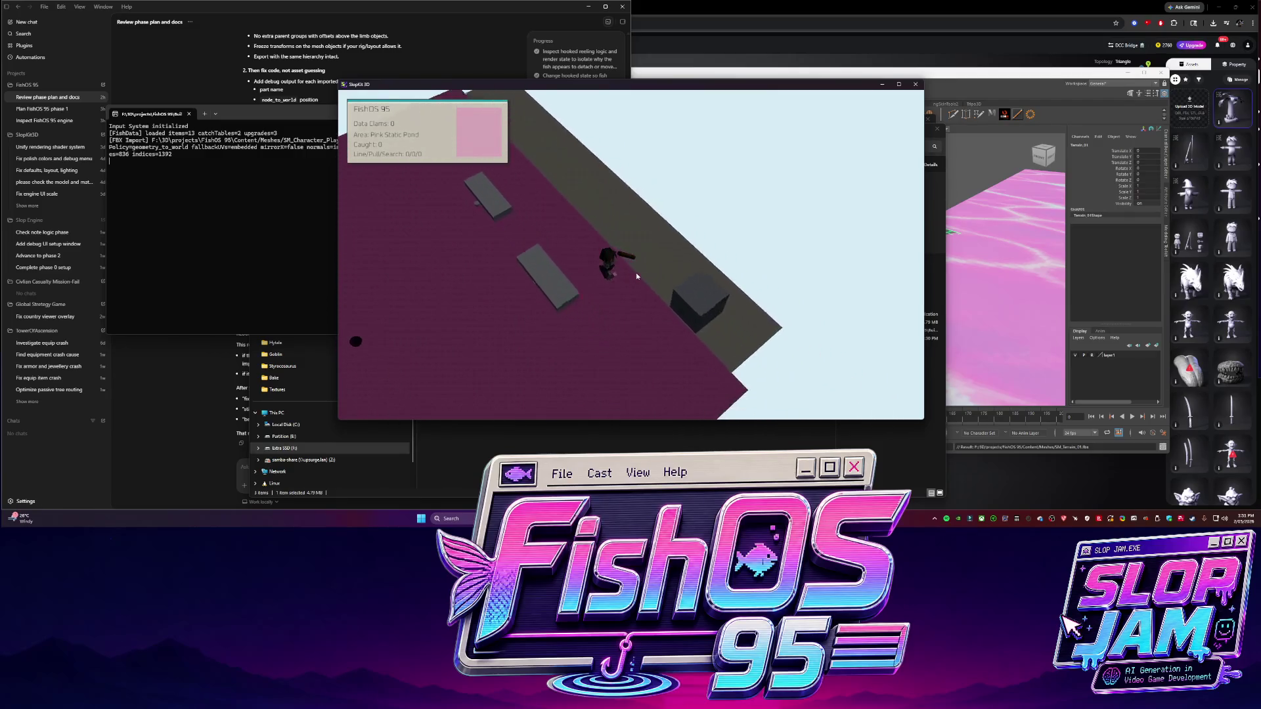
# Back in Maya, select the Dev group and then the PROP group in the Outliner
pyautogui.hotkey('alt', 'Tab')
pyautogui.click(480, 196)
pyautogui.press('Up')
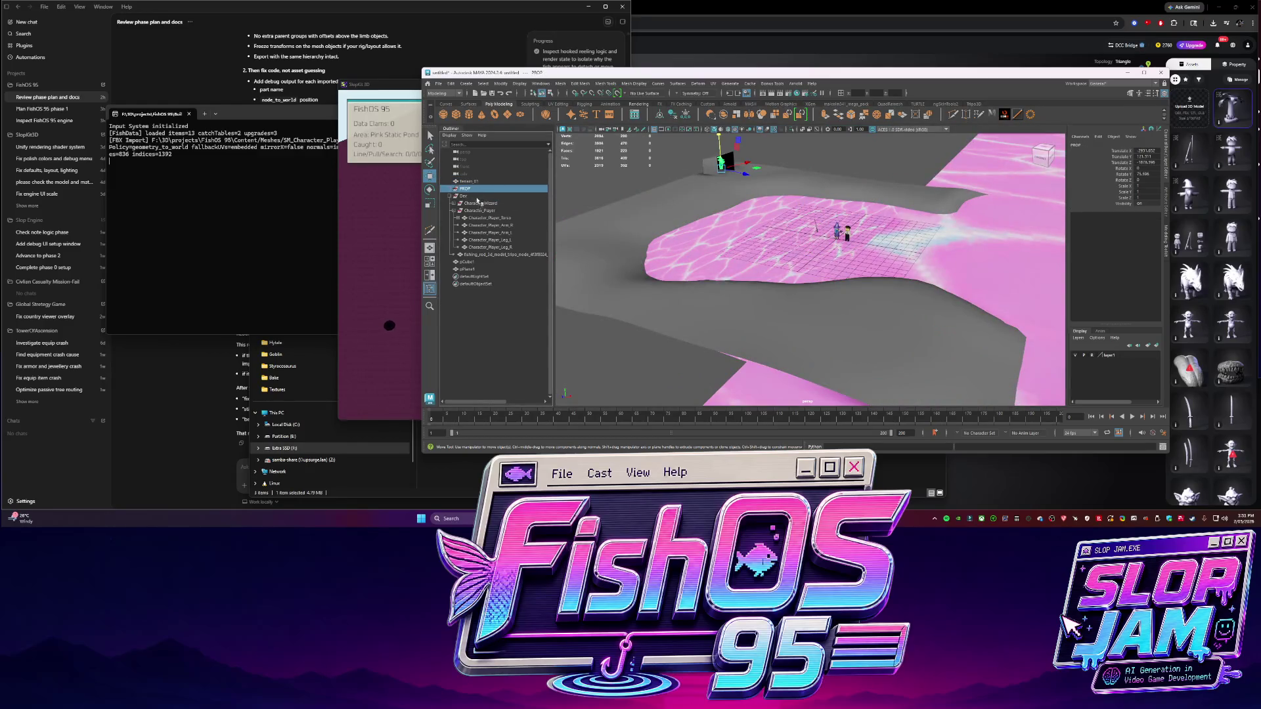
# Isolate and frame Character_Player, then set its Translate X to 0
pyautogui.click(479, 211)
pyautogui.hotkey('ctrl', '1')
pyautogui.press('f')
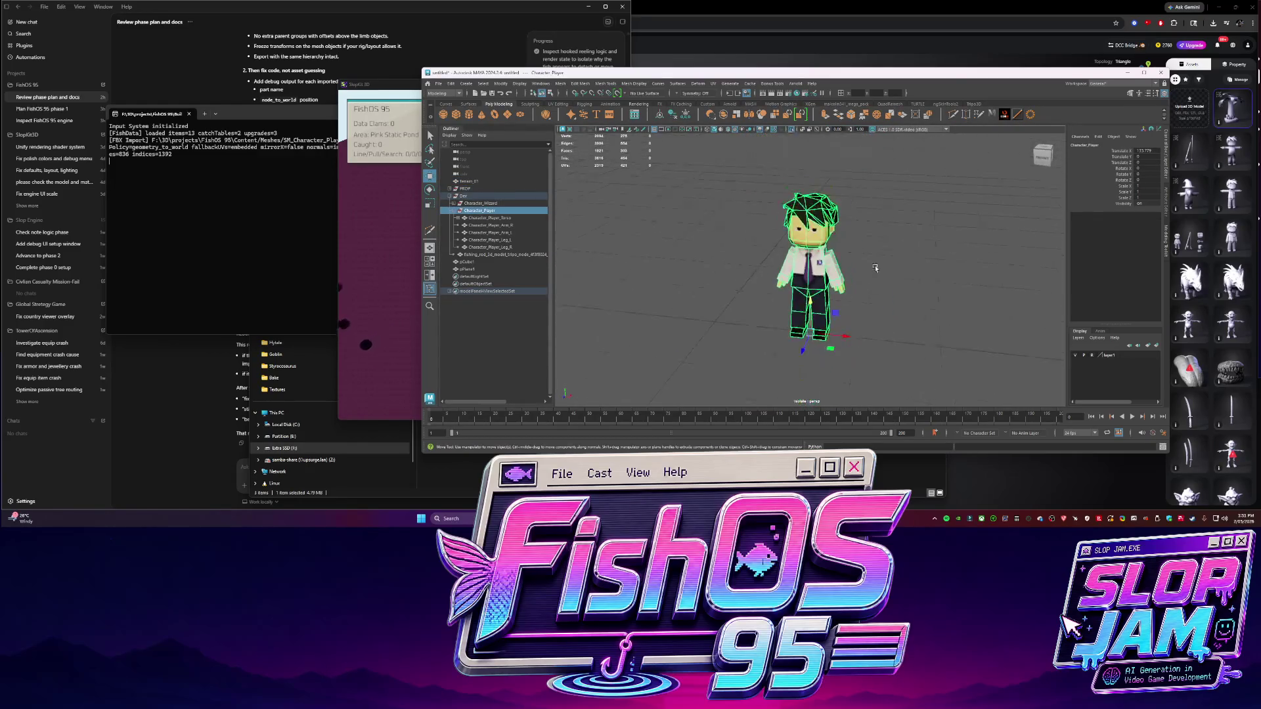
pyautogui.click(1145, 150)
pyautogui.write('0')
pyautogui.press('Return')
pyautogui.moveTo(683, 266)
pyautogui.keyDown('alt'); pyautogui.mouseDown()
pyautogui.moveTo(642, 265)
pyautogui.moveTo(585, 202)
pyautogui.mouseUp(); pyautogui.keyUp('alt')
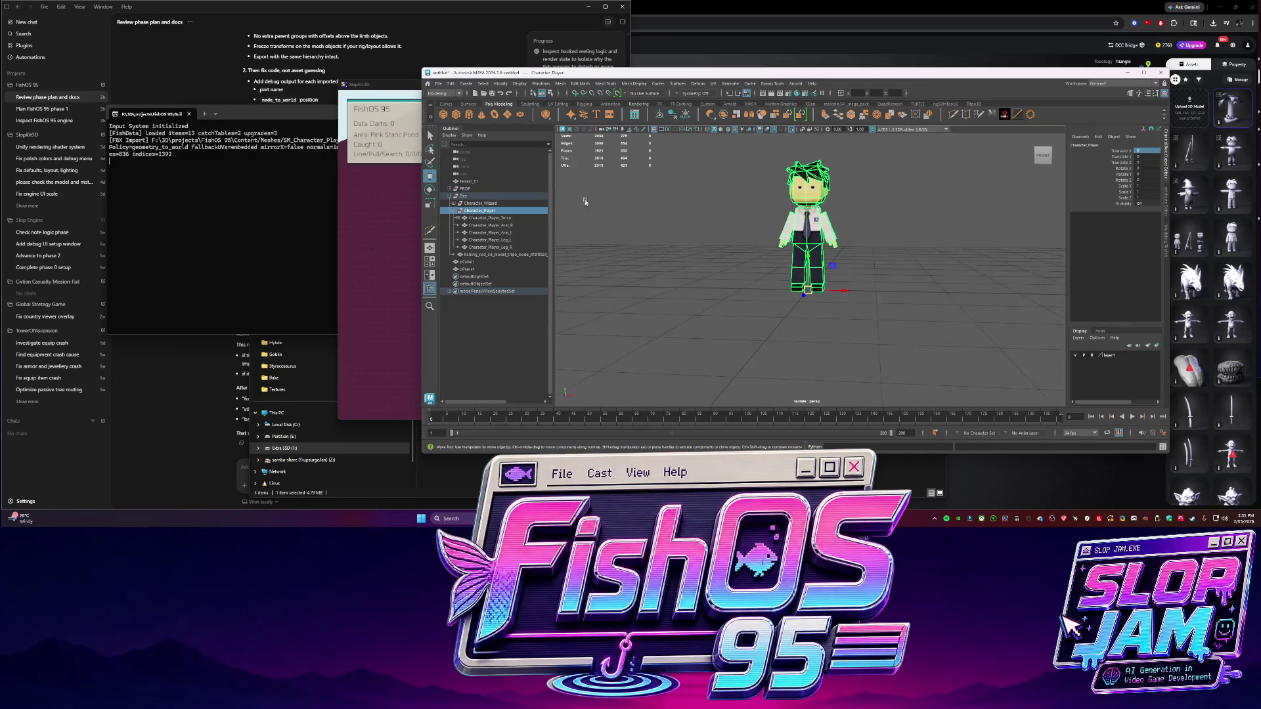
# Frame the fishing_rod in the full scene, then re-isolate and frame Character_Player
pyautogui.click(503, 254)
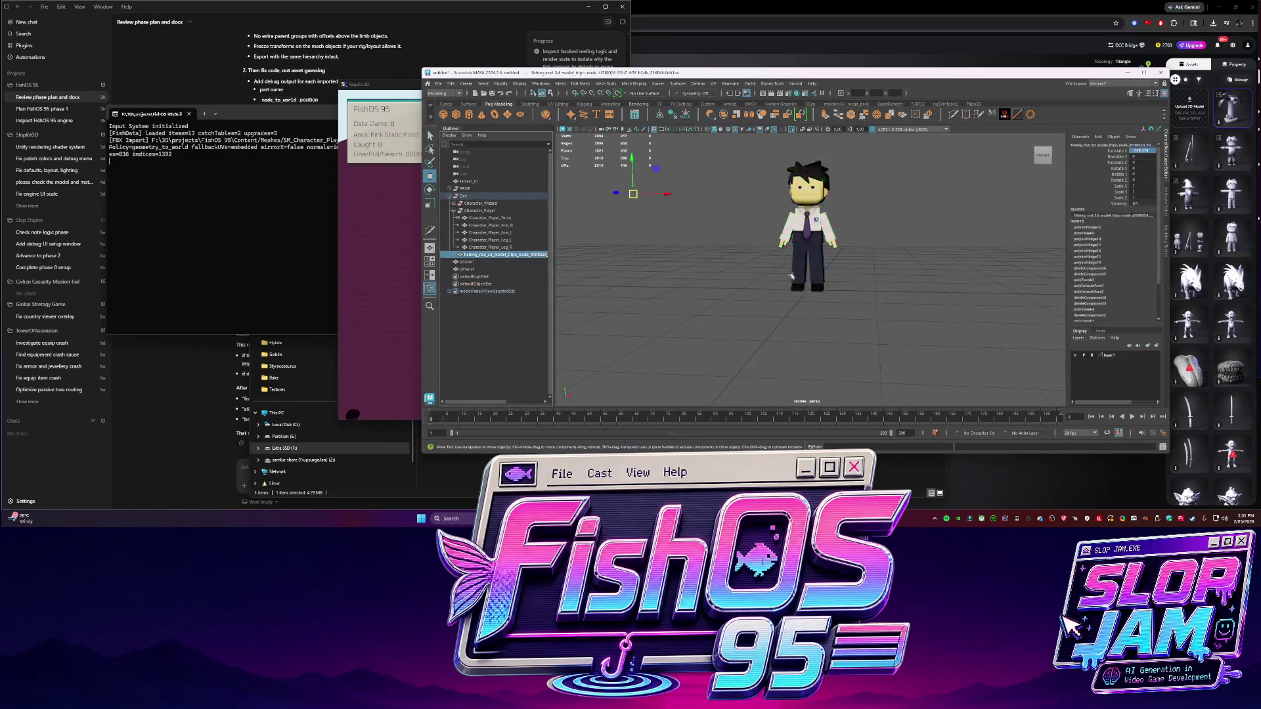
pyautogui.hotkey('ctrl', '1')
pyautogui.press('f')
pyautogui.click(480, 210)
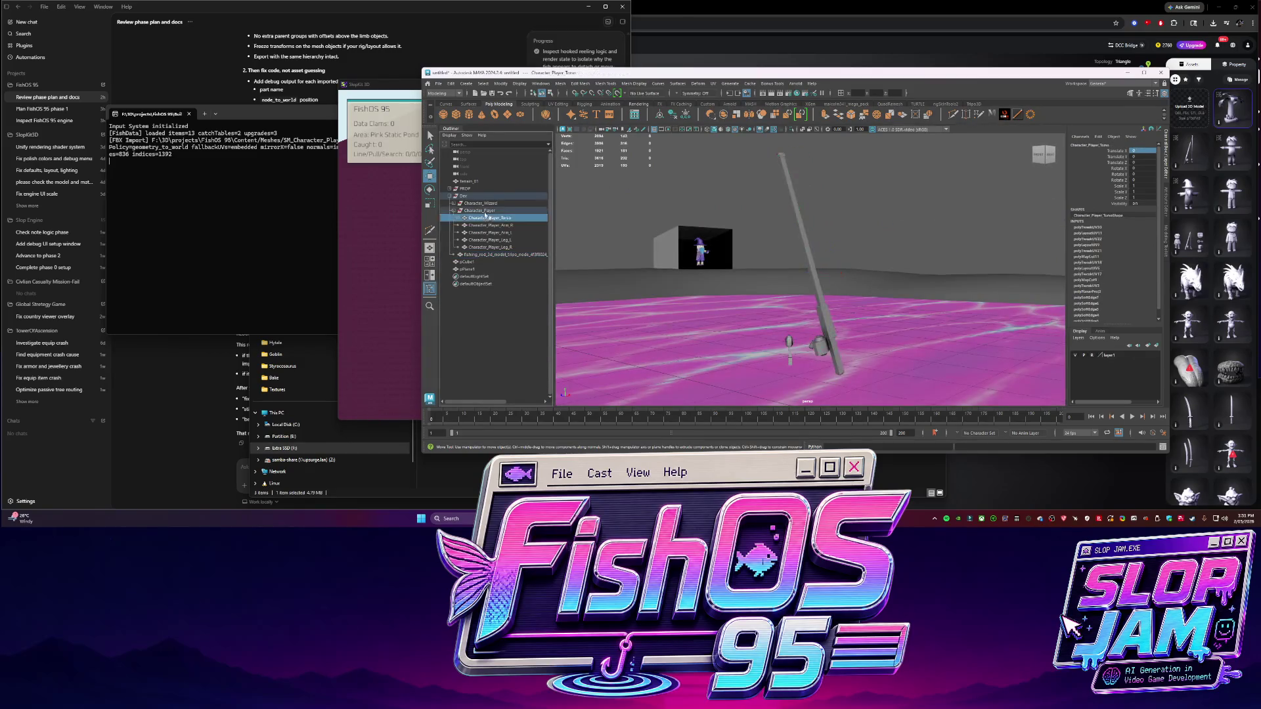
pyautogui.hotkey('ctrl', '1')
pyautogui.press('f')
pyautogui.scroll(5, 696, 262)
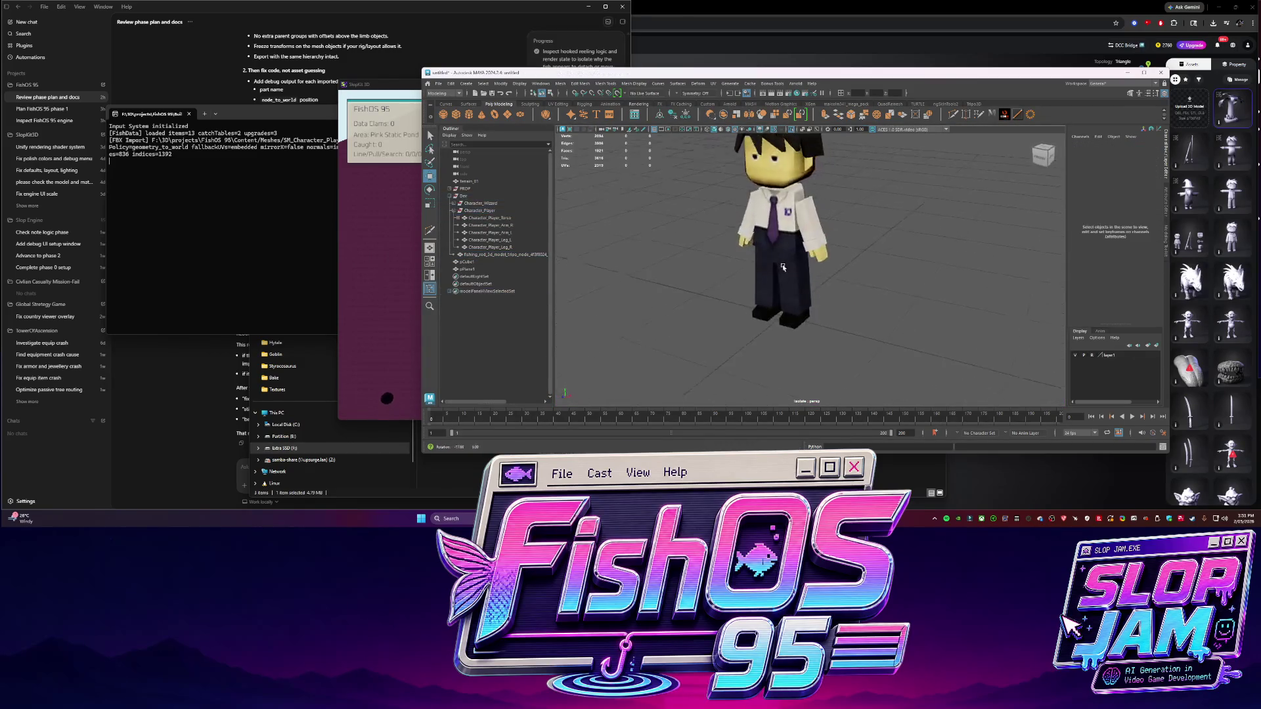
# Check the game window, then reselect Character_Player in Maya and orbit in closer on it
pyautogui.click(396, 262)
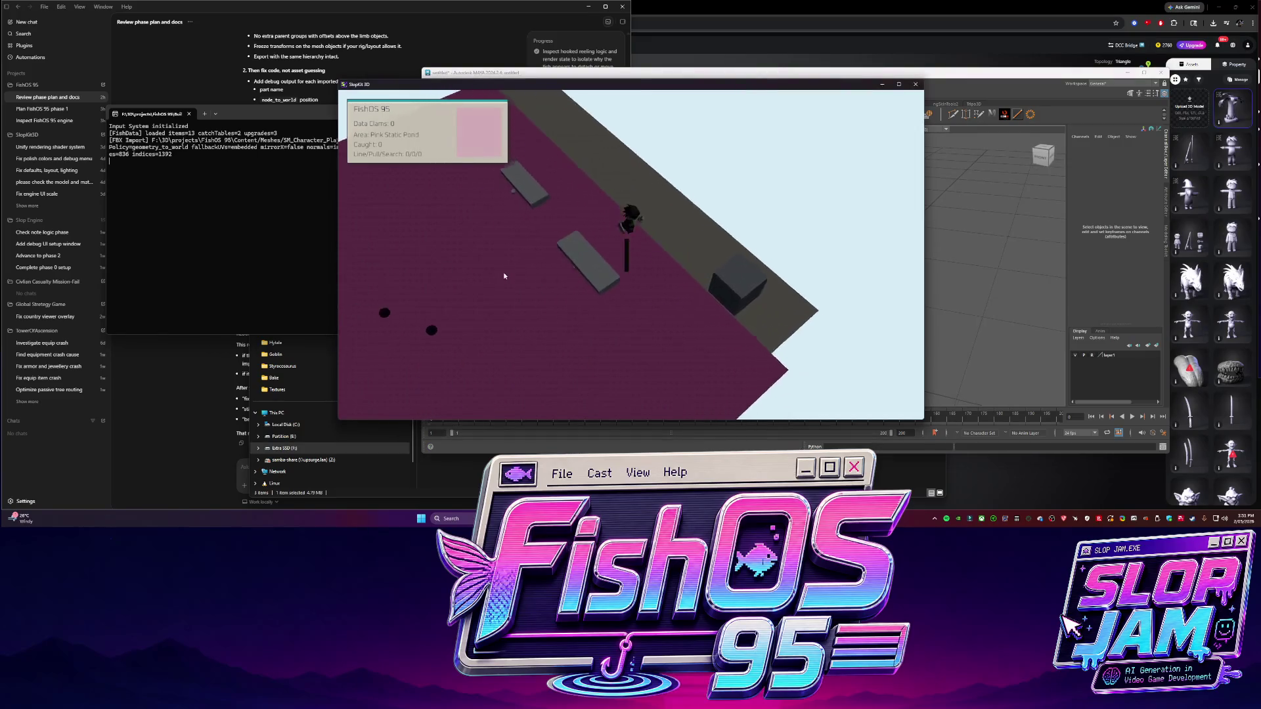
pyautogui.hotkey('alt', 'Tab')
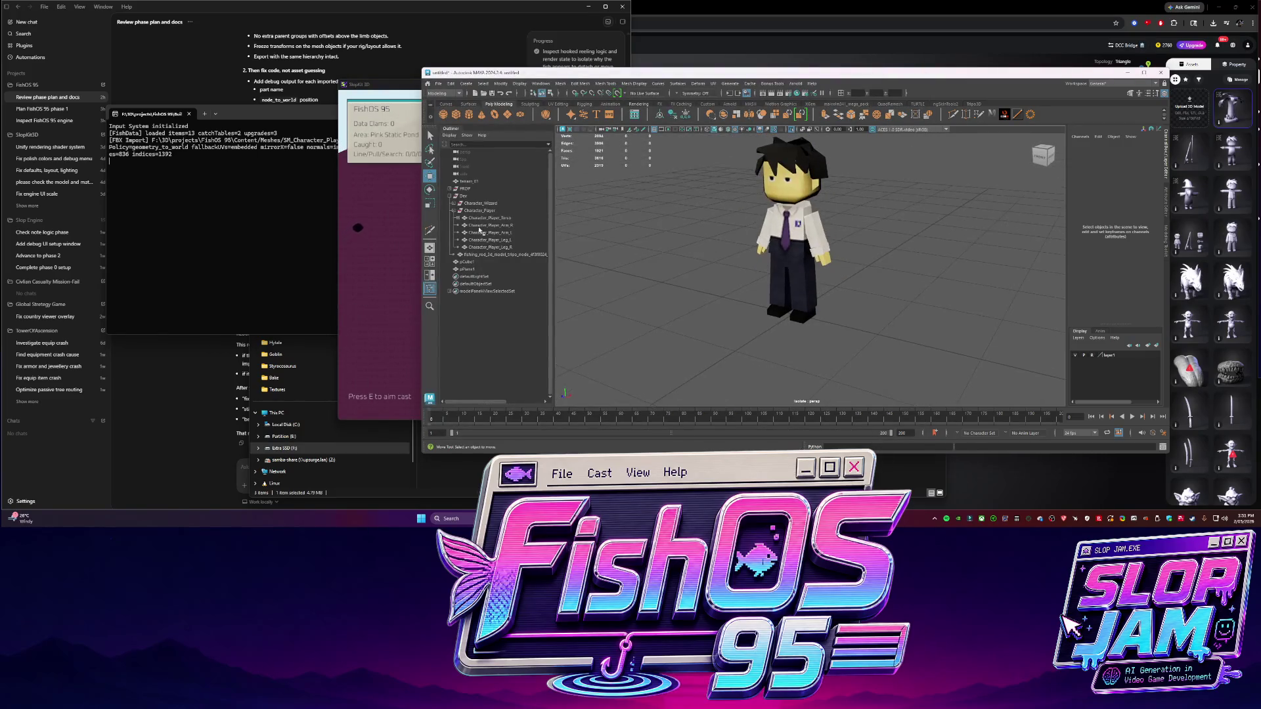
pyautogui.click(480, 204)
pyautogui.click(479, 210)
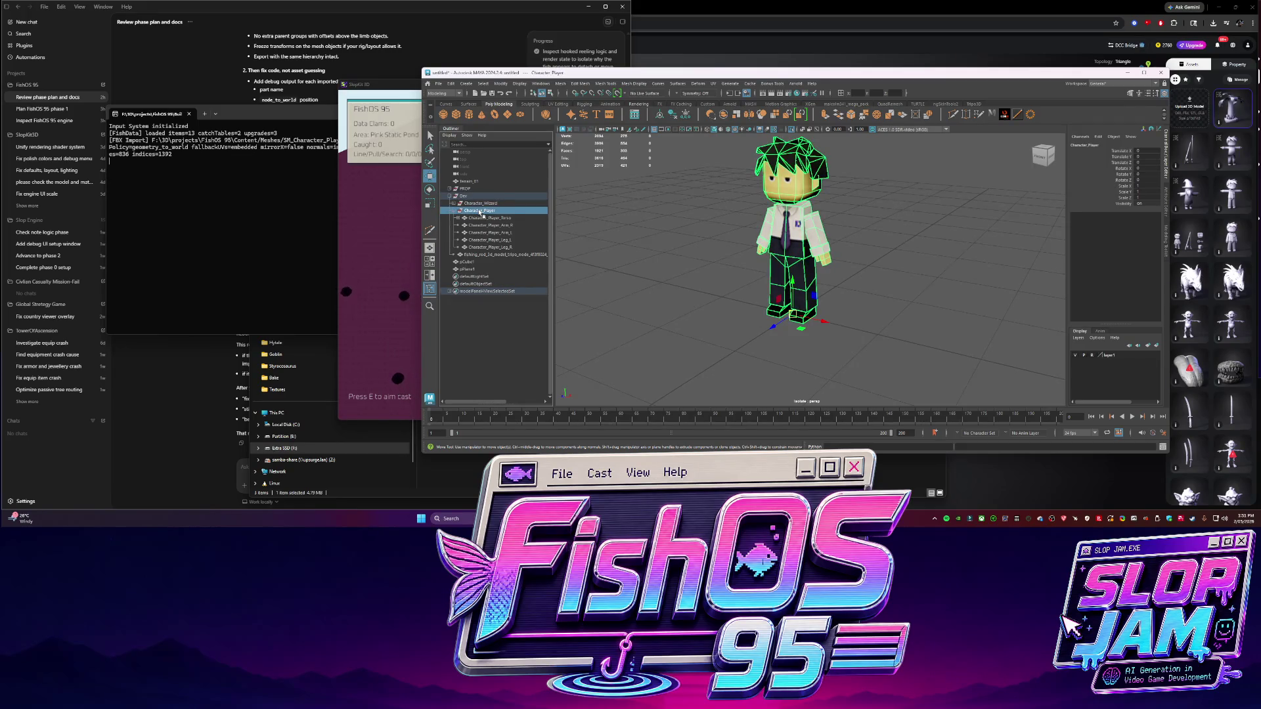
pyautogui.moveTo(756, 250)
pyautogui.keyDown('alt'); pyautogui.mouseDown()
pyautogui.moveTo(769, 213)
pyautogui.moveTo(749, 220)
pyautogui.mouseUp(); pyautogui.keyUp('alt')
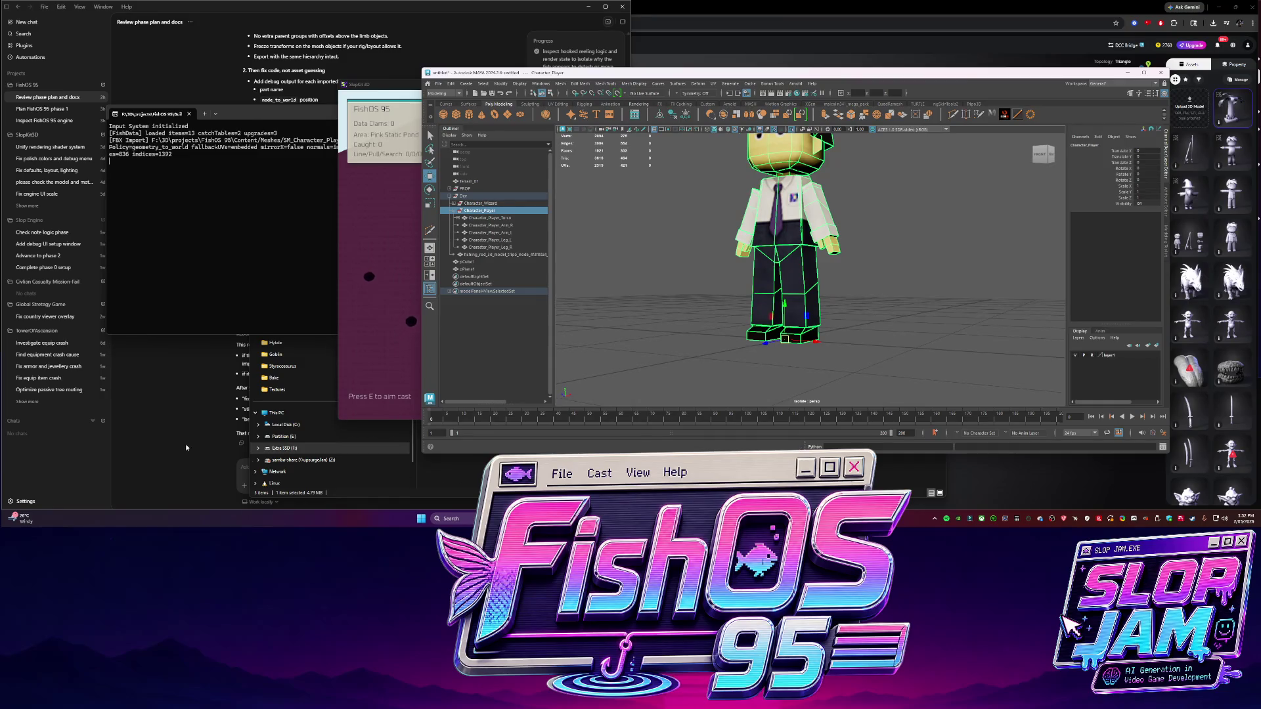
pyautogui.click(442, 478)
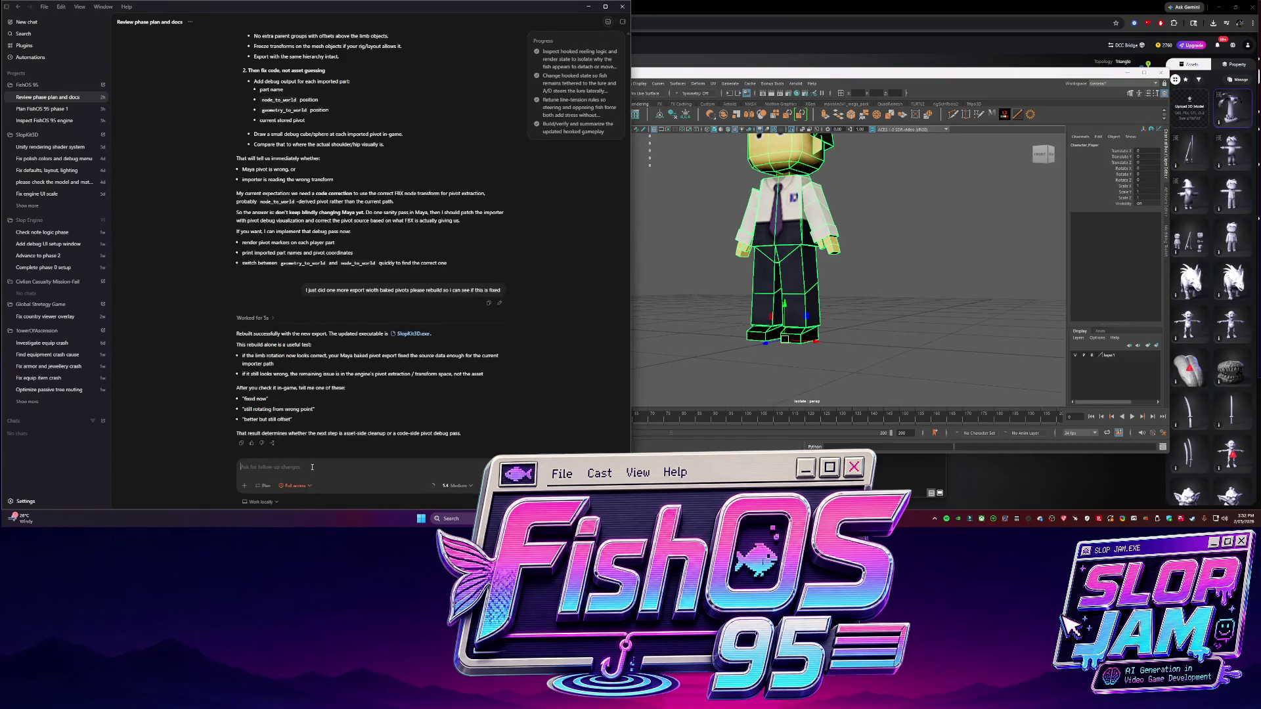
# Send Codex a follow-up asking whether exporting the arms separately is the quickest fix for the limb rotation
pyautogui.write('no still no')
pyautogui.write('t rotatingoff the correct areas. is it worht me exort')
pyautogui.write('ing the arms seperate?')
pyautogui.hotkey('alt', 'Tab')
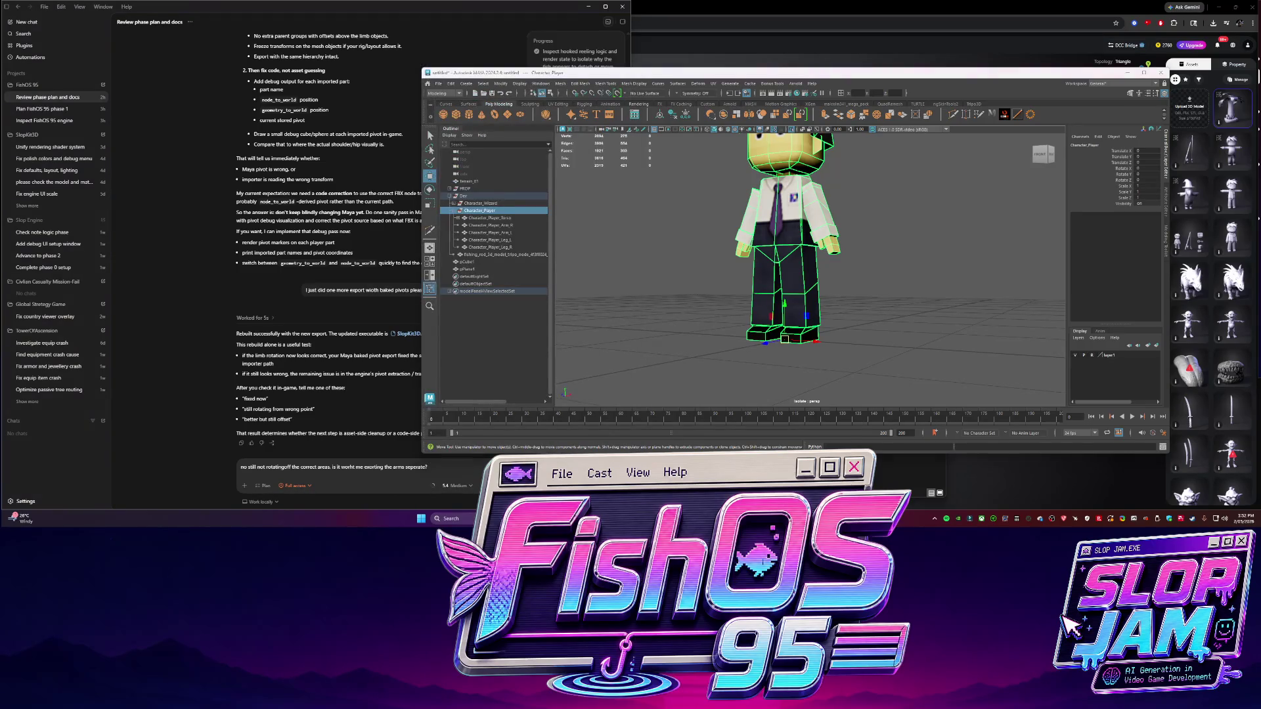
pyautogui.hotkey('alt', 'Tab')
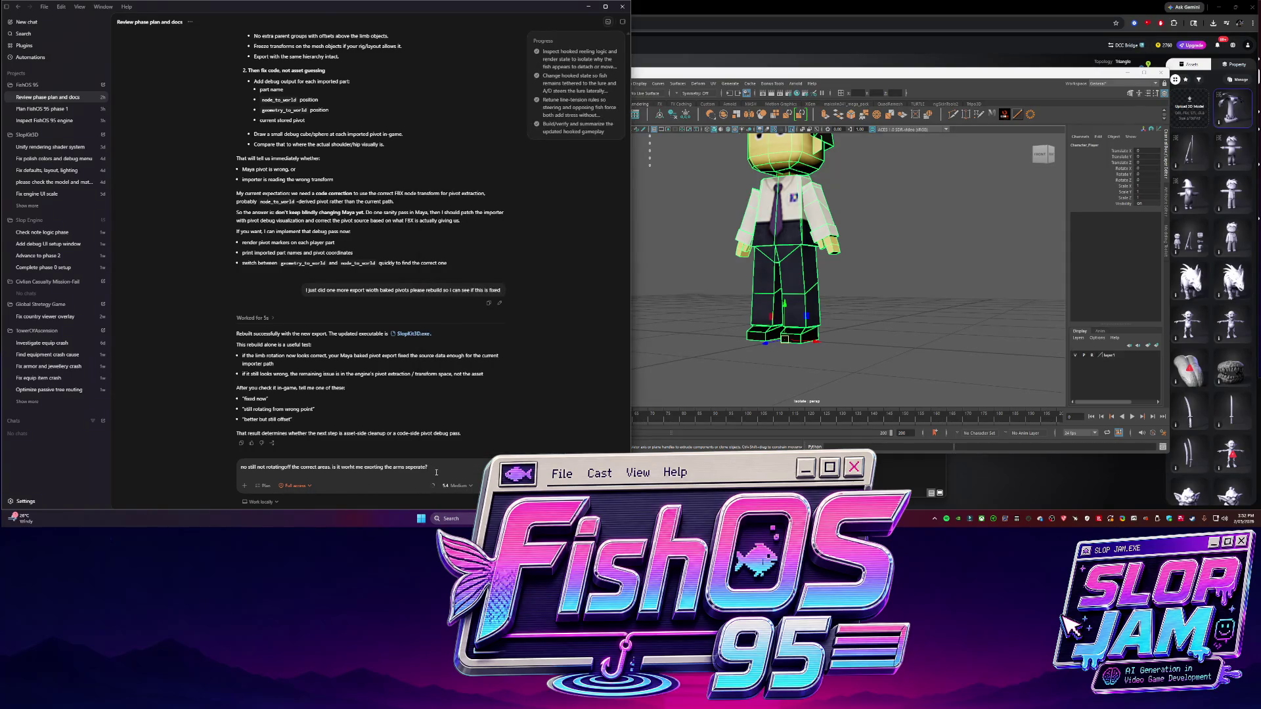
pyautogui.write('e quickest fix her')
pyautogui.press('Return')
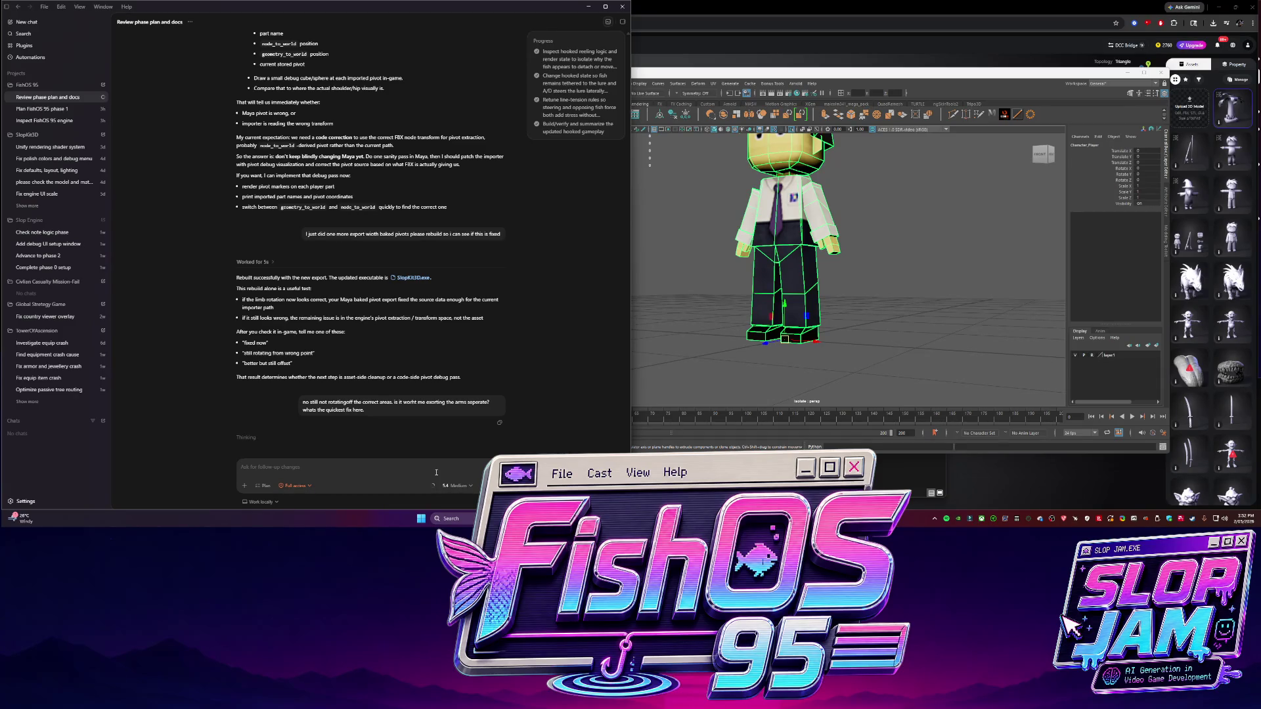
# Inspect Character_Player_Arm_R in Maya, then choose 'Separate limbs (Recommended)' in Codex
pyautogui.click(825, 312)
pyautogui.keyDown('alt'); pyautogui.moveTo(825, 312); pyautogui.dragTo(834, 322); pyautogui.keyUp('alt')
pyautogui.click(741, 220)
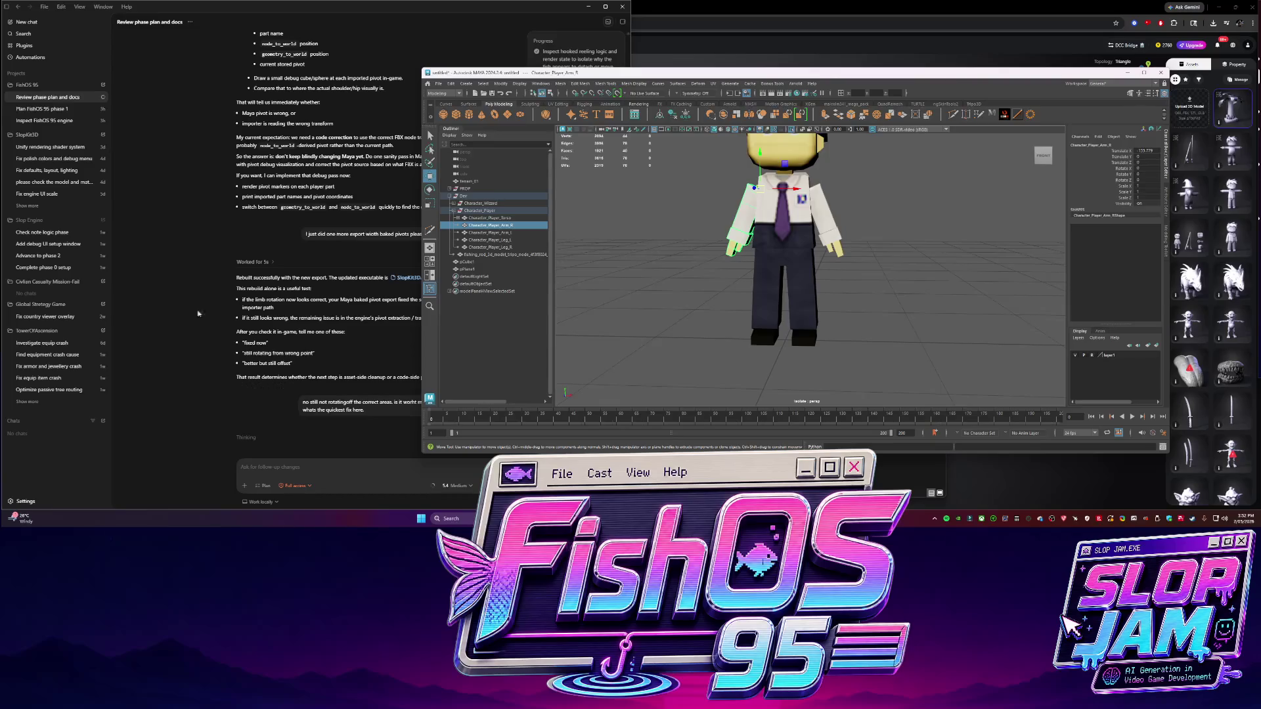
pyautogui.click(368, 441)
pyautogui.click(277, 502)
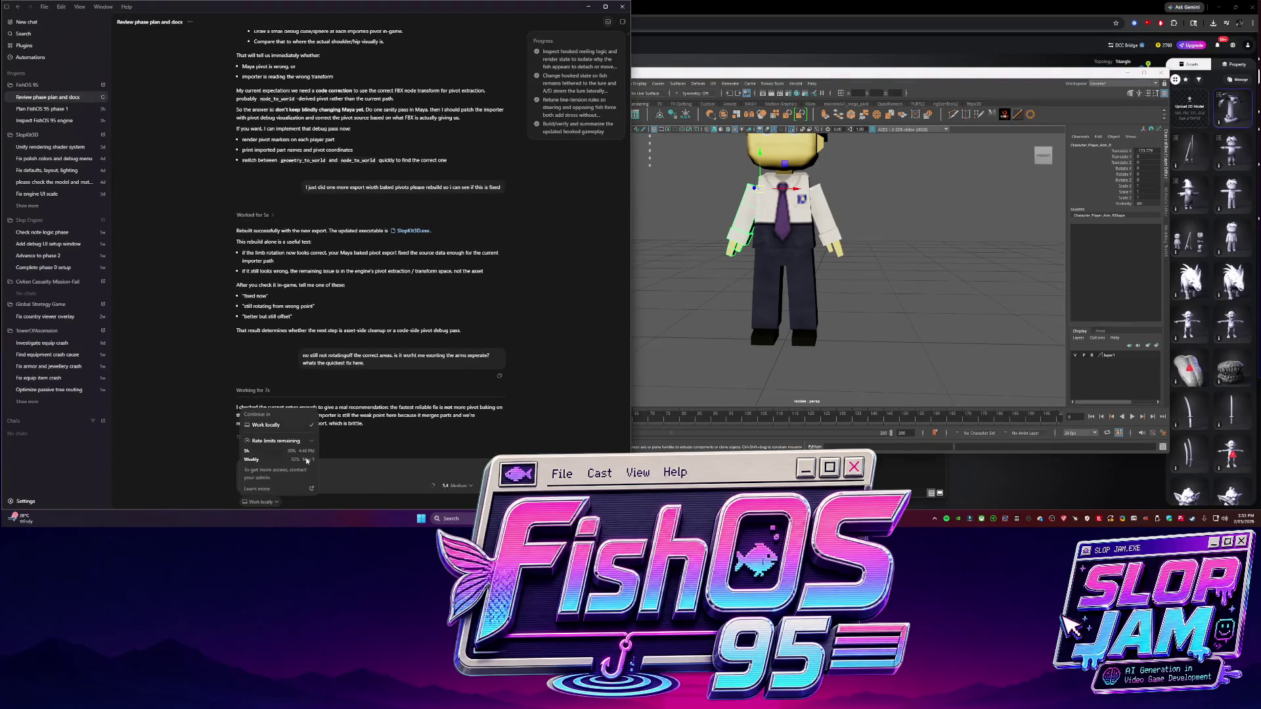
pyautogui.click(165, 314)
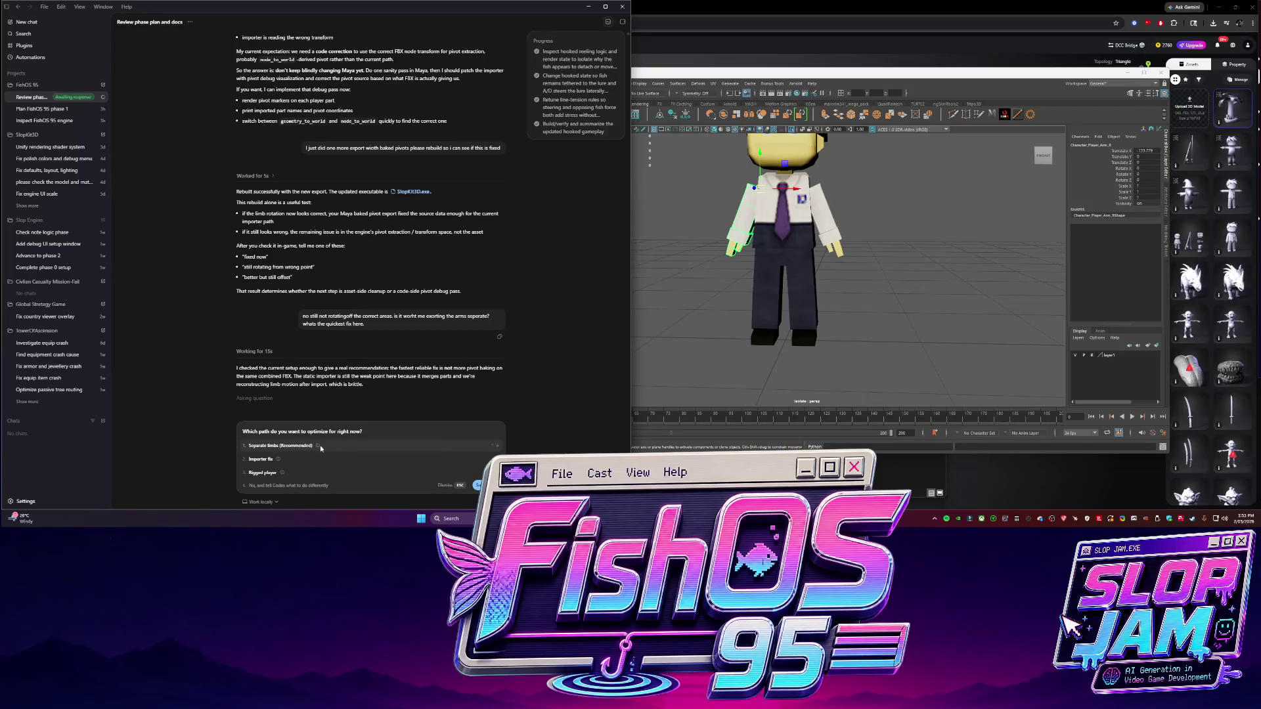
pyautogui.click(319, 446)
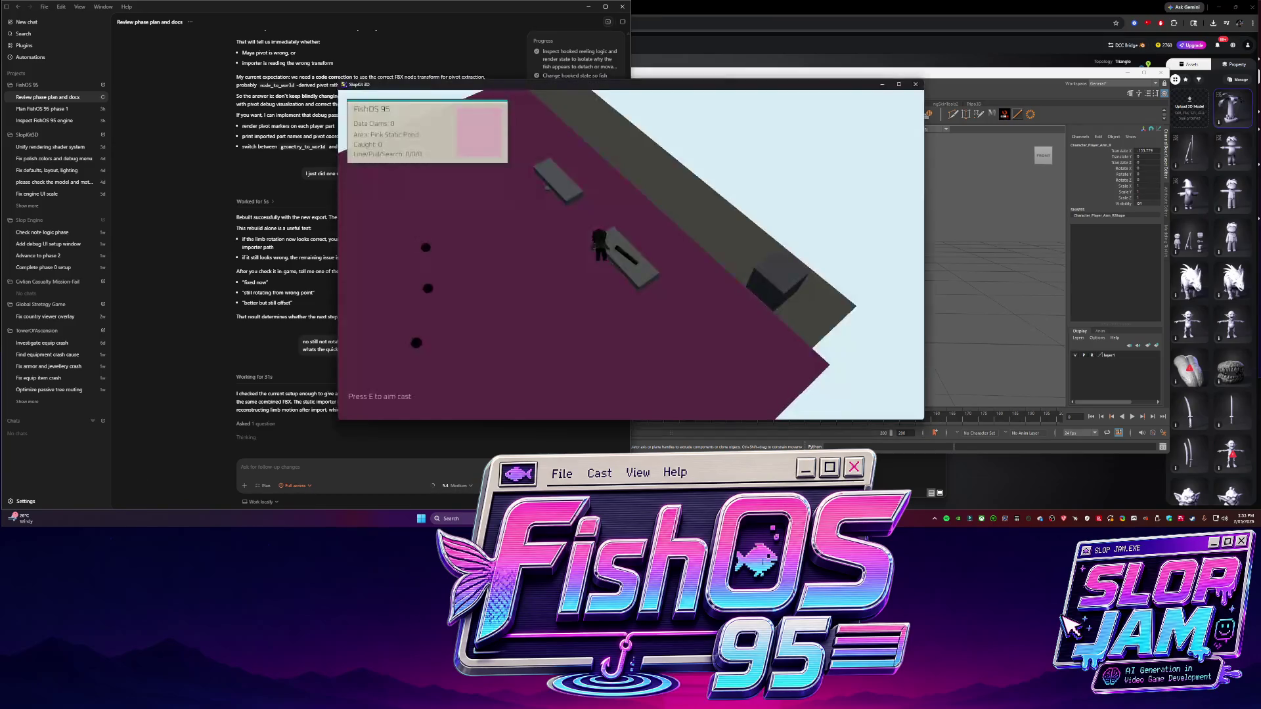
# Close the game, maximize Maya, leave isolation, and put Terrain_01 into vertex editing
pyautogui.click(647, 278)
pyautogui.press('super+Up')
pyautogui.scroll(-3, 665, 290)
pyautogui.hotkey('ctrl', '1')
pyautogui.keyDown('alt'); pyautogui.moveTo(666, 290); pyautogui.dragTo(581, 309); pyautogui.keyUp('alt')
pyautogui.click(581, 309)
pyautogui.press('F9')
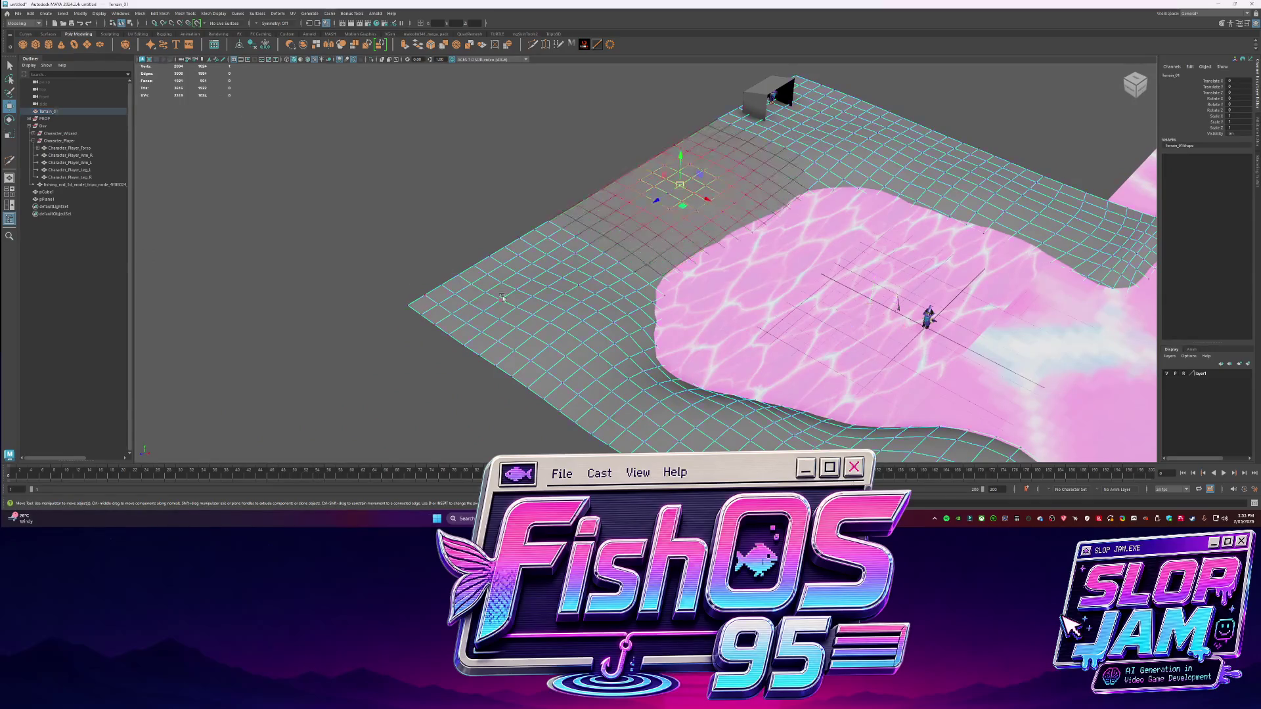
# Soft-select a patch of terrain vertices and raise it upward
pyautogui.click(504, 299)
pyautogui.click(484, 279)
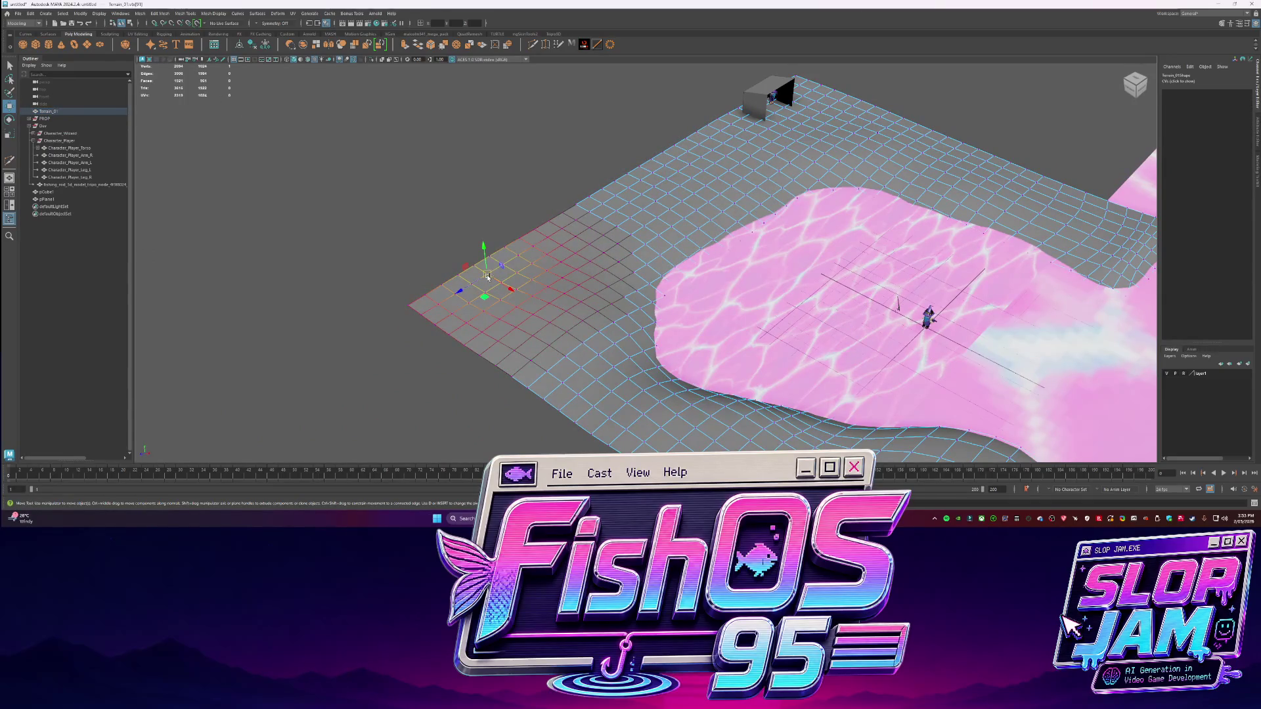
pyautogui.moveTo(485, 255)
pyautogui.mouseDown()
pyautogui.moveTo(483, 243)
pyautogui.moveTo(594, 236)
pyautogui.mouseUp()
pyautogui.press('q')
pyautogui.press('[')
pyautogui.press('[')
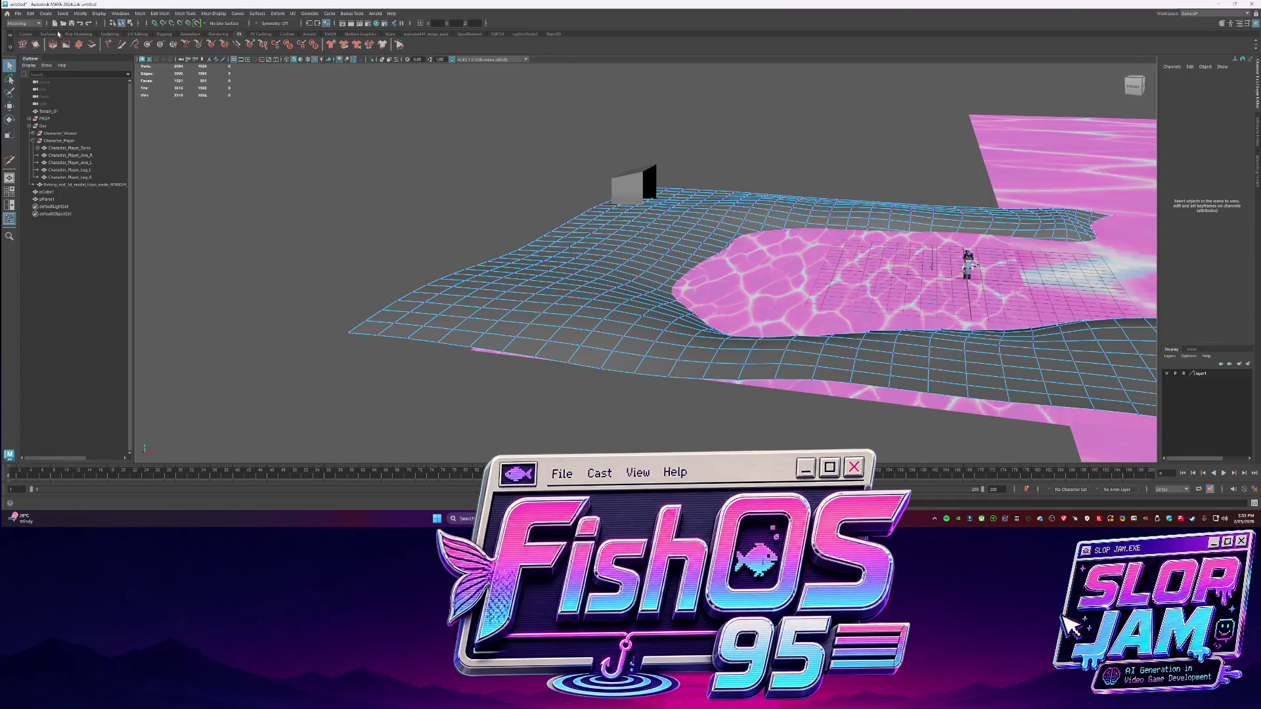
pyautogui.scroll(2, 131, 35)
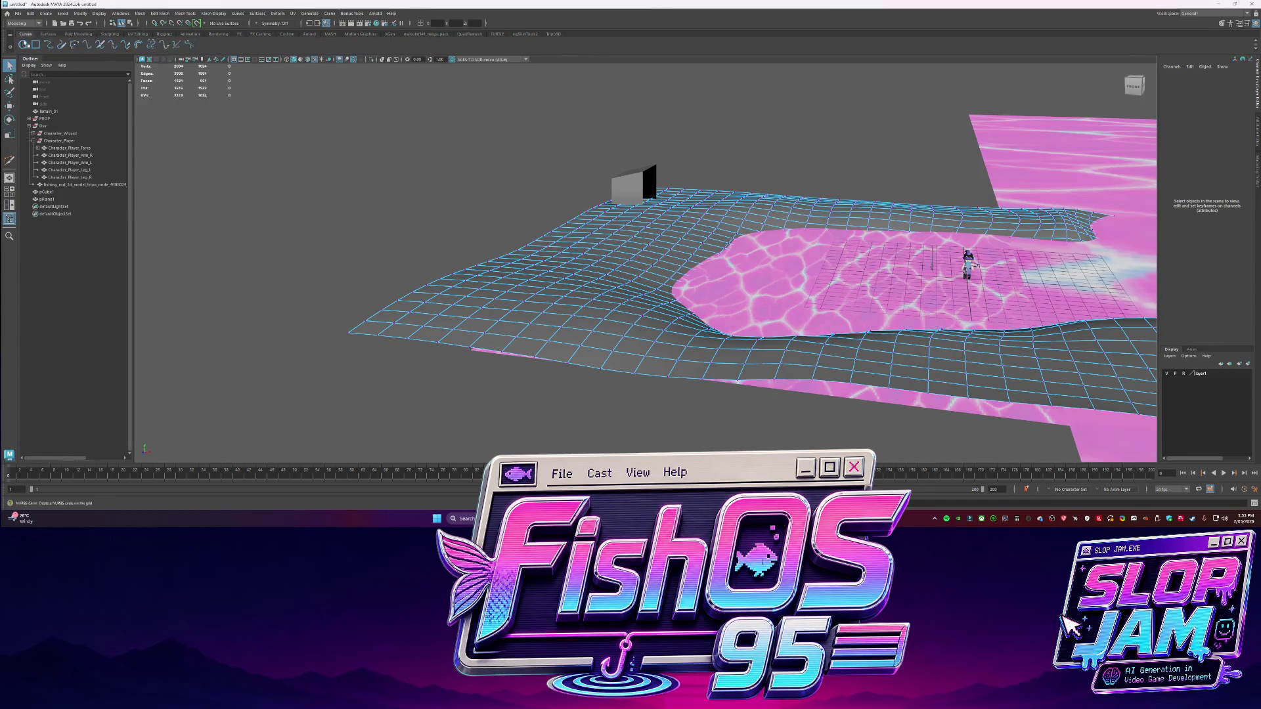
pyautogui.scroll(-5, 139, 36)
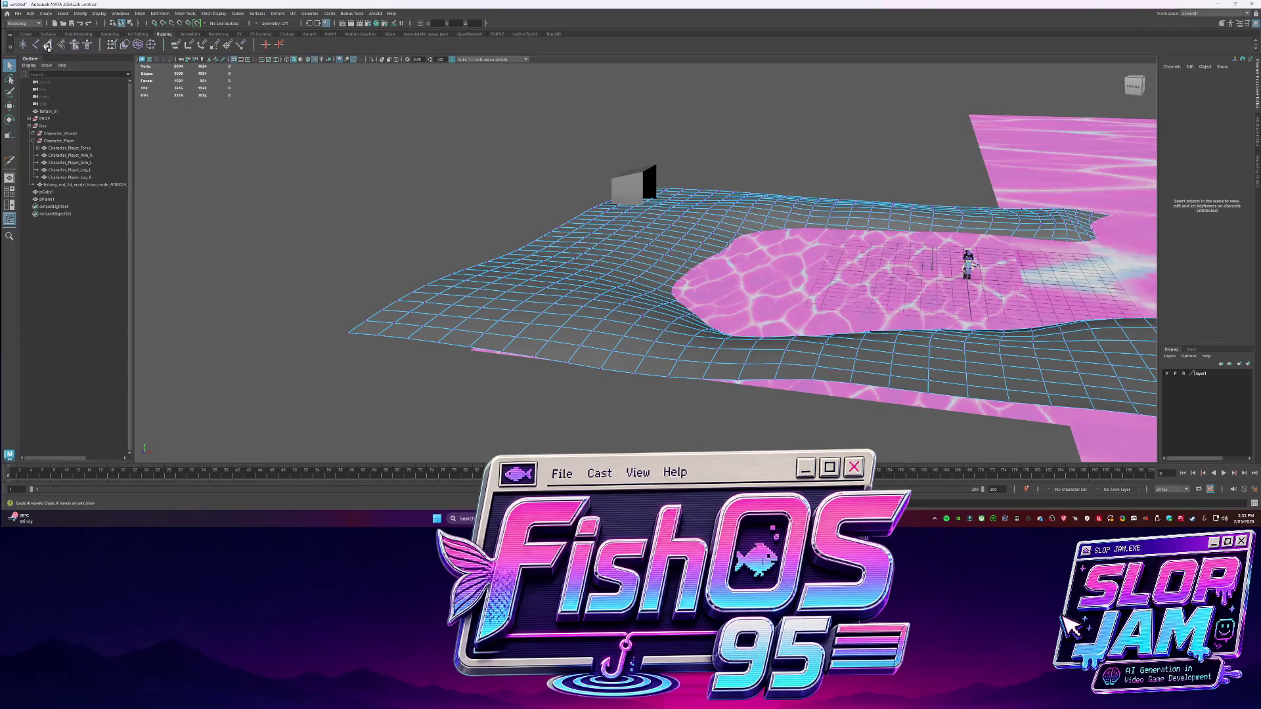
# Create a locator and snap-move it onto the terrain surface near the pink water
pyautogui.click(23, 44)
pyautogui.keyDown('alt'); pyautogui.moveTo(353, 276); pyautogui.dragTo(408, 283); pyautogui.keyUp('alt')
pyautogui.press('w')
pyautogui.press('v')
pyautogui.moveTo(460, 289)
pyautogui.mouseDown(button='middle')
pyautogui.moveTo(507, 292)
pyautogui.moveTo(490, 301)
pyautogui.mouseUp(button='middle')
pyautogui.press('f')
pyautogui.moveTo(554, 316)
pyautogui.keyDown('alt'); pyautogui.mouseDown()
pyautogui.moveTo(718, 315)
pyautogui.moveTo(627, 304)
pyautogui.moveTo(641, 269)
pyautogui.mouseUp(); pyautogui.keyUp('alt')
pyautogui.scroll(-5, 614, 313)
pyautogui.scroll(5, 640, 266)
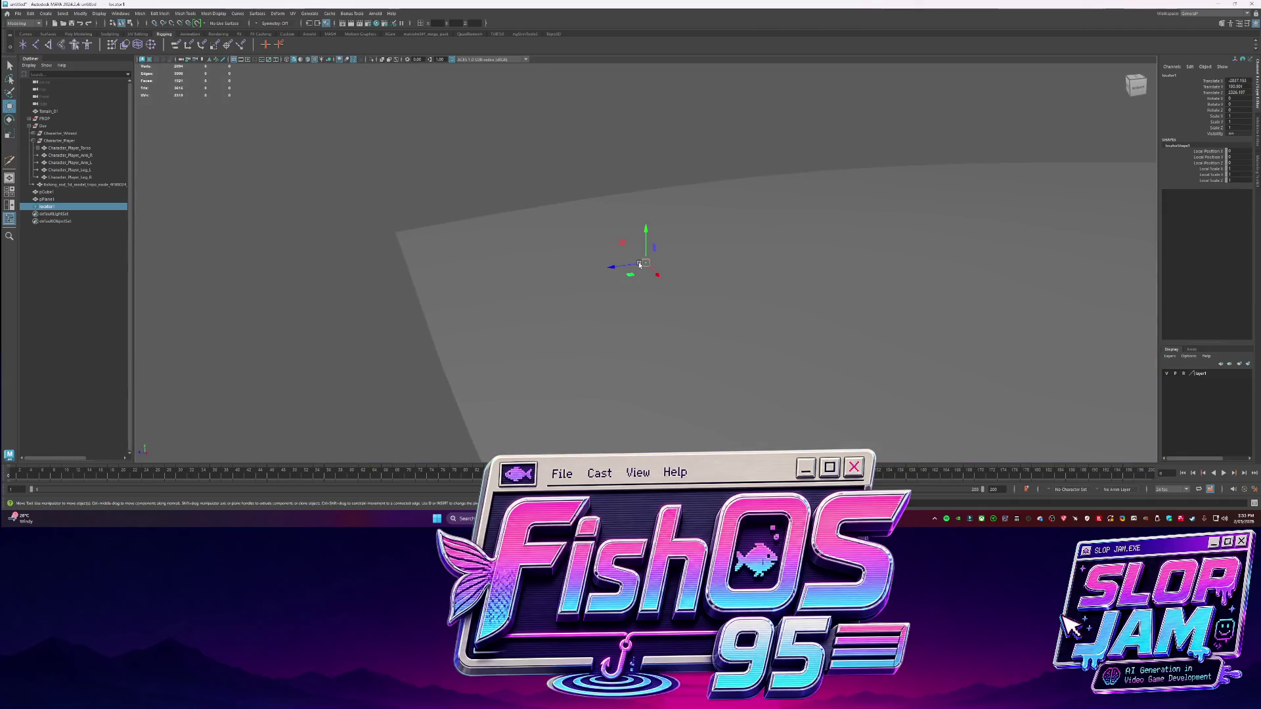
# Rename locator1 to Loc_GameStart in the Outliner
pyautogui.press('=')
pyautogui.press('=')
pyautogui.press('=')
pyautogui.press('-')
pyautogui.press('-')
pyautogui.press('-')
pyautogui.click(200, 270)
pyautogui.doubleClick(94, 206)
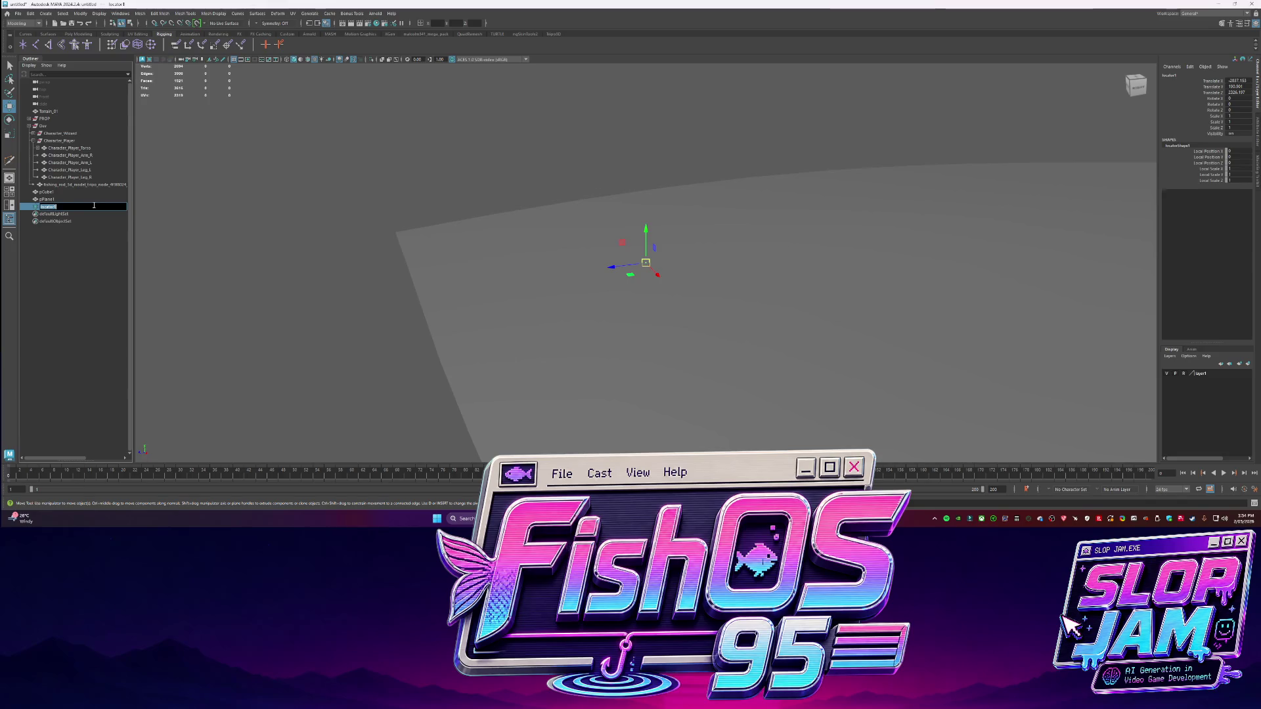
pyautogui.write('Game')
pyautogui.press('BackSpace')
pyautogui.press('BackSpace')
pyautogui.press('BackSpace')
pyautogui.write('Loc_G')
pyautogui.press('Return')
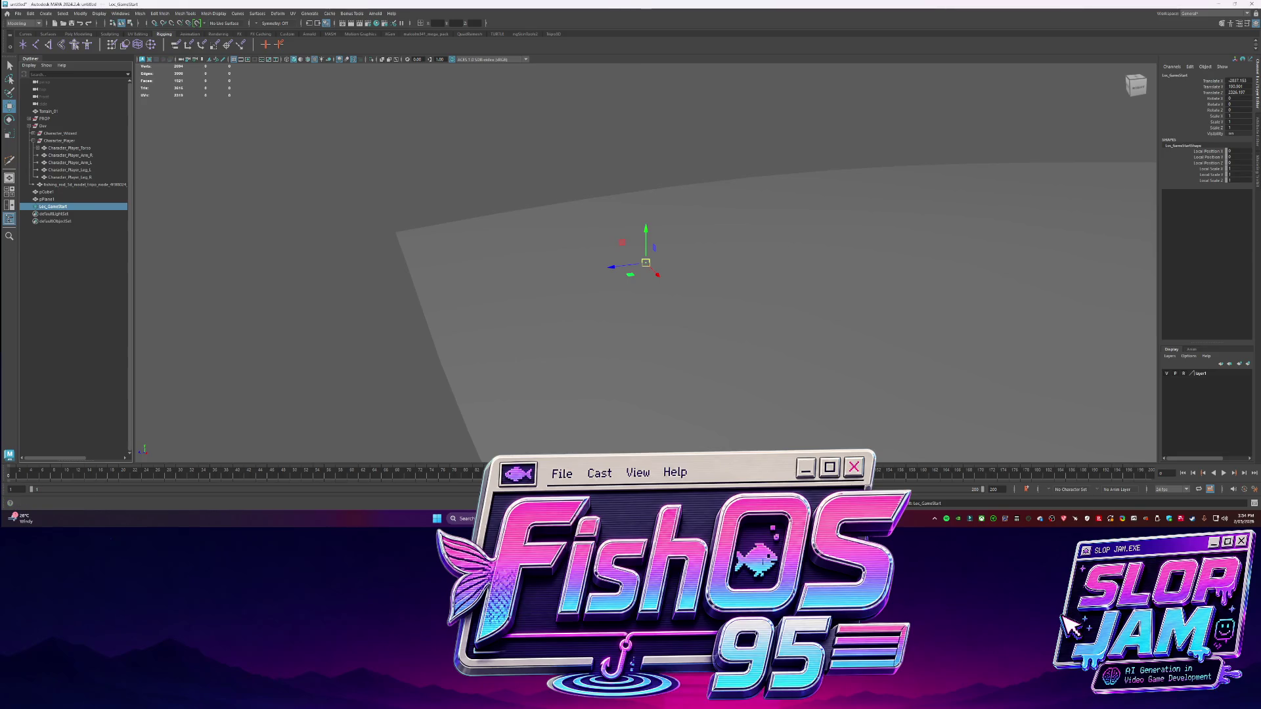
pyautogui.hotkey('alt', 'Tab')
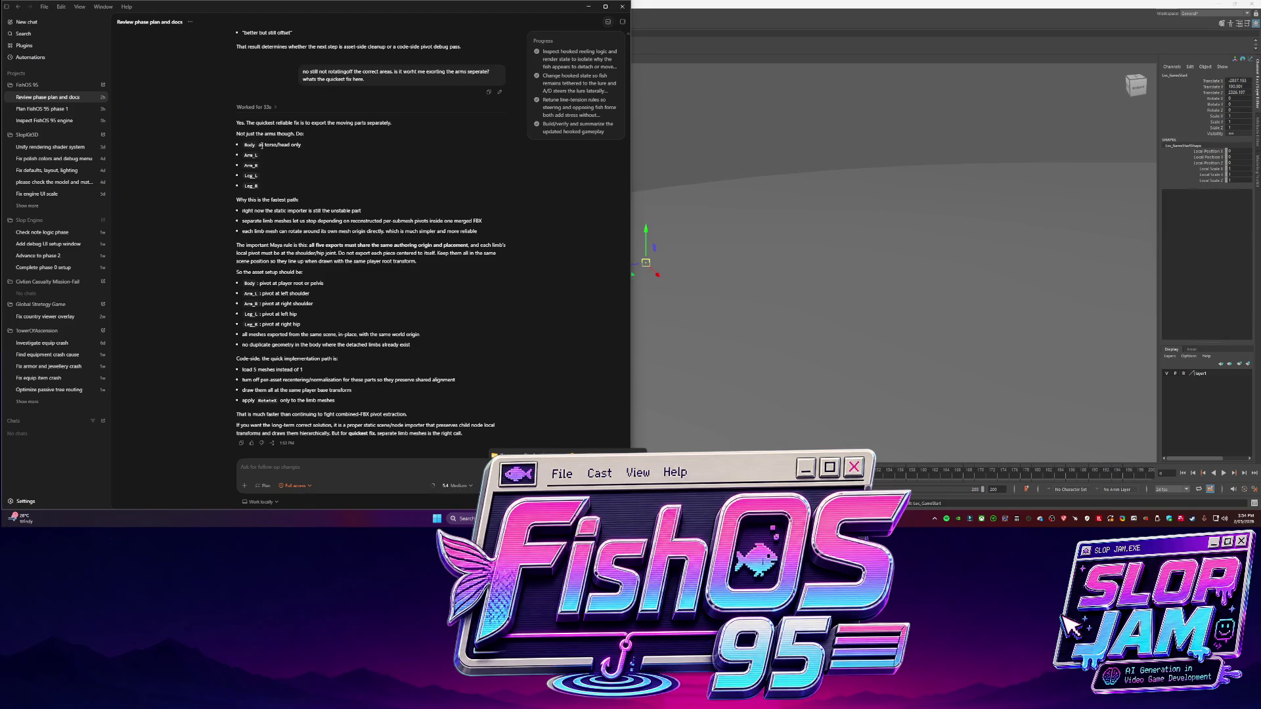
# Frame Character_Player and move both arms, Arm_R and Arm_L, down to the feet
pyautogui.hotkey('alt', 'Tab')
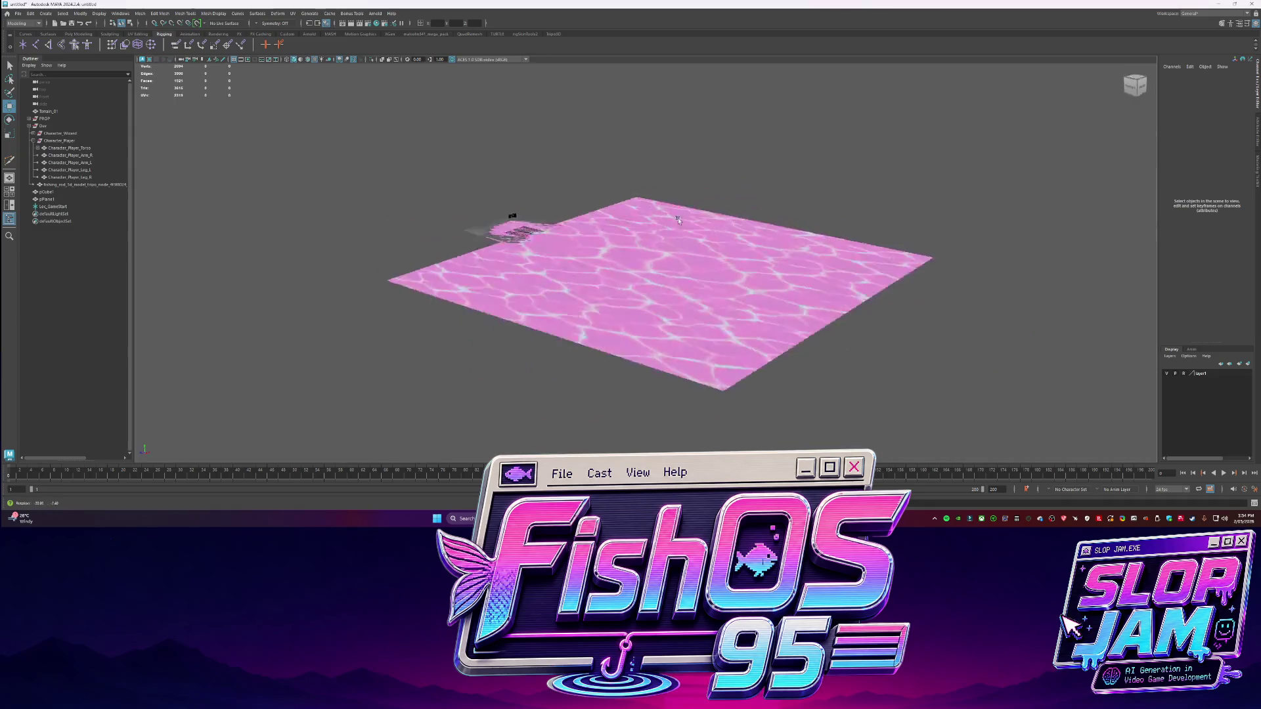
pyautogui.click(65, 141)
pyautogui.press('f')
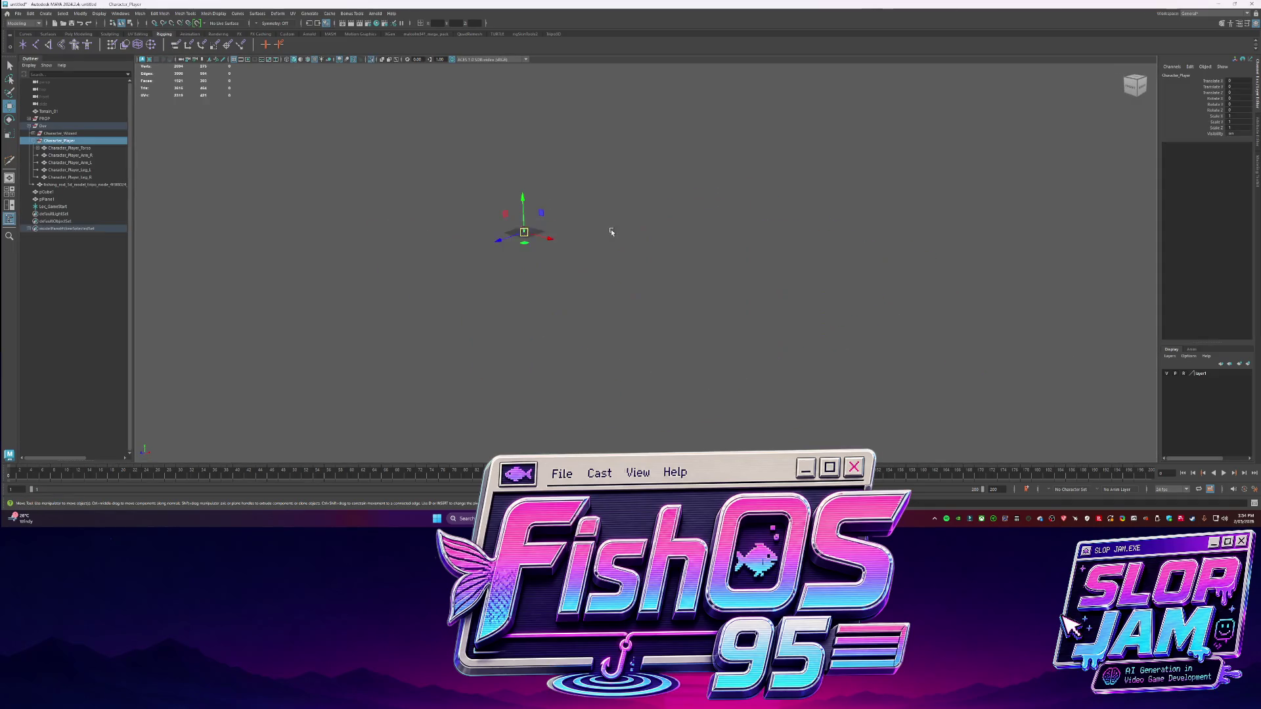
pyautogui.keyDown('alt'); pyautogui.moveTo(616, 322); pyautogui.dragTo(663, 322); pyautogui.keyUp('alt')
pyautogui.click(706, 262)
pyautogui.scroll(3, 261, 124)
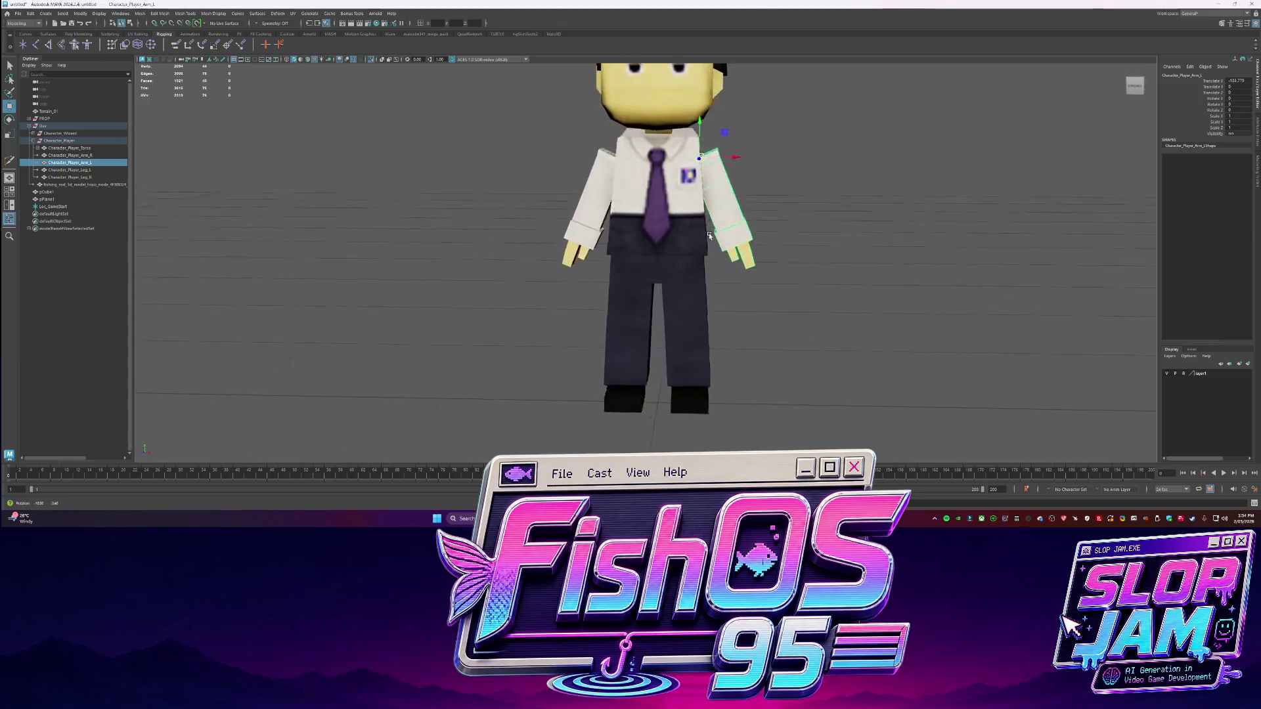
pyautogui.click(69, 170)
pyautogui.click(90, 156)
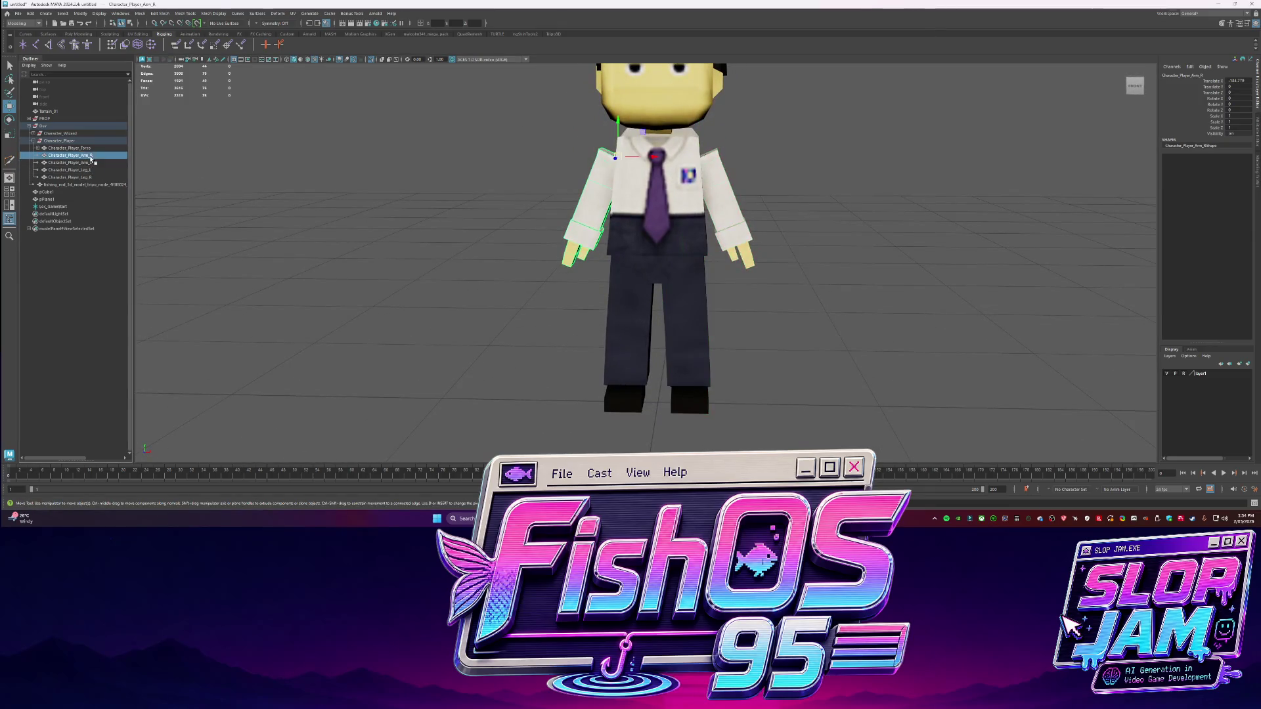
pyautogui.keyDown('alt'); pyautogui.moveTo(520, 184); pyautogui.dragTo(541, 130); pyautogui.keyUp('alt')
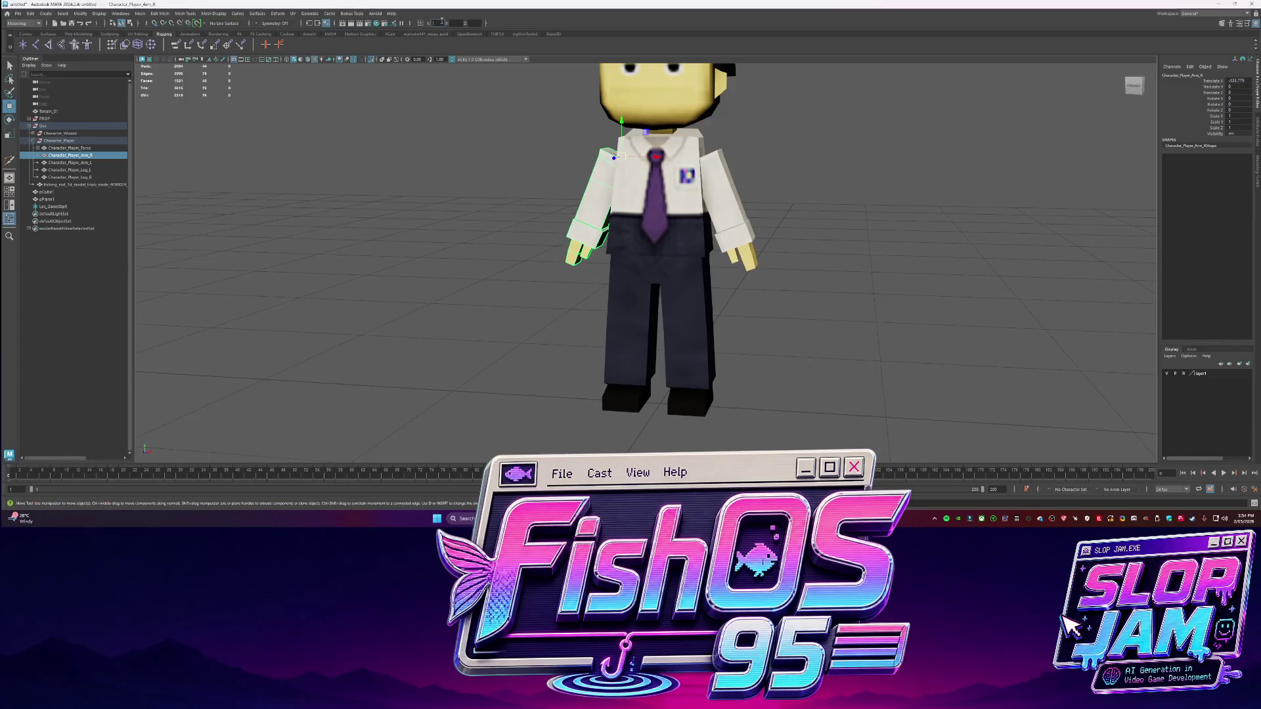
pyautogui.press('Return')
pyautogui.click(69, 163)
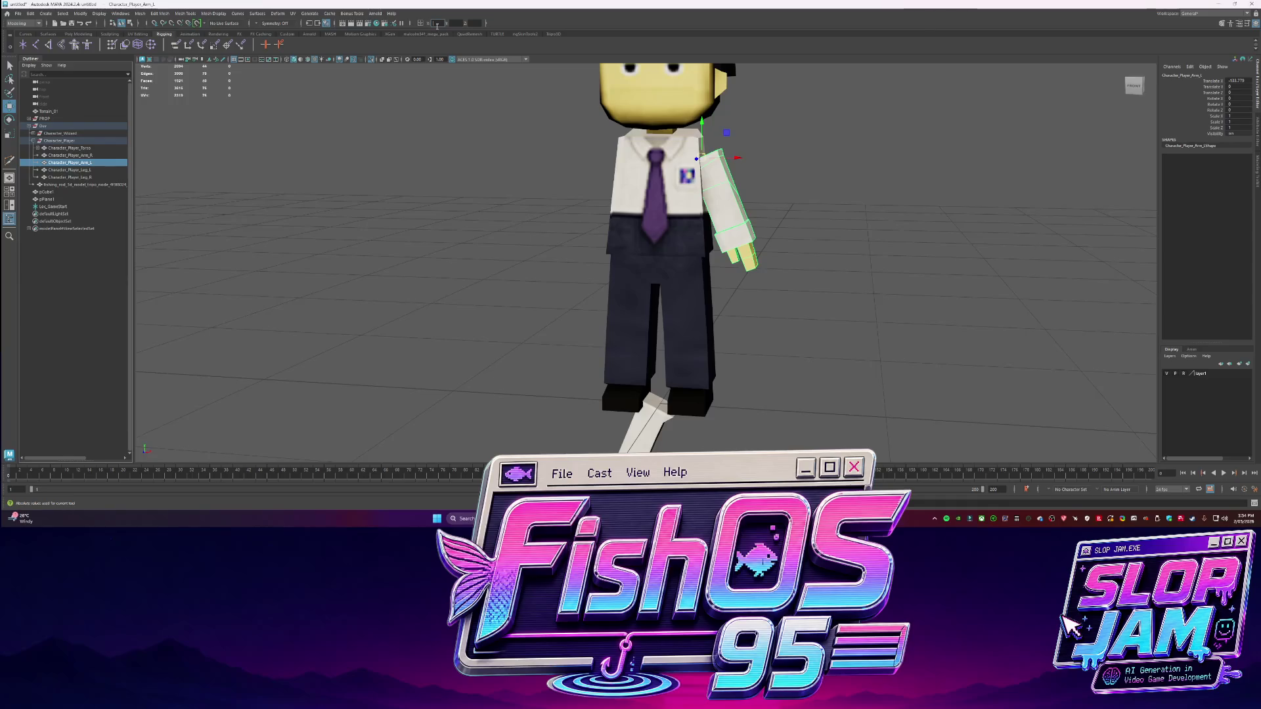
pyautogui.press('Return')
# Move both legs down and drop Character_Player_Head below the torso
pyautogui.keyDown('alt'); pyautogui.moveTo(538, 165); pyautogui.dragTo(563, 206); pyautogui.keyUp('alt')
pyautogui.click(69, 177)
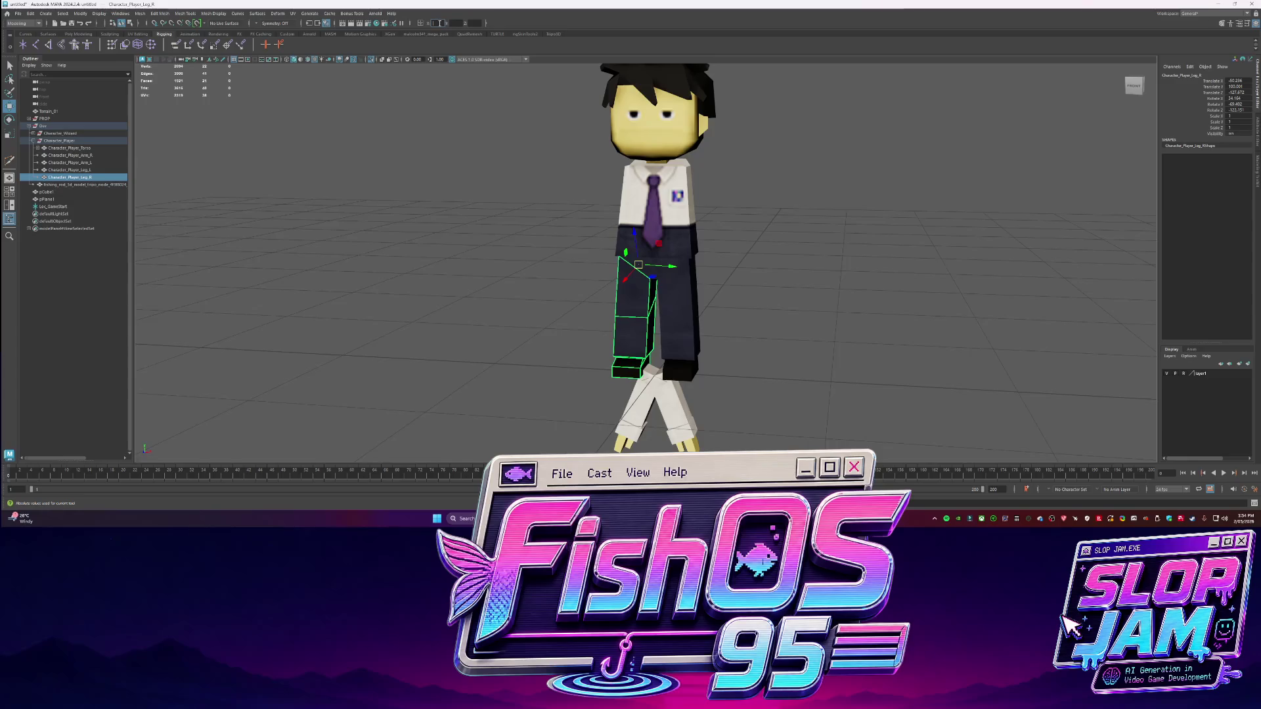
pyautogui.press('Return')
pyautogui.click(698, 300)
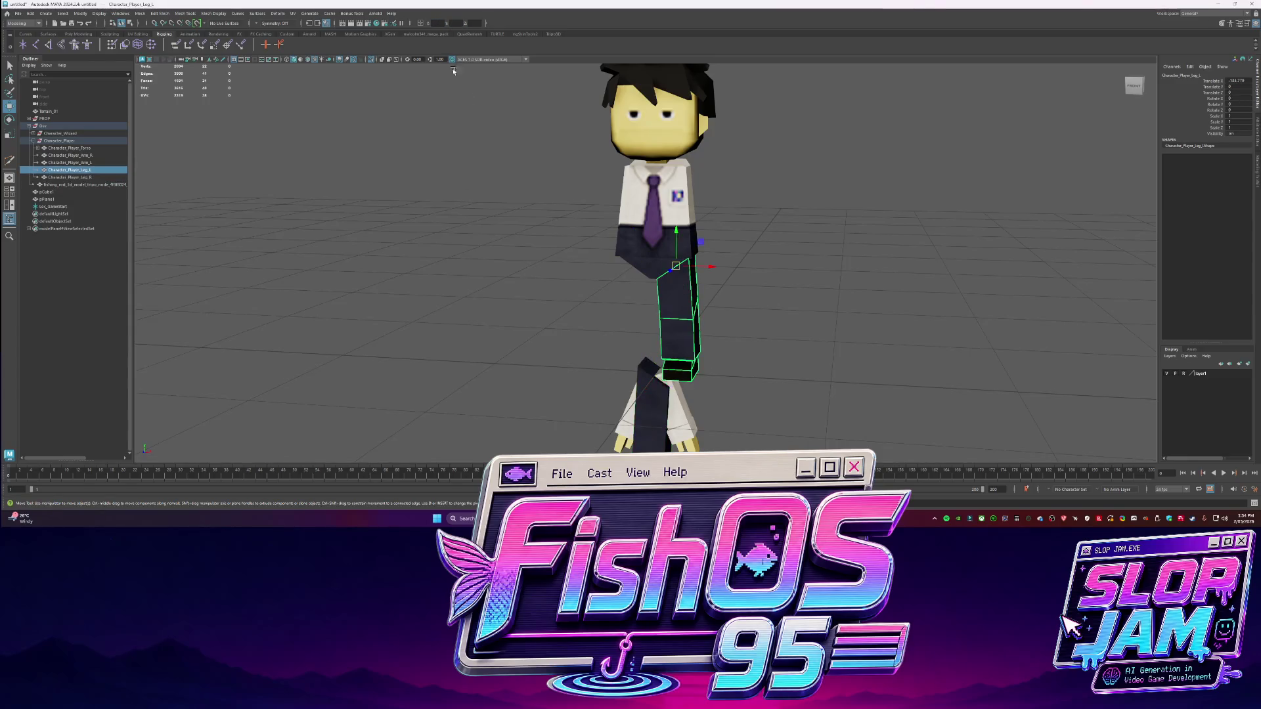
pyautogui.click(449, 21)
pyautogui.press('Return')
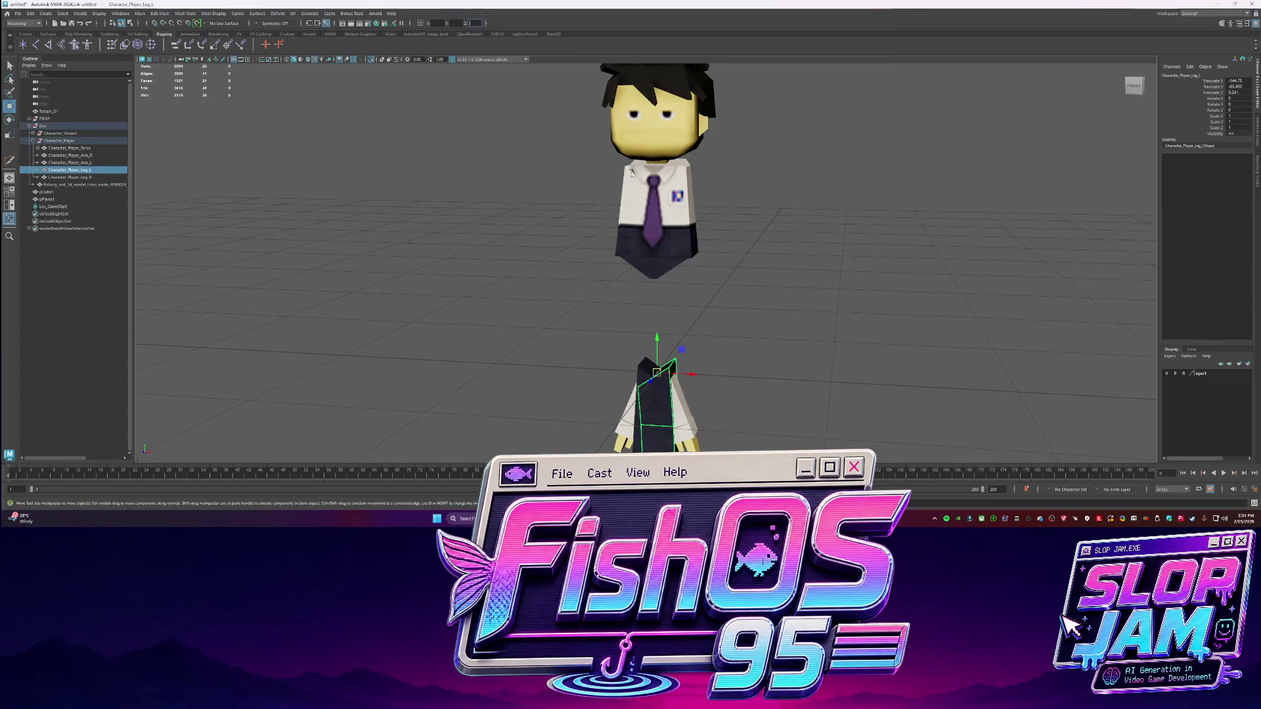
pyautogui.keyDown('alt'); pyautogui.moveTo(854, 263); pyautogui.dragTo(807, 258); pyautogui.keyUp('alt')
pyautogui.click(660, 125)
pyautogui.click(438, 23)
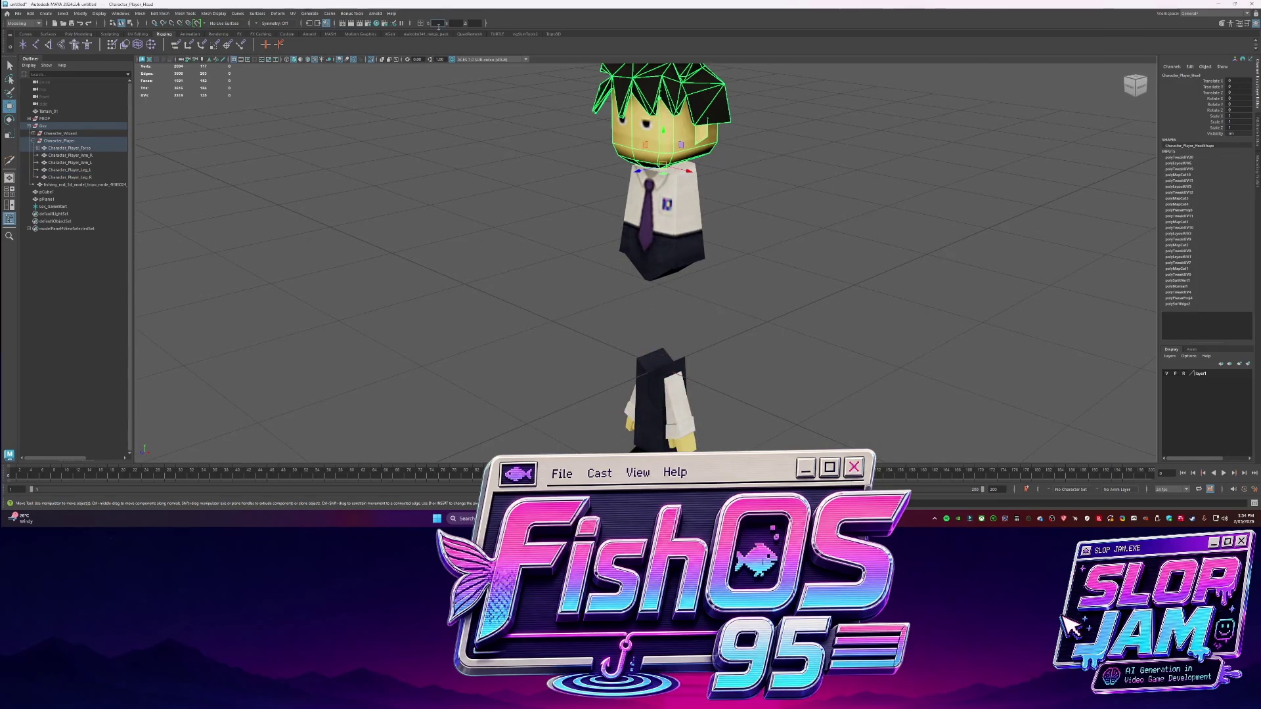
pyautogui.press('Return')
pyautogui.keyDown('alt'); pyautogui.moveTo(631, 250); pyautogui.dragTo(715, 224); pyautogui.keyUp('alt')
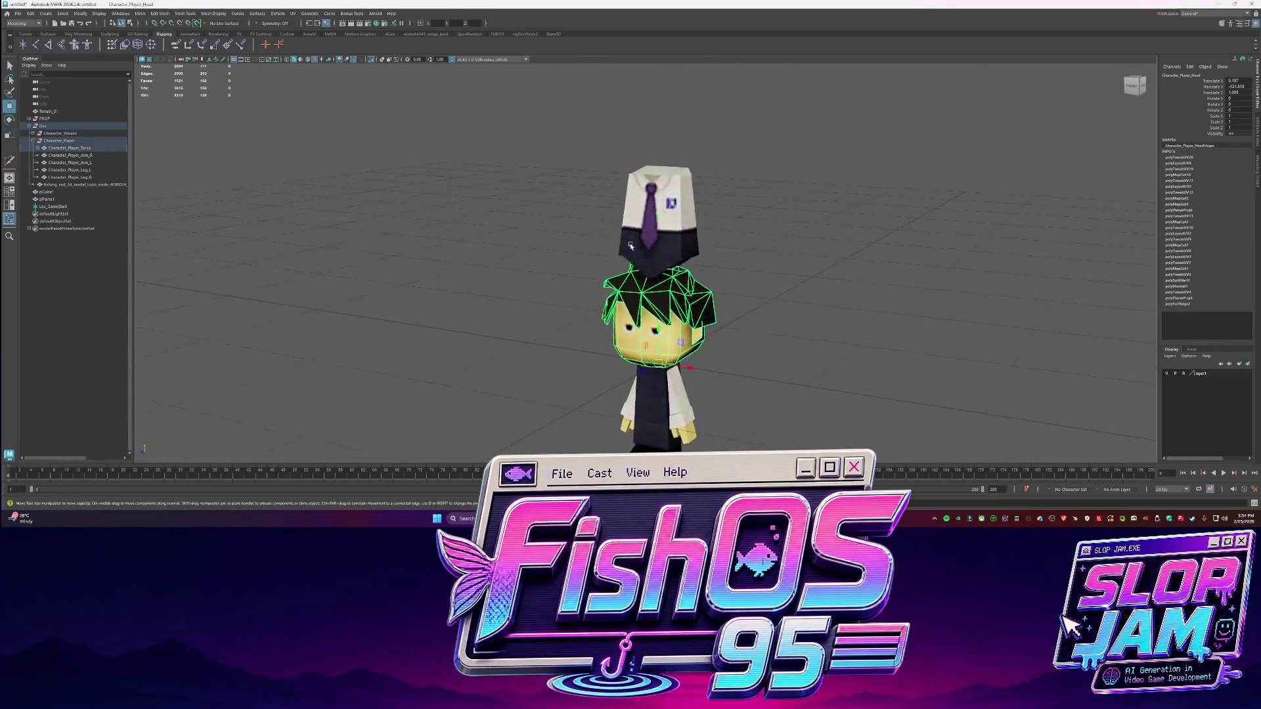
# Freeze Transformations on the four limbs, then test-rotate the arms and head
pyautogui.click(656, 210)
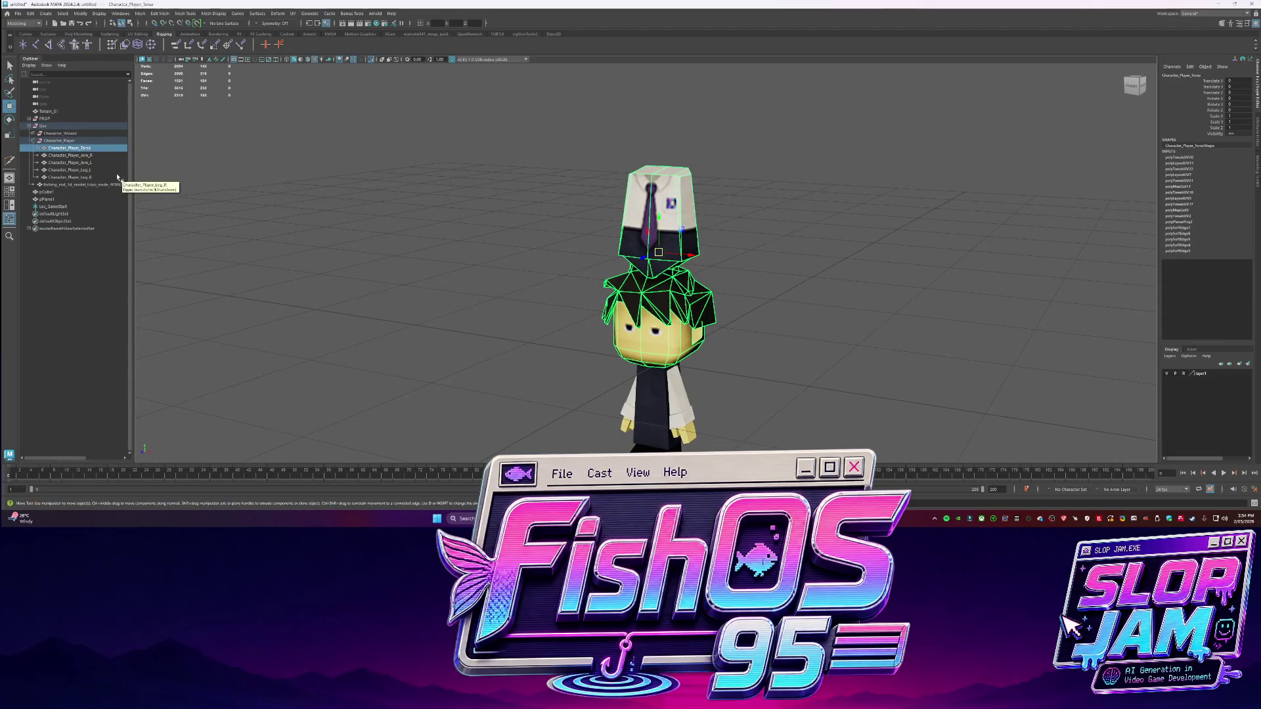
pyautogui.moveTo(98, 178); pyautogui.dragTo(89, 155)
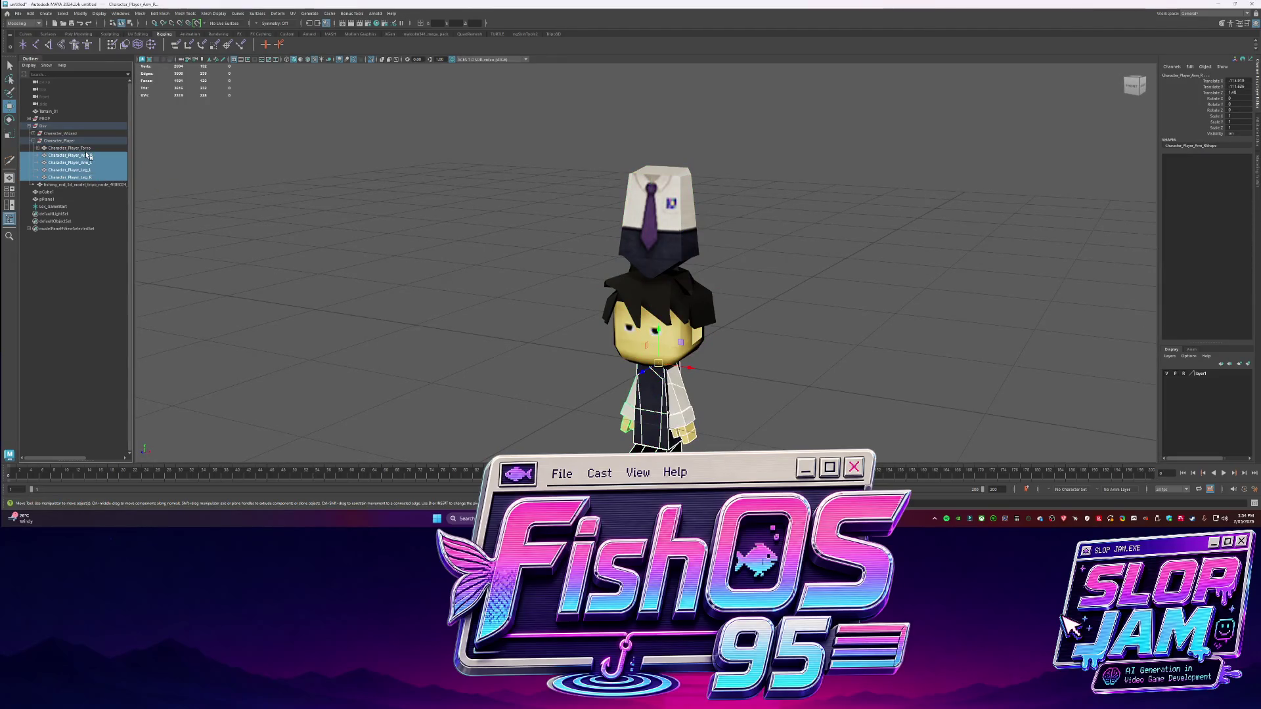
pyautogui.click(78, 34)
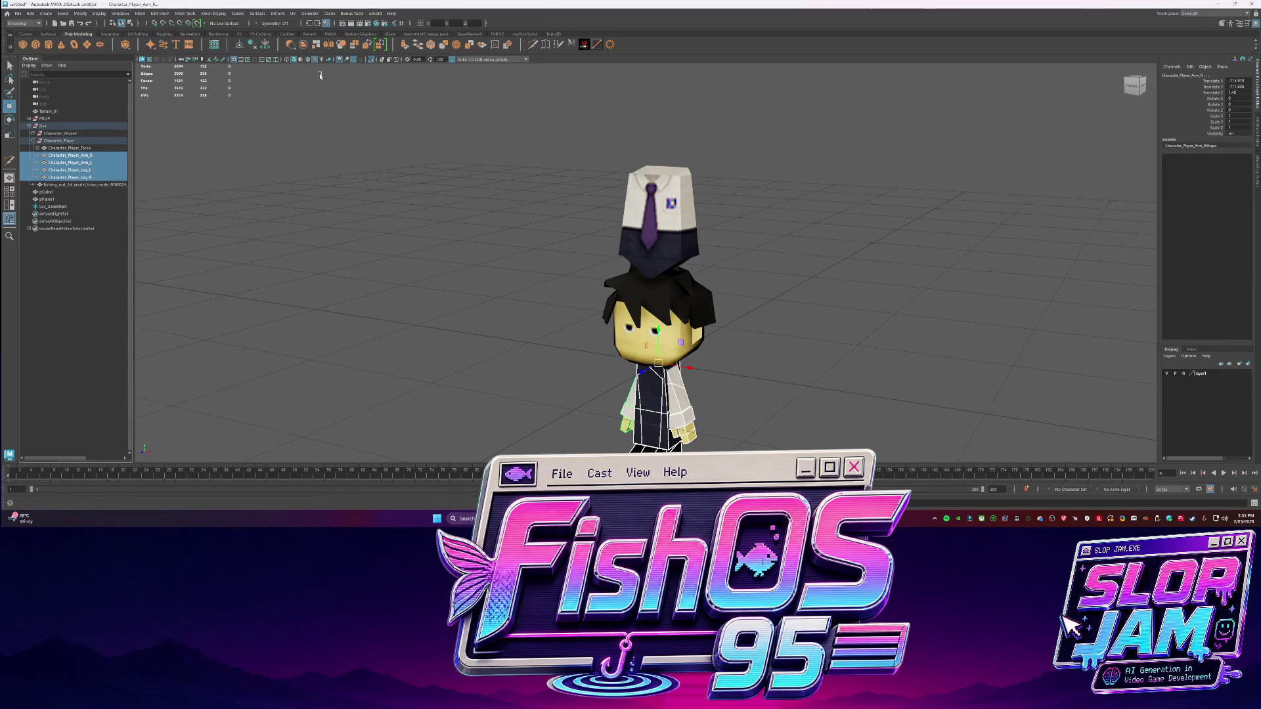
pyautogui.click(254, 46)
pyautogui.keyDown('alt'); pyautogui.moveTo(557, 297); pyautogui.dragTo(561, 313); pyautogui.keyUp('alt')
pyautogui.press('e')
pyautogui.moveTo(656, 394)
pyautogui.mouseDown()
pyautogui.moveTo(630, 367)
pyautogui.moveTo(657, 394)
pyautogui.mouseUp()
pyautogui.click(647, 312)
pyautogui.moveTo(647, 312)
pyautogui.mouseDown()
pyautogui.moveTo(677, 309)
pyautogui.moveTo(647, 312)
pyautogui.mouseUp()
pyautogui.click(789, 268)
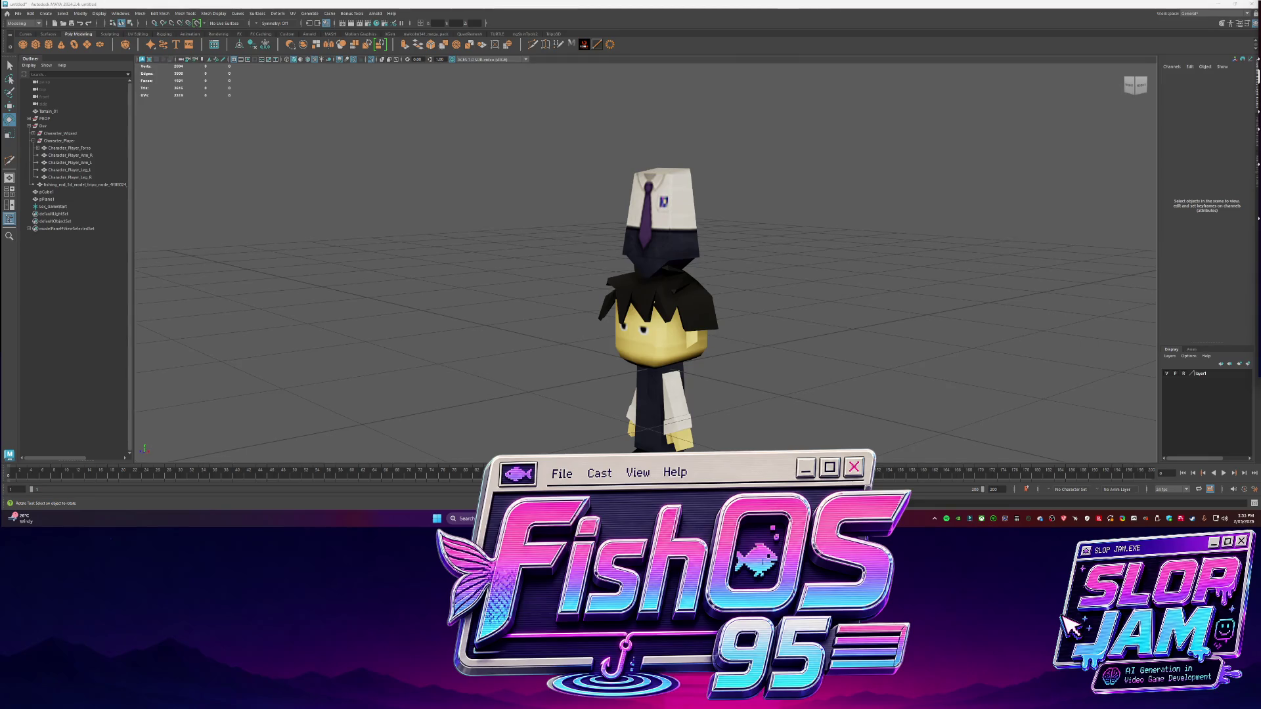
pyautogui.scroll(2, 657, 296)
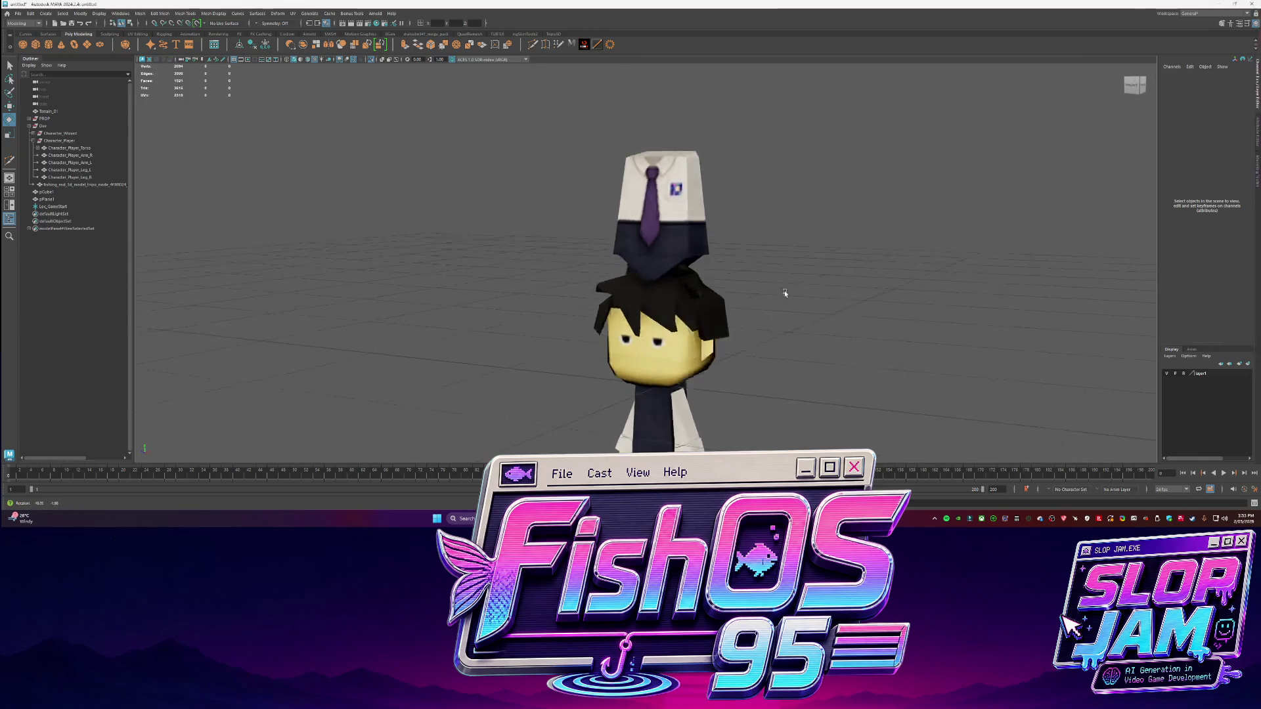
# Unparent Character_Player_Head from the torso and place it under Character_Player
pyautogui.click(657, 296)
pyautogui.scroll(1, 657, 295)
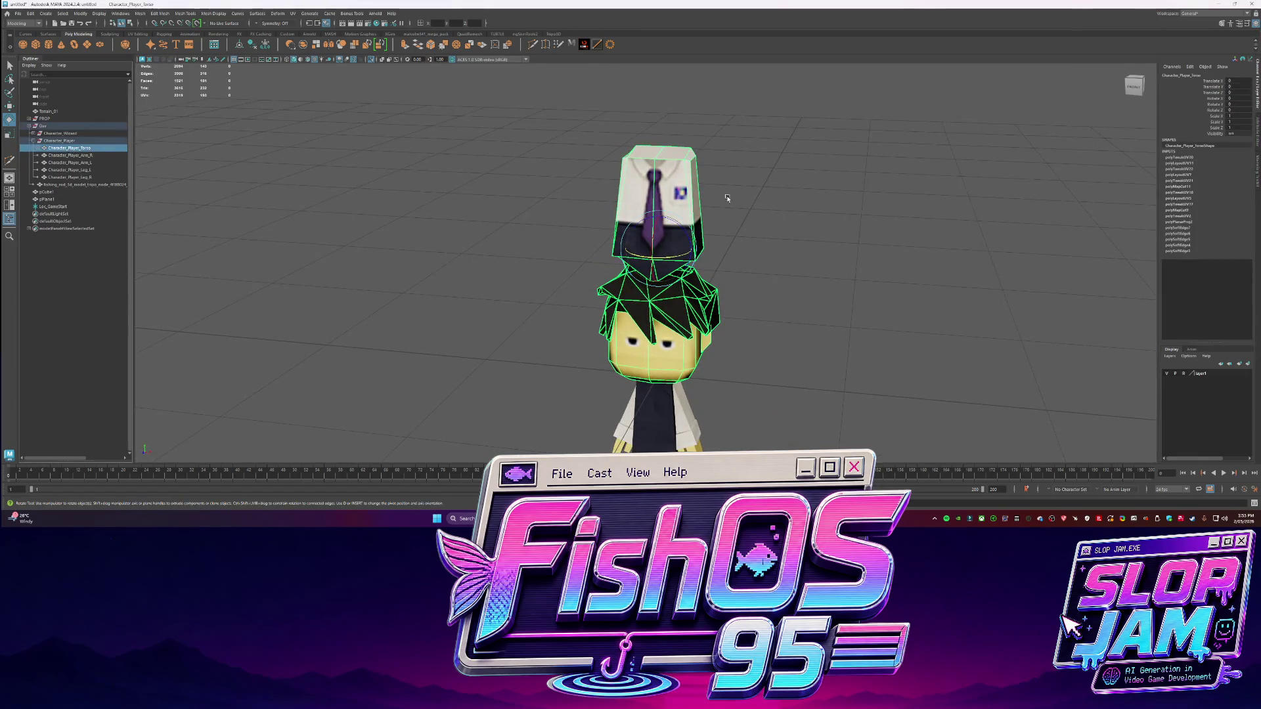
pyautogui.click(36, 148)
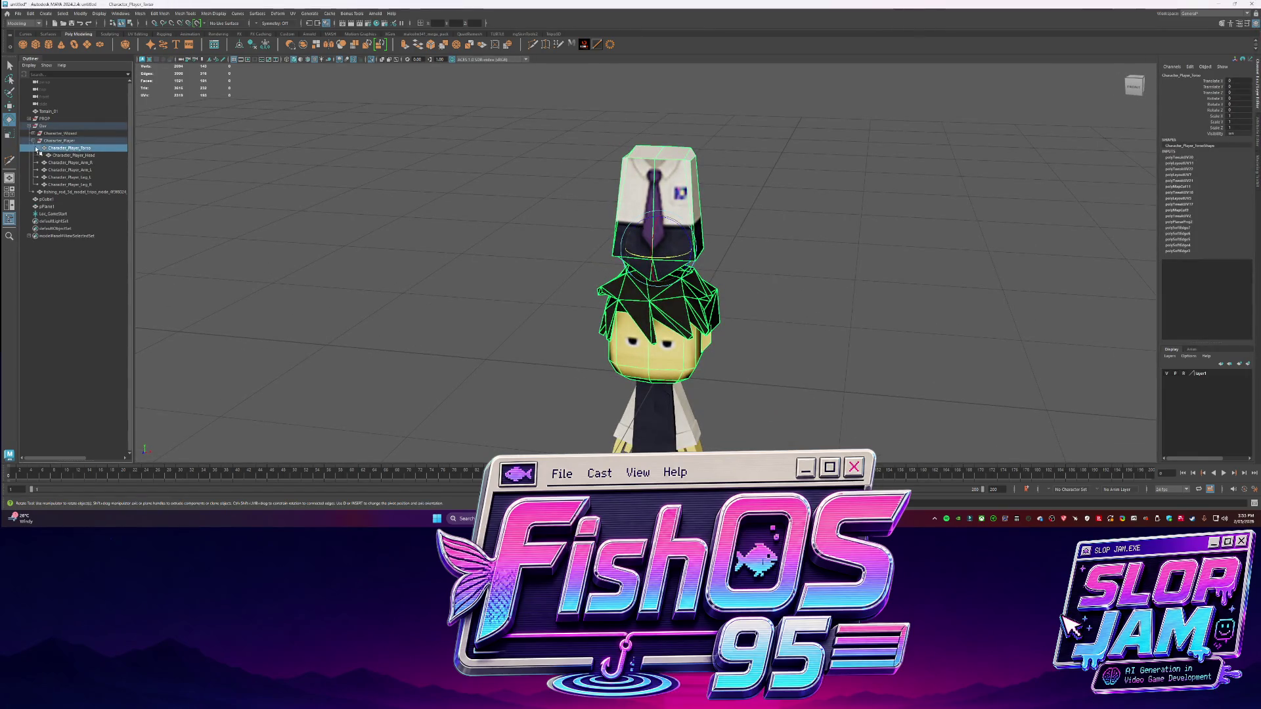
pyautogui.click(72, 156)
pyautogui.hotkey('shift', 'p')
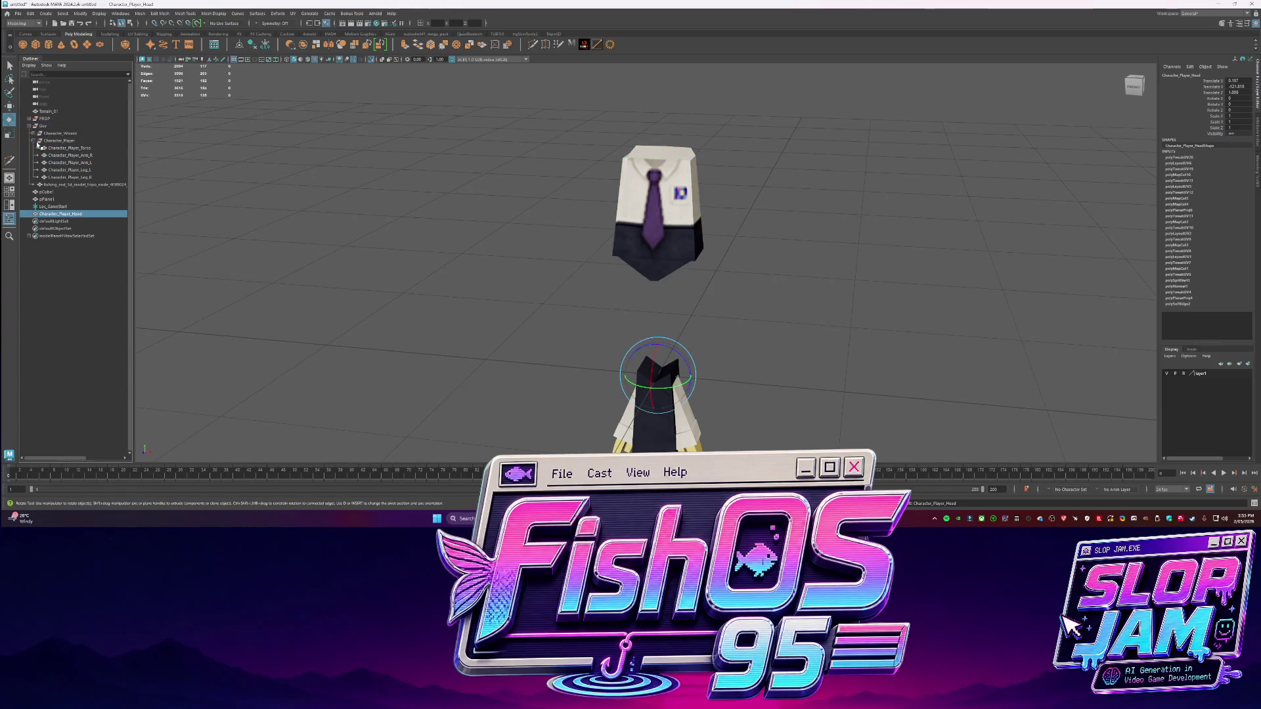
pyautogui.moveTo(60, 144); pyautogui.dragTo(60, 142)
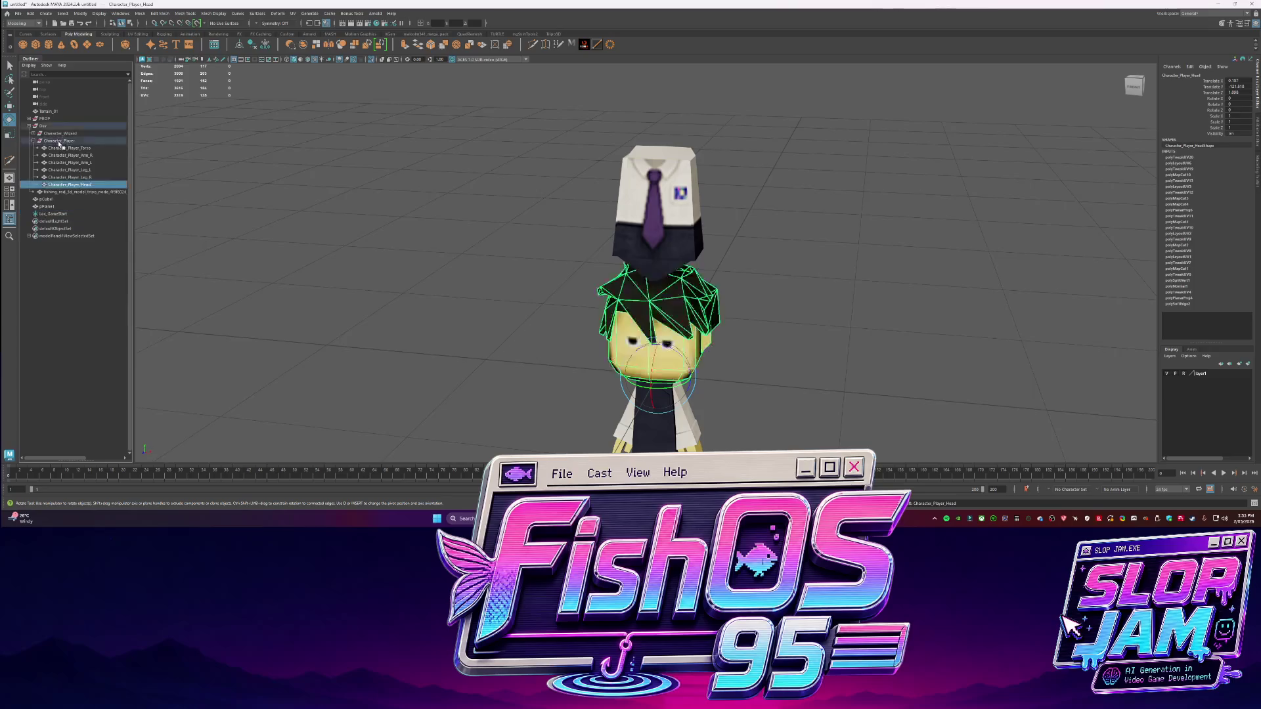
pyautogui.click(78, 148)
# Isolate the torso, create a locator, and move it up onto the torso top
pyautogui.press('f')
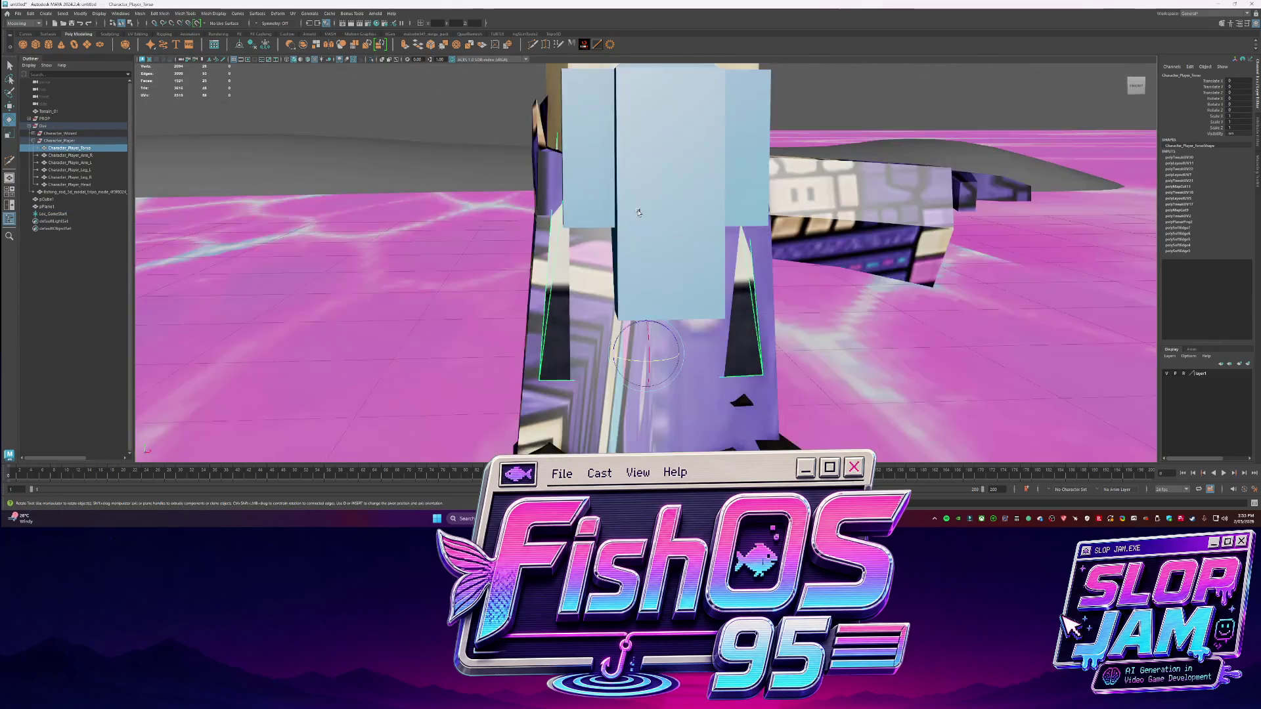
pyautogui.hotkey('ctrl', '1')
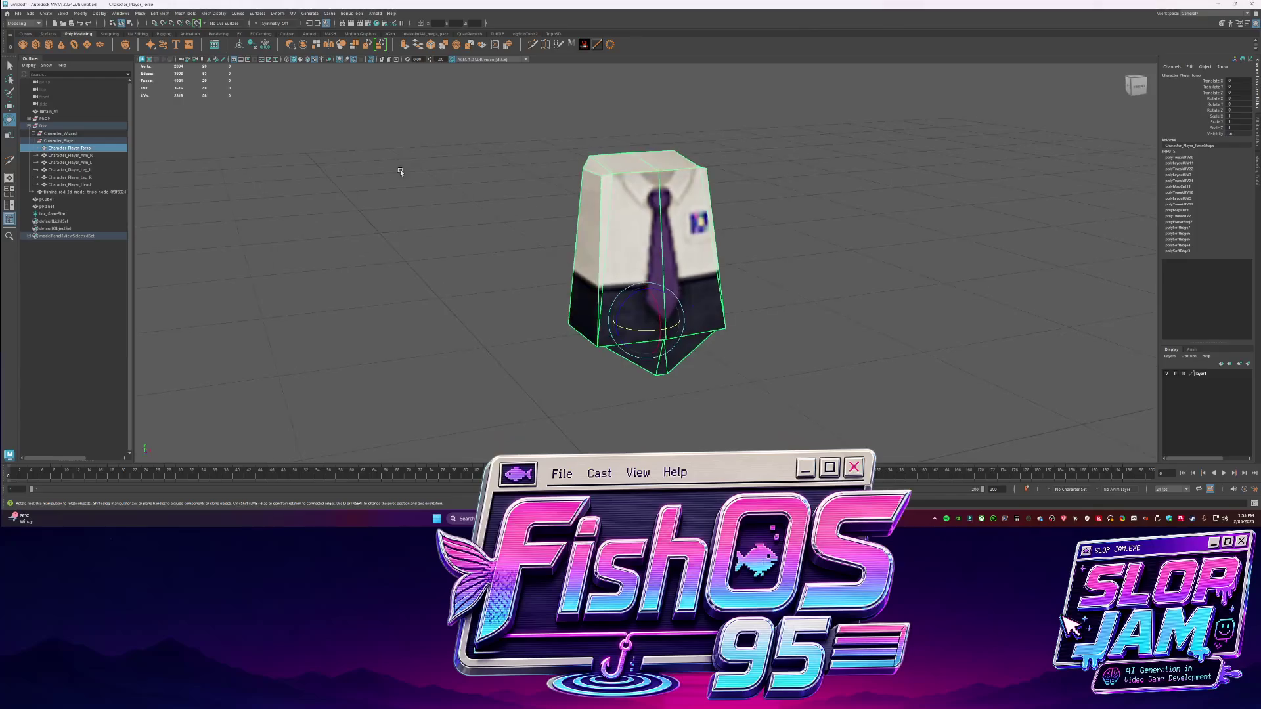
pyautogui.click(164, 33)
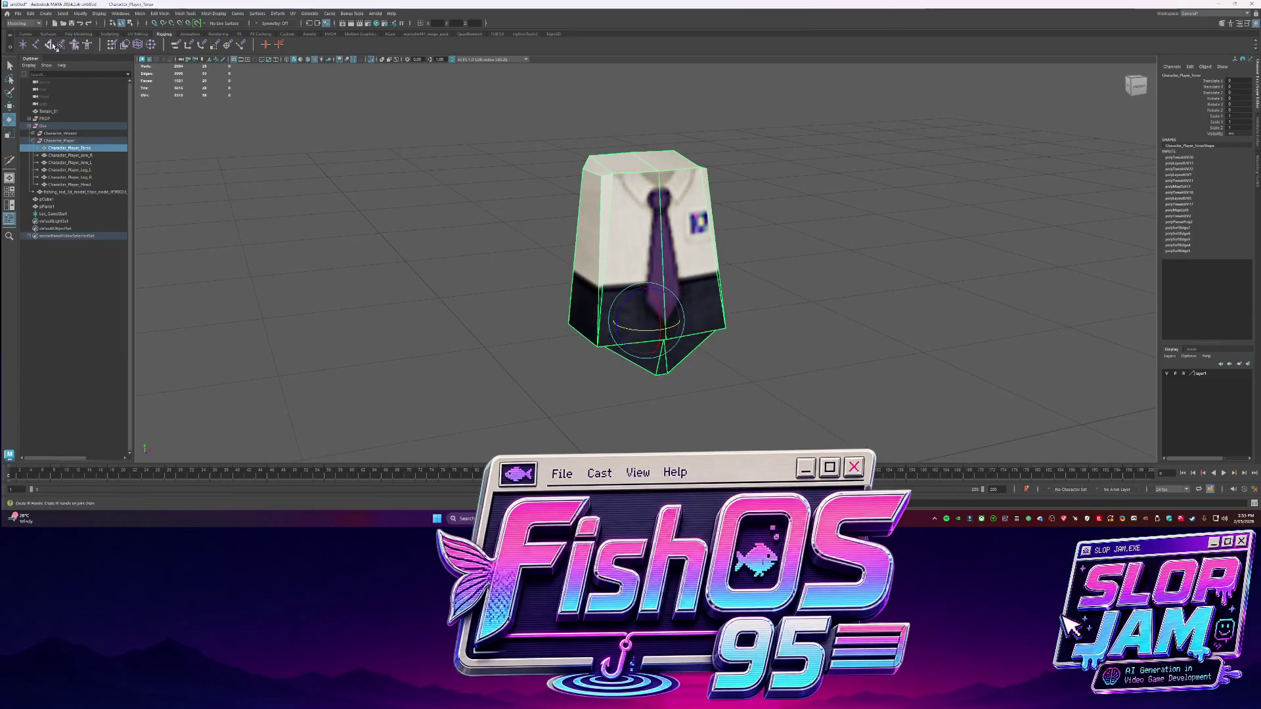
pyautogui.click(265, 44)
pyautogui.press('w')
pyautogui.moveTo(647, 420); pyautogui.dragTo(646, 161)
pyautogui.press('f')
pyautogui.scroll(-4, 630, 191)
pyautogui.moveTo(630, 187); pyautogui.dragTo(640, 247)
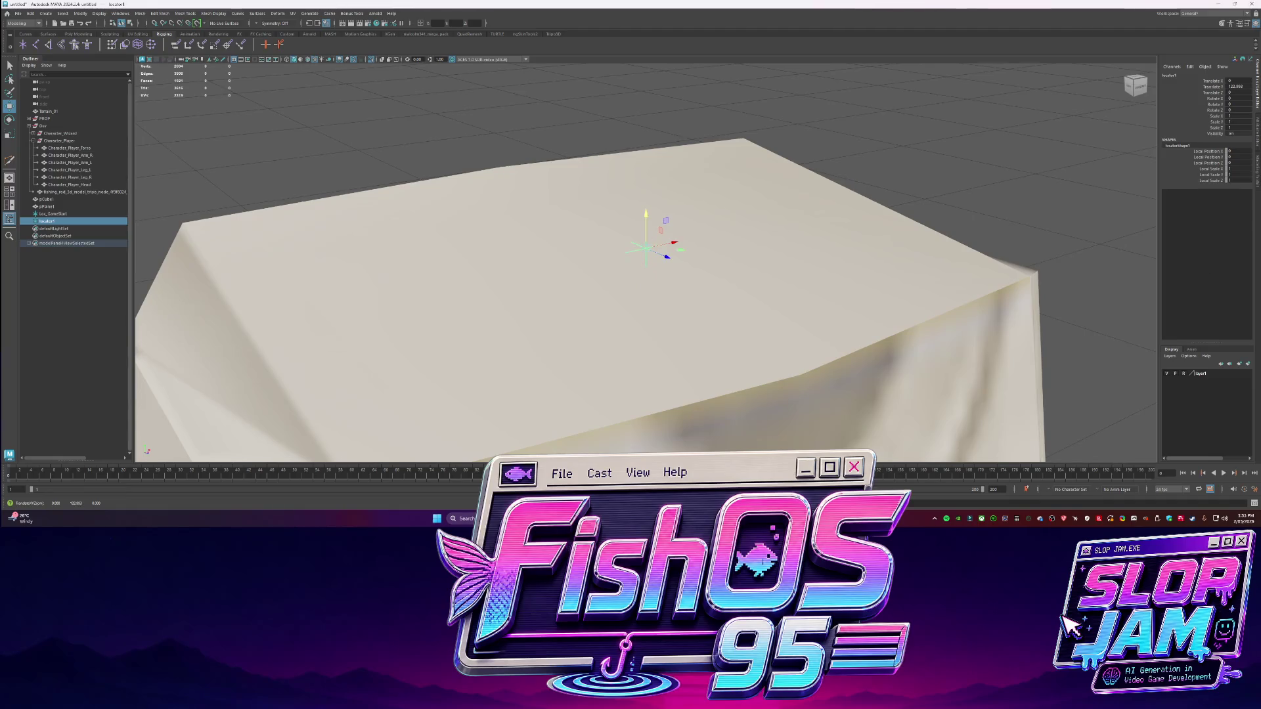
# Parent the locator under the torso in the Outliner and rename it Head
pyautogui.moveTo(647, 276)
pyautogui.keyDown('alt'); pyautogui.mouseDown()
pyautogui.moveTo(647, 197)
pyautogui.moveTo(647, 230)
pyautogui.mouseUp(); pyautogui.keyUp('alt')
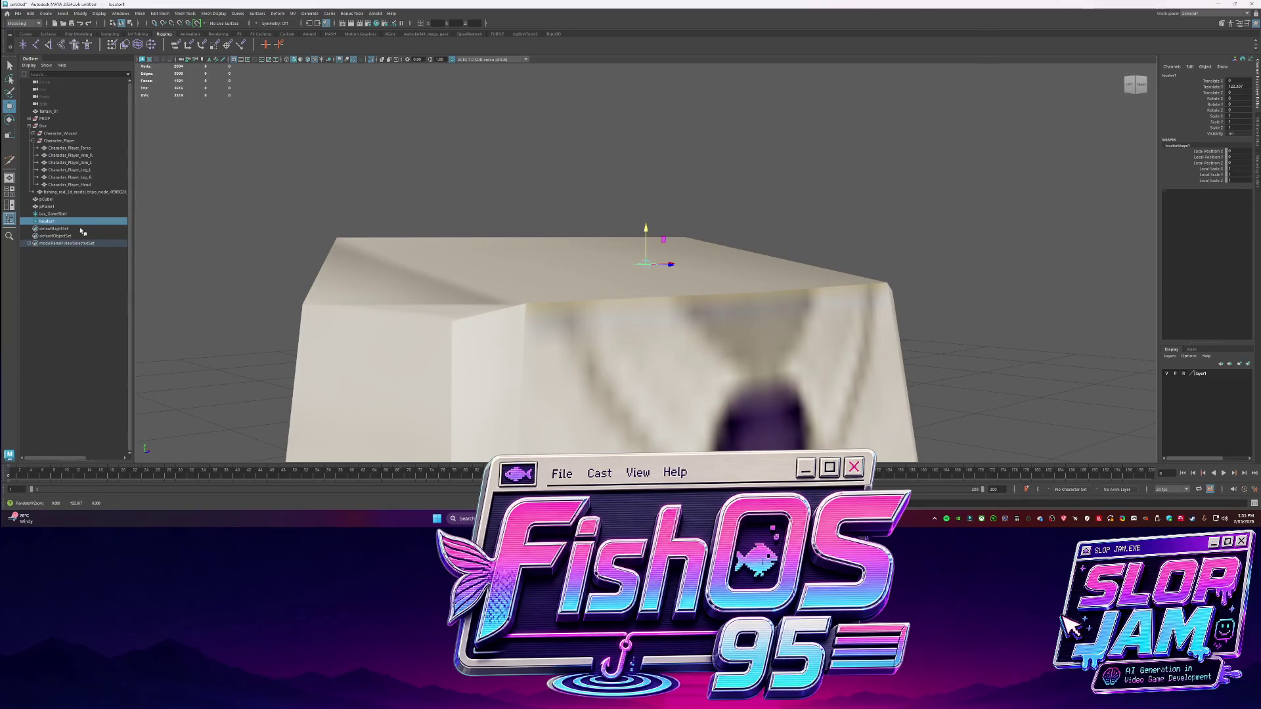
pyautogui.moveTo(77, 221); pyautogui.dragTo(82, 149)
pyautogui.doubleClick(83, 155)
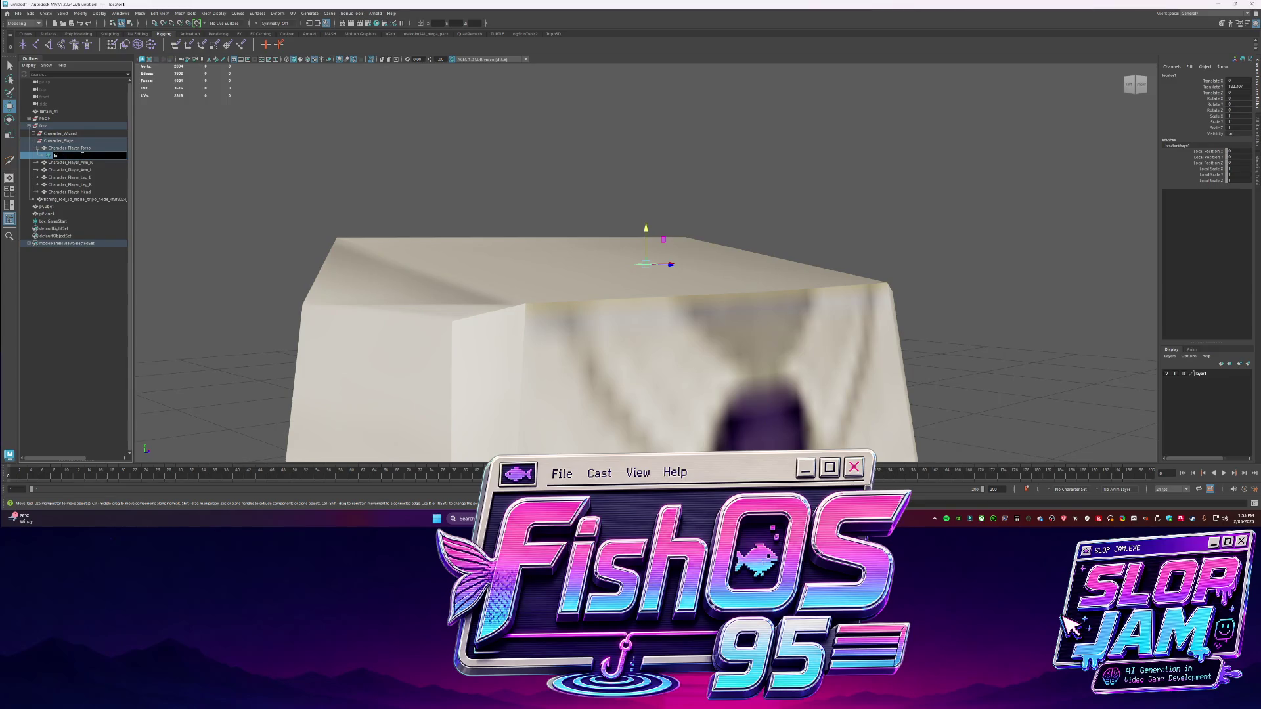
pyautogui.write('loc')
pyautogui.write('d')
pyautogui.press('Return')
# Duplicate the Head locator, move the copy down to the shoulder, and name it ArmRight
pyautogui.moveTo(591, 263)
pyautogui.keyDown('alt'); pyautogui.mouseDown()
pyautogui.moveTo(621, 268)
pyautogui.moveTo(647, 251)
pyautogui.moveTo(658, 265)
pyautogui.mouseUp(); pyautogui.keyUp('alt')
pyautogui.hotkey('ctrl', 'd')
pyautogui.moveTo(659, 264)
pyautogui.mouseDown(button='middle')
pyautogui.moveTo(519, 276)
pyautogui.moveTo(568, 226)
pyautogui.mouseUp(button='middle')
pyautogui.keyDown('alt'); pyautogui.moveTo(569, 226); pyautogui.dragTo(573, 263); pyautogui.keyUp('alt')
pyautogui.doubleClick(97, 161)
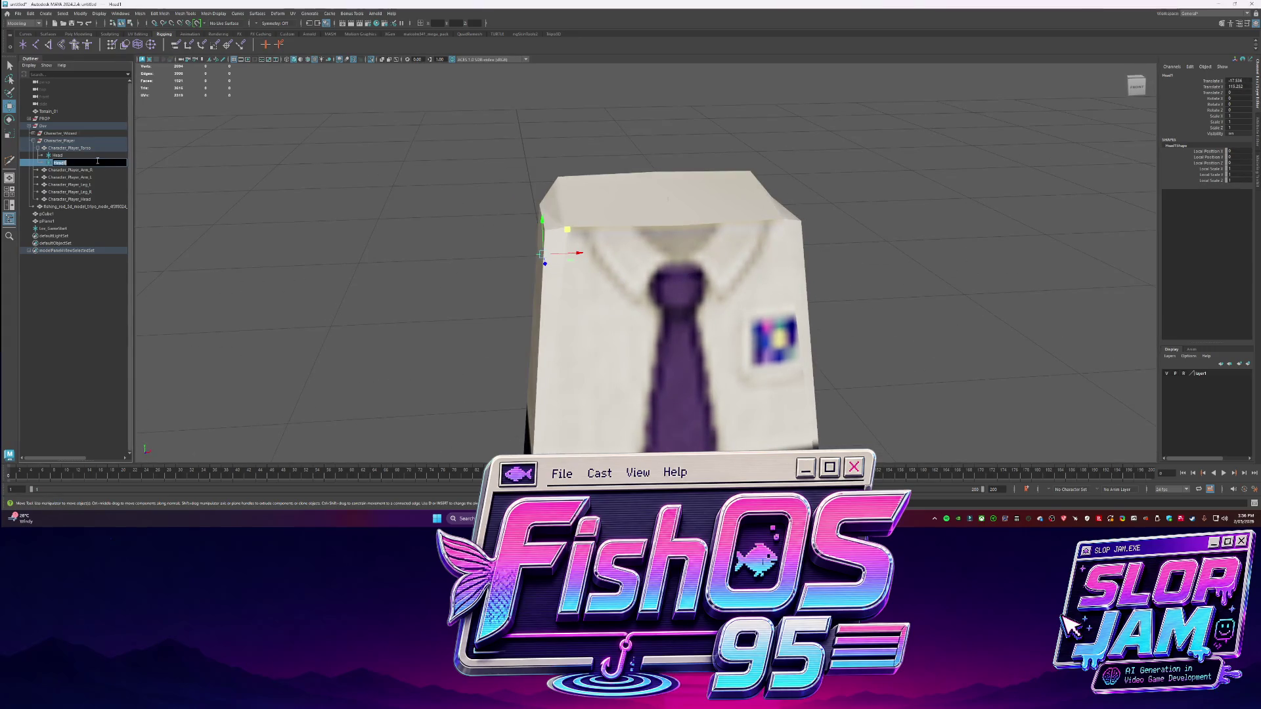
pyautogui.press('Return')
pyautogui.keyDown('alt'); pyautogui.moveTo(591, 197); pyautogui.dragTo(650, 184); pyautogui.keyUp('alt')
pyautogui.doubleClick(82, 163)
pyautogui.write('Right')
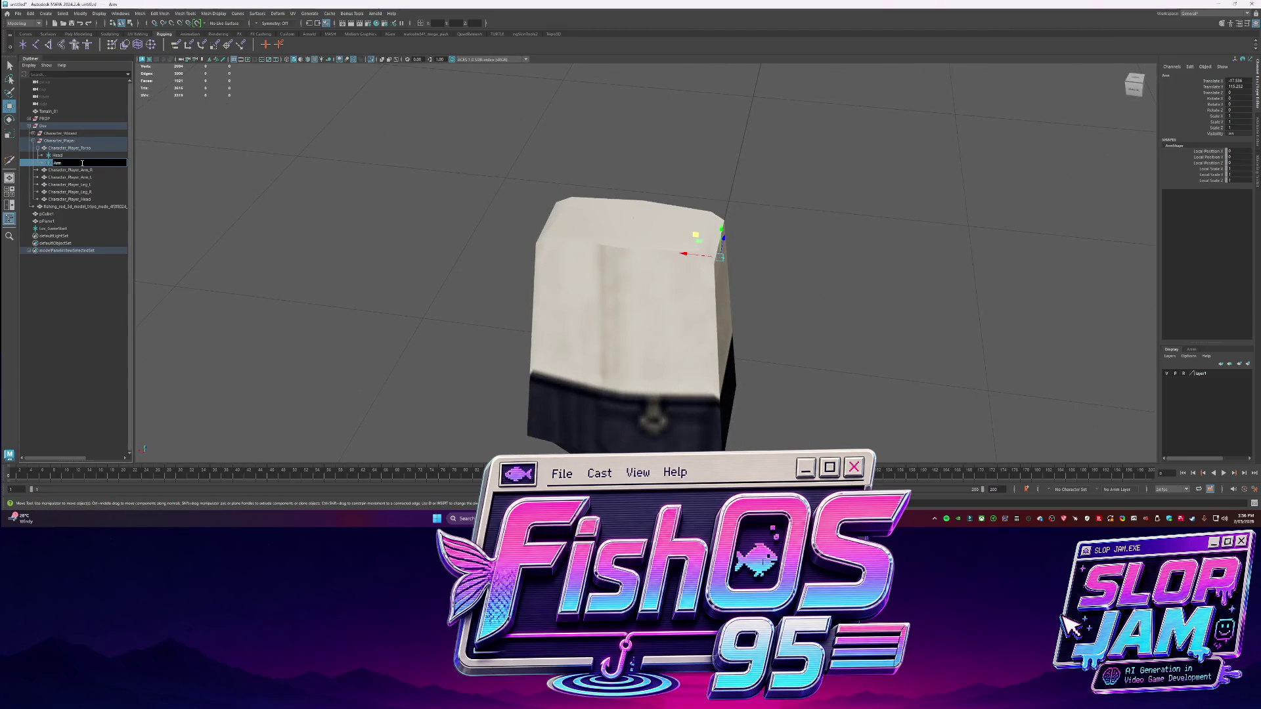
pyautogui.press('Return')
# Duplicate ArmRight onto the opposite shoulder and rename the copy ArmLeft
pyautogui.hotkey('ctrl', 'd')
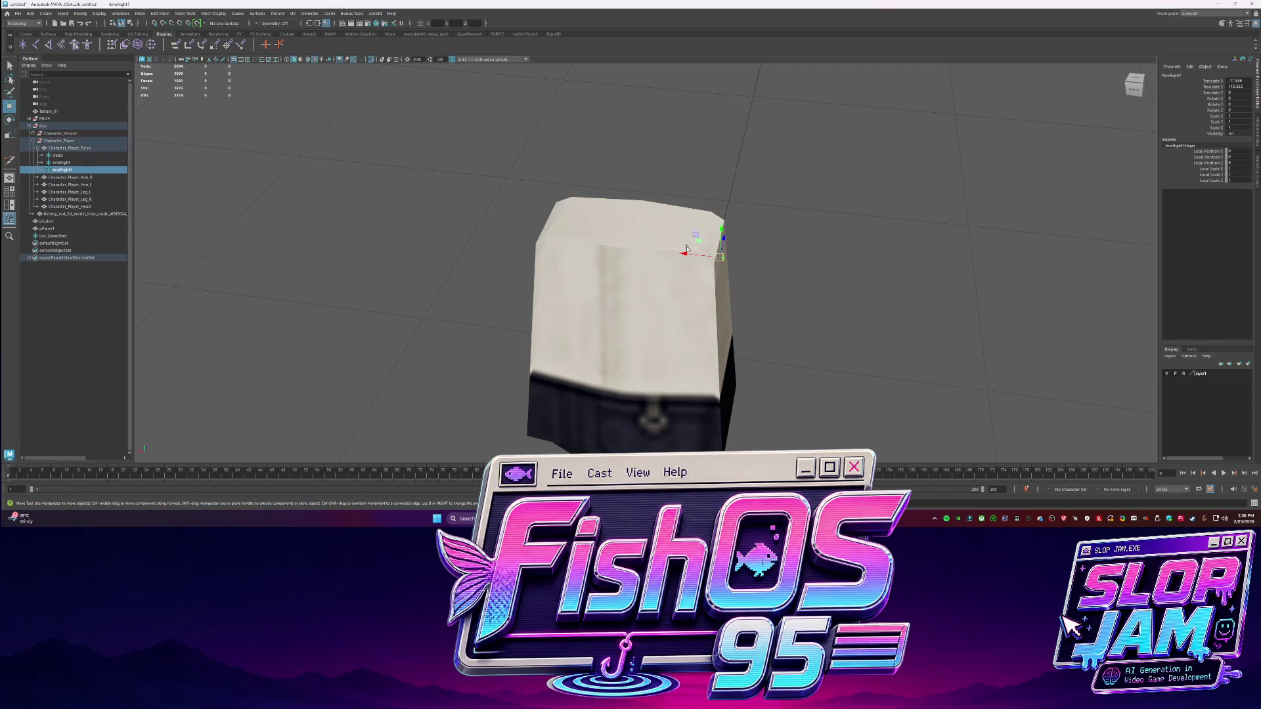
pyautogui.moveTo(686, 253); pyautogui.dragTo(519, 244)
pyautogui.press('f')
pyautogui.scroll(-5, 534, 233)
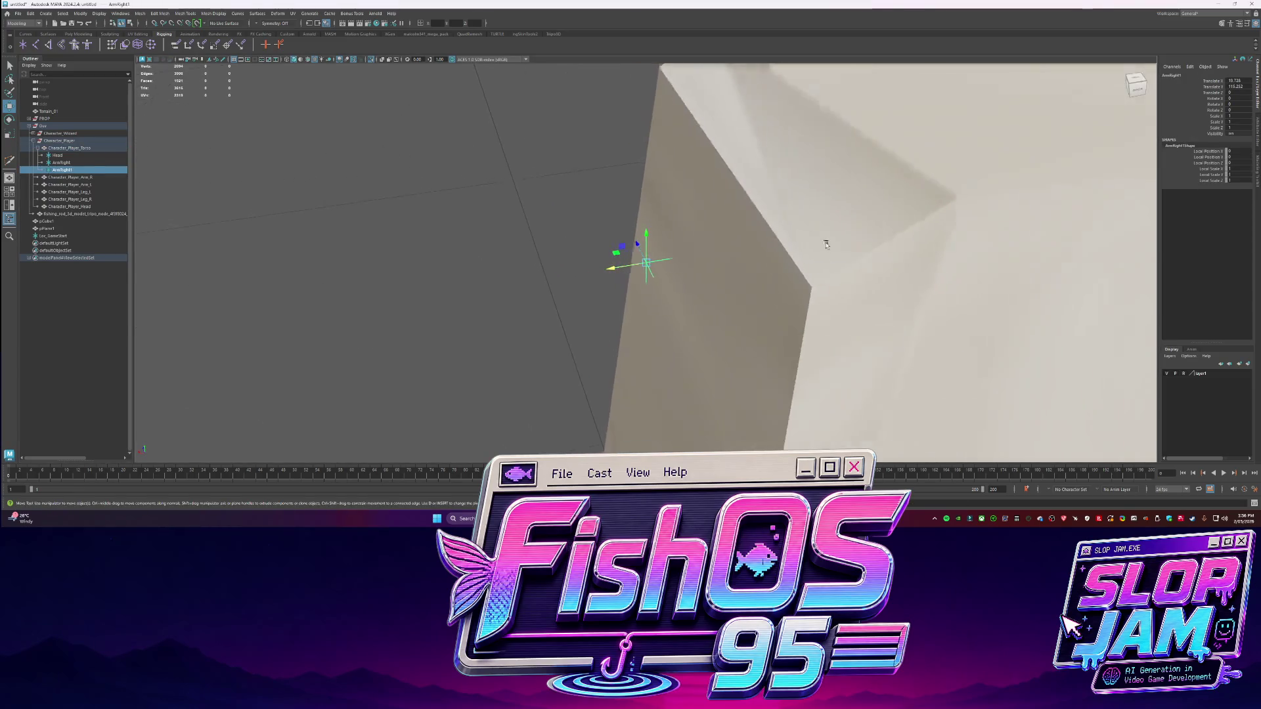
pyautogui.moveTo(614, 267); pyautogui.dragTo(651, 263)
pyautogui.doubleClick(74, 170)
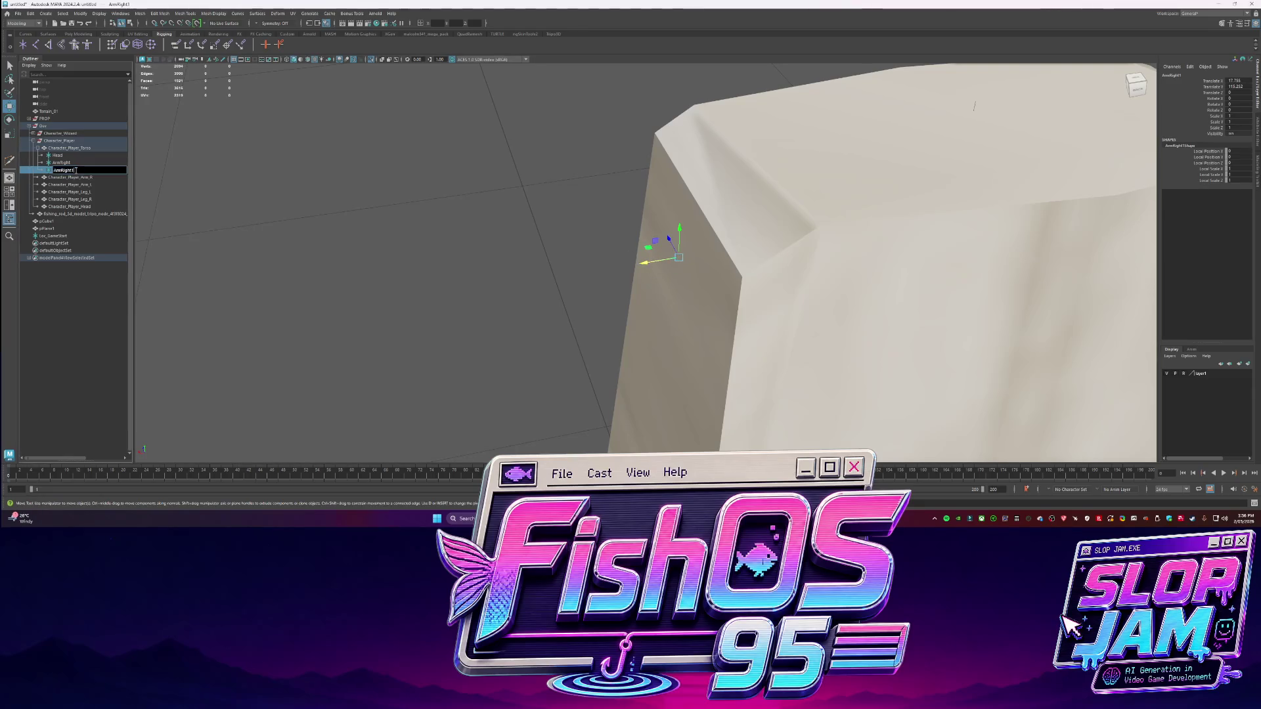
pyautogui.press('BackSpace')
pyautogui.press('BackSpace')
pyautogui.write('Left')
pyautogui.press('Return')
# Duplicate ArmLeft, place the copy at the hip, and rename it LegLeft
pyautogui.scroll(-10, 596, 170)
pyautogui.moveTo(591, 151)
pyautogui.keyDown('alt'); pyautogui.mouseDown()
pyautogui.moveTo(594, 190)
pyautogui.moveTo(595, 171)
pyautogui.mouseUp(); pyautogui.keyUp('alt')
pyautogui.hotkey('ctrl', 'd')
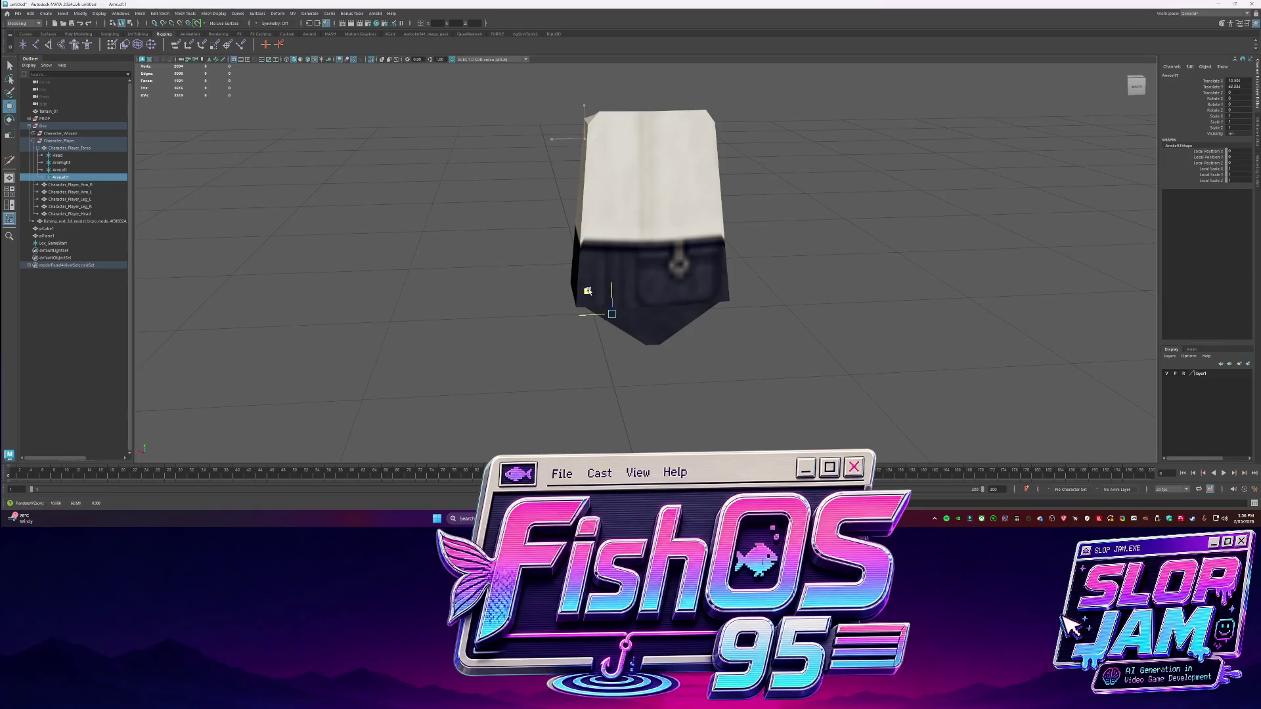
pyautogui.press('f')
pyautogui.keyDown('alt'); pyautogui.moveTo(674, 346); pyautogui.dragTo(678, 237); pyautogui.keyUp('alt')
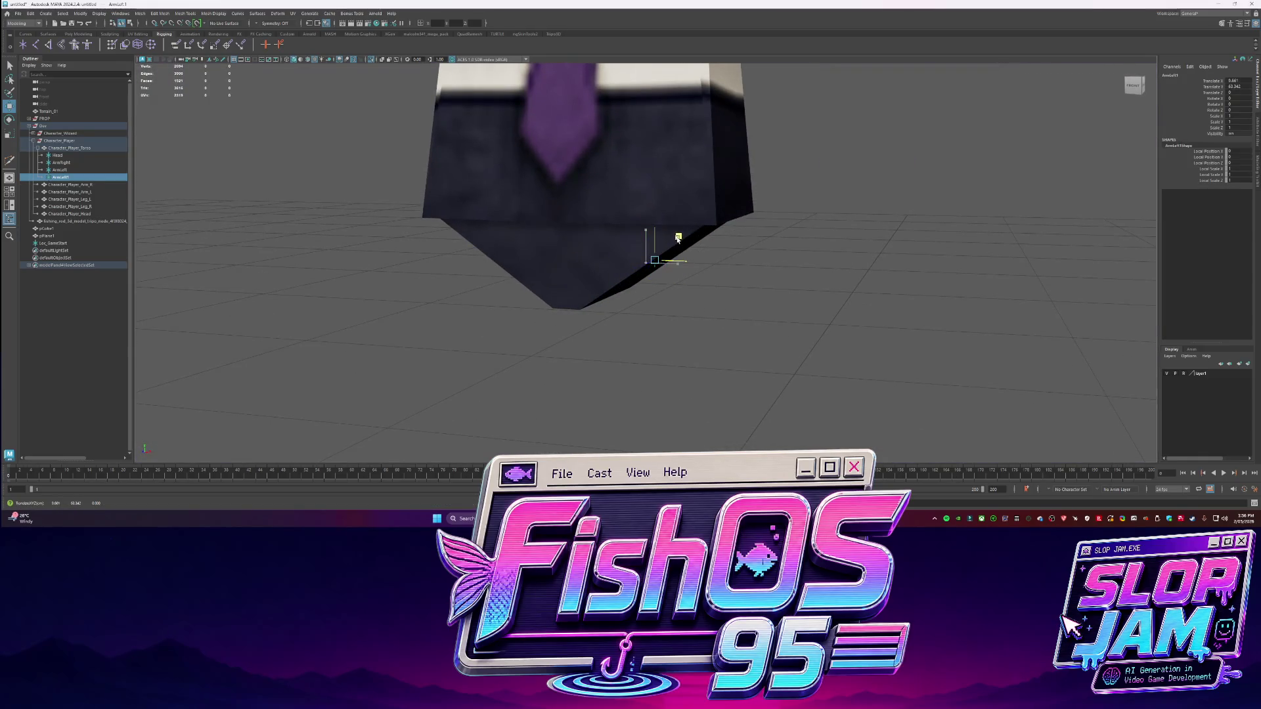
pyautogui.doubleClick(73, 178)
pyautogui.write('Leg')
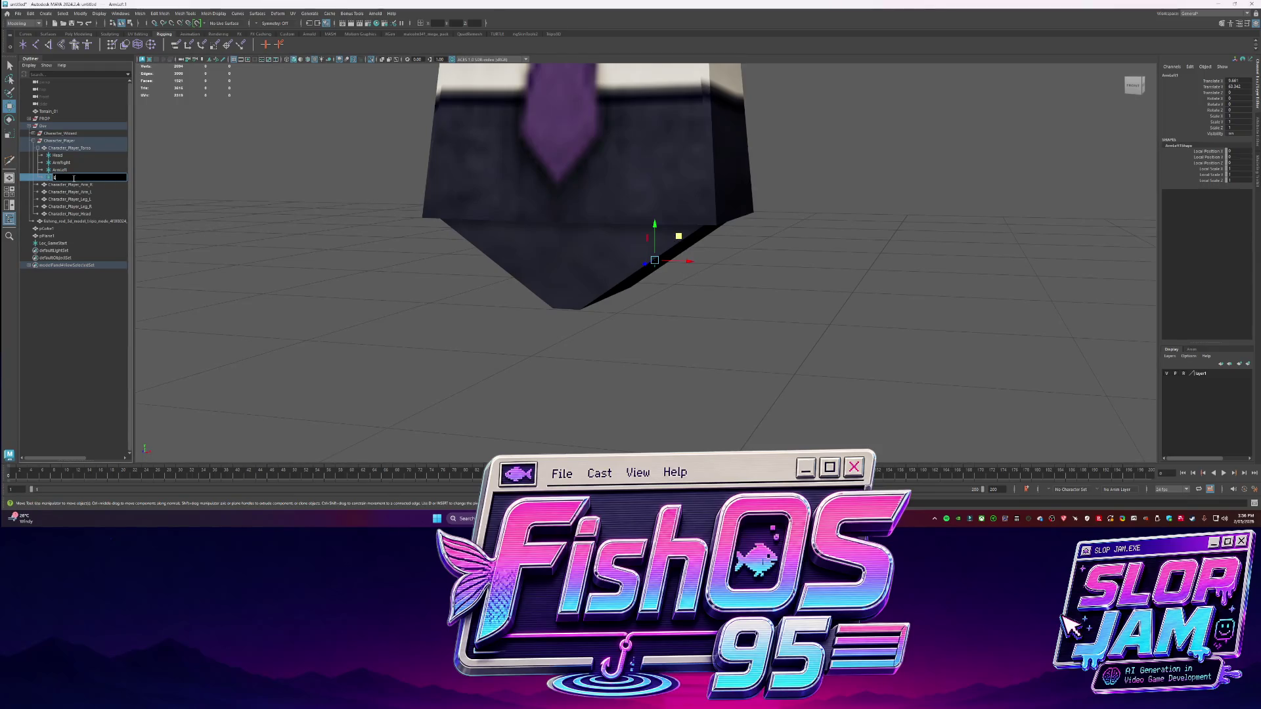
pyautogui.press('Return')
pyautogui.moveTo(737, 324)
pyautogui.keyDown('alt'); pyautogui.mouseDown()
pyautogui.moveTo(592, 333)
pyautogui.moveTo(597, 301)
pyautogui.moveTo(656, 261)
pyautogui.moveTo(683, 289)
pyautogui.mouseUp(); pyautogui.keyUp('alt')
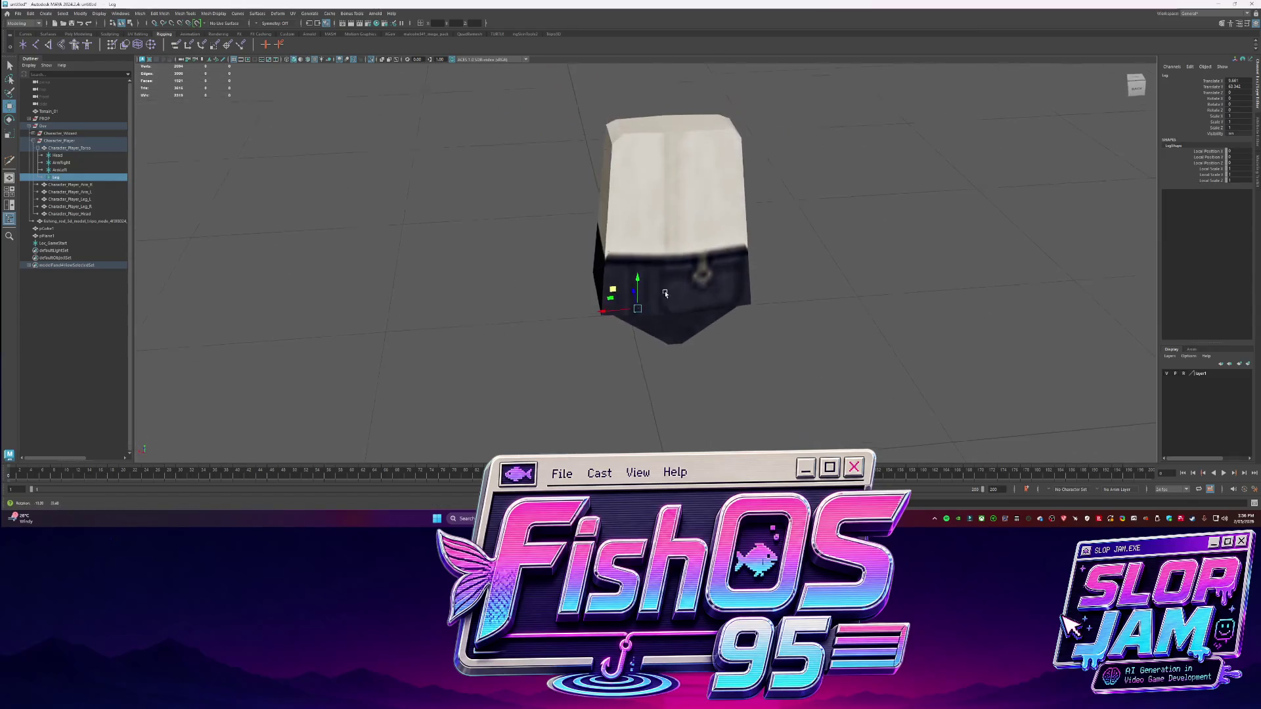
pyautogui.doubleClick(67, 177)
pyautogui.write('Left')
pyautogui.press('Return')
# Duplicate LegLeft, mirror its Translate X to the other hip, and rename it LegRight
pyautogui.hotkey('ctrl', 'd')
pyautogui.keyDown('alt'); pyautogui.moveTo(699, 366); pyautogui.dragTo(693, 322); pyautogui.keyUp('alt')
pyautogui.doubleClick(1233, 86)
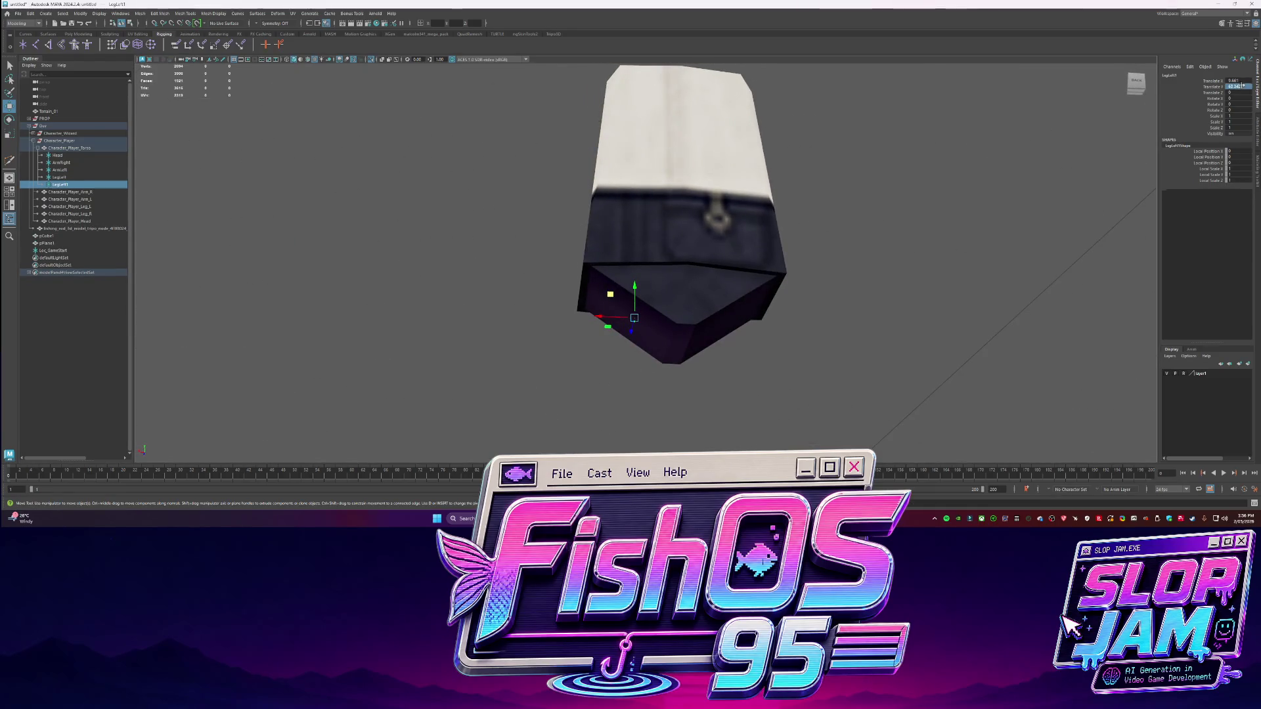
pyautogui.doubleClick(1233, 81)
pyautogui.press('Return')
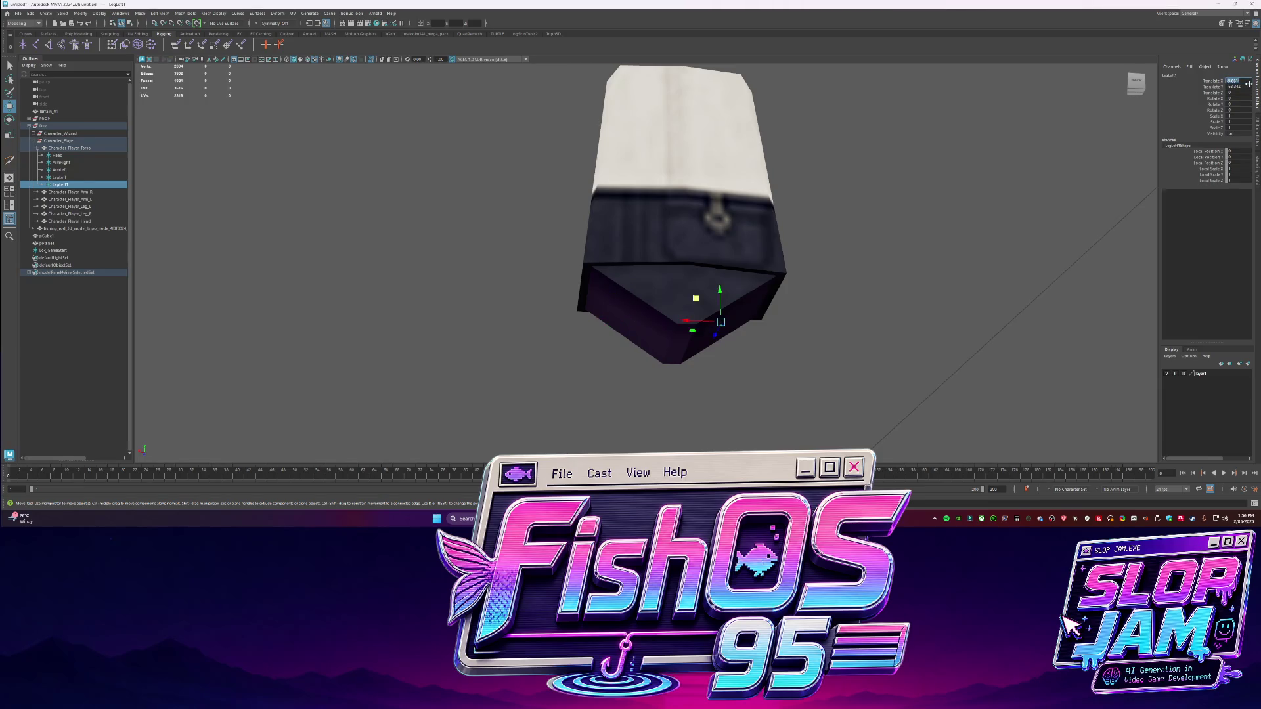
pyautogui.doubleClick(76, 185)
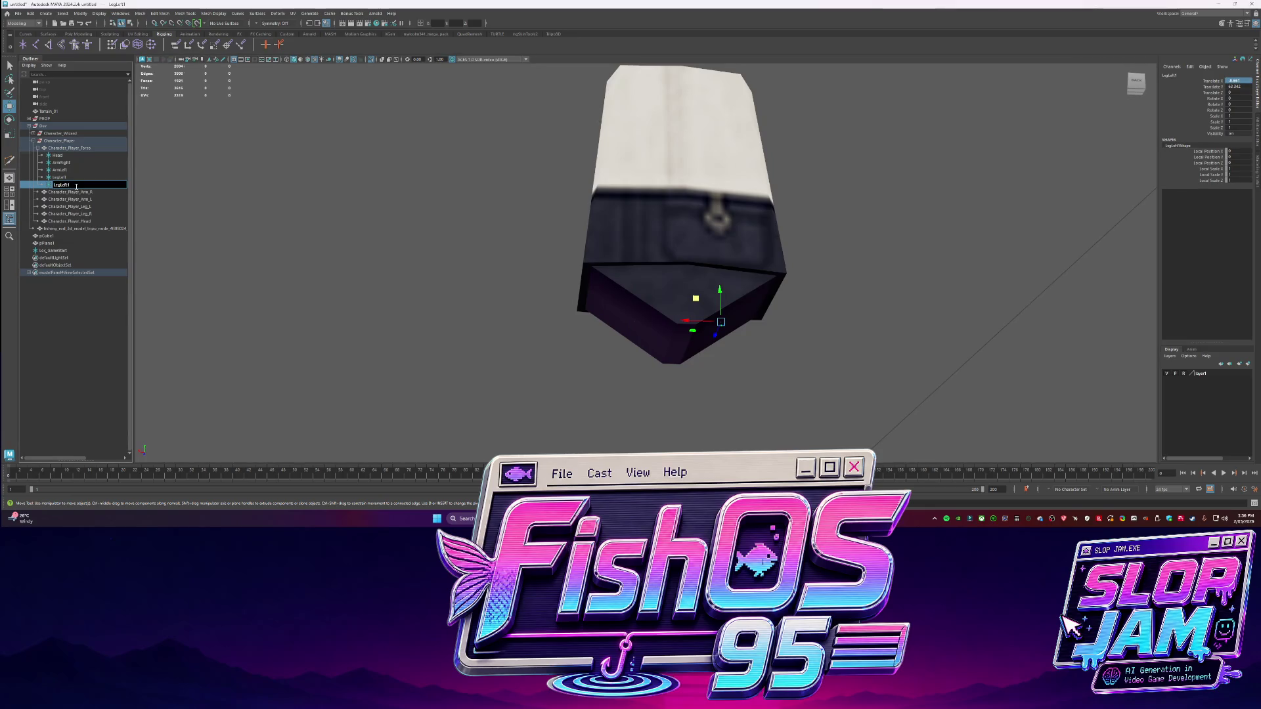
pyautogui.press('BackSpace')
pyautogui.press('Return')
# Select the LegRight locator and then the torso in the Outliner
pyautogui.click(473, 292)
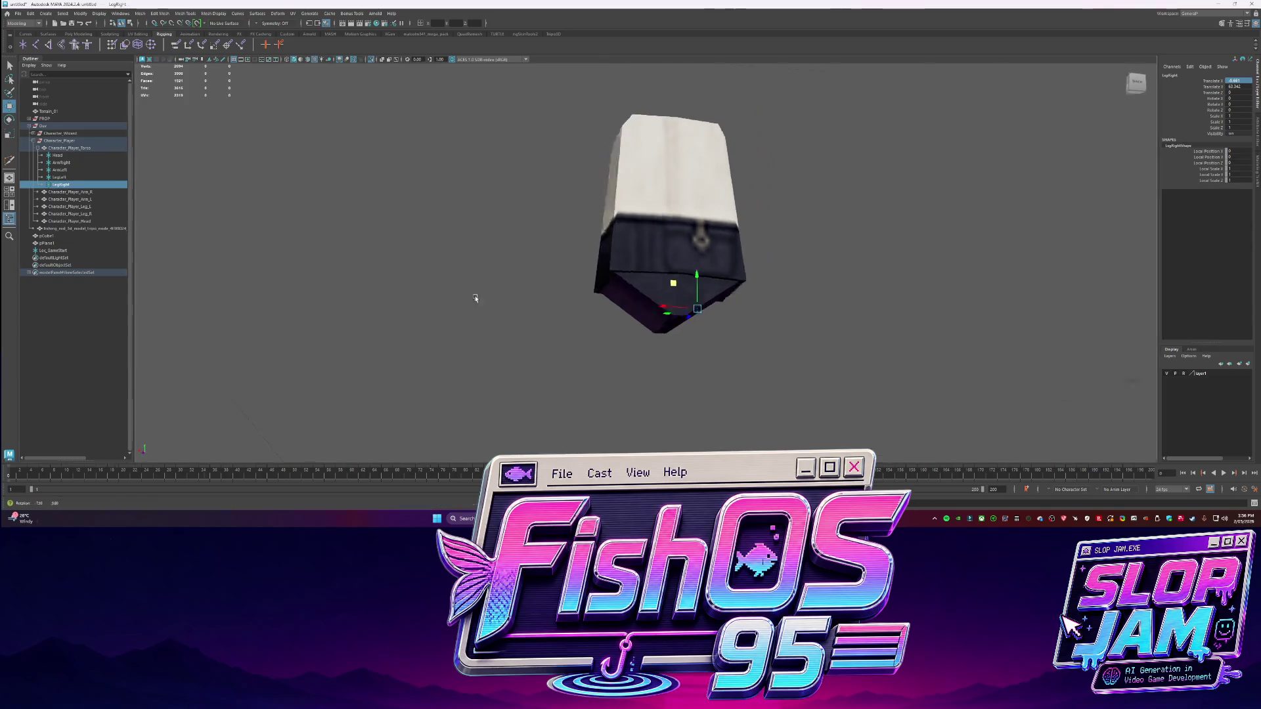
pyautogui.keyDown('alt'); pyautogui.moveTo(473, 292); pyautogui.dragTo(635, 286); pyautogui.keyUp('alt')
pyautogui.click(61, 185)
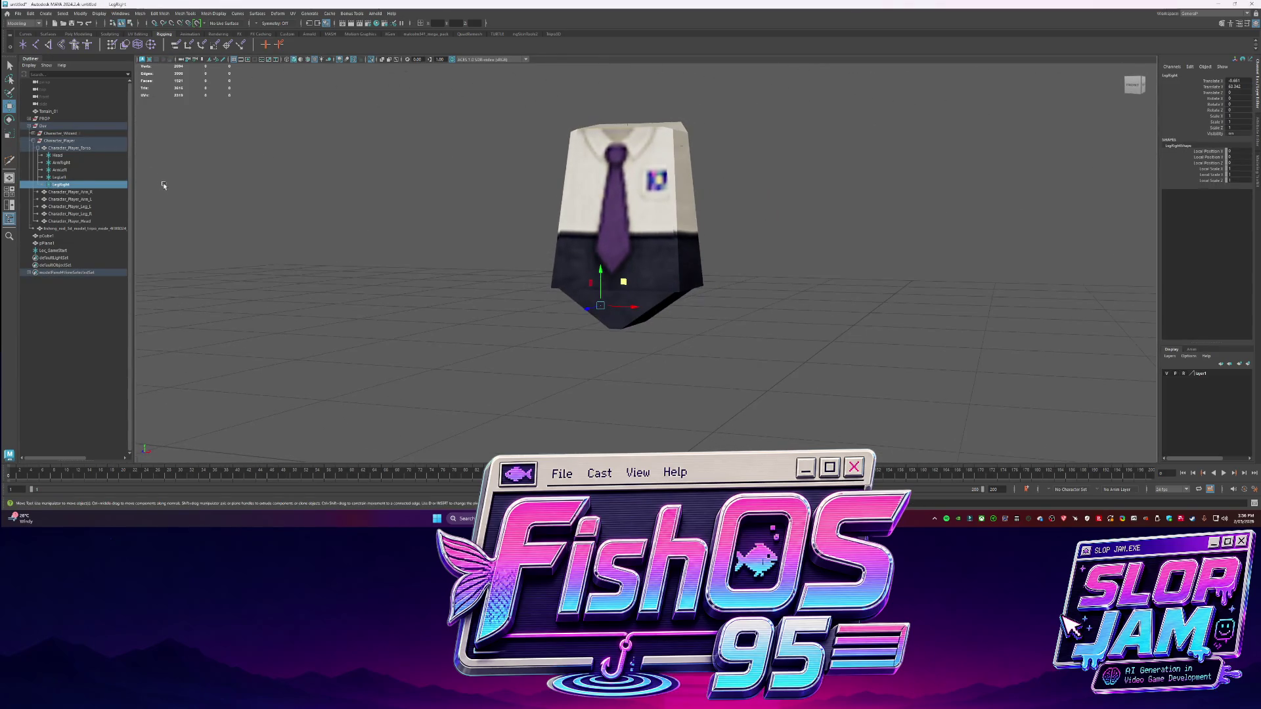
pyautogui.click(73, 149)
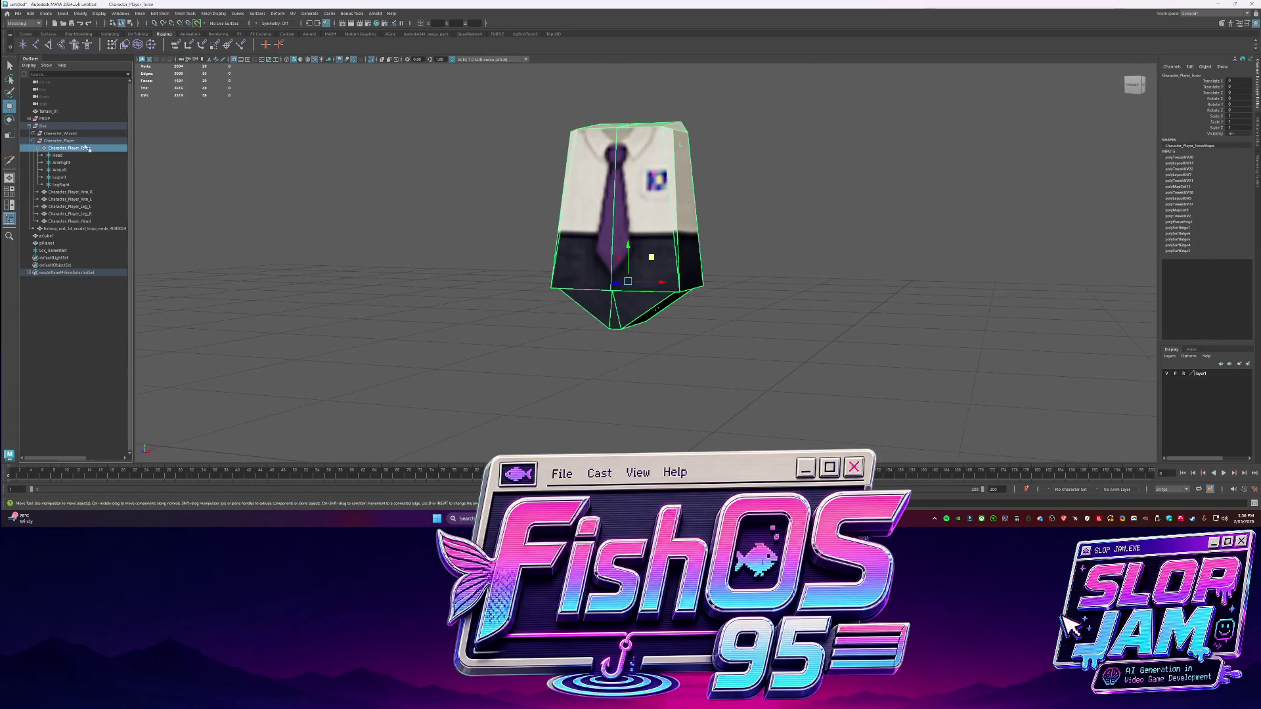
# Select the torso through LegRight and freeze their transformations from the modeling shelf
pyautogui.keyDown('shift'); pyautogui.click(72, 186); pyautogui.keyUp('shift')
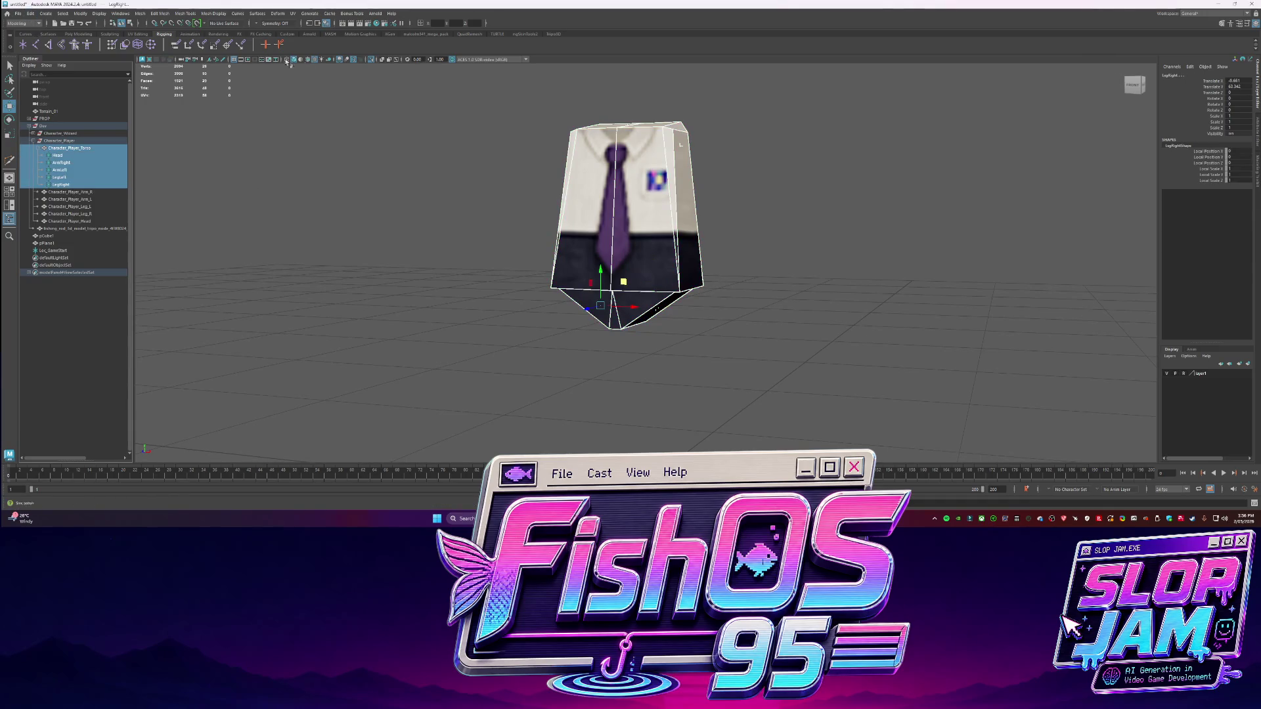
pyautogui.click(77, 33)
pyautogui.click(253, 45)
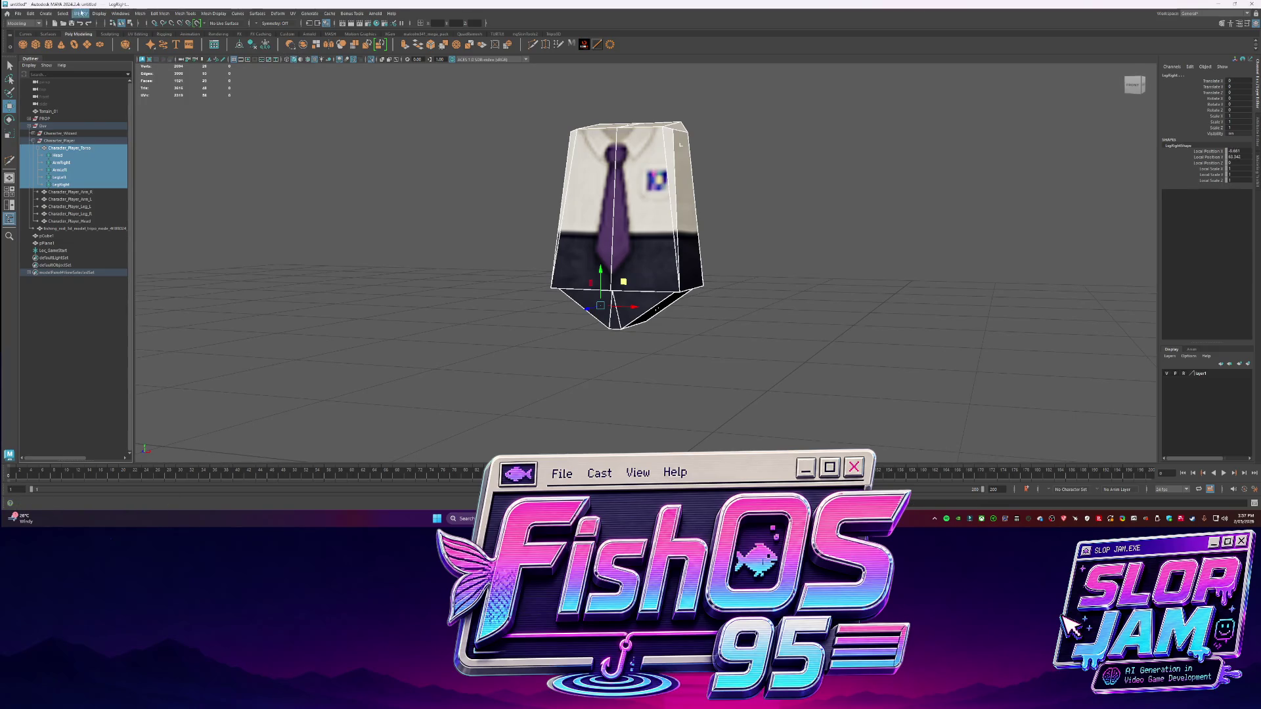
# Start File > Export Selection for the torso and locators, then return to the Codex chat
pyautogui.click(18, 13)
pyautogui.click(40, 111)
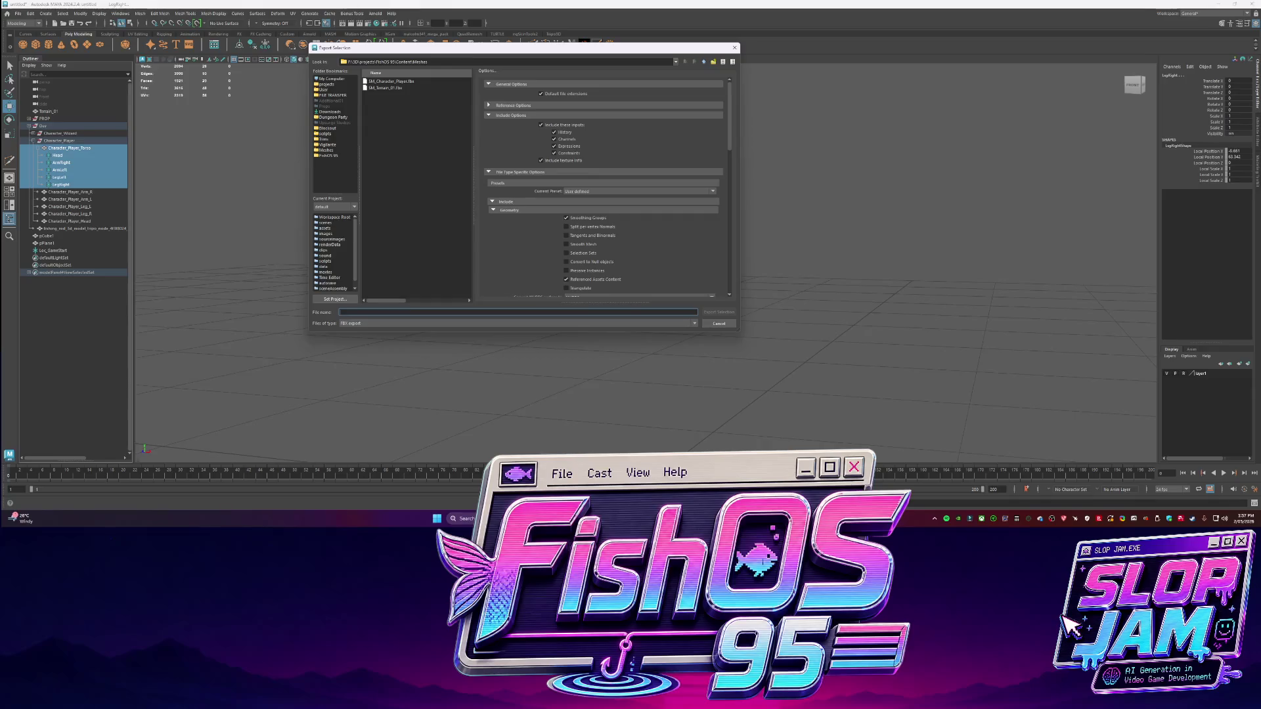
pyautogui.hotkey('alt', 'Tab')
pyautogui.click(298, 467)
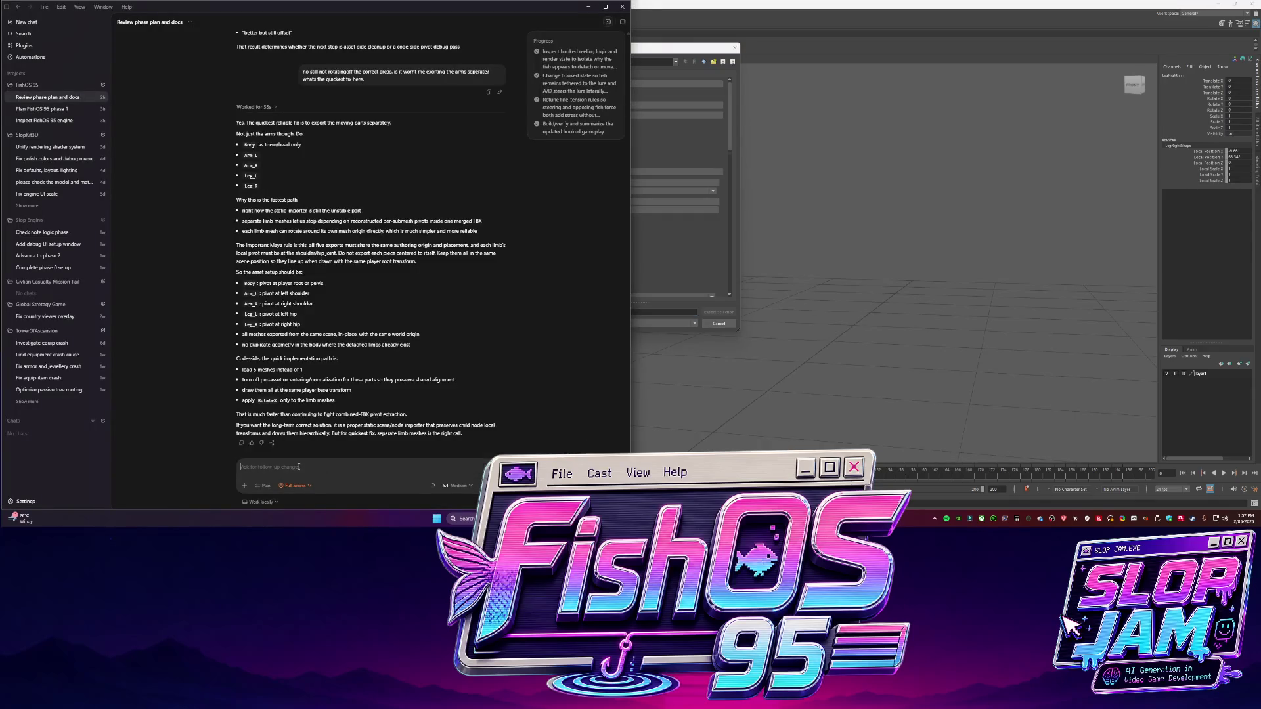
# Draft a Codex message about the new Arm and Leg locators marking mesh attachment points
pyautogui.write('I have made')
pyautogui.moveTo(197, 20)
pyautogui.mouseDown()
pyautogui.moveTo(520, 45)
pyautogui.moveTo(546, 93)
pyautogui.mouseUp()
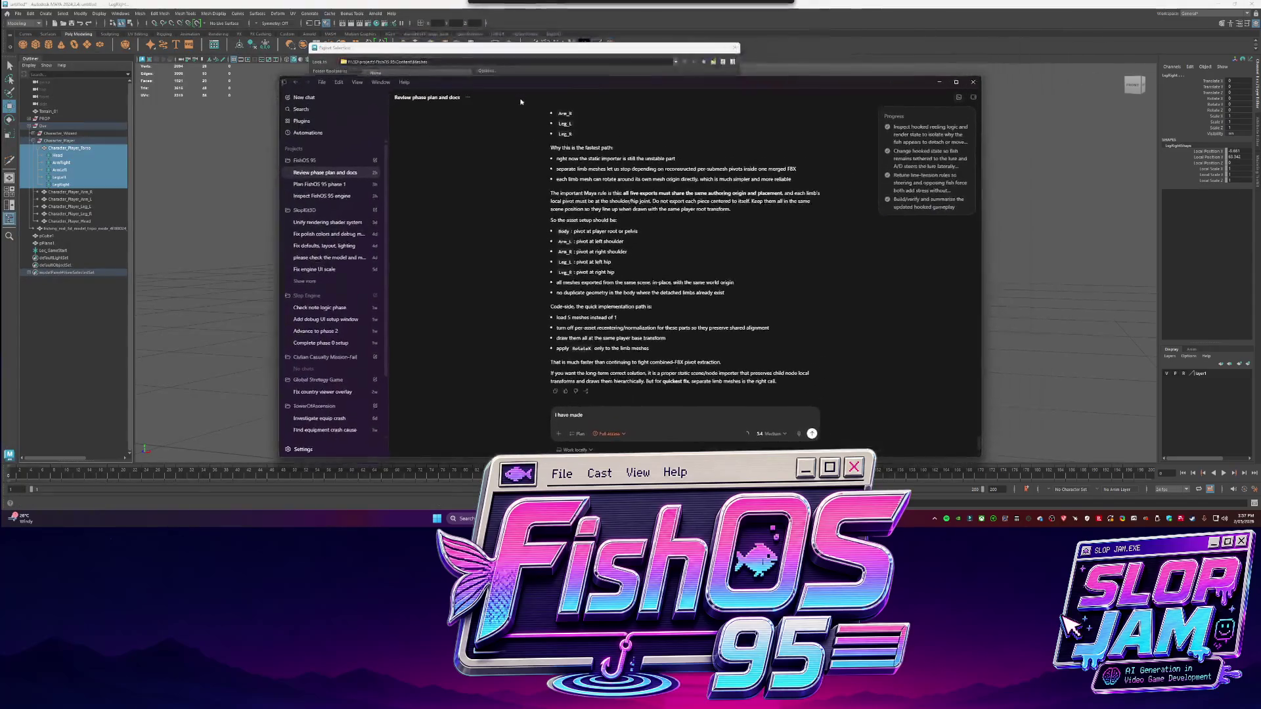
pyautogui.write(' locators')
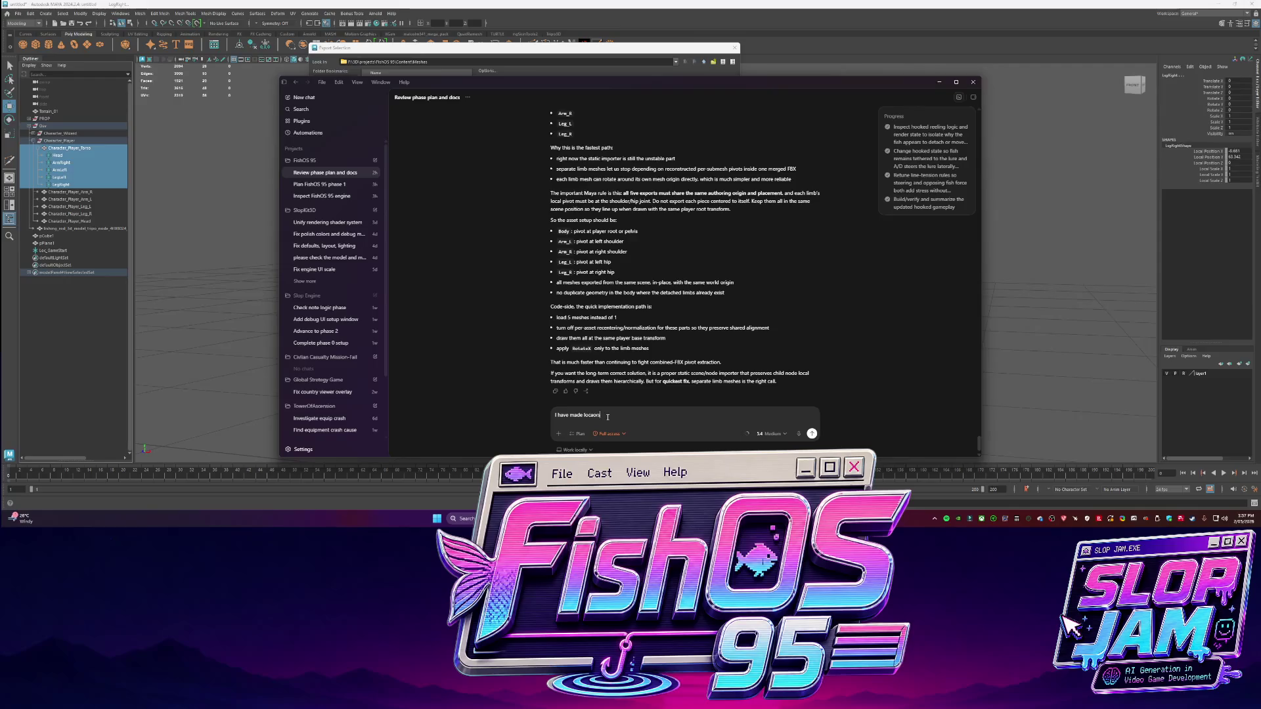
pyautogui.write(' on the')
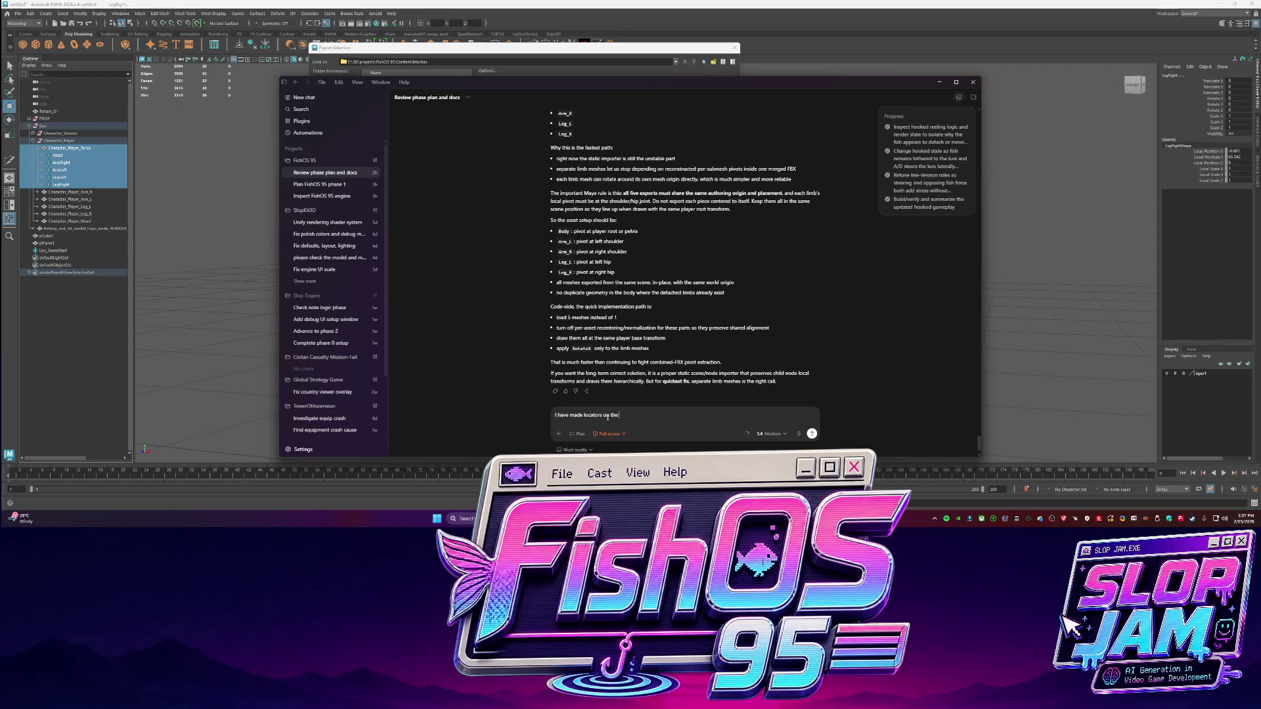
pyautogui.write(' c mesh')
pyautogui.write('Arm')
pyautogui.write(' LegLef')
pyautogui.write('ight')
pyautogui.write('where we need to attach')
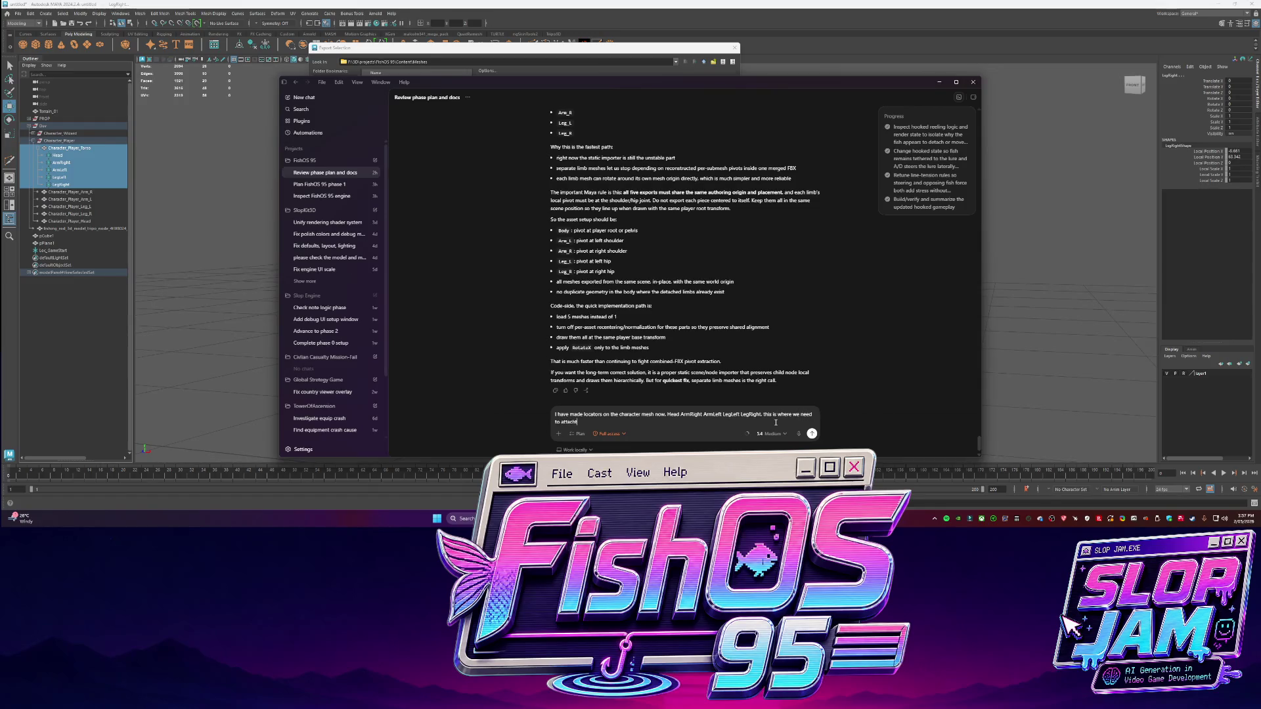
pyautogui.write(' the')
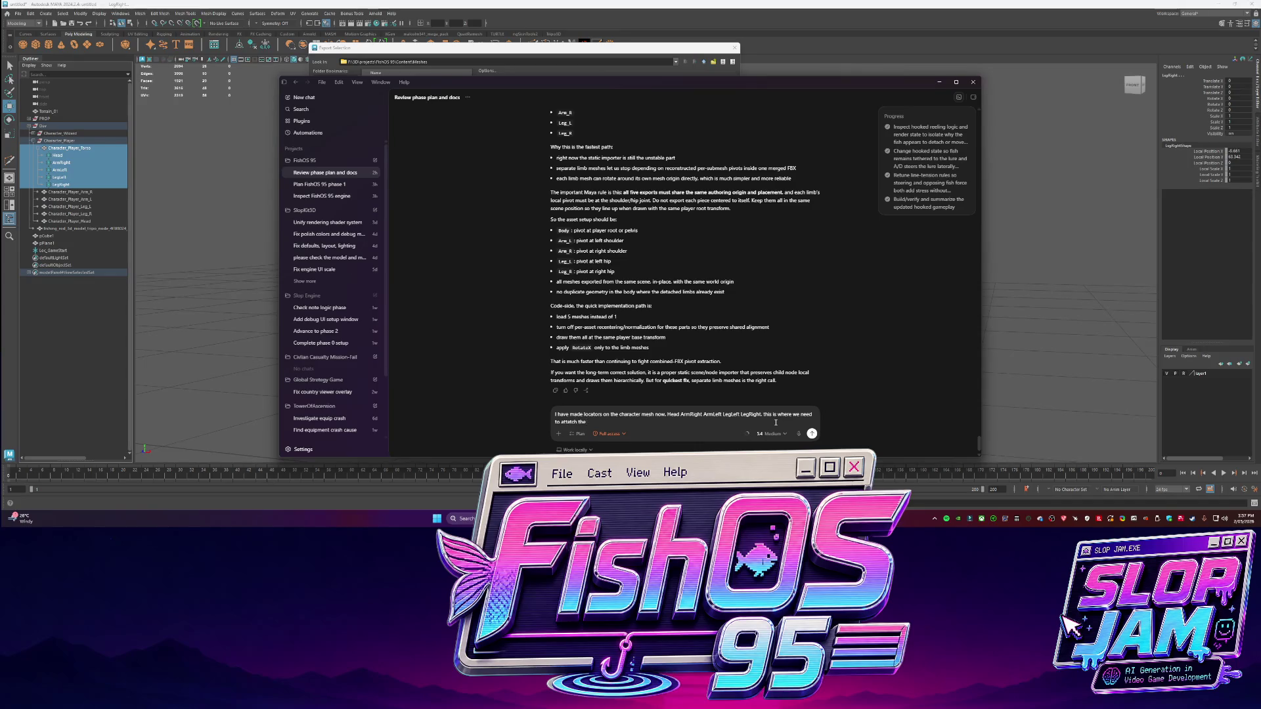